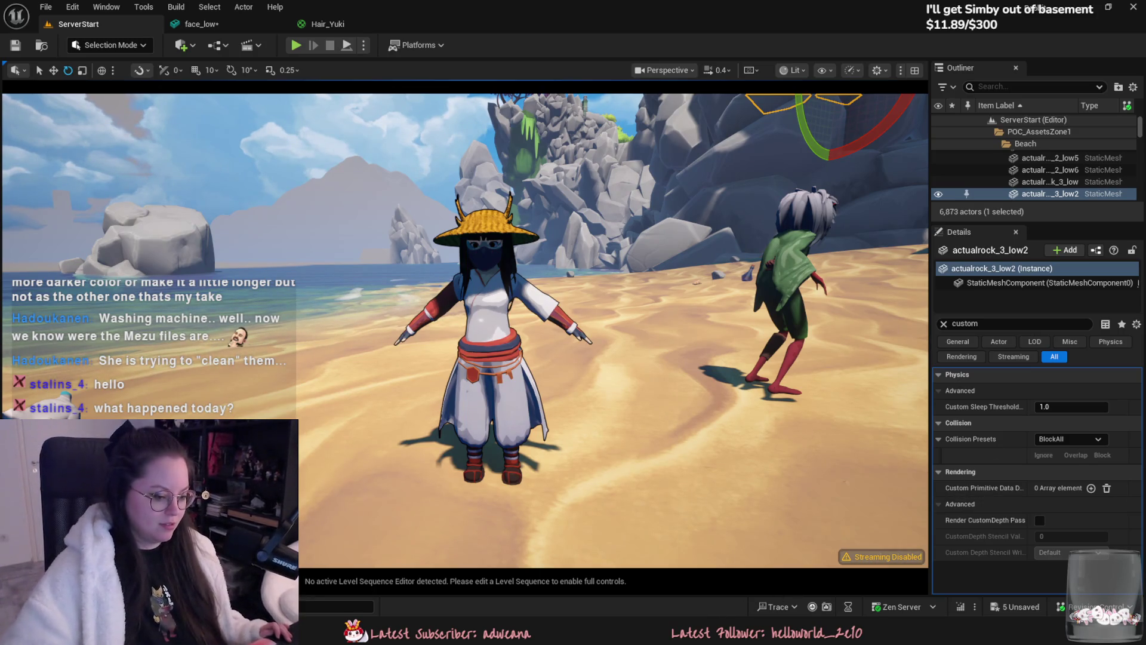
# - Switch from the Unreal Editor to the Yuki project in Substance 3D Painter
pyautogui.hotkey('alt', 'Tab')
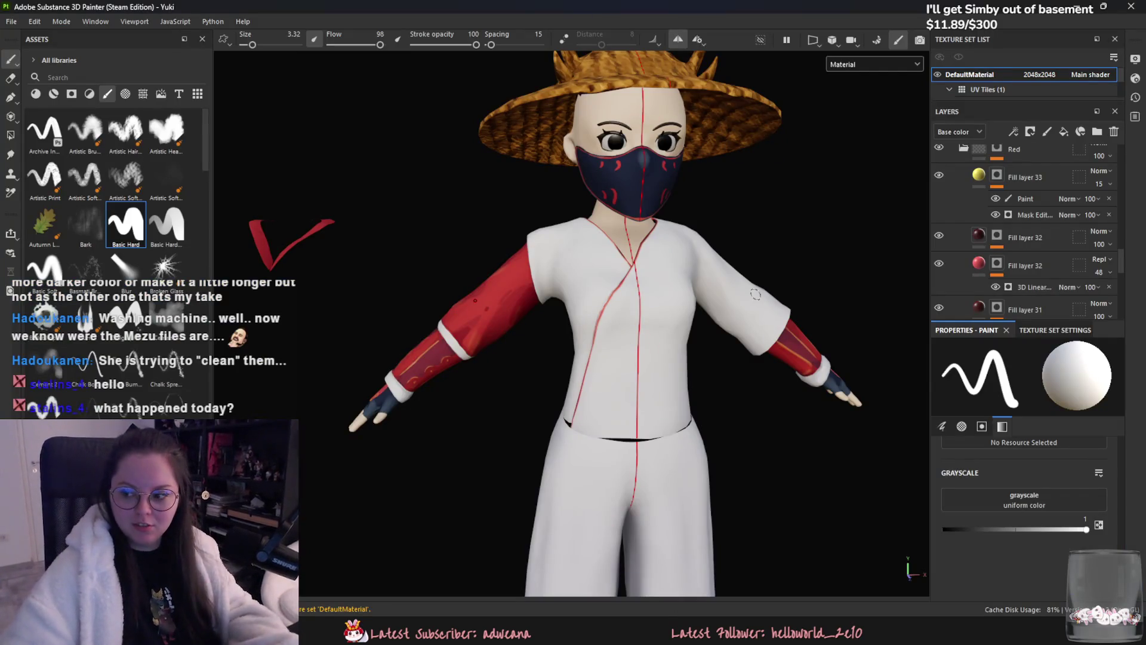
pyautogui.scroll(2, 703, 278)
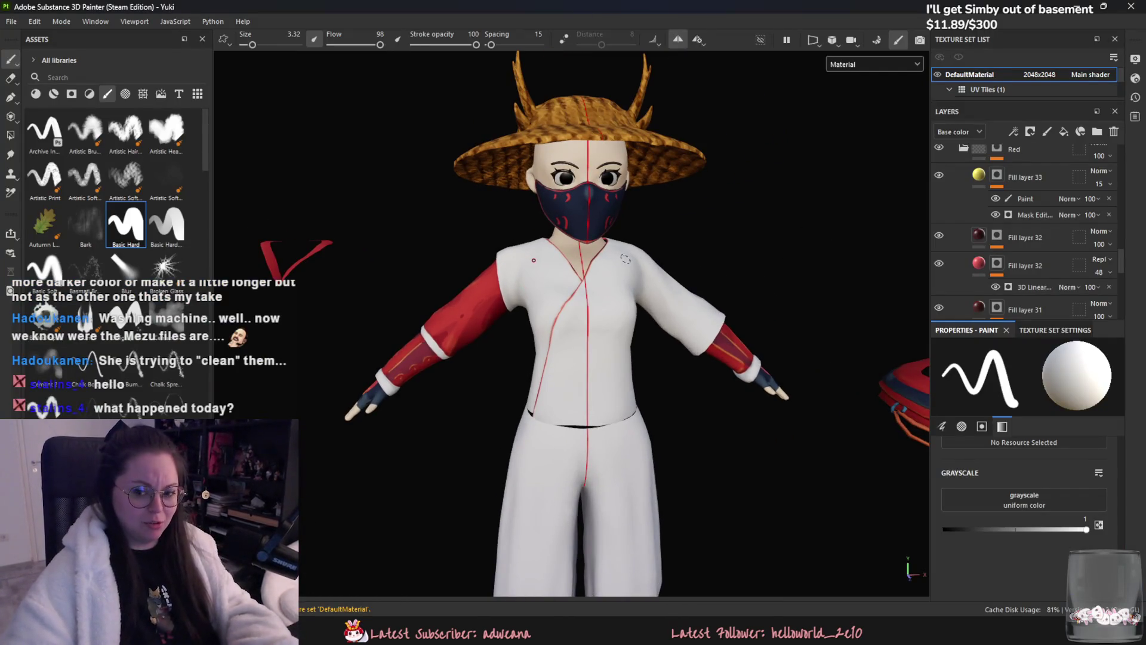
pyautogui.keyDown('alt'); pyautogui.moveTo(624, 256); pyautogui.dragTo(631, 307); pyautogui.keyUp('alt')
pyautogui.scroll(3, 1027, 223)
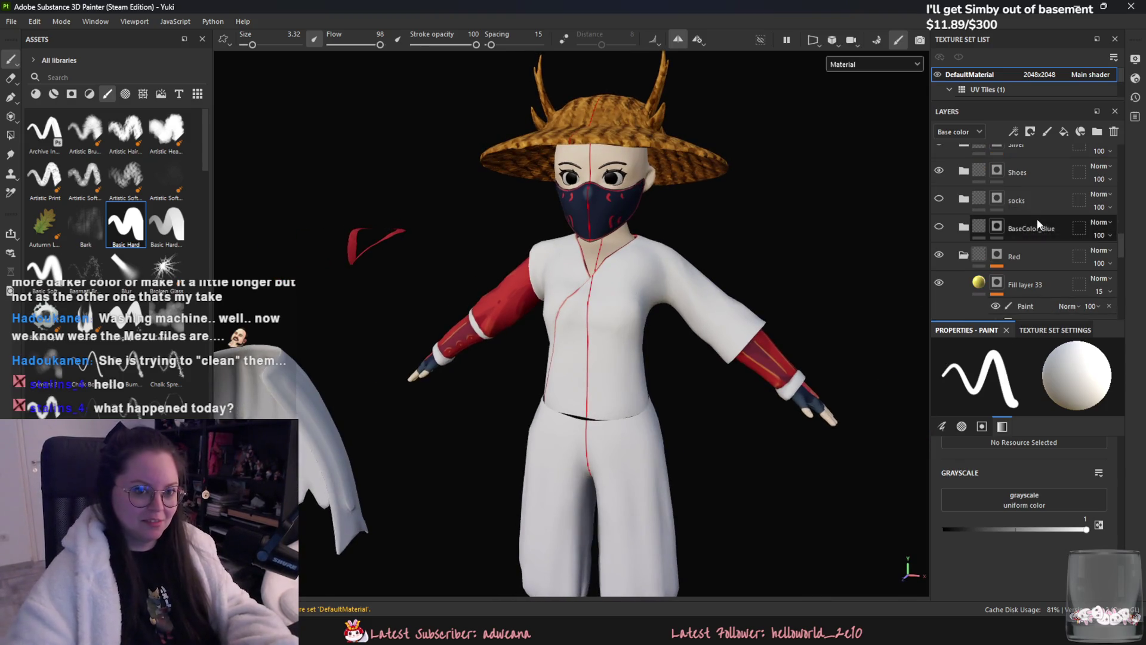
pyautogui.scroll(5, 1027, 223)
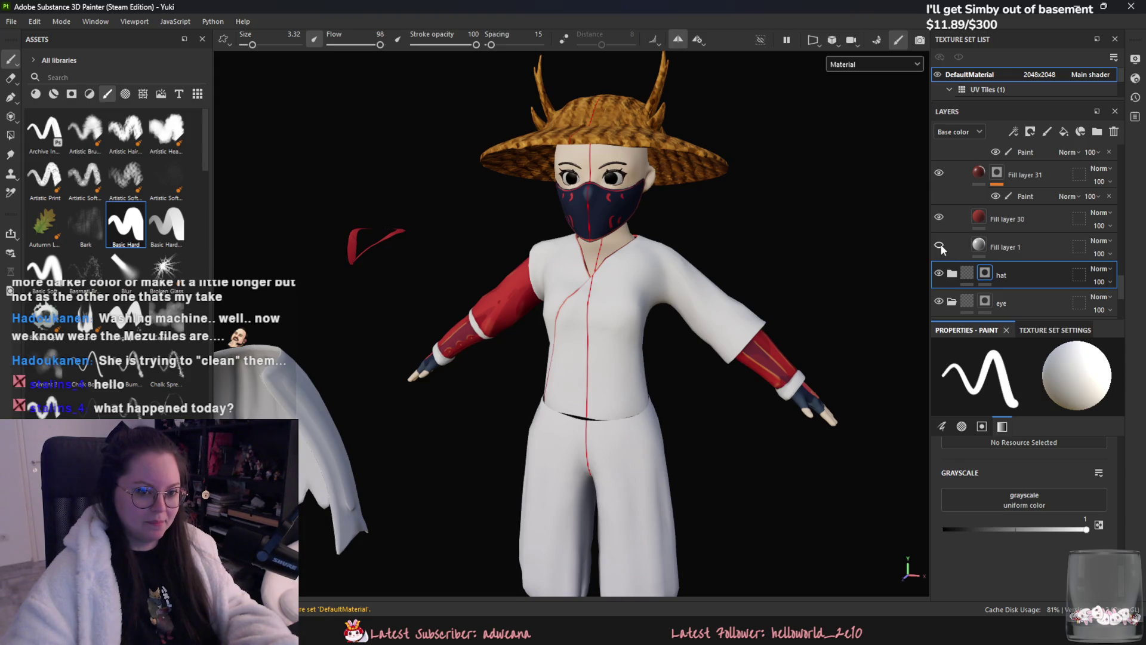
pyautogui.scroll(-2, 946, 250)
pyautogui.scroll(-2, 949, 252)
pyautogui.scroll(-2, 957, 255)
pyautogui.scroll(-2, 965, 258)
pyautogui.scroll(-3, 966, 258)
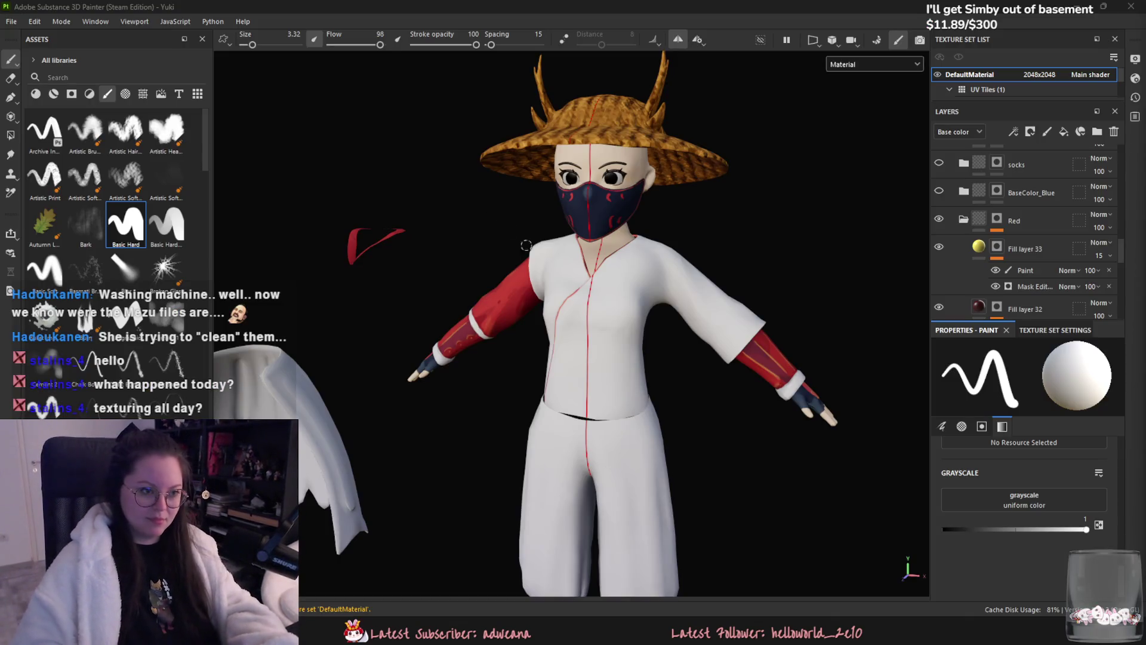
pyautogui.moveTo(699, 216)
pyautogui.keyDown('alt'); pyautogui.mouseDown(button='middle')
pyautogui.moveTo(694, 198)
pyautogui.moveTo(778, 200)
pyautogui.mouseUp(button='middle'); pyautogui.keyUp('alt')
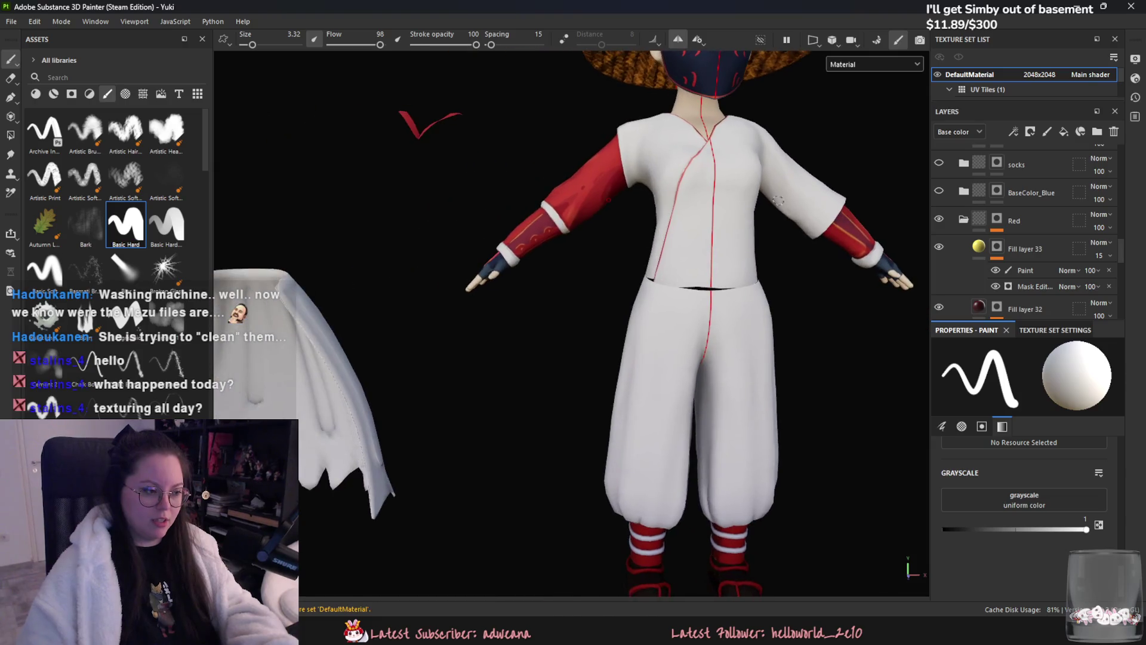
pyautogui.scroll(-2, 753, 235)
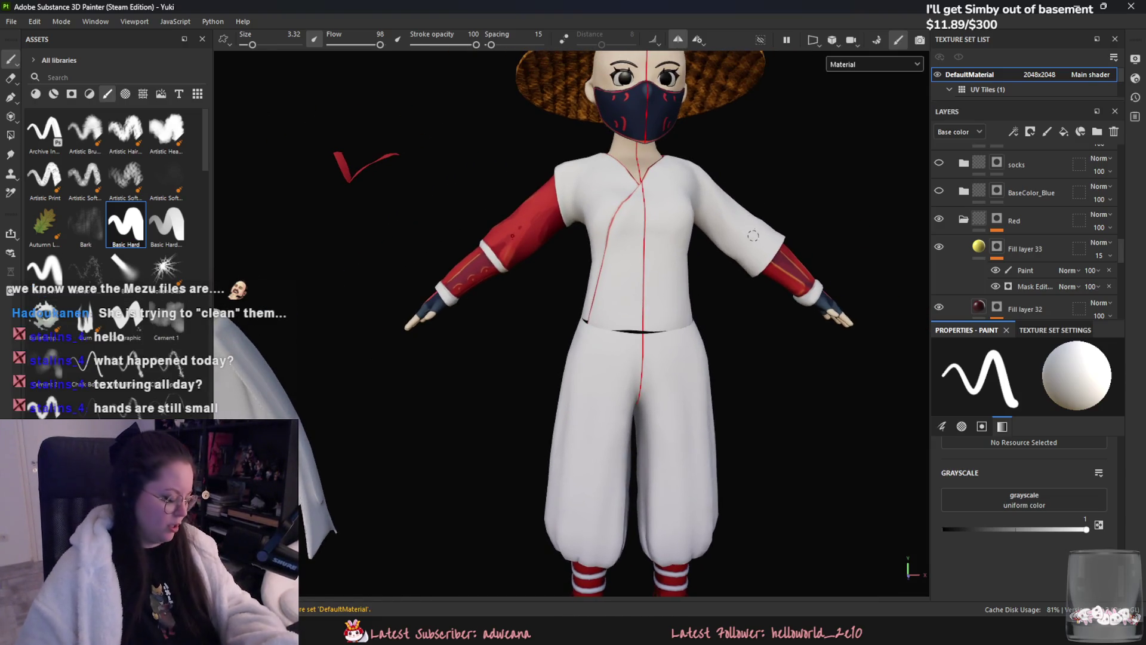
pyautogui.moveTo(772, 162)
pyautogui.keyDown('alt'); pyautogui.mouseDown()
pyautogui.moveTo(724, 287)
pyautogui.moveTo(678, 289)
pyautogui.mouseUp(); pyautogui.keyUp('alt')
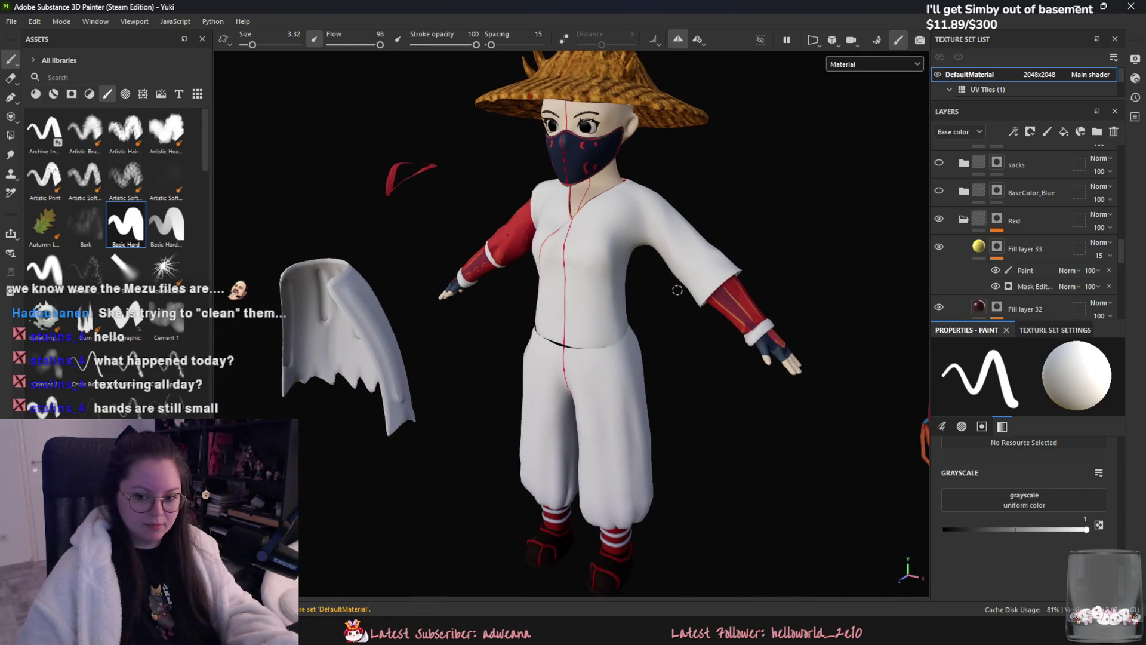
pyautogui.keyDown('alt'); pyautogui.moveTo(751, 245); pyautogui.dragTo(754, 174); pyautogui.keyUp('alt')
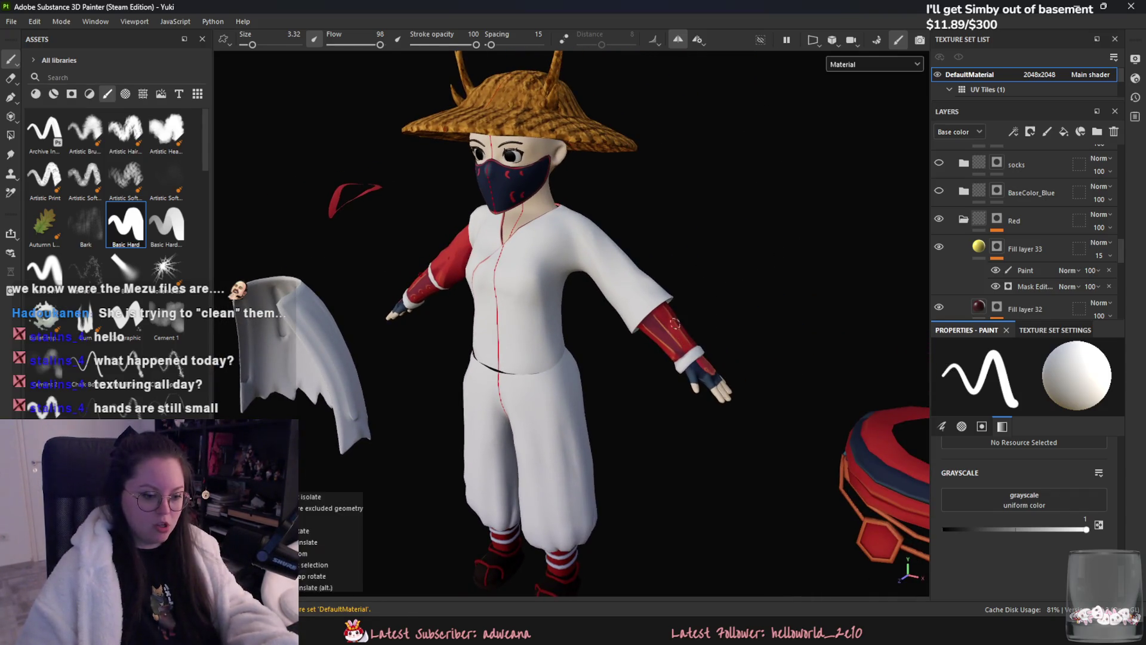
pyautogui.keyDown('alt'); pyautogui.moveTo(709, 280); pyautogui.dragTo(739, 259); pyautogui.keyUp('alt')
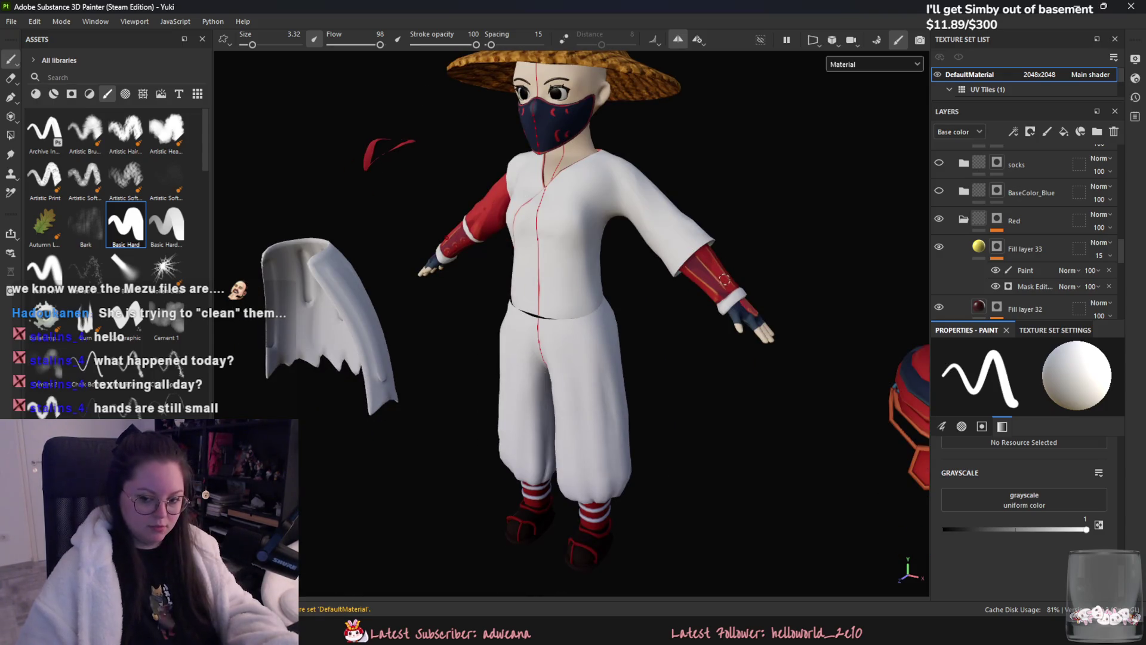
pyautogui.moveTo(666, 329)
pyautogui.keyDown('alt'); pyautogui.mouseDown()
pyautogui.moveTo(750, 282)
pyautogui.moveTo(814, 149)
pyautogui.moveTo(698, 287)
pyautogui.mouseUp(); pyautogui.keyUp('alt')
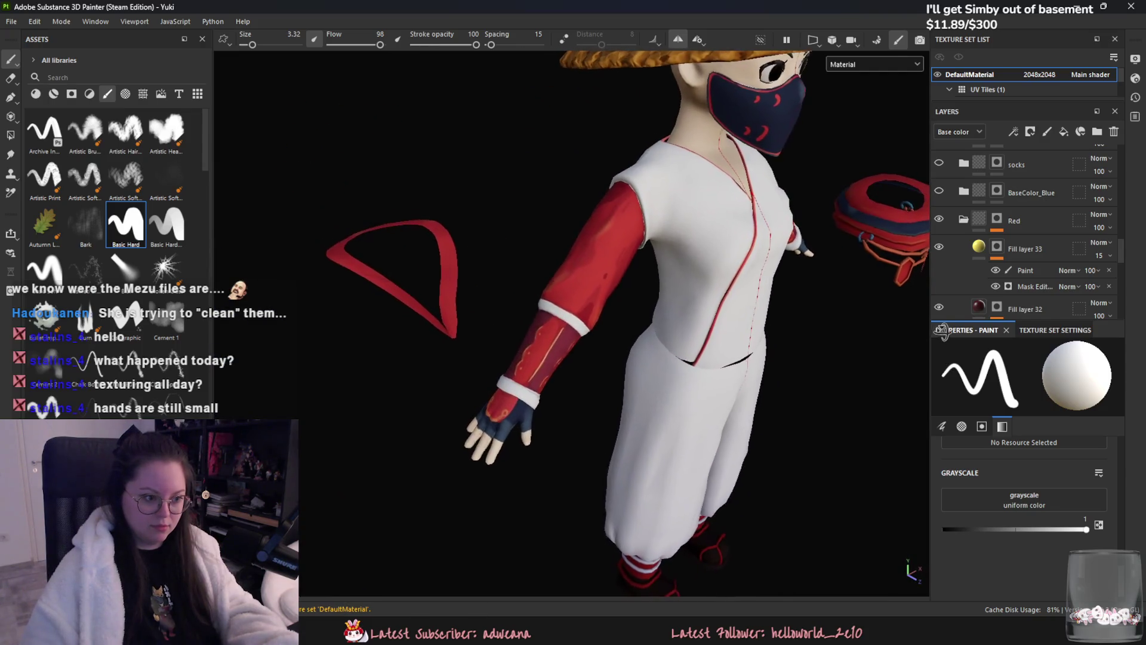
pyautogui.press('f')
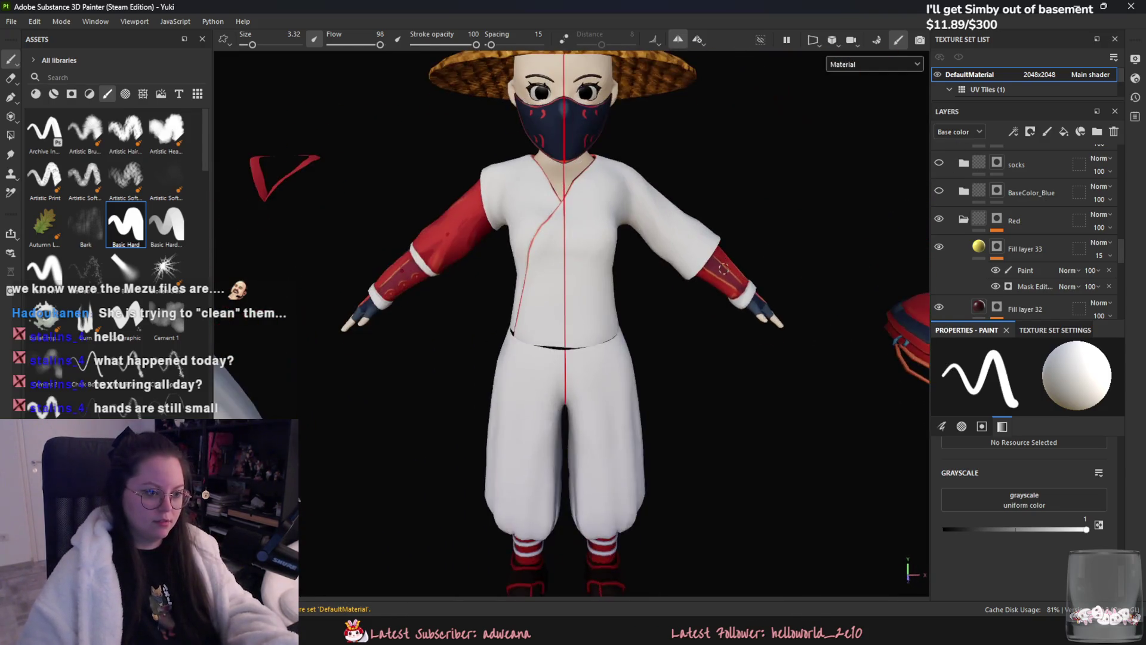
pyautogui.scroll(3, 1075, 259)
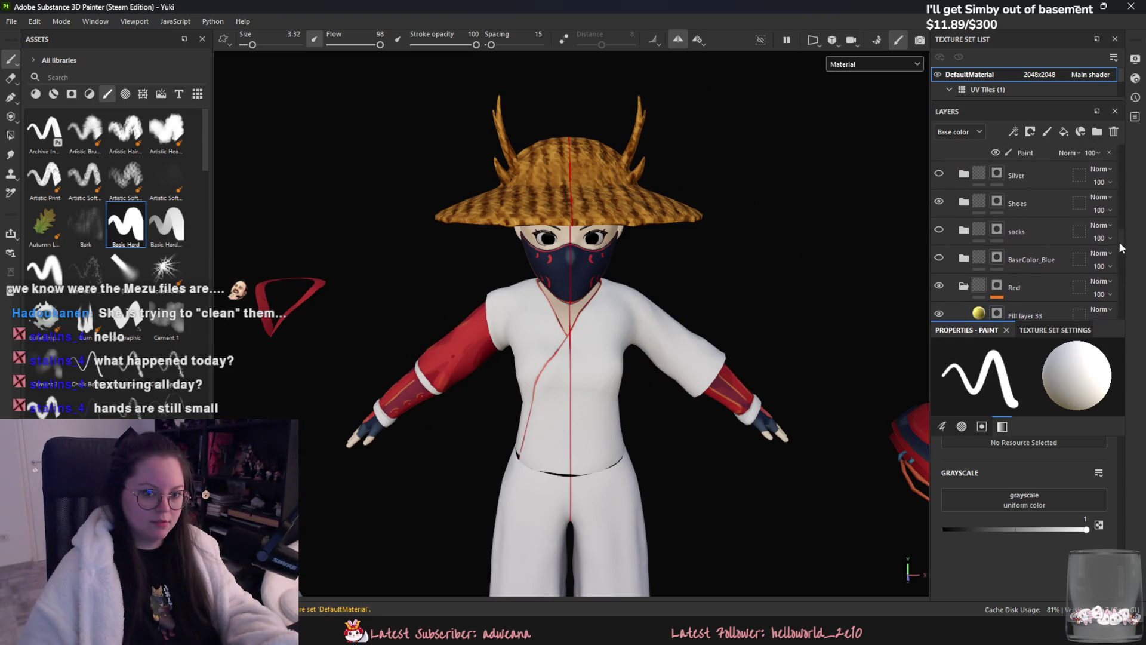
pyautogui.click(1055, 329)
pyautogui.click(995, 330)
pyautogui.moveTo(1001, 319); pyautogui.dragTo(1001, 383)
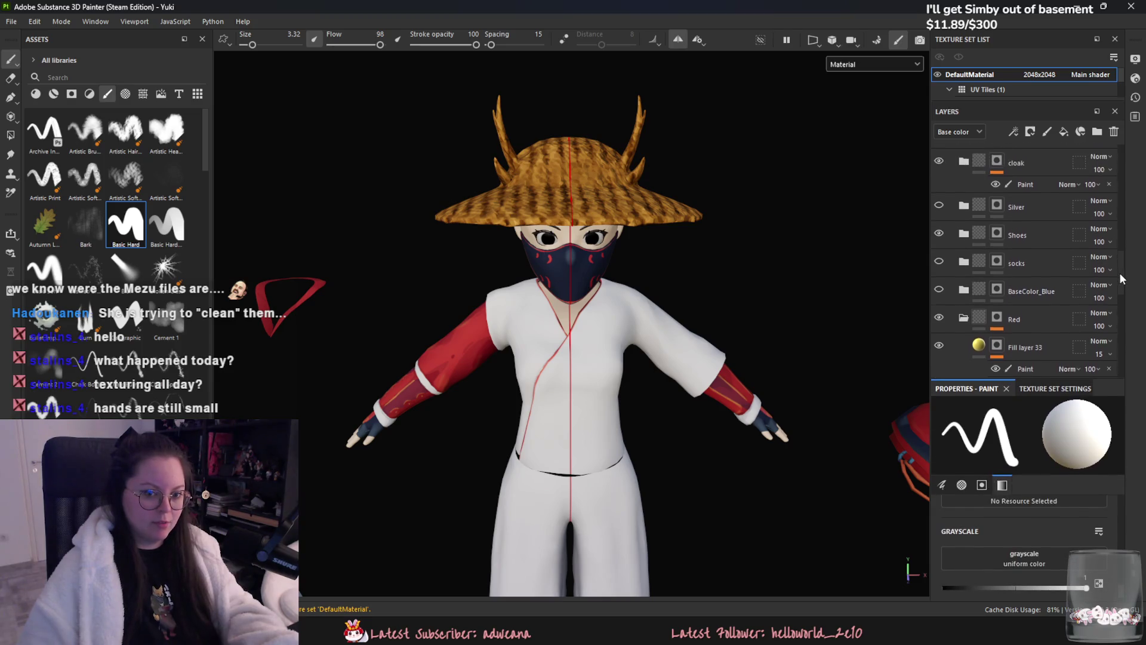
pyautogui.moveTo(1119, 268); pyautogui.dragTo(1122, 230)
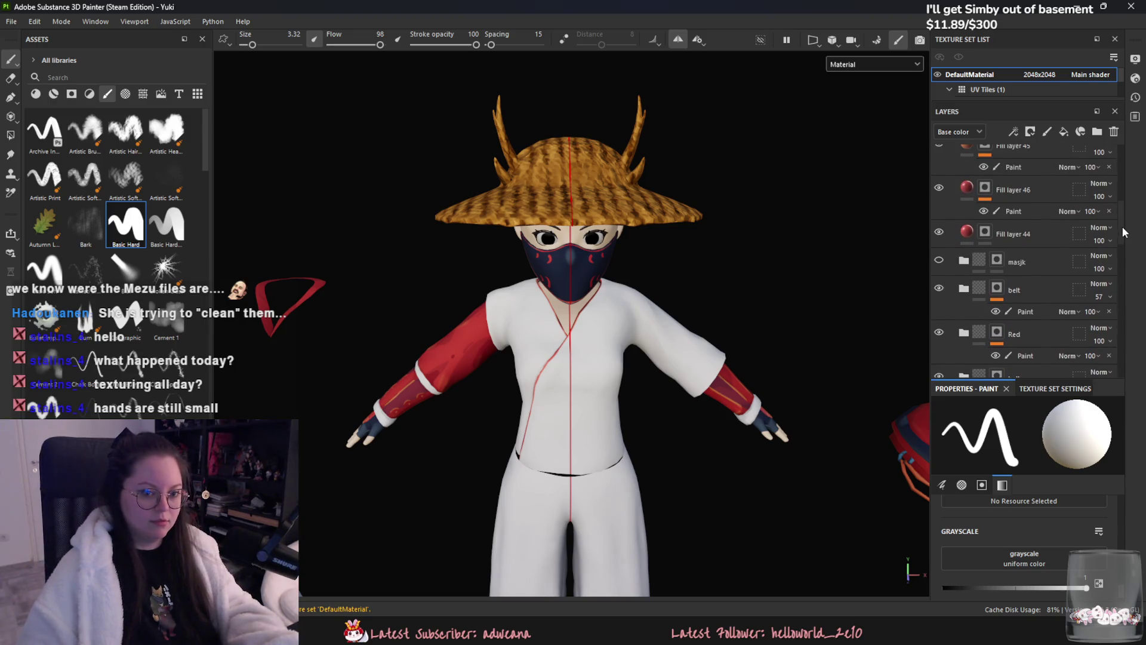
pyautogui.scroll(-2, 1057, 250)
pyautogui.scroll(-3, 1048, 260)
pyautogui.scroll(-2, 1038, 264)
pyautogui.scroll(-1, 1034, 267)
pyautogui.click(1033, 264)
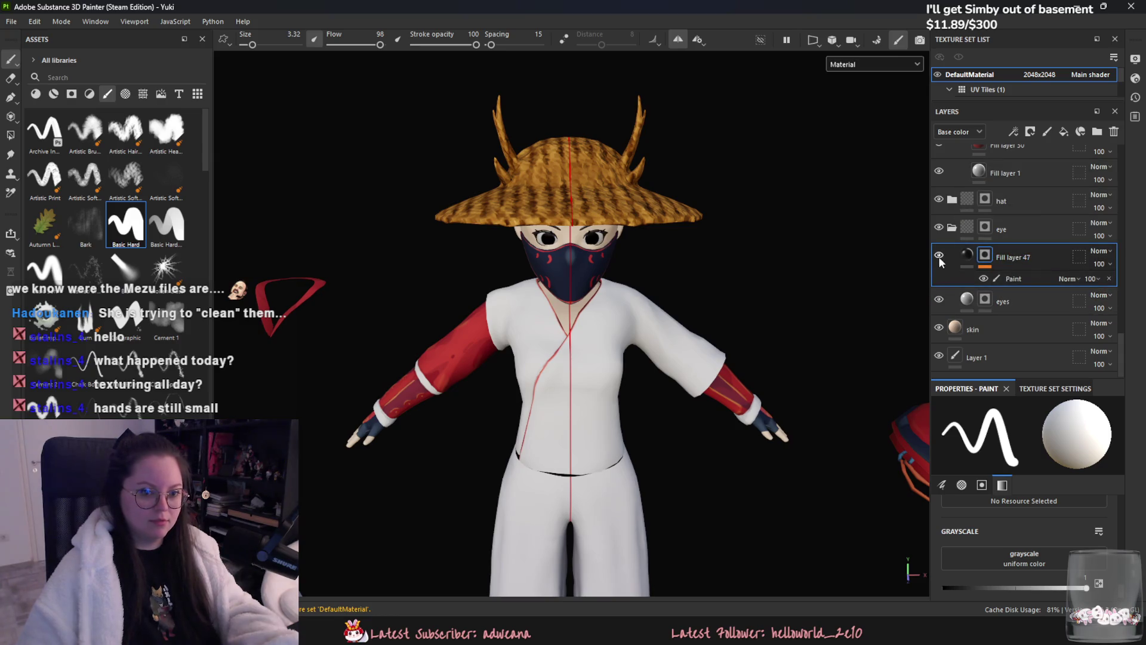
pyautogui.scroll(2, 816, 252)
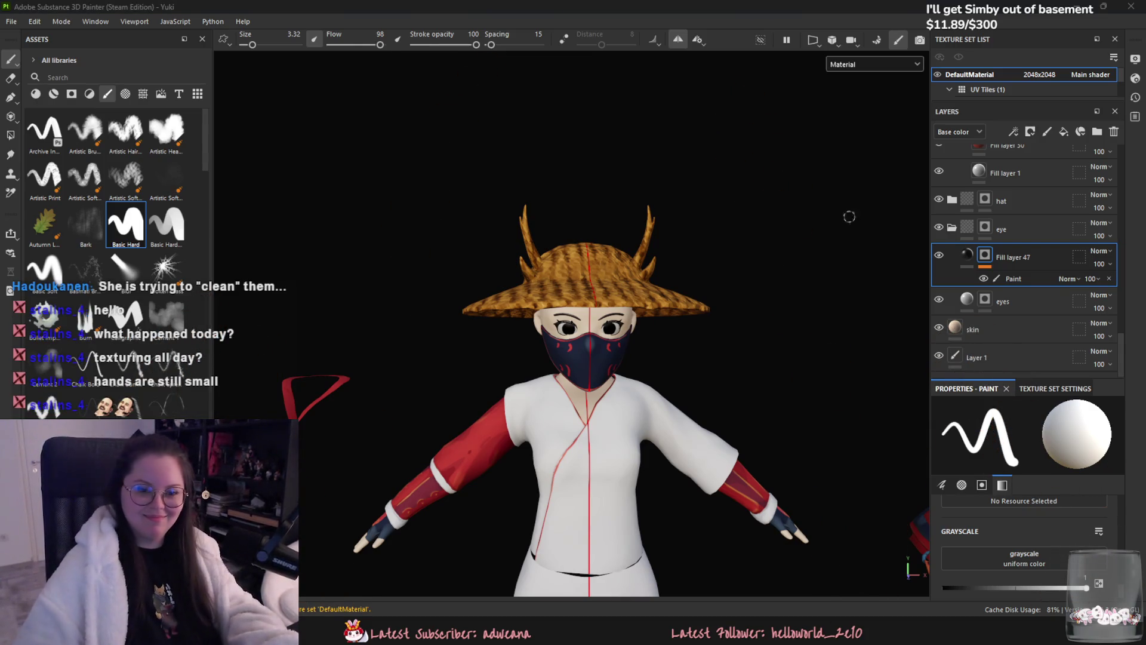
pyautogui.click(1063, 130)
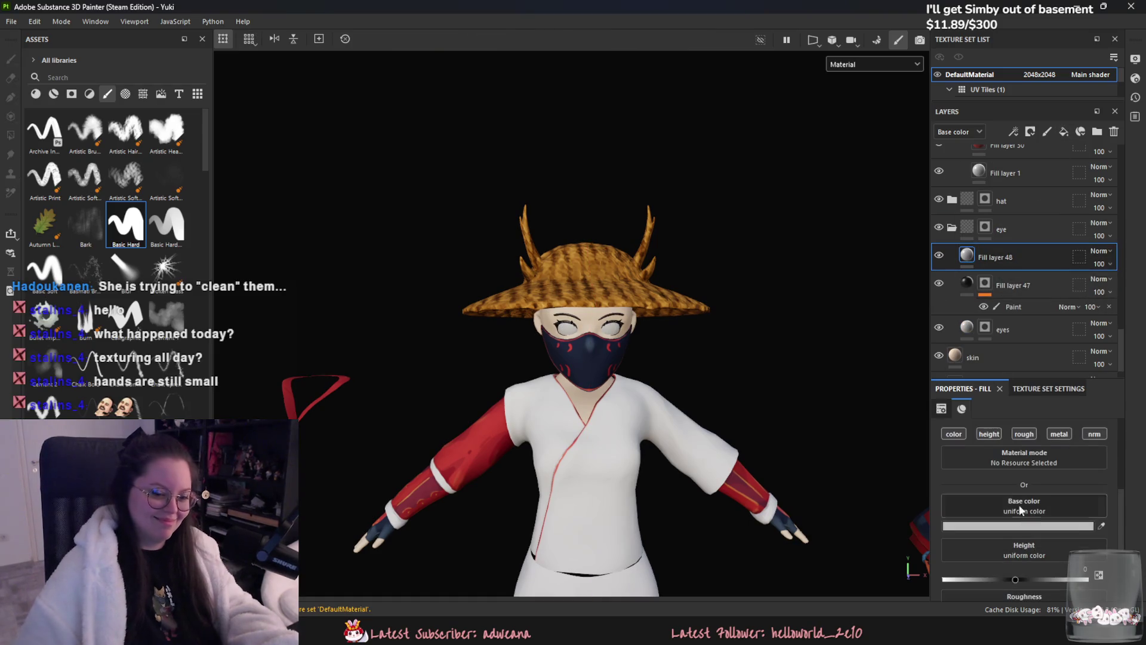
pyautogui.click(776, 506)
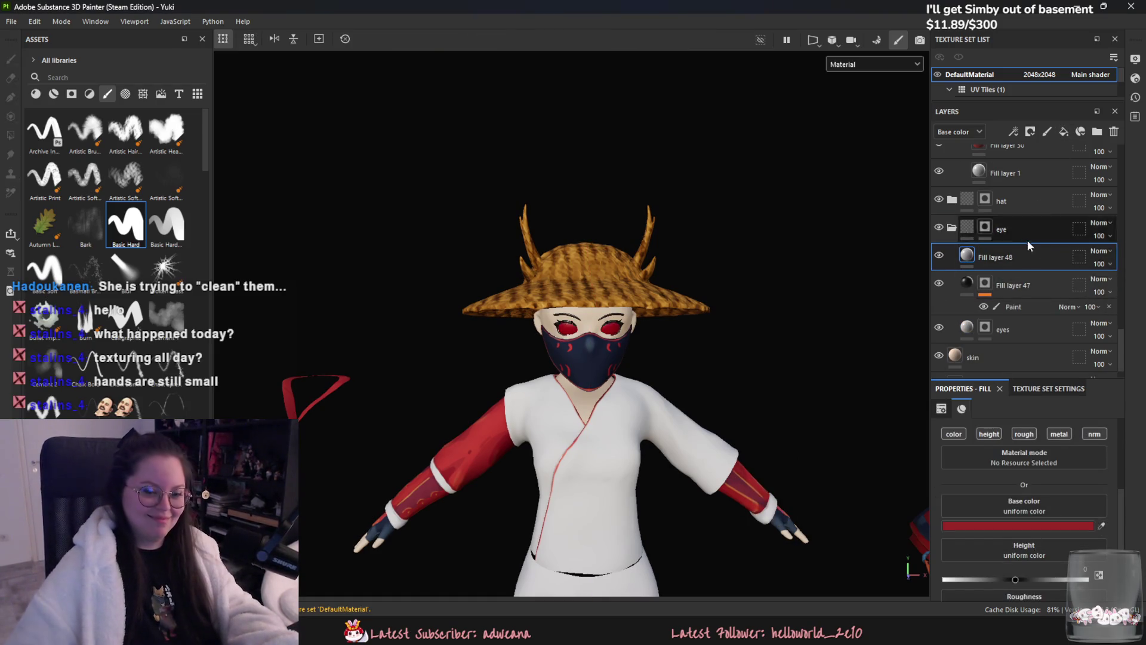
pyautogui.rightClick(1026, 276)
pyautogui.click(1012, 22)
pyautogui.rightClick(998, 251)
pyautogui.click(1004, 455)
pyautogui.scroll(3, 627, 358)
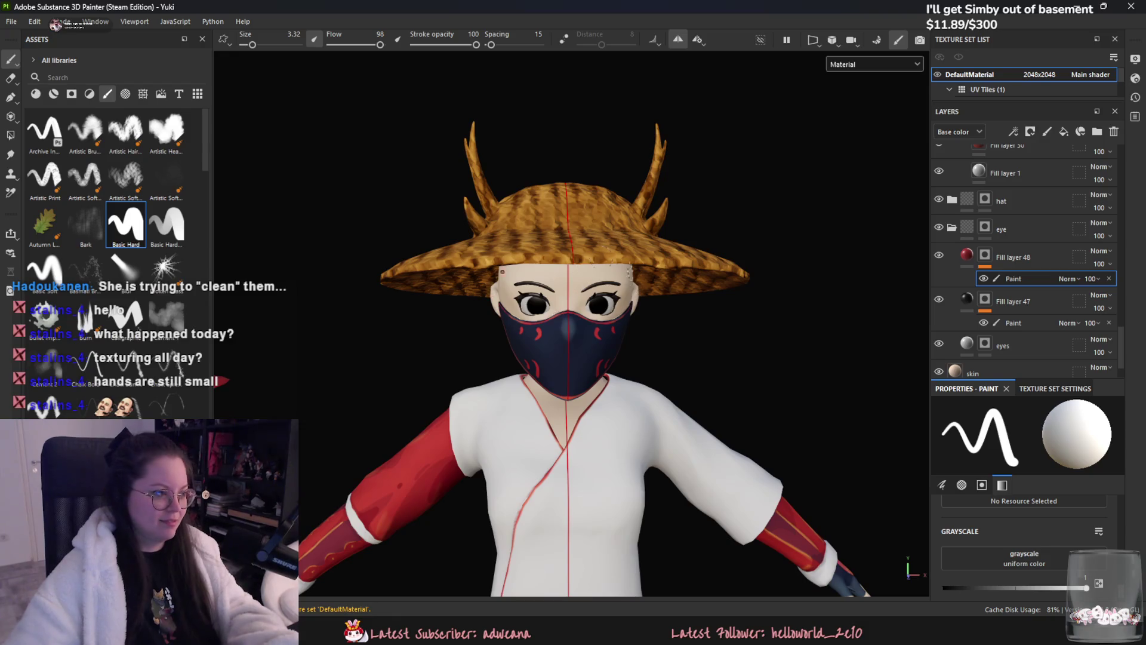
pyautogui.scroll(2, 384, 89)
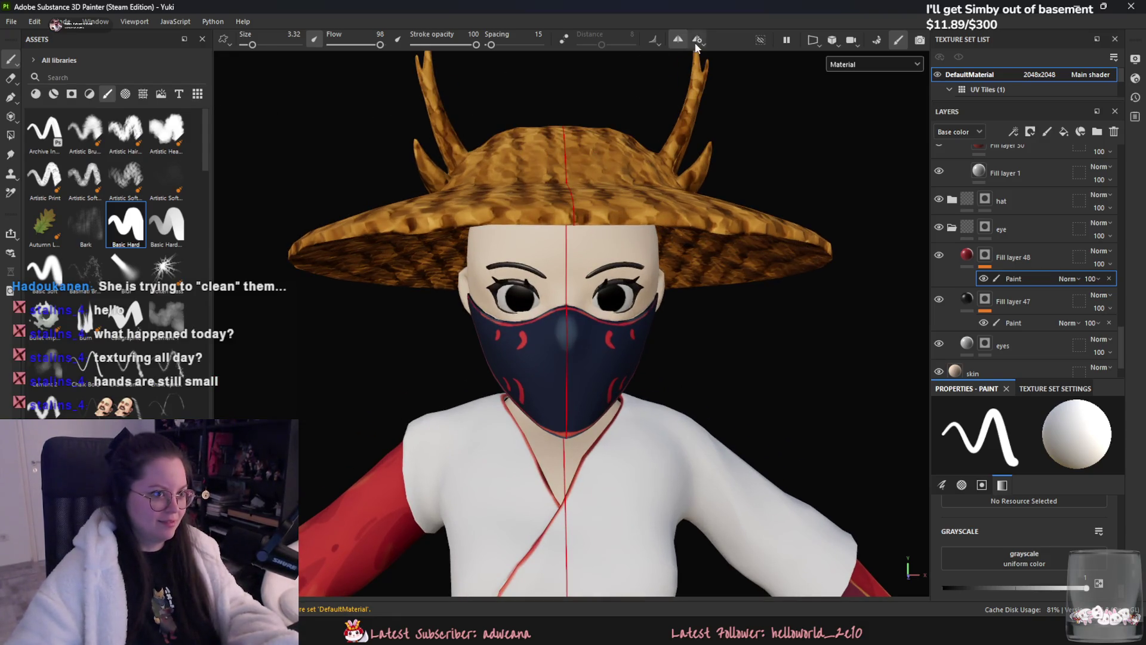
pyautogui.scroll(2, 608, 370)
pyautogui.scroll(2, 609, 279)
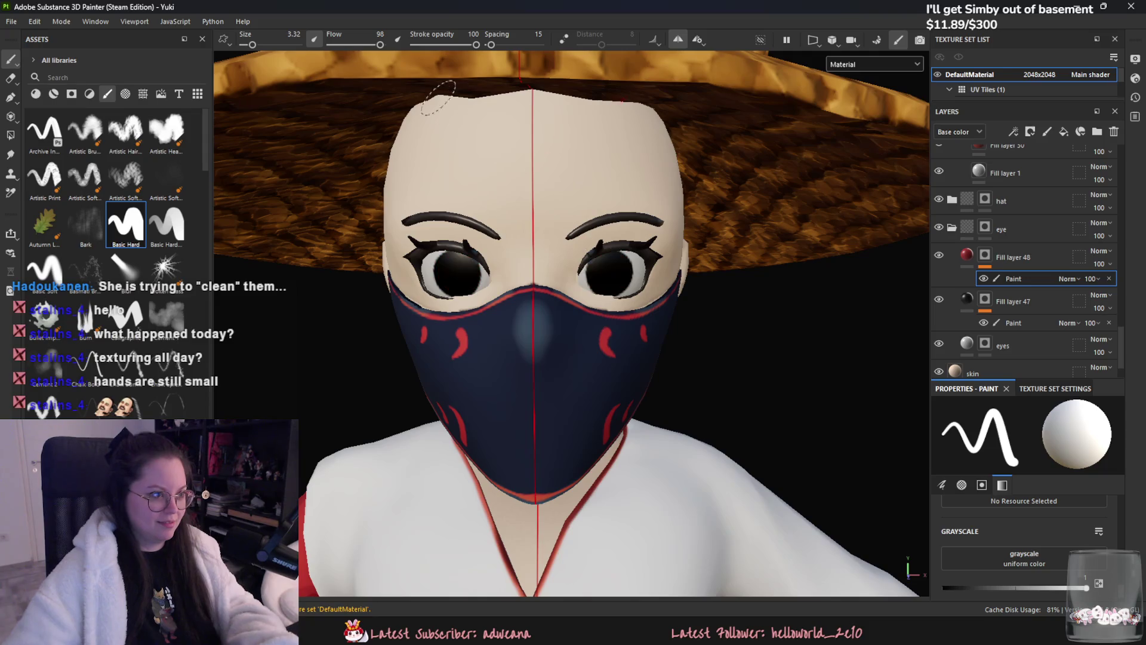
pyautogui.moveTo(252, 45); pyautogui.dragTo(249, 45)
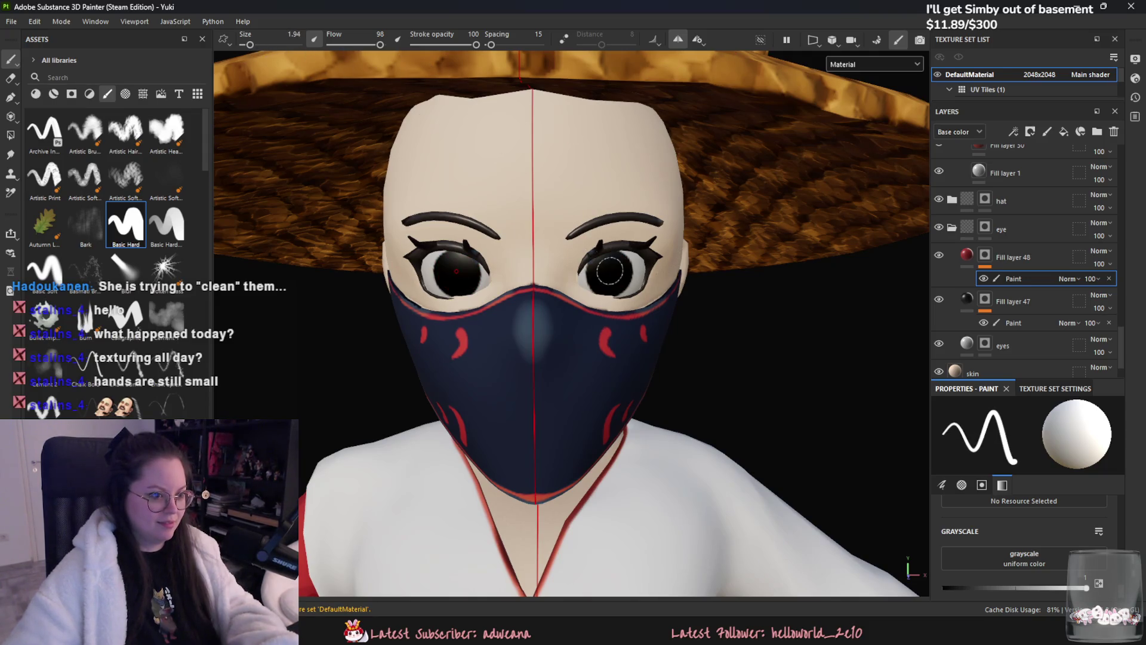
pyautogui.hotkey('ctrl', 'shift', 'z')
pyautogui.hotkey('ctrl', 'z')
pyautogui.hotkey('ctrl', 'shift', 'z')
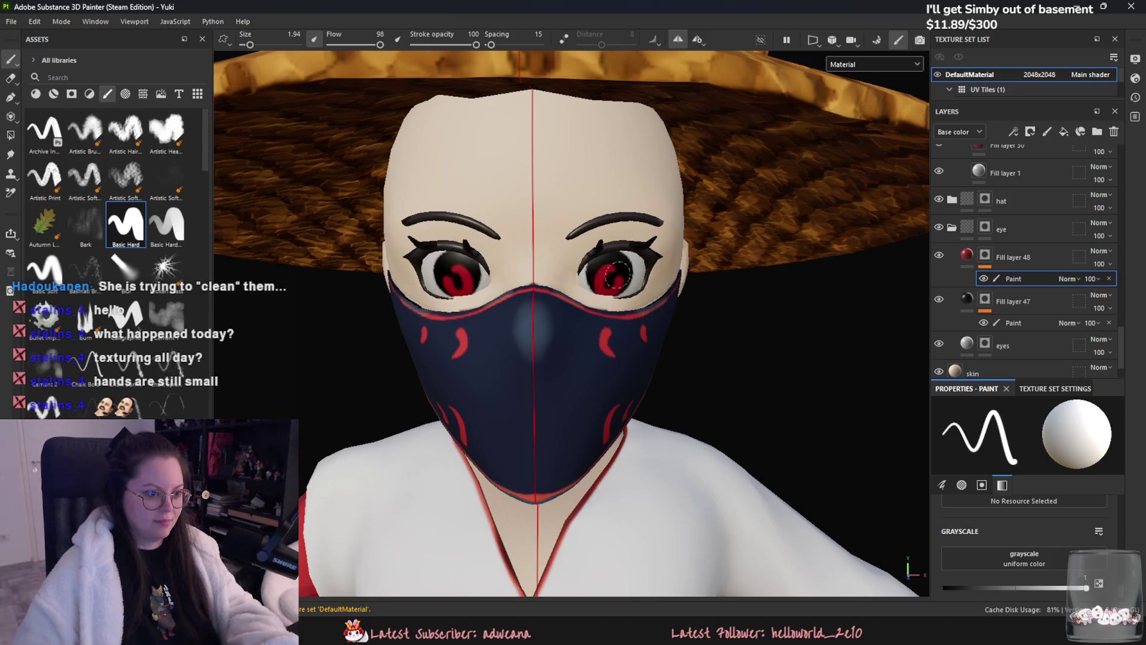
pyautogui.hotkey('ctrl', 'z')
pyautogui.hotkey('ctrl', 'shift', 'z')
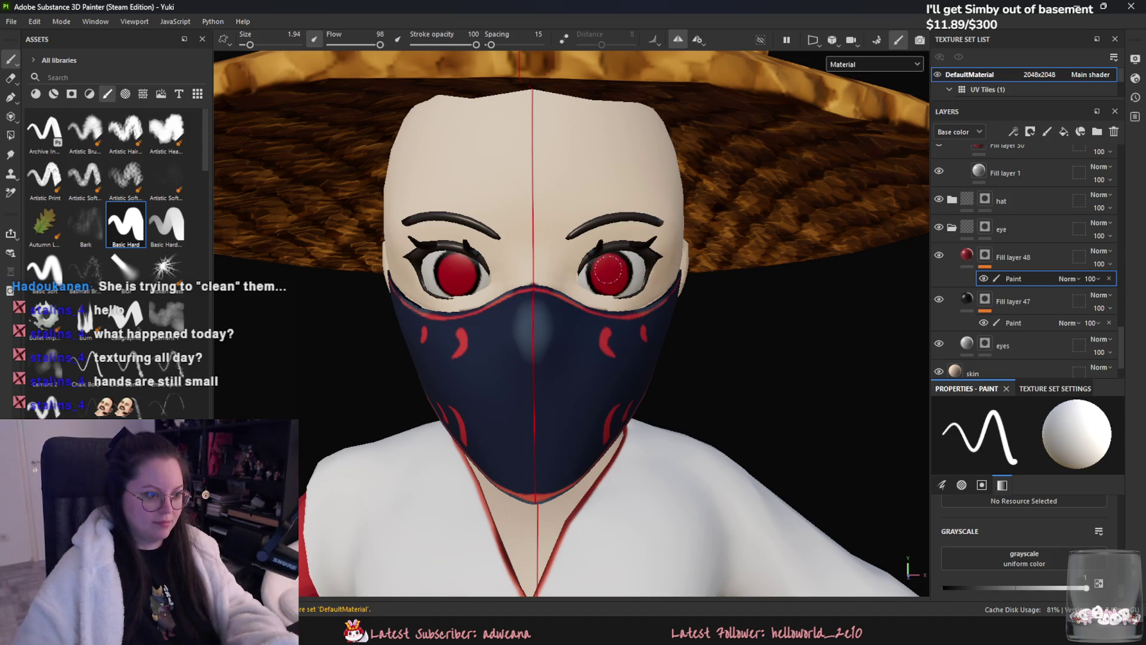
pyautogui.keyDown('alt'); pyautogui.moveTo(610, 273); pyautogui.dragTo(787, 478); pyautogui.keyUp('alt')
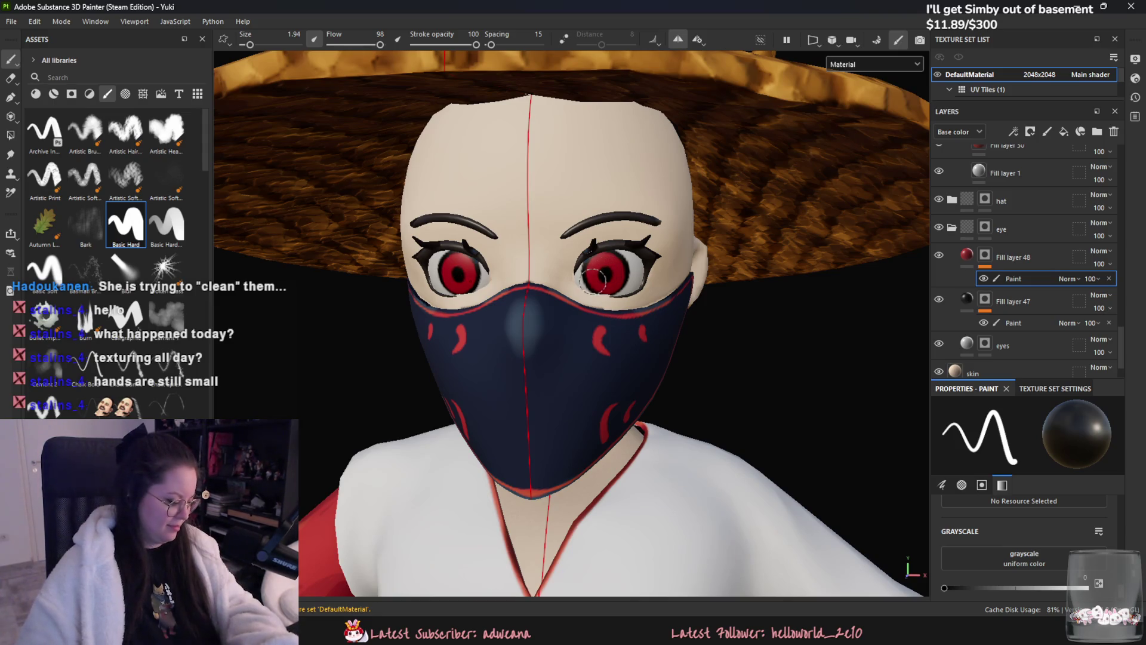
pyautogui.keyDown('alt'); pyautogui.moveTo(607, 273); pyautogui.dragTo(602, 269); pyautogui.keyUp('alt')
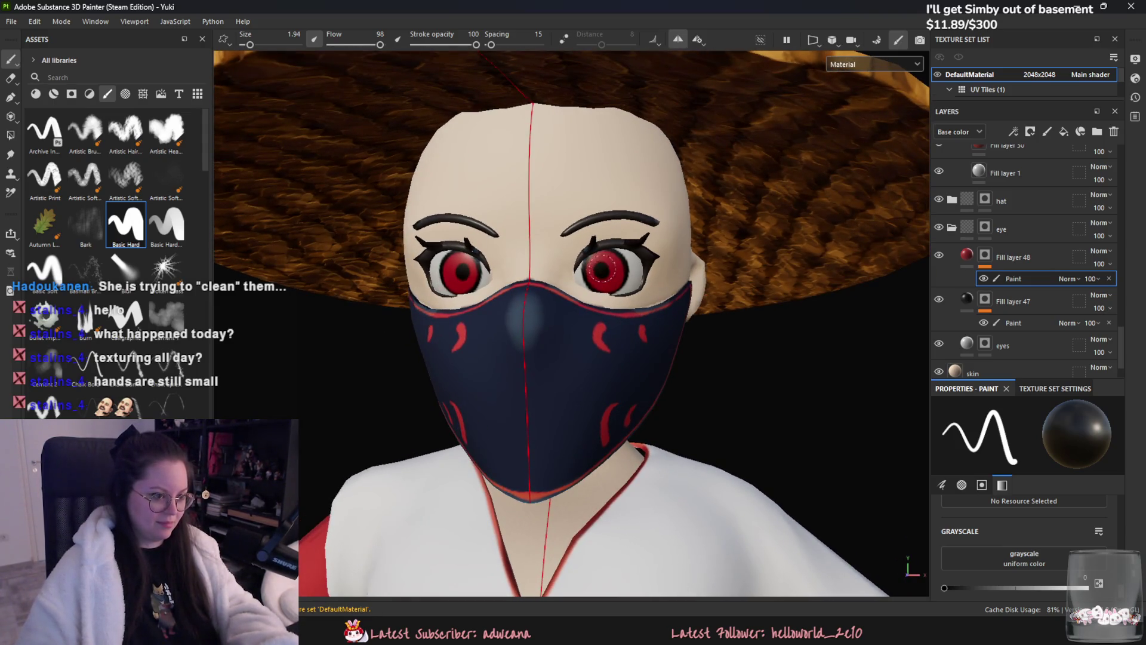
pyautogui.keyDown('alt'); pyautogui.moveTo(636, 225); pyautogui.dragTo(702, 307, button='right'); pyautogui.keyUp('alt')
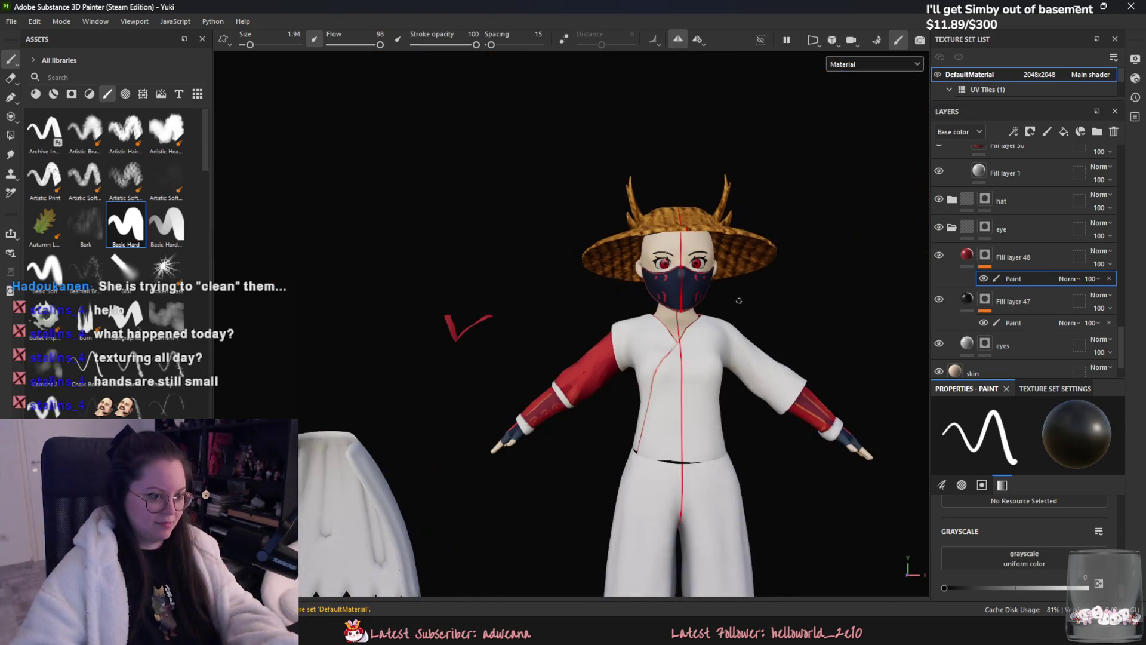
pyautogui.keyDown('alt'); pyautogui.moveTo(701, 307); pyautogui.dragTo(708, 309); pyautogui.keyUp('alt')
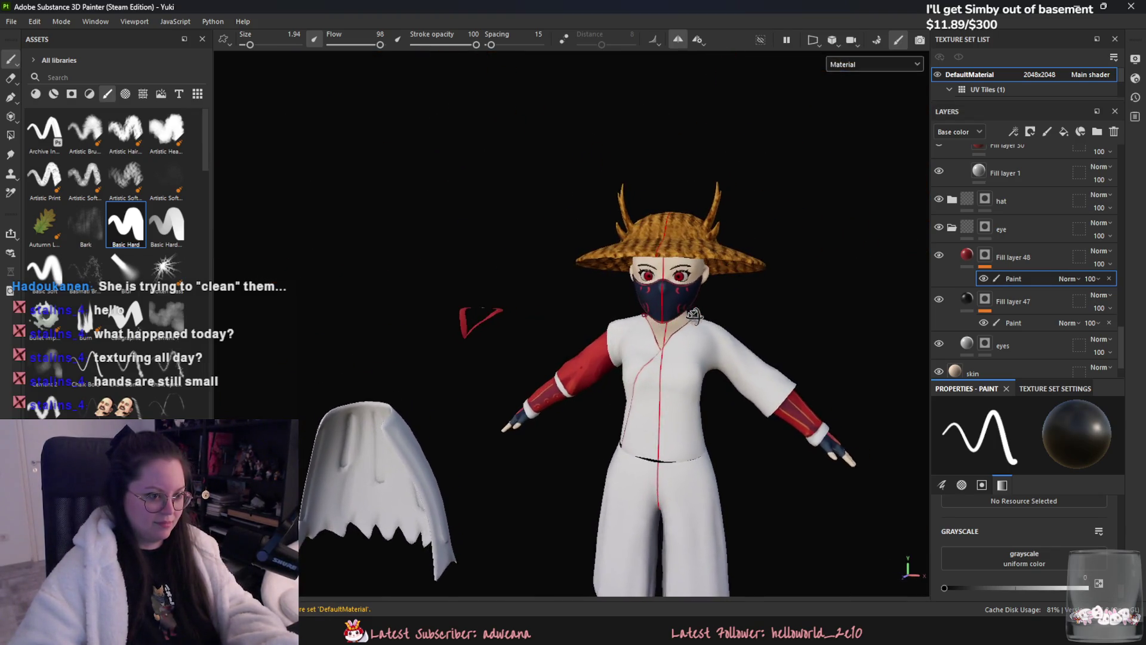
pyautogui.scroll(3, 700, 259)
pyautogui.scroll(3, 670, 205)
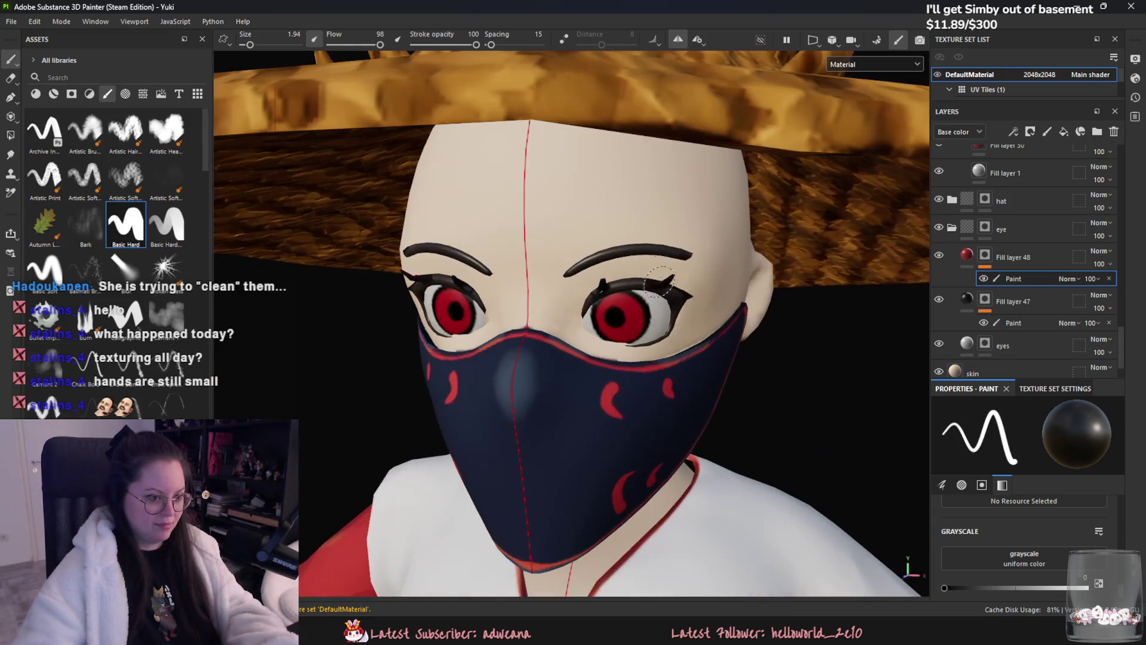
pyautogui.scroll(2, 644, 287)
pyautogui.scroll(2, 626, 329)
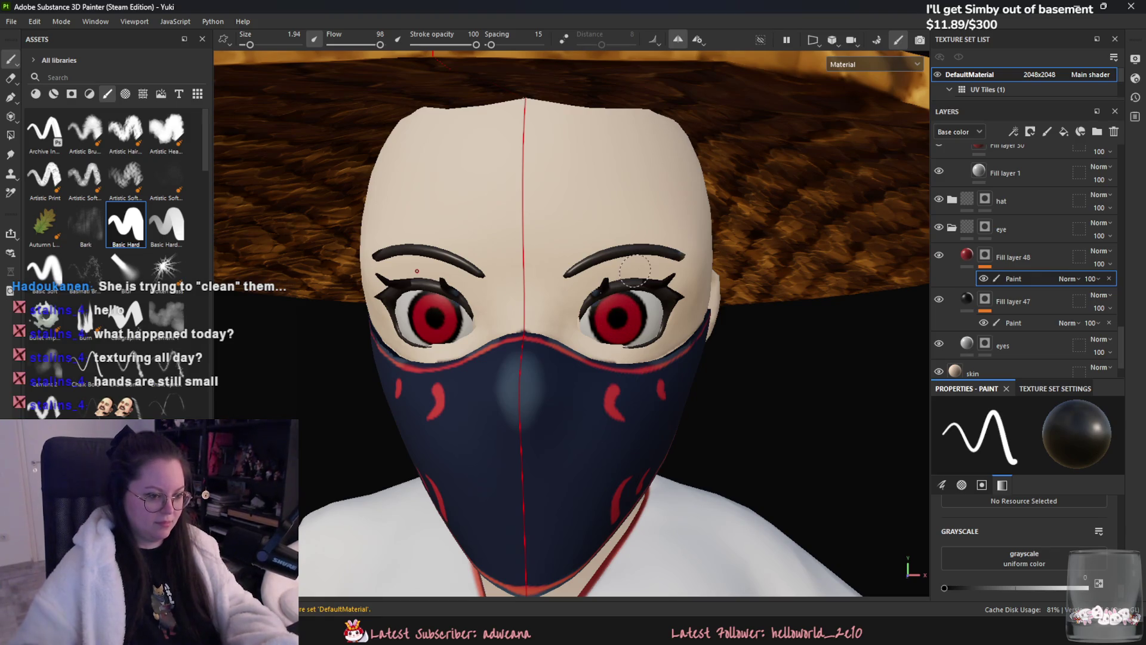
pyautogui.scroll(-4, 663, 313)
pyautogui.scroll(-2, 703, 312)
pyautogui.keyDown('alt'); pyautogui.moveTo(703, 312); pyautogui.dragTo(641, 266); pyautogui.keyUp('alt')
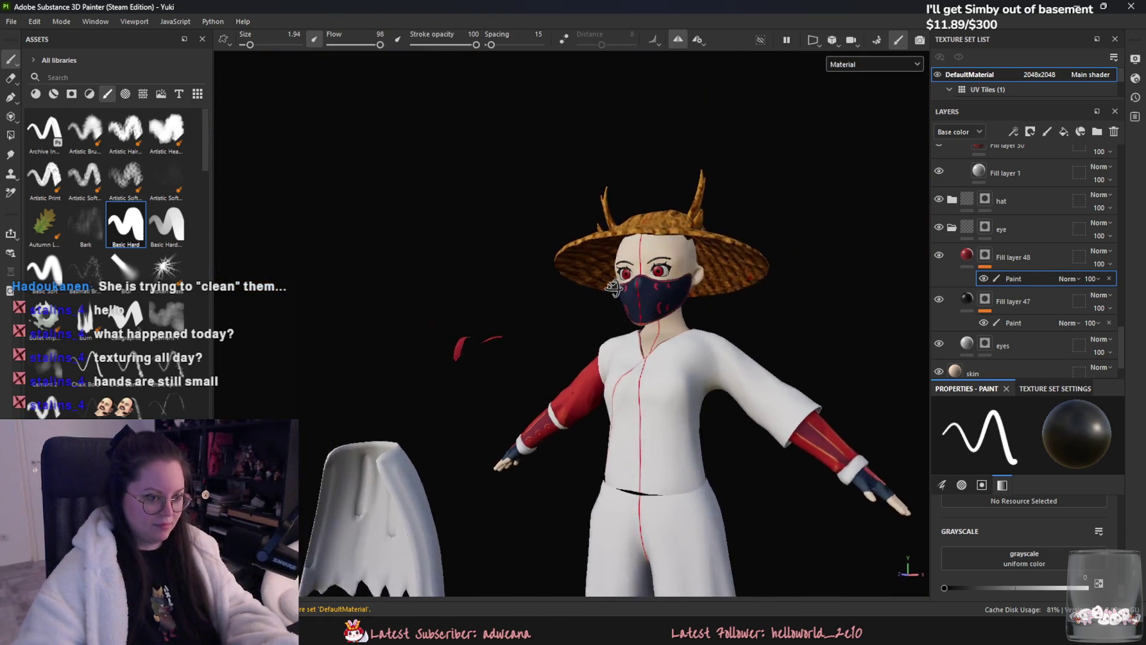
pyautogui.scroll(4, 637, 267)
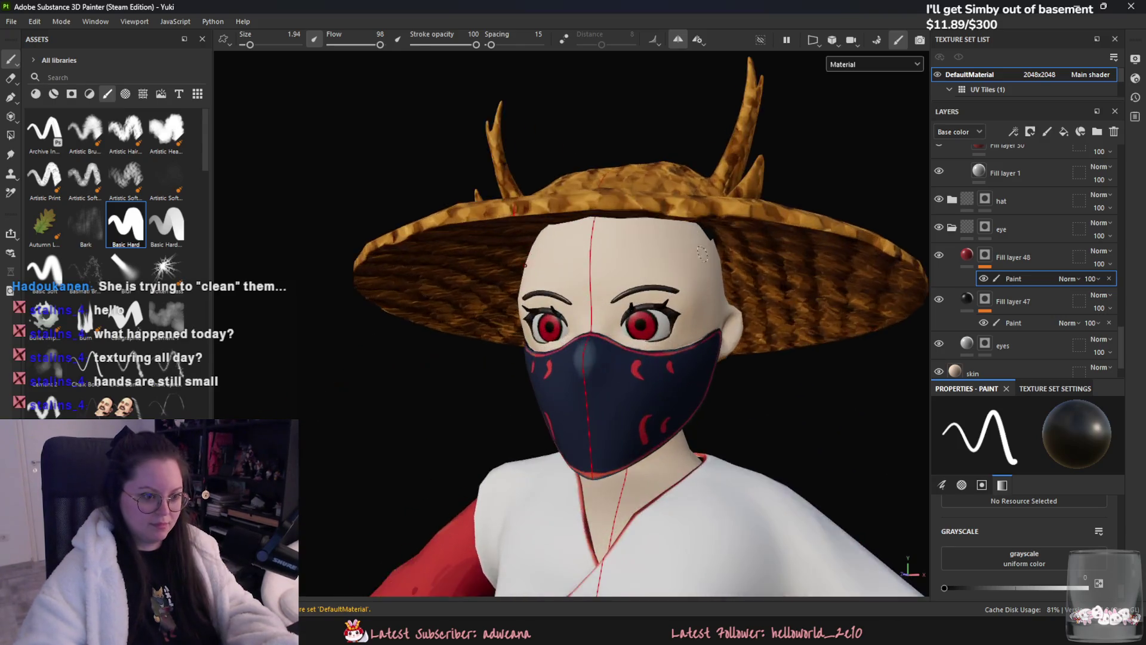
pyautogui.click(967, 256)
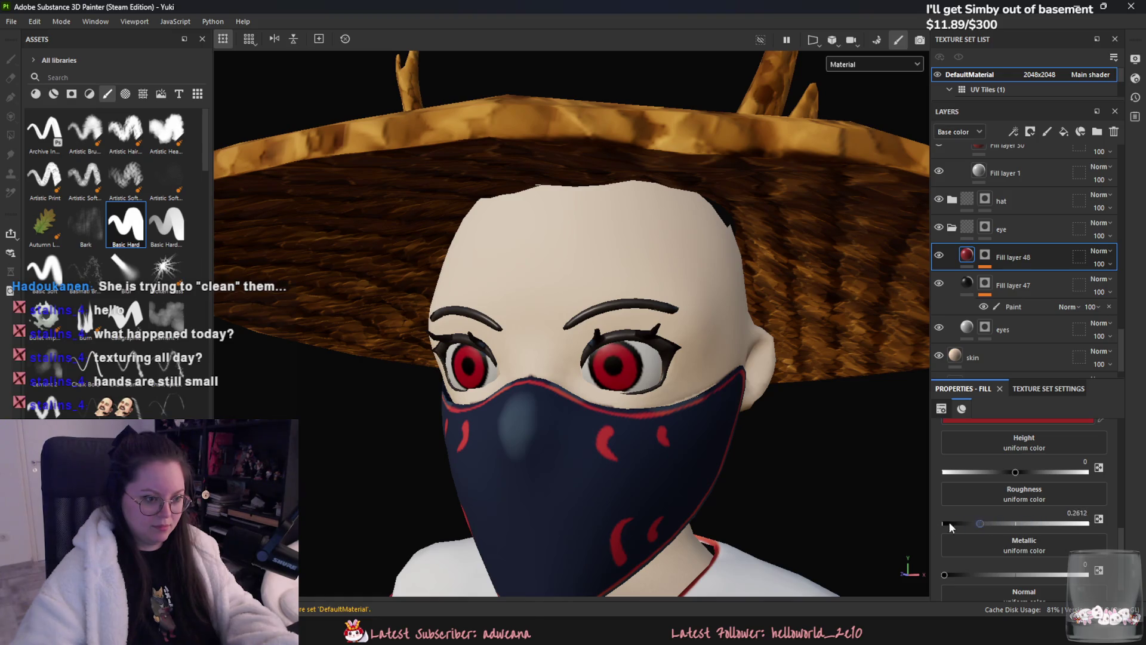
# - Fine-tune Fill layer 48's roughness and add Fill layer 49 with a black mask and paint effect
pyautogui.moveTo(949, 527); pyautogui.dragTo(942, 527)
pyautogui.moveTo(681, 376)
pyautogui.keyDown('alt'); pyautogui.mouseDown()
pyautogui.moveTo(627, 335)
pyautogui.moveTo(636, 385)
pyautogui.mouseUp(); pyautogui.keyUp('alt')
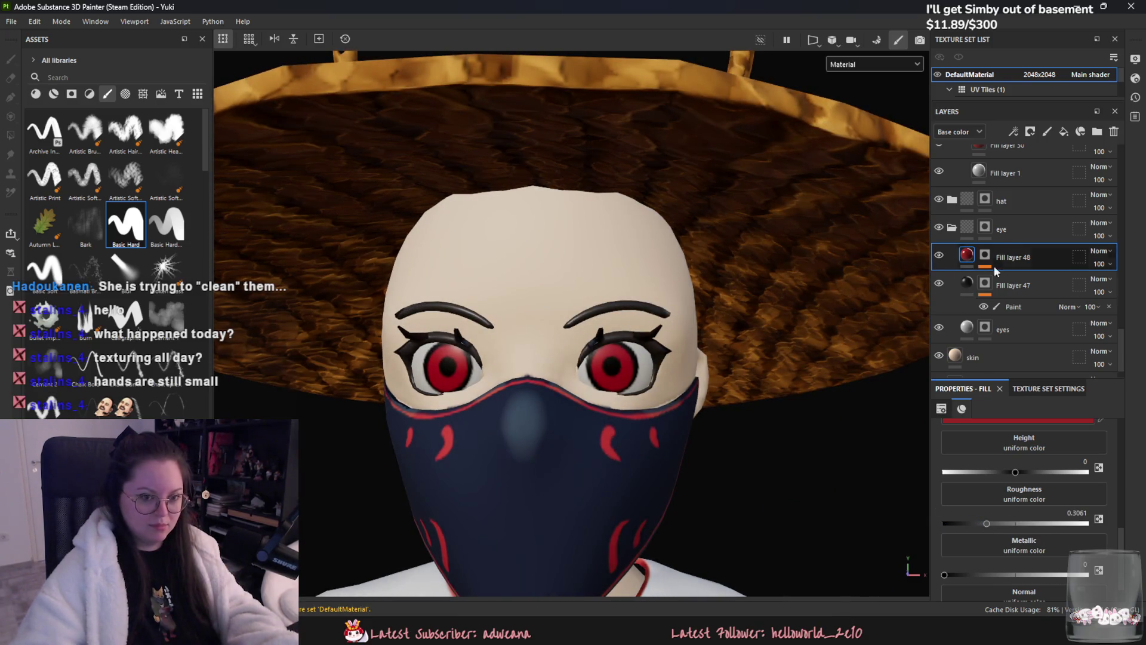
pyautogui.click(1053, 132)
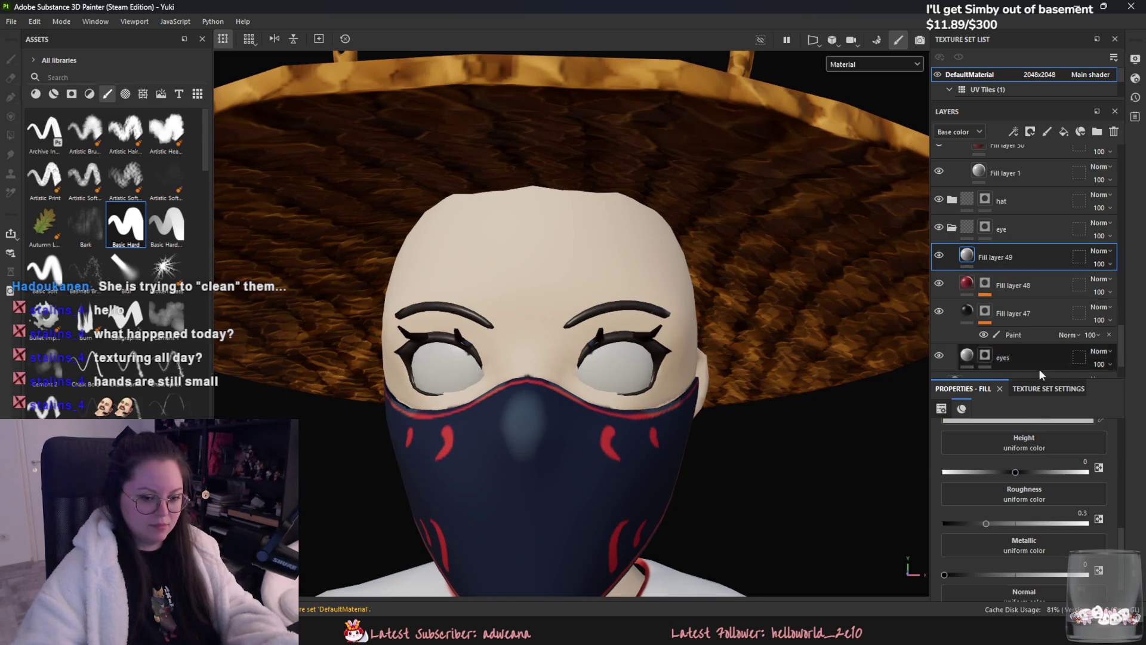
pyautogui.rightClick(1021, 256)
pyautogui.click(991, 273)
pyautogui.rightClick(989, 272)
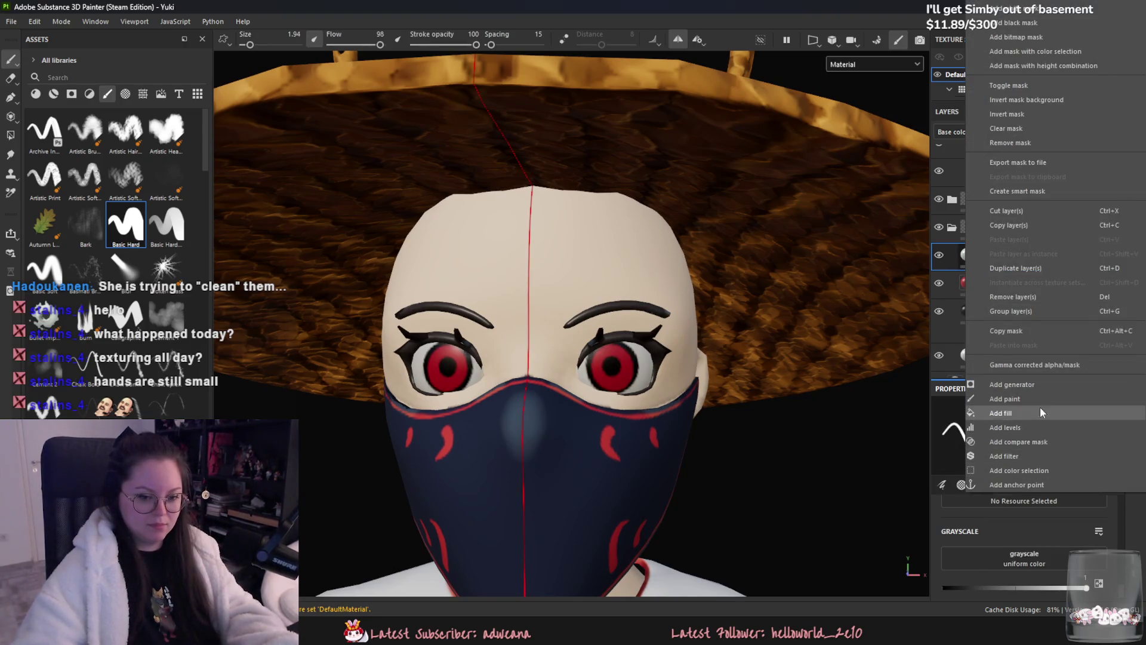
pyautogui.click(1032, 399)
# - With symmetry off, dab white highlight glints on the eyes, then duplicate the red Fill layer 48
pyautogui.click(677, 40)
pyautogui.hotkey('ctrl', 'z')
pyautogui.click(618, 363)
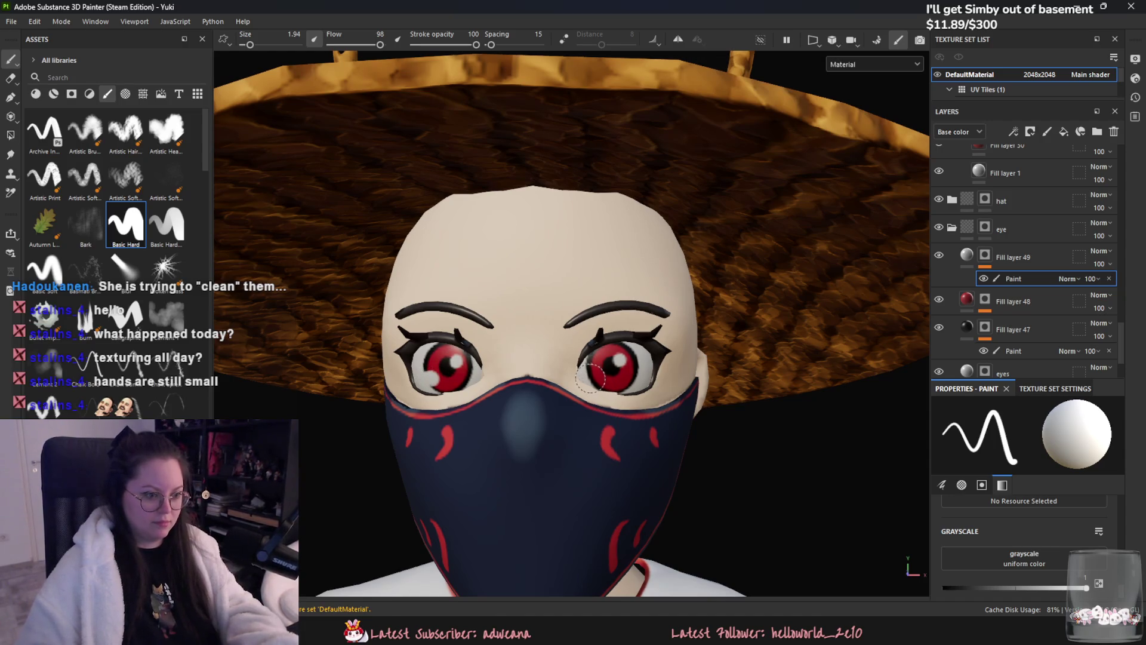
pyautogui.scroll(-3, 611, 356)
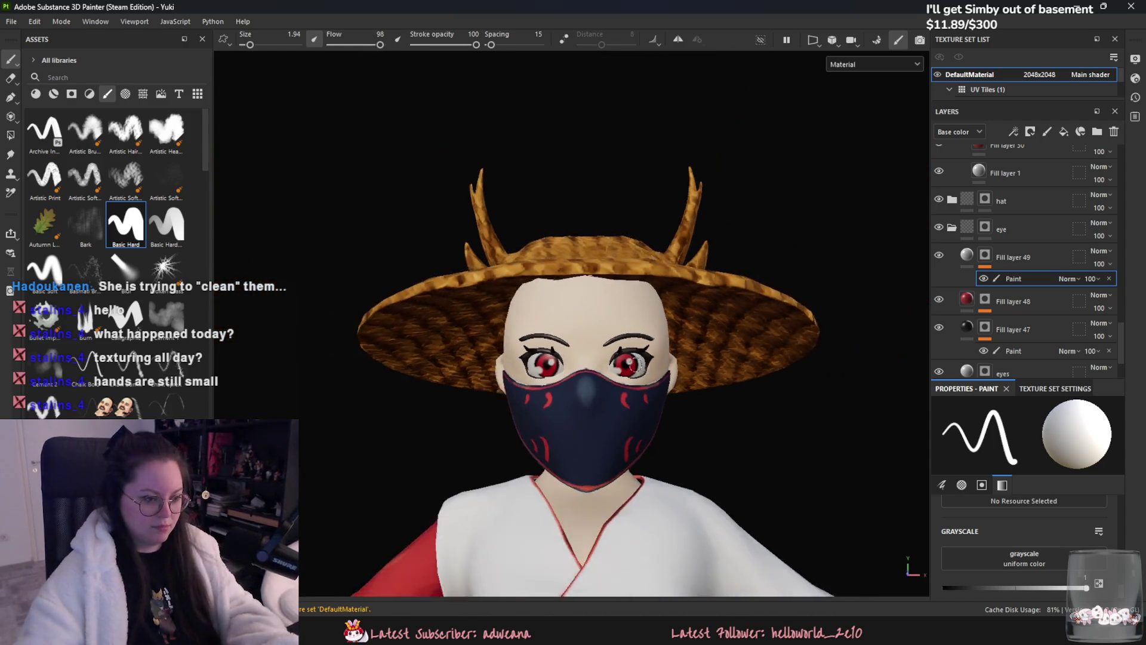
pyautogui.scroll(-3, 612, 355)
pyautogui.scroll(-2, 611, 356)
pyautogui.keyDown('alt'); pyautogui.moveTo(637, 435); pyautogui.dragTo(655, 473); pyautogui.keyUp('alt')
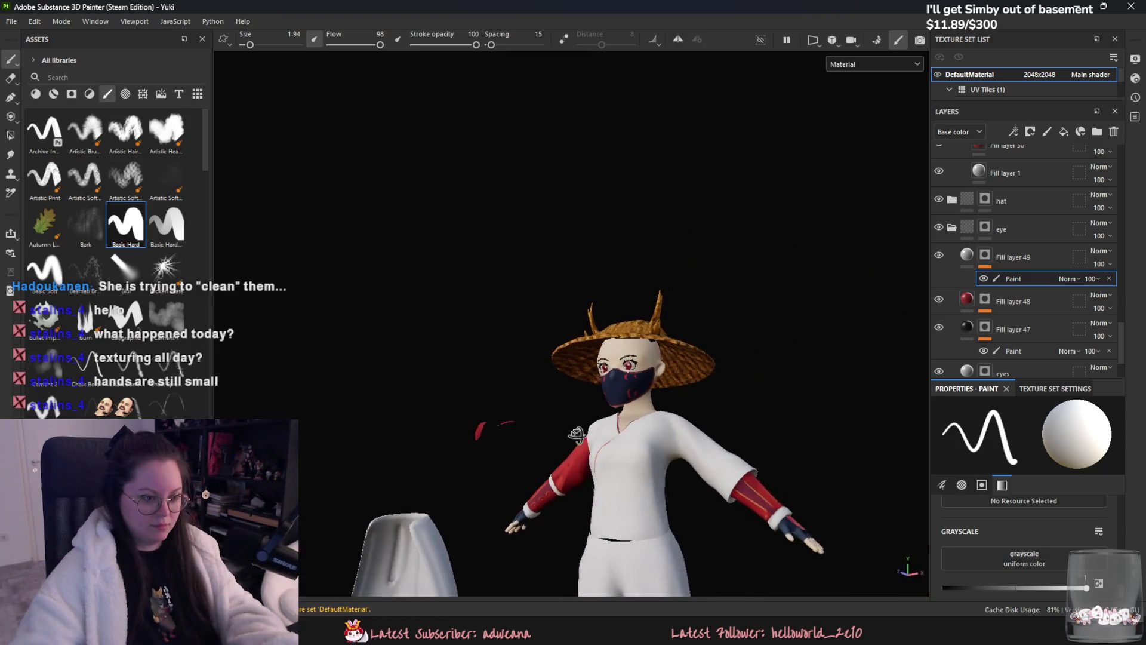
pyautogui.keyDown('alt'); pyautogui.moveTo(654, 474); pyautogui.dragTo(672, 484); pyautogui.keyUp('alt')
pyautogui.scroll(-2, 672, 483)
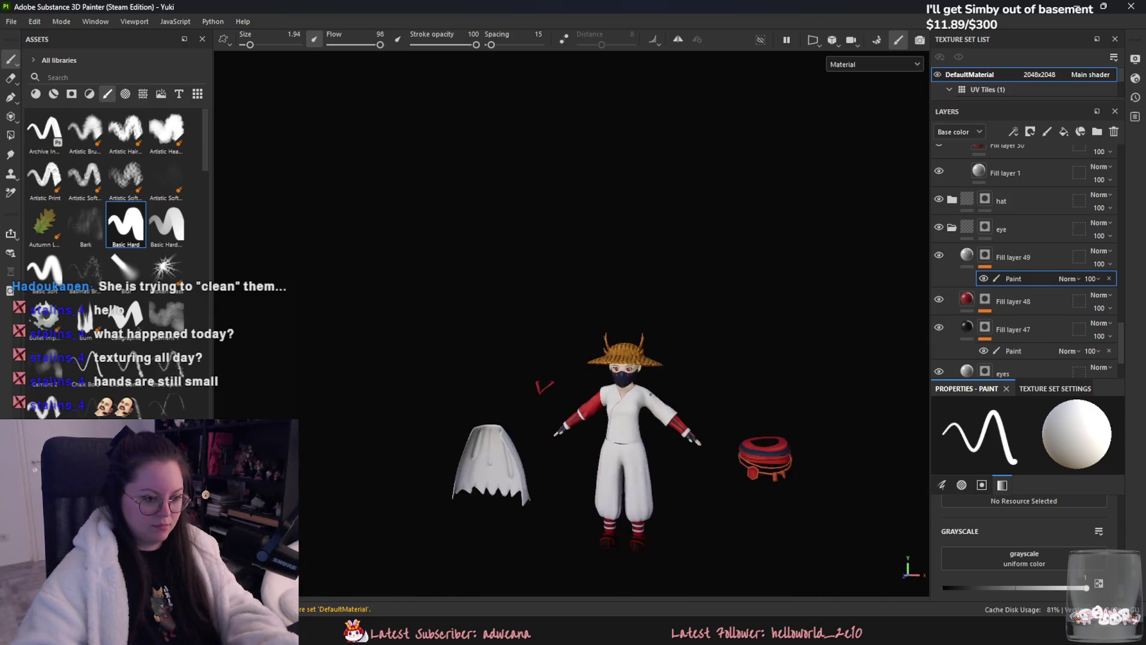
pyautogui.scroll(3, 537, 358)
pyautogui.scroll(3, 396, 245)
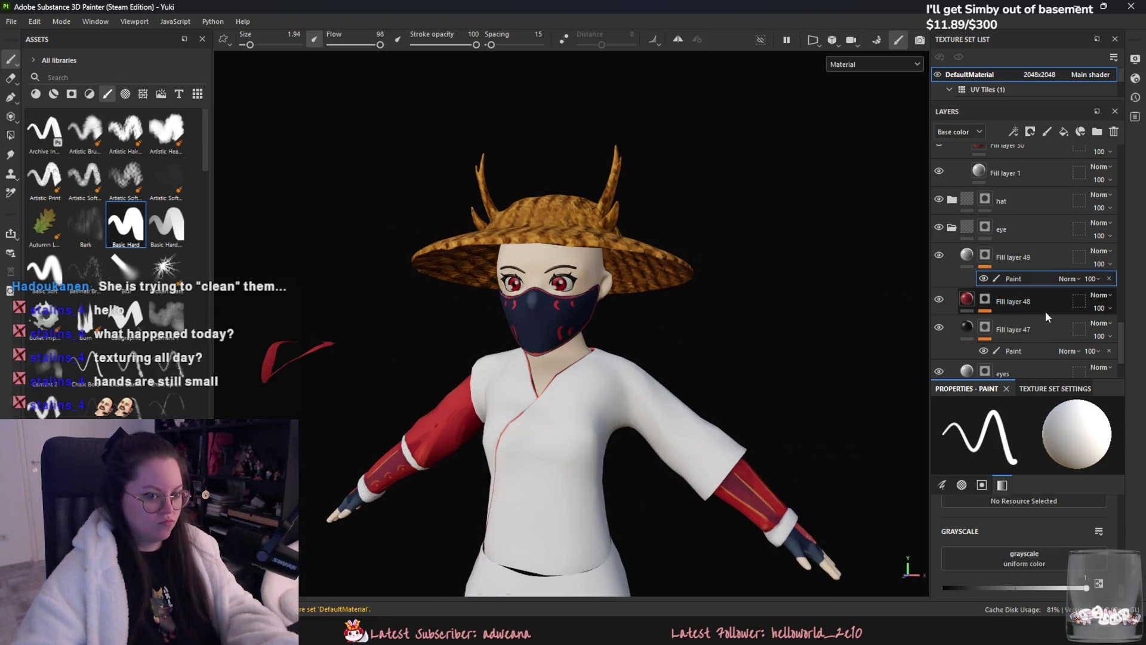
pyautogui.click(1010, 300)
pyautogui.hotkey('ctrl', 'd')
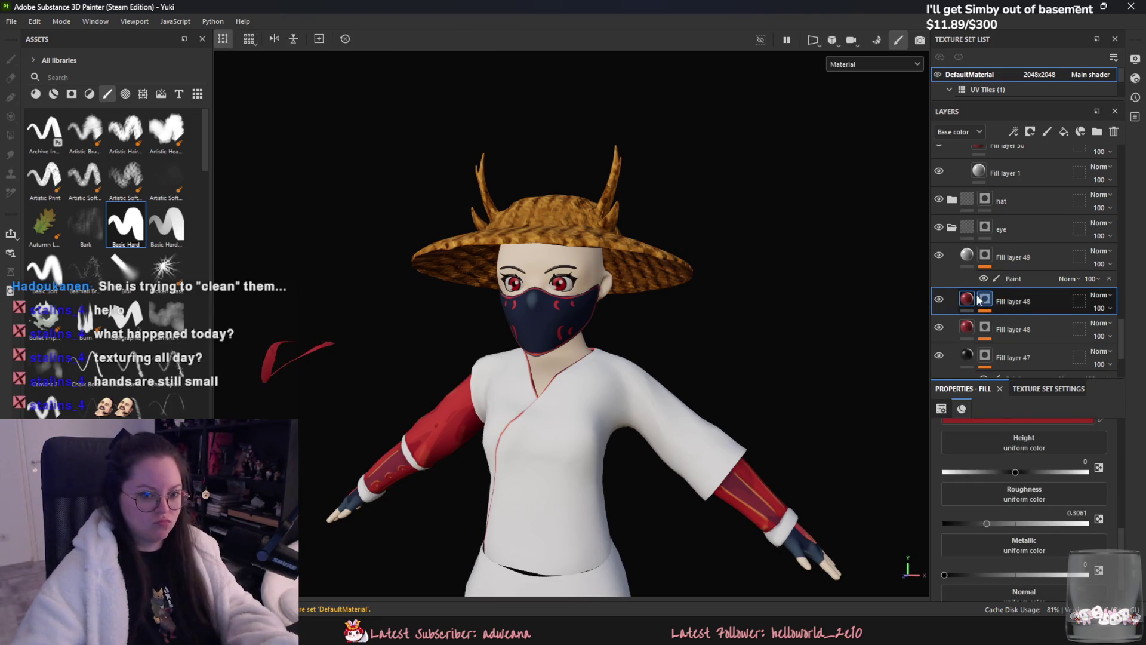
# - Give the duplicated layer a different red and a paint effect on its mask set to black
pyautogui.click(1043, 419)
pyautogui.moveTo(981, 440); pyautogui.dragTo(977, 431)
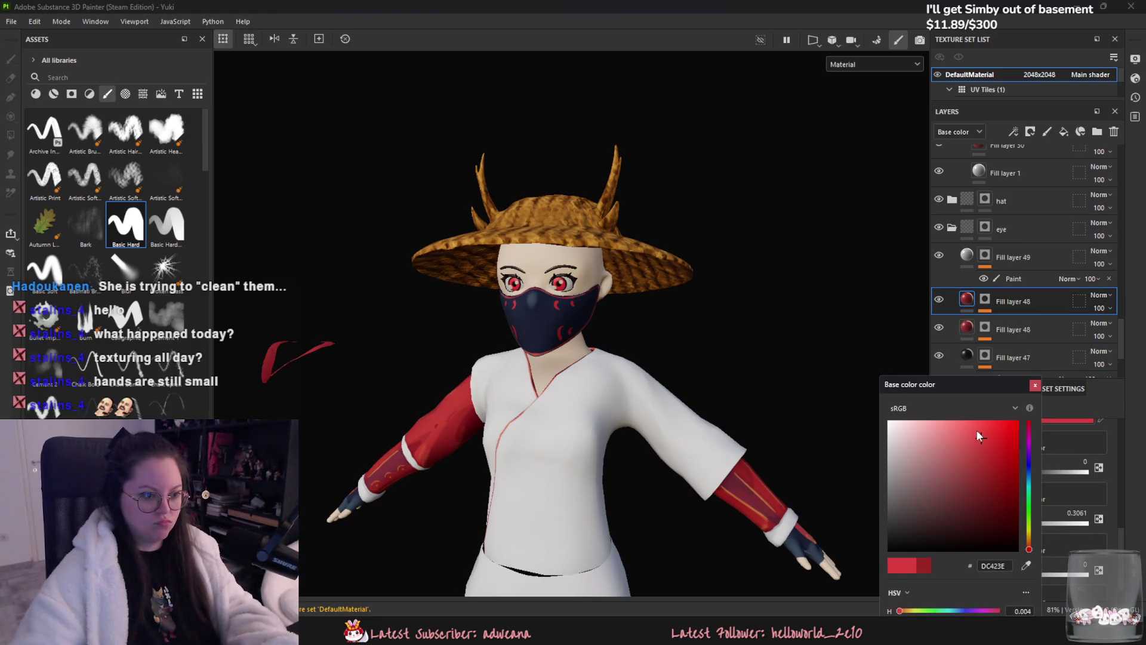
pyautogui.scroll(2, 522, 273)
pyautogui.scroll(1, 522, 273)
pyautogui.rightClick(999, 303)
pyautogui.click(1025, 329)
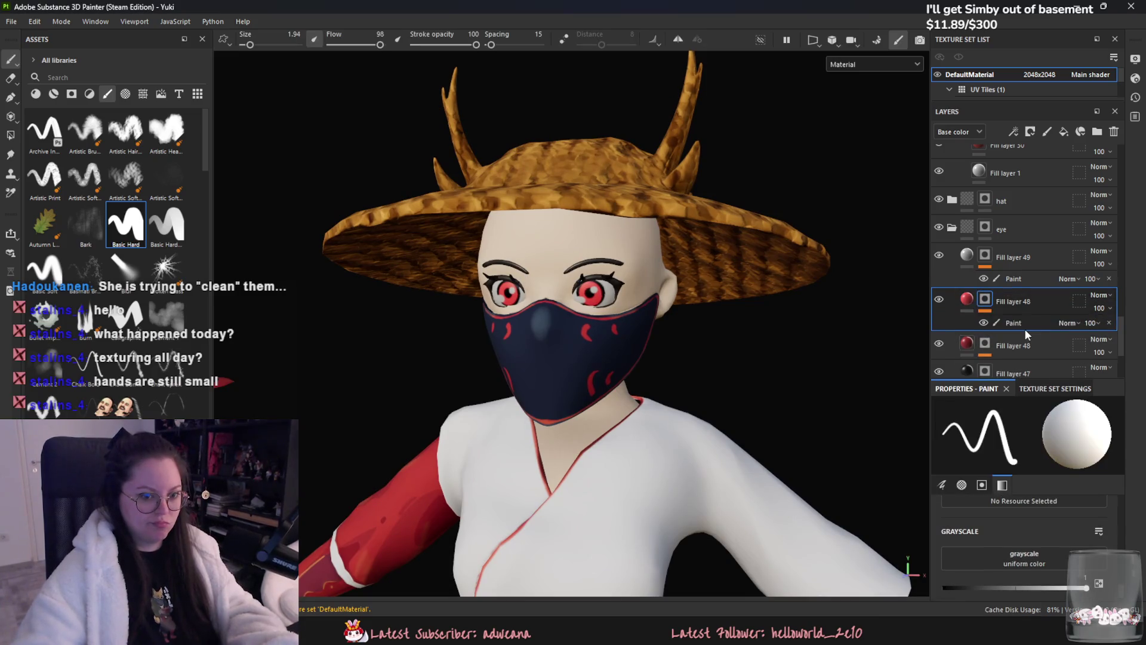
pyautogui.moveTo(968, 592); pyautogui.dragTo(943, 589)
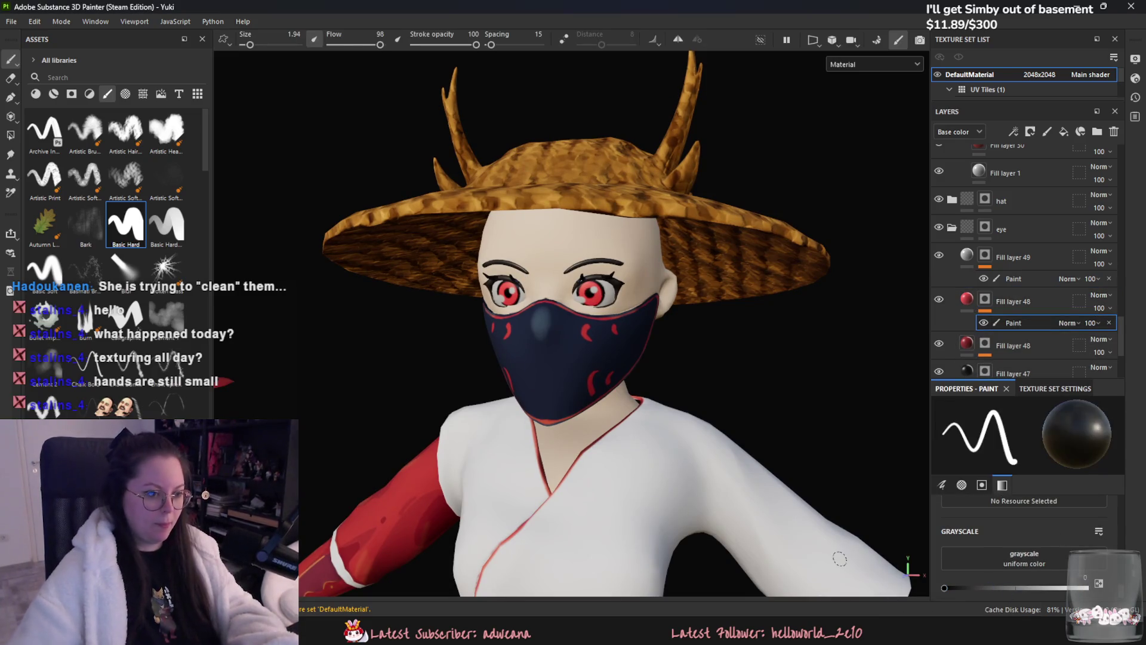
# - With symmetry on, paint white through the mask using an artistic brush, then select Fill layer 47
pyautogui.keyDown('alt'); pyautogui.moveTo(627, 268); pyautogui.dragTo(692, 190); pyautogui.keyUp('alt')
pyautogui.press('l')
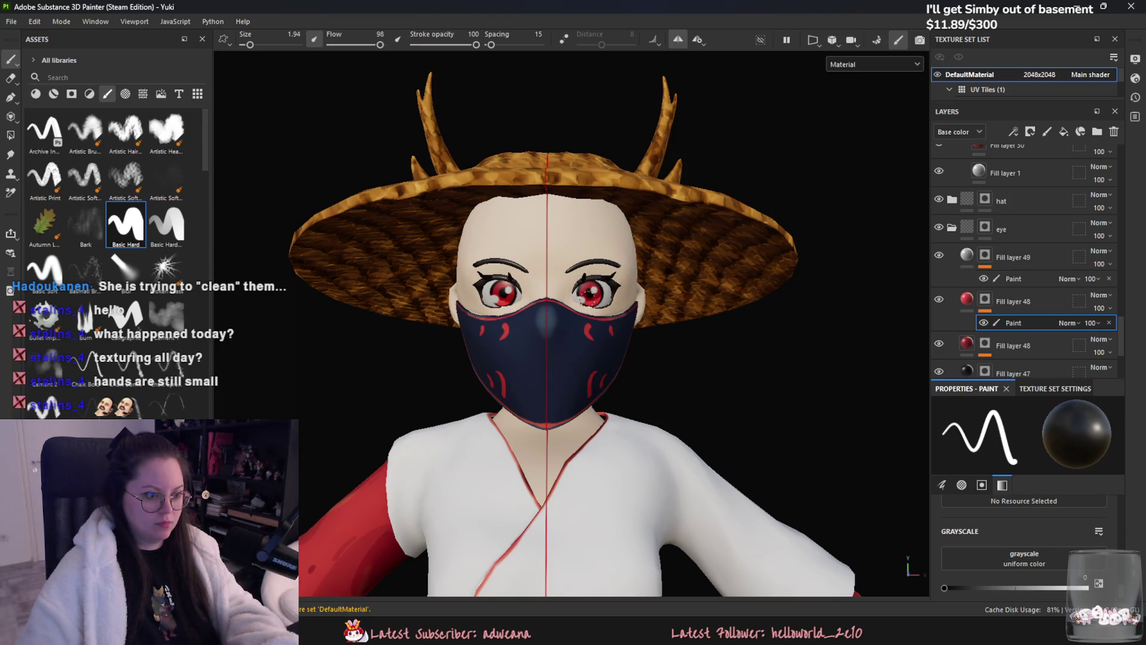
pyautogui.moveTo(944, 588); pyautogui.dragTo(1086, 588)
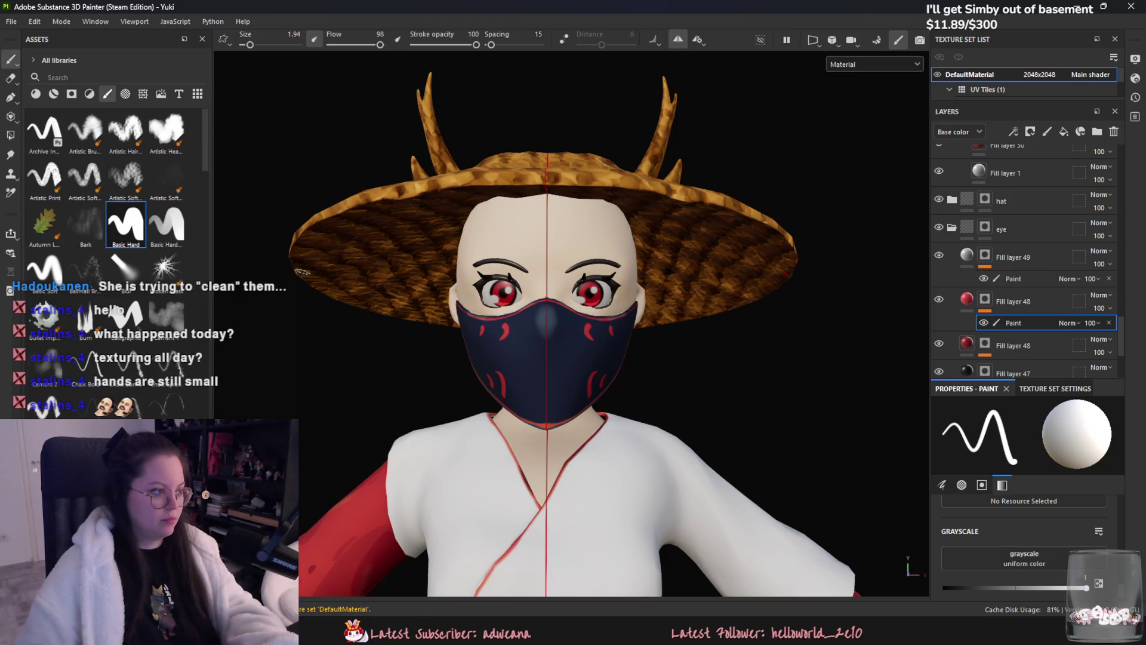
pyautogui.click(166, 132)
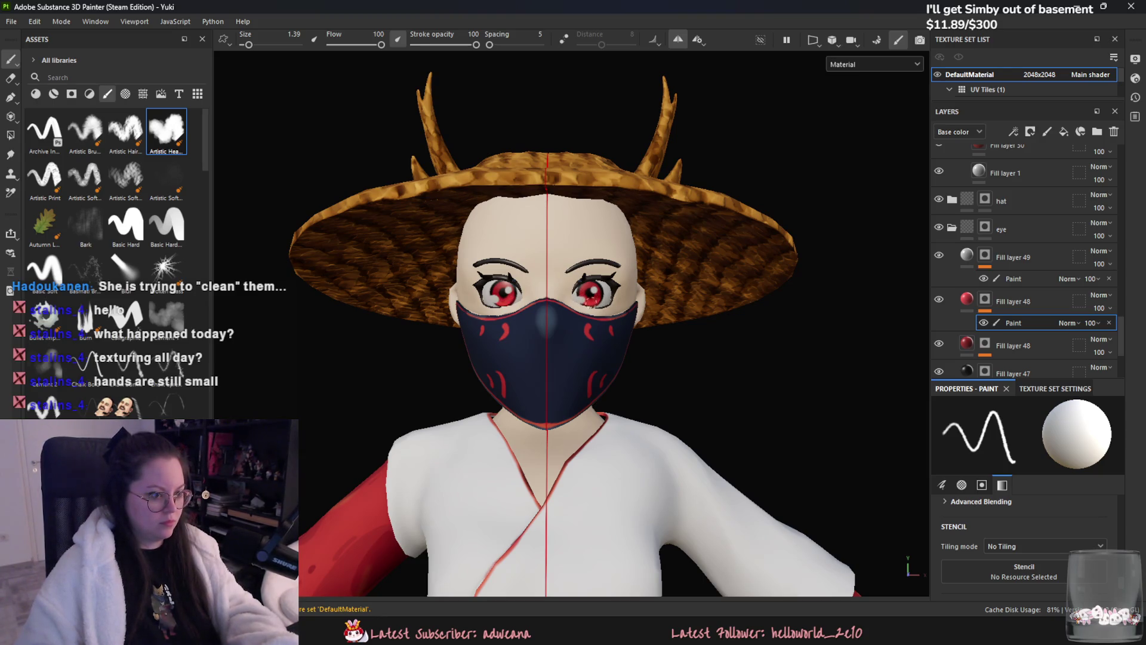
pyautogui.click(1013, 301)
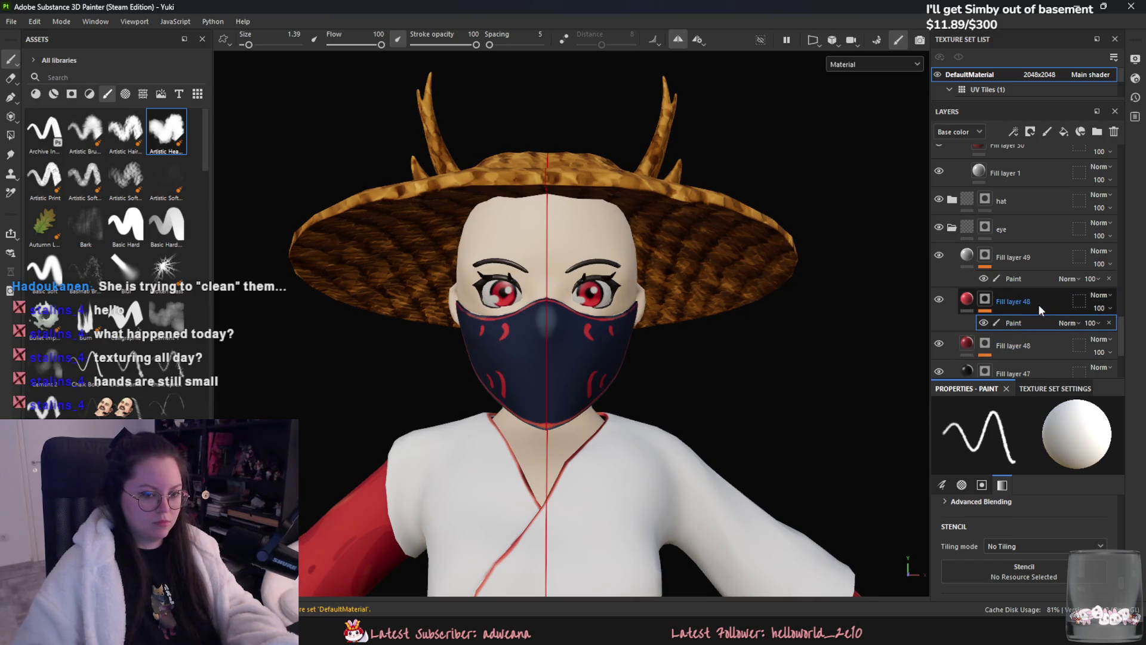
pyautogui.keyDown('alt'); pyautogui.moveTo(823, 283); pyautogui.dragTo(605, 288); pyautogui.keyUp('alt')
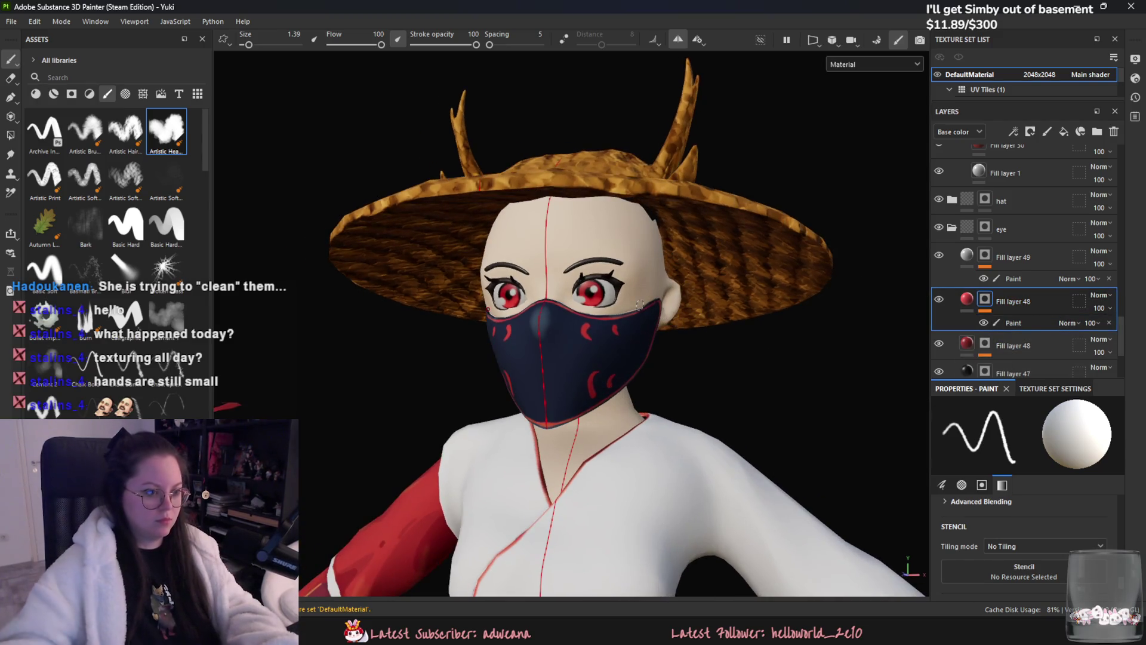
pyautogui.scroll(2, 605, 289)
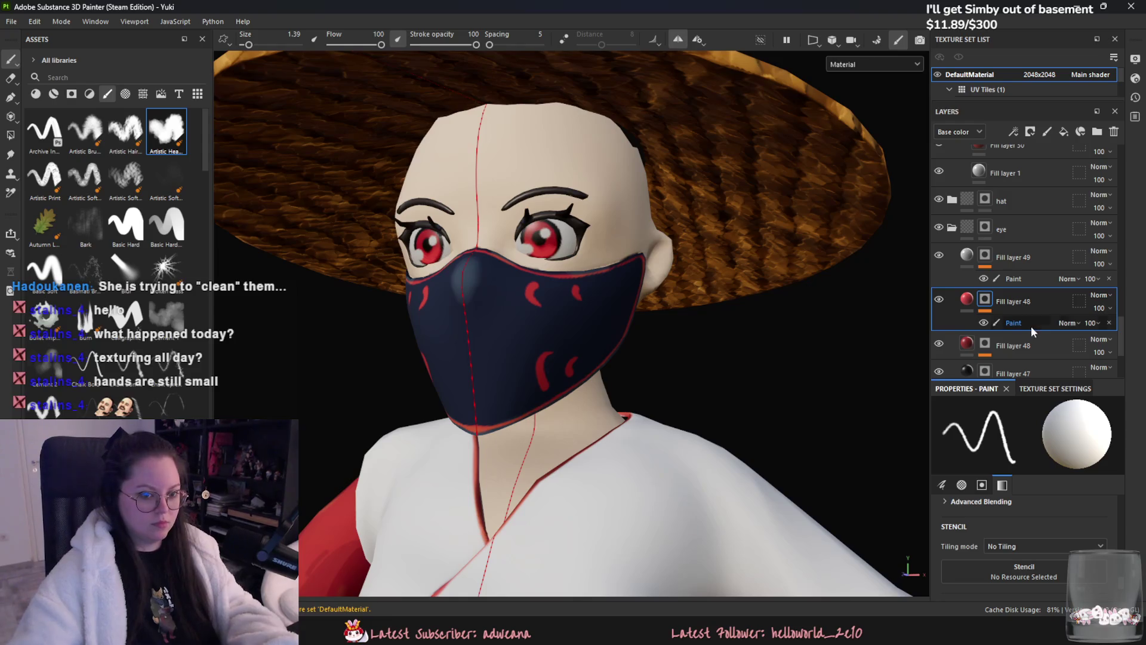
pyautogui.scroll(-2, 1031, 326)
pyautogui.click(966, 301)
pyautogui.scroll(-1, 1091, 471)
pyautogui.moveTo(1028, 493); pyautogui.dragTo(966, 490)
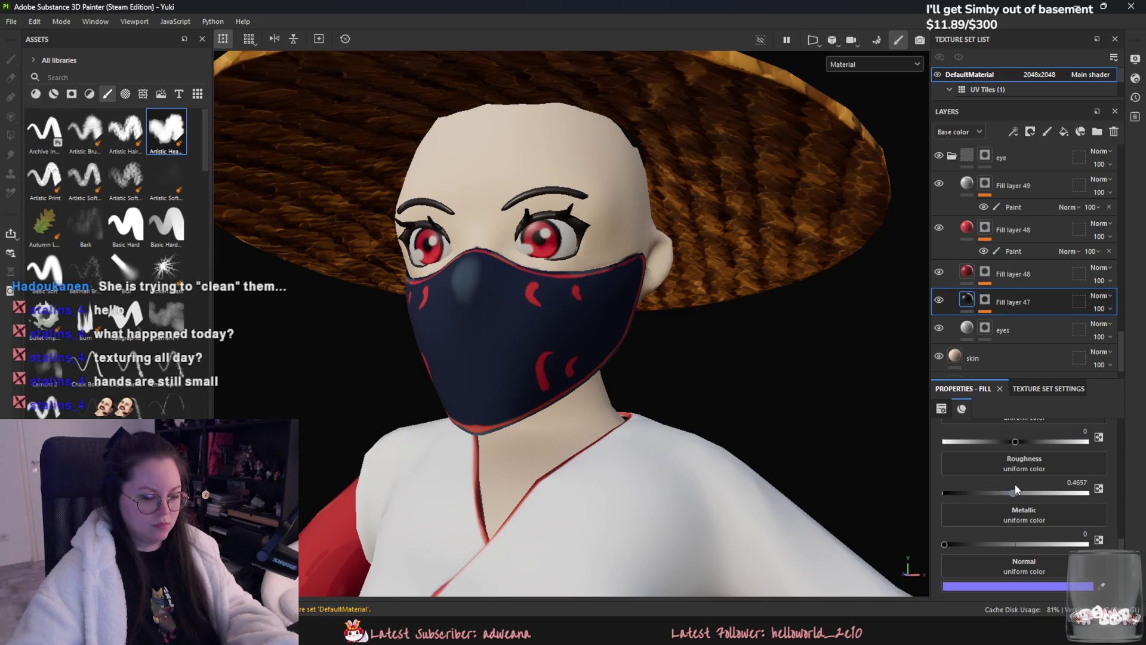
pyautogui.scroll(-2, 705, 498)
pyautogui.scroll(-2, 772, 460)
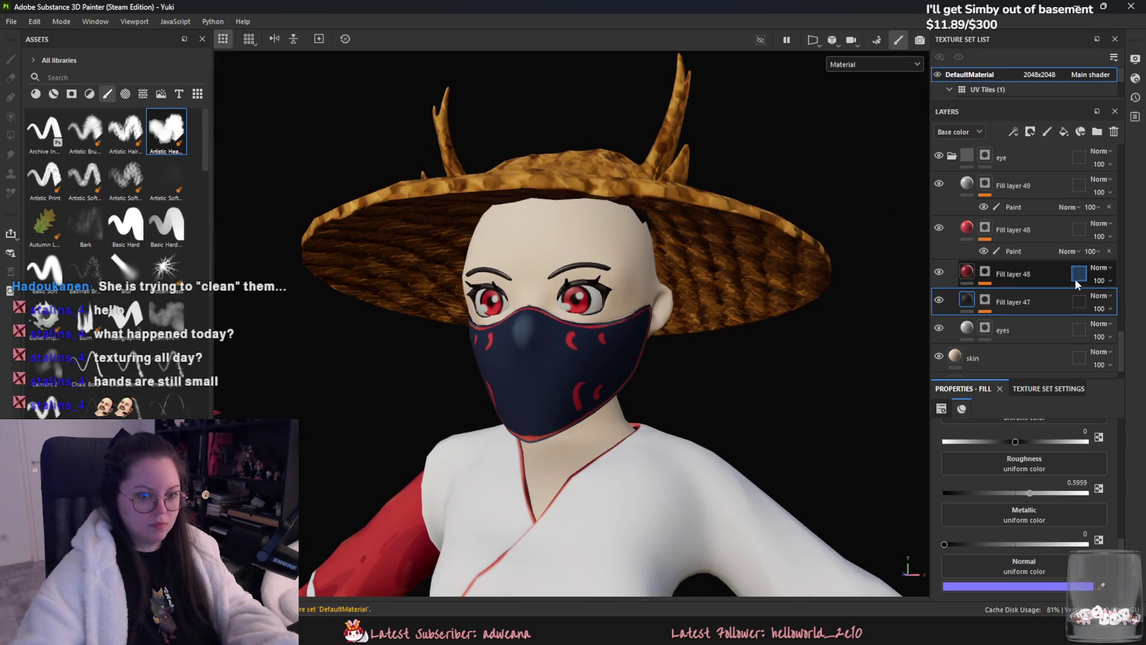
pyautogui.scroll(-5, 1031, 301)
pyautogui.scroll(2, 1025, 298)
pyautogui.scroll(2, 1016, 287)
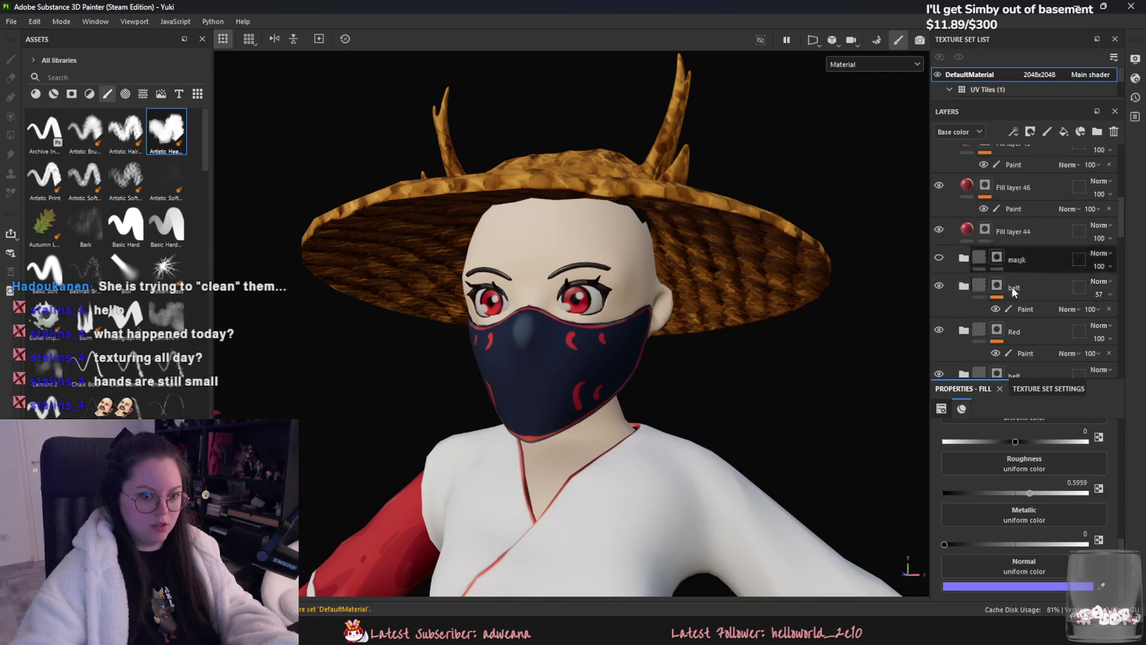
pyautogui.scroll(2, 967, 264)
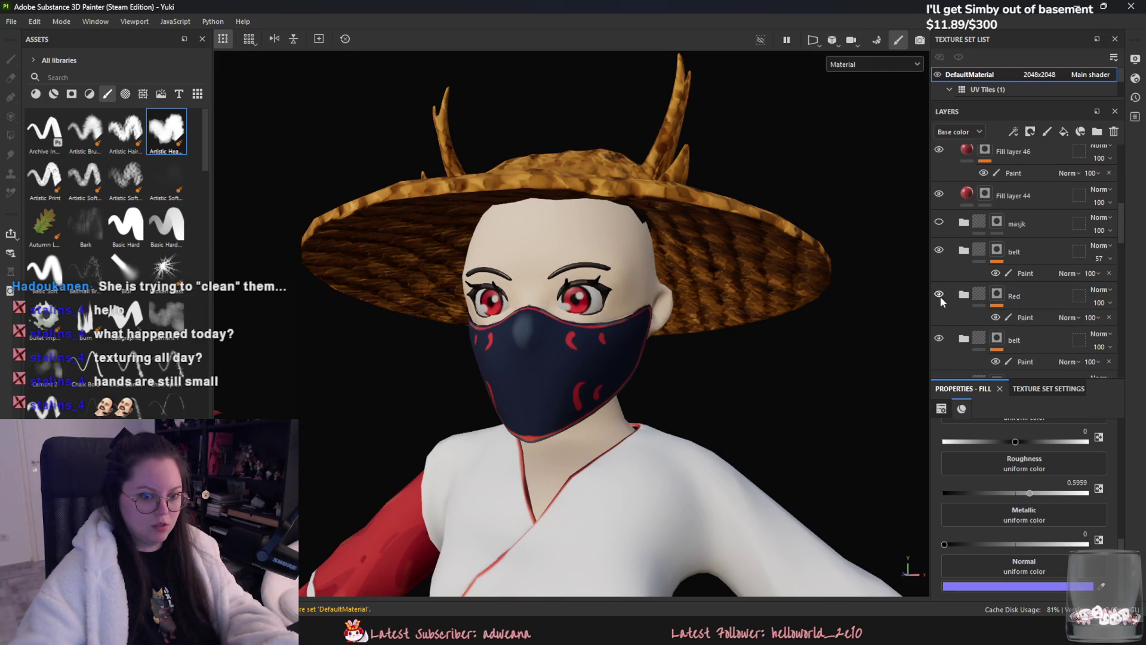
# - Toggle the Red group's visibility and expand the Shoes folder to show its layers
pyautogui.click(939, 338)
pyautogui.scroll(-3, 962, 259)
pyautogui.scroll(-1, 939, 349)
pyautogui.click(937, 318)
pyautogui.click(990, 313)
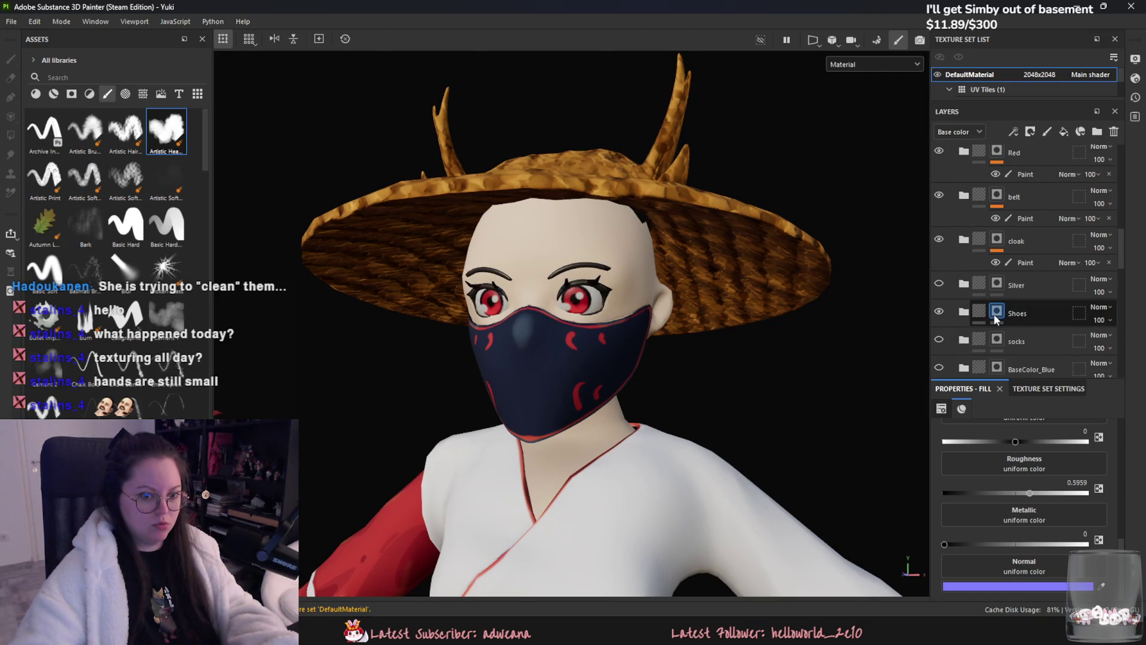
pyautogui.click(989, 314)
pyautogui.click(963, 312)
pyautogui.scroll(-2, 993, 345)
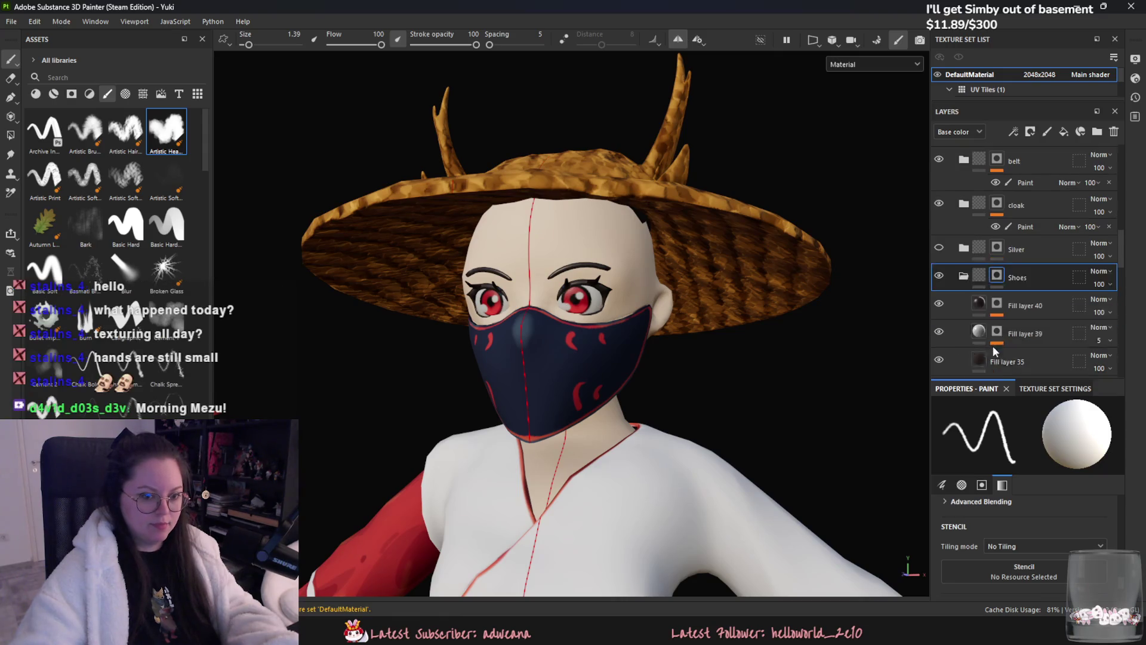
# - Review Fill layers 35, 40 and 39, leaving Fill layer 39's roughness around 0.92
pyautogui.click(980, 324)
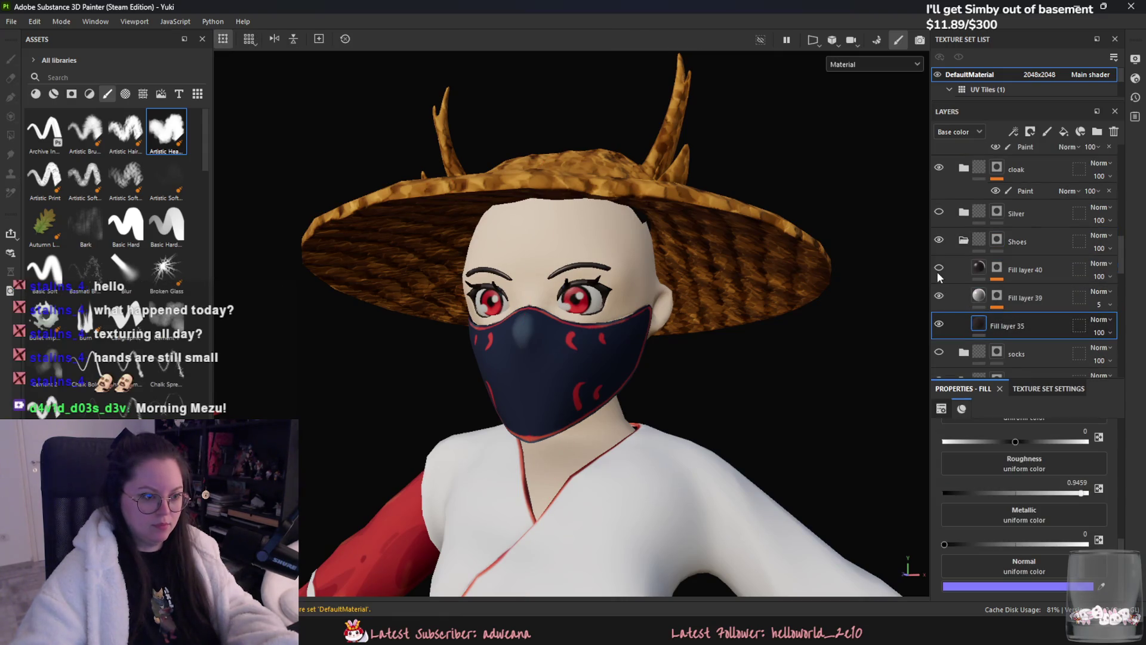
pyautogui.click(977, 269)
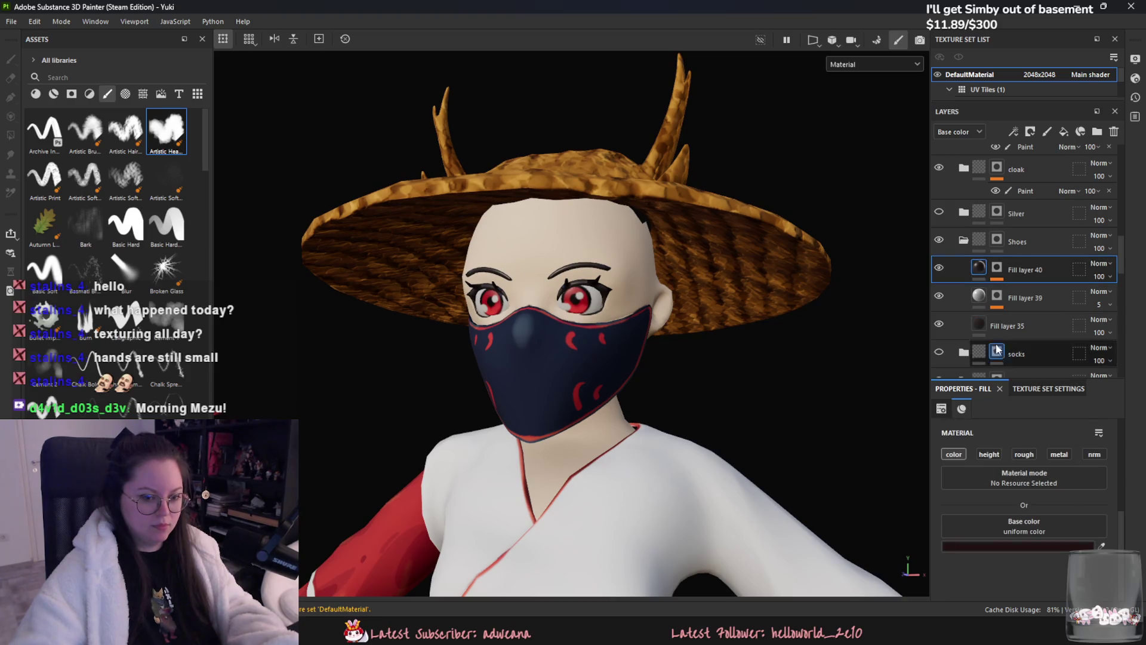
pyautogui.click(986, 329)
pyautogui.scroll(-3, 1029, 519)
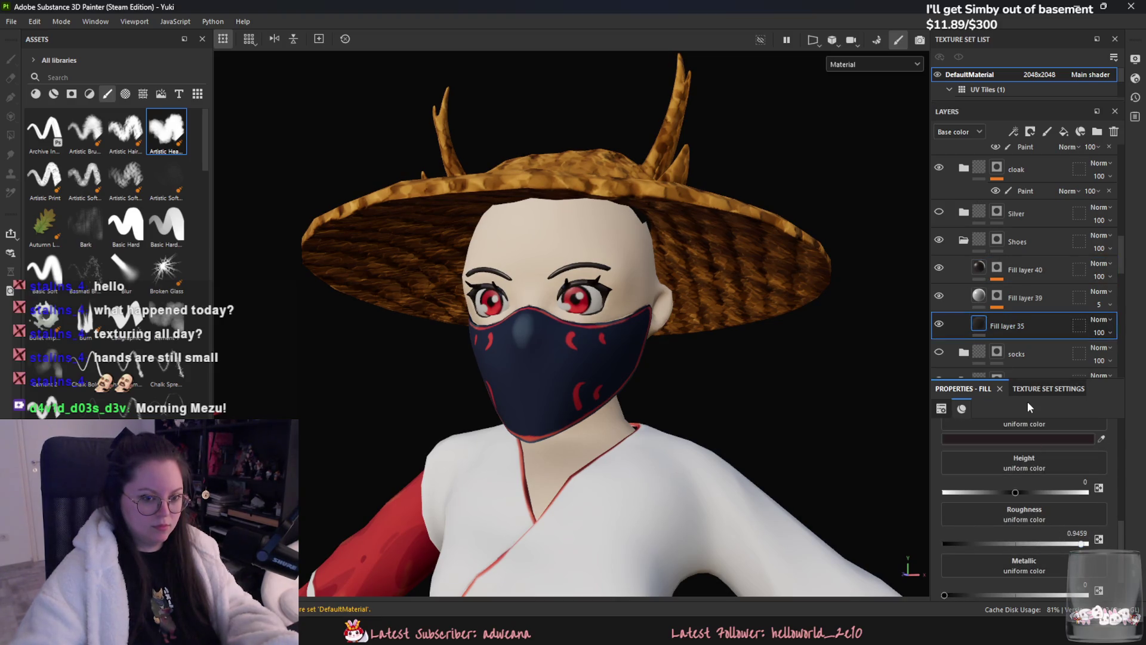
pyautogui.click(979, 242)
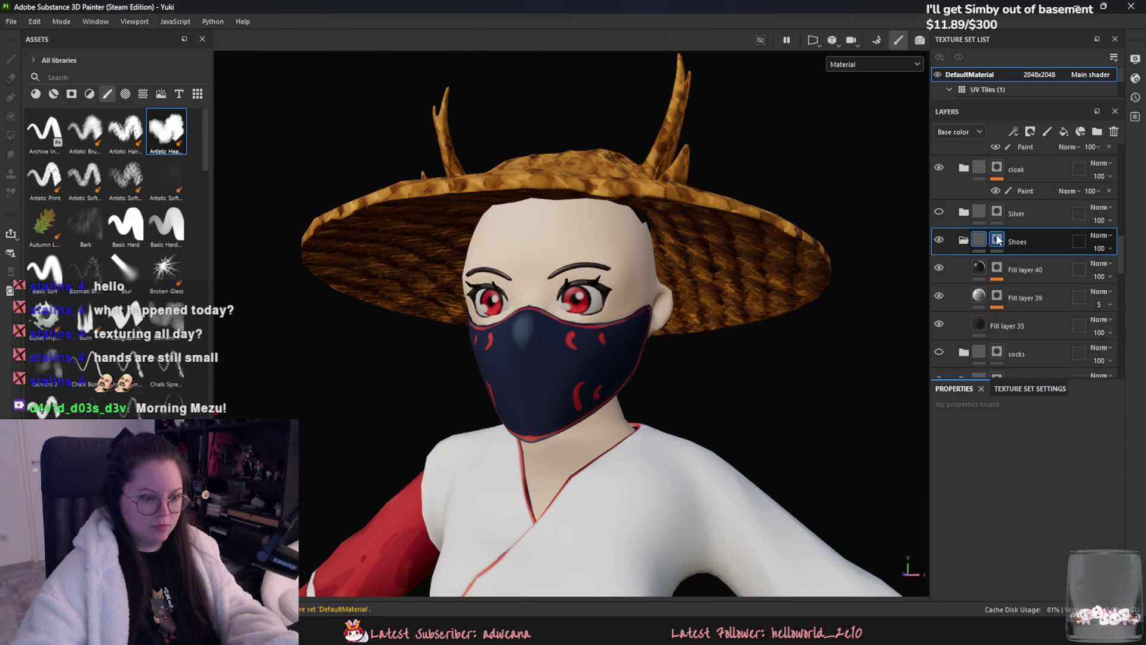
pyautogui.click(997, 240)
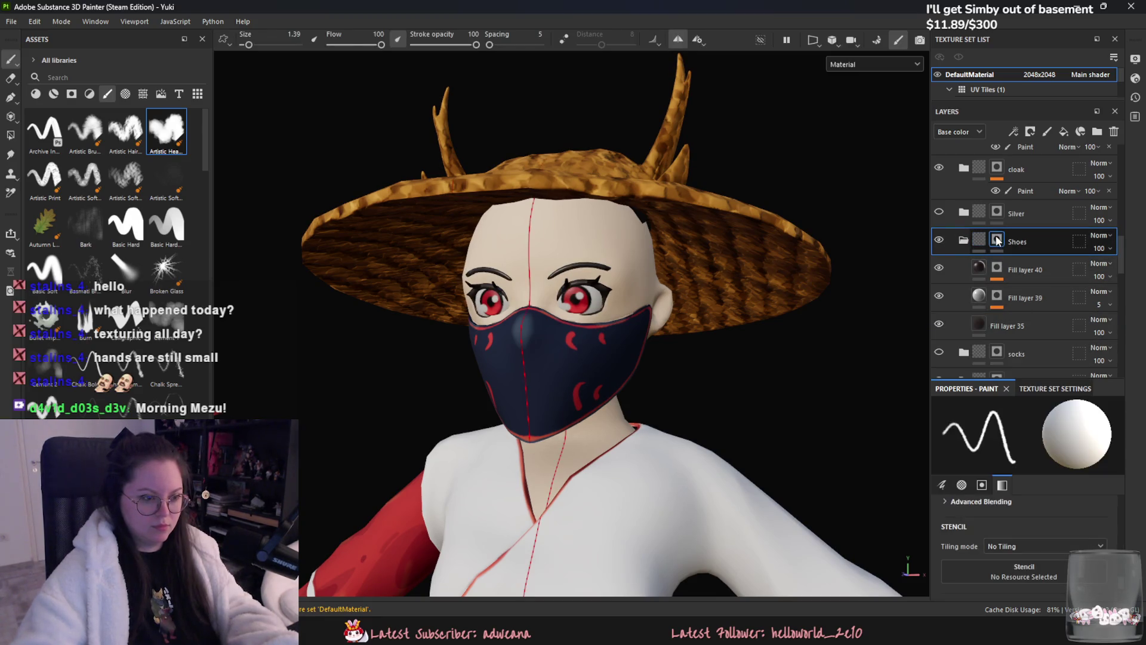
pyautogui.click(982, 265)
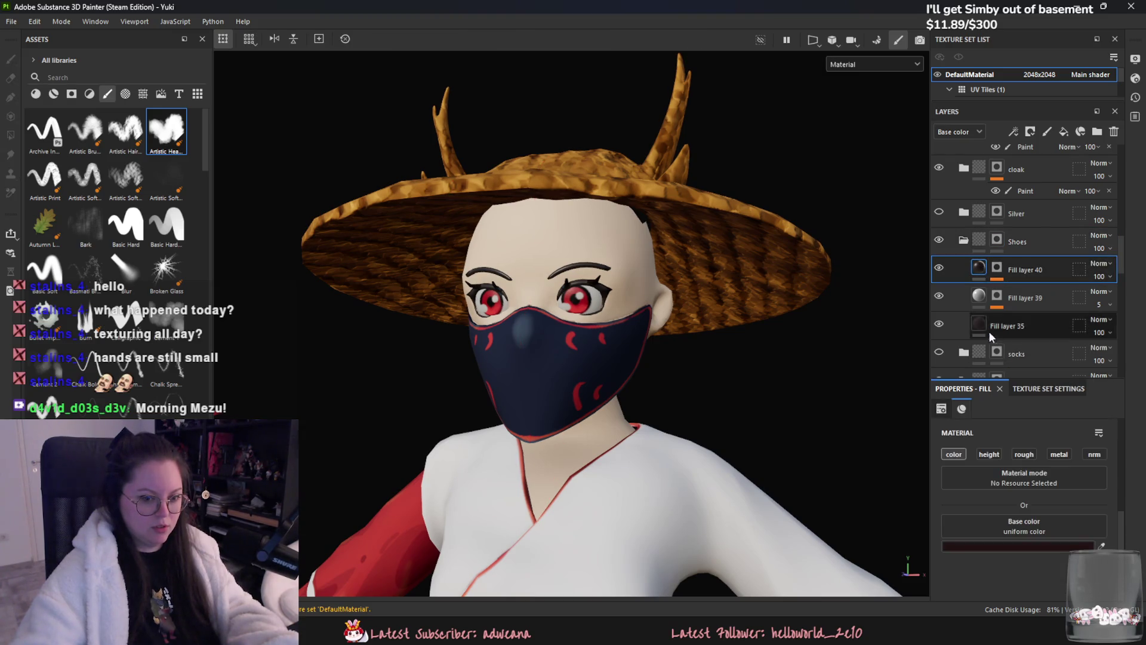
pyautogui.click(987, 303)
pyautogui.scroll(-2, 1050, 560)
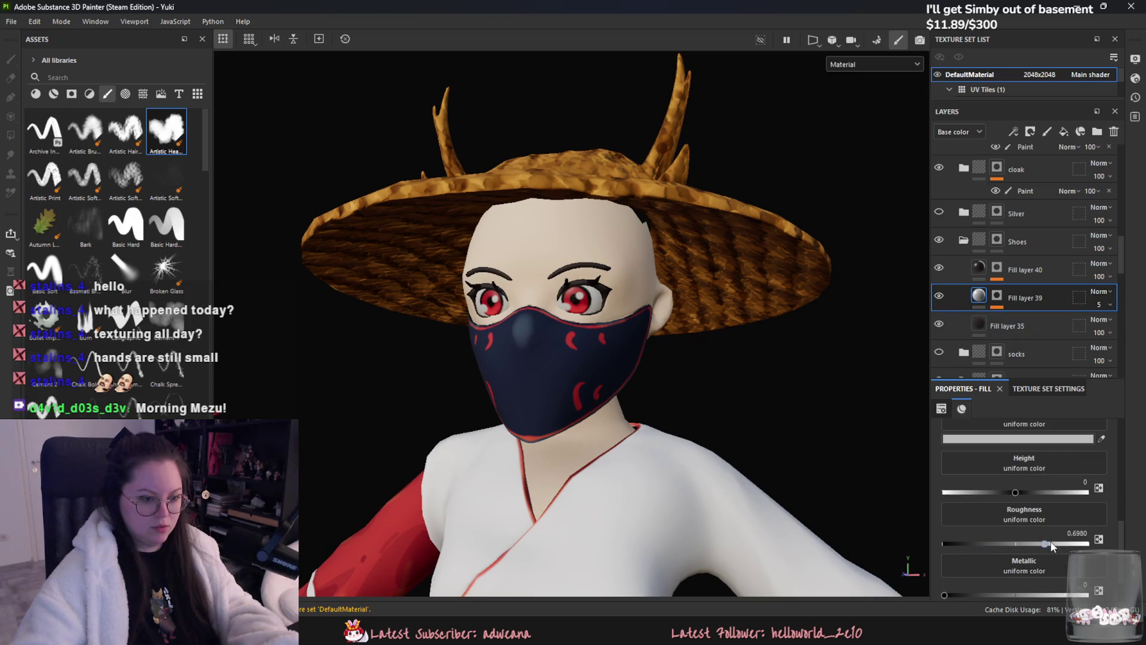
pyautogui.keyDown('alt'); pyautogui.moveTo(678, 396); pyautogui.dragTo(634, 438); pyautogui.keyUp('alt')
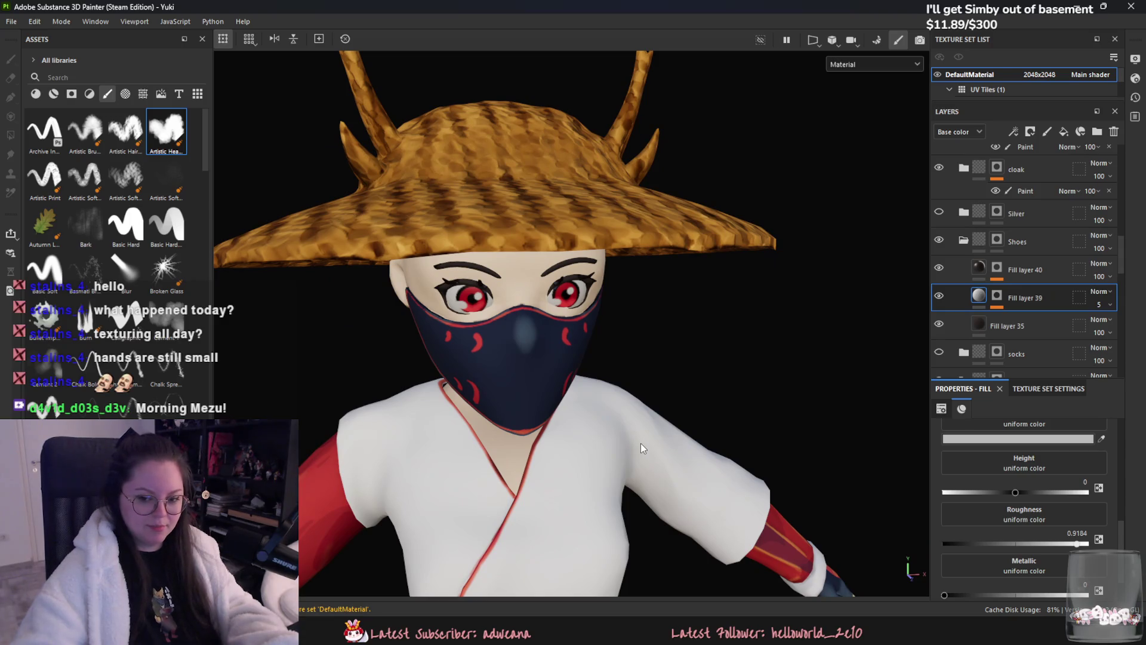
# - Create Fill layer 50 above the eyes layer and bring up its base colour picker
pyautogui.moveTo(640, 444)
pyautogui.keyDown('alt'); pyautogui.mouseDown()
pyautogui.moveTo(574, 461)
pyautogui.moveTo(529, 230)
pyautogui.mouseUp(); pyautogui.keyUp('alt')
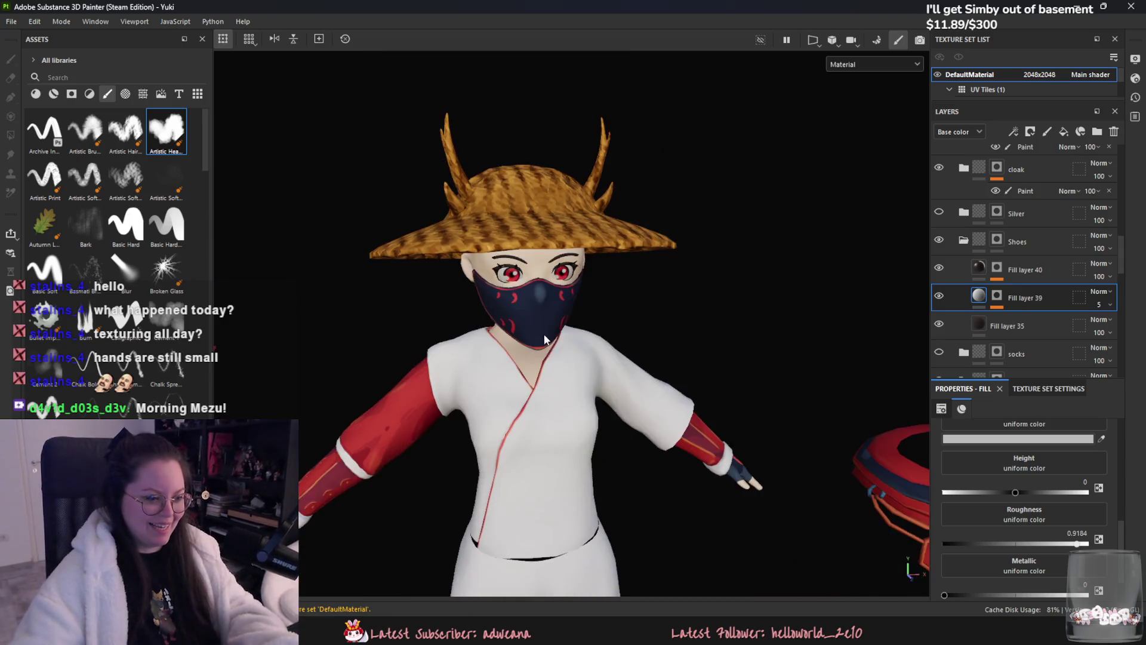
pyautogui.scroll(5, 529, 231)
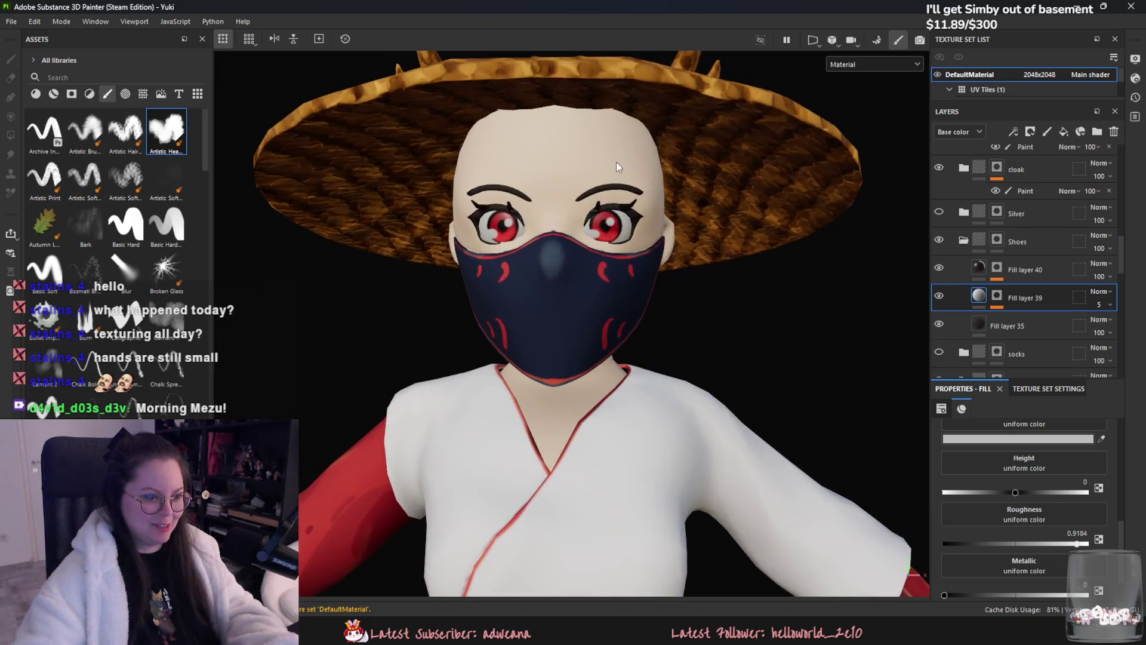
pyautogui.scroll(-5, 1065, 299)
pyautogui.scroll(-1, 1022, 284)
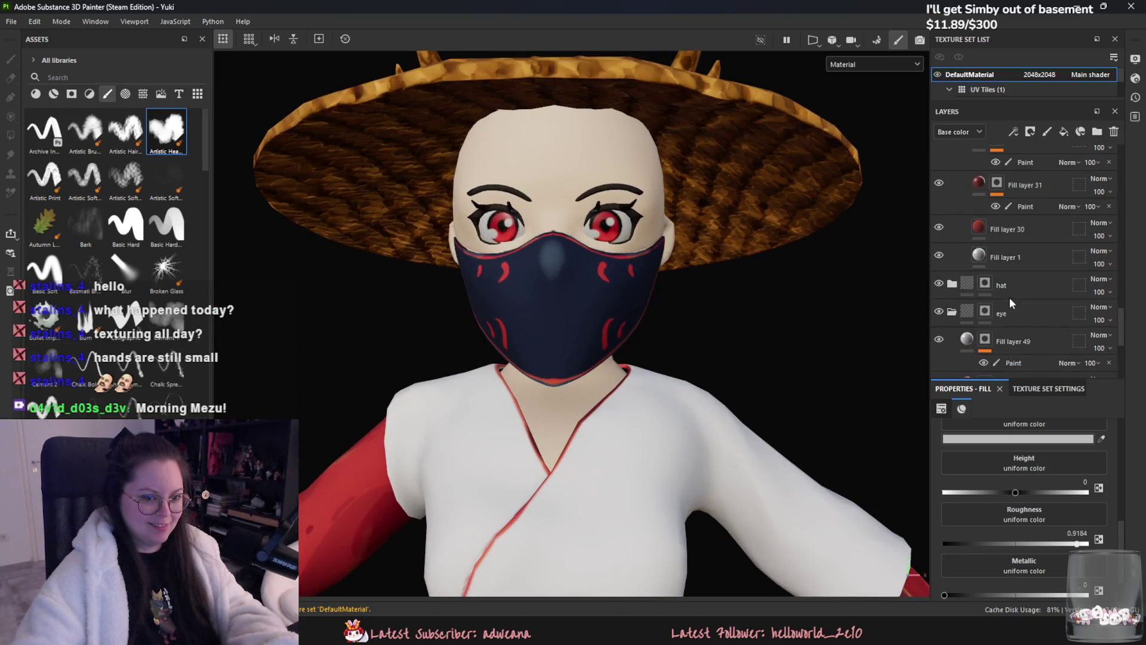
pyautogui.scroll(-1, 1011, 297)
pyautogui.scroll(-2, 1017, 303)
pyautogui.scroll(-2, 1019, 306)
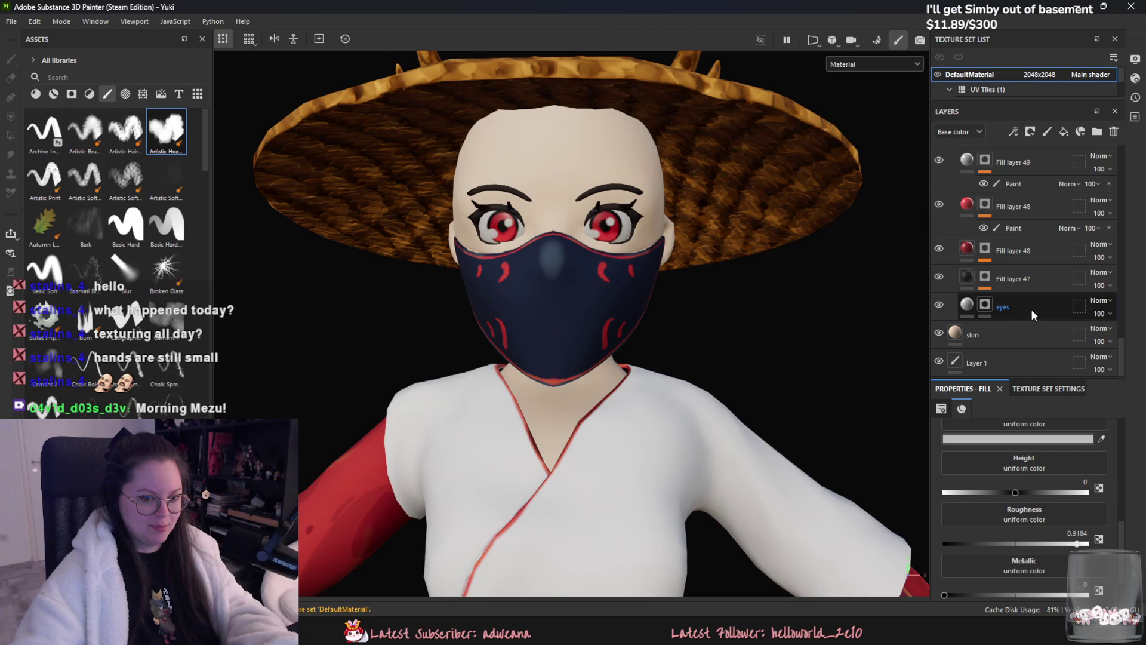
pyautogui.click(1030, 309)
pyautogui.click(1064, 132)
pyautogui.click(1012, 439)
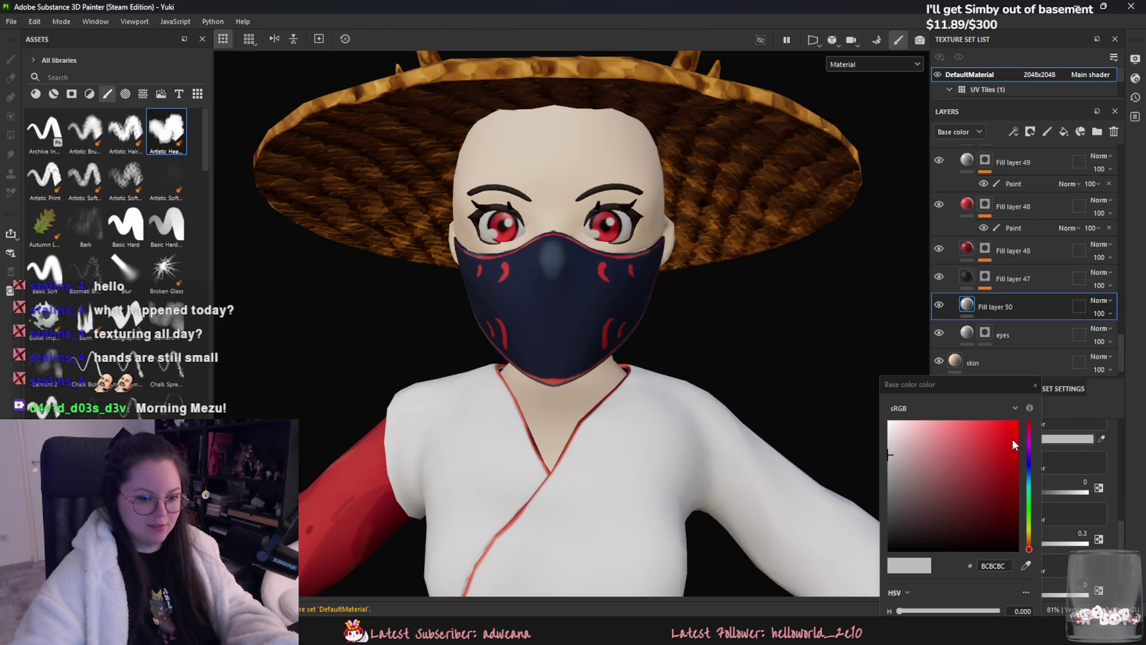
# - Give Fill layer 50 a grey base colour and a mask, removing the unwanted paint effect
pyautogui.click(891, 458)
pyautogui.click(1032, 388)
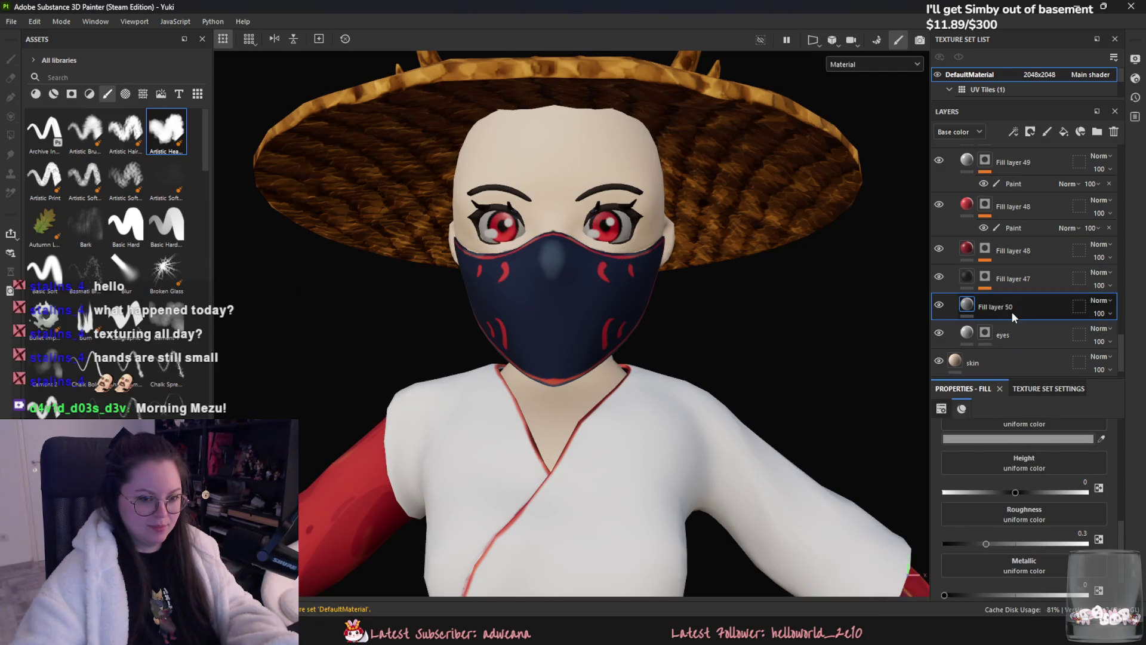
pyautogui.rightClick(1012, 312)
pyautogui.click(1020, 135)
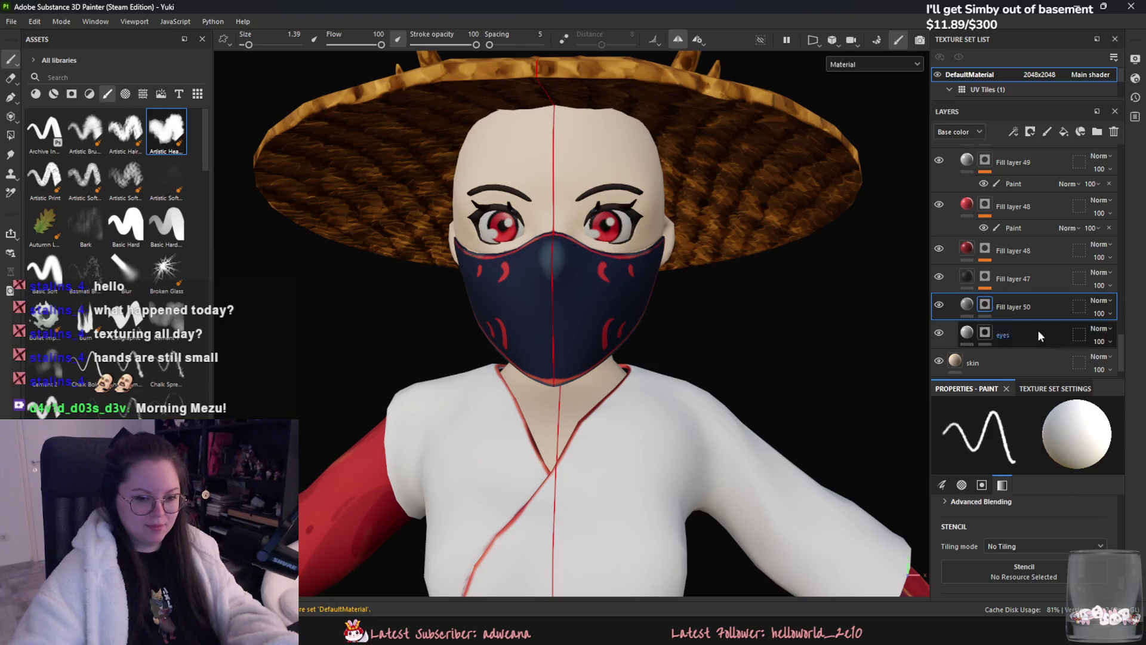
pyautogui.click(1033, 309)
pyautogui.scroll(-1, 1042, 527)
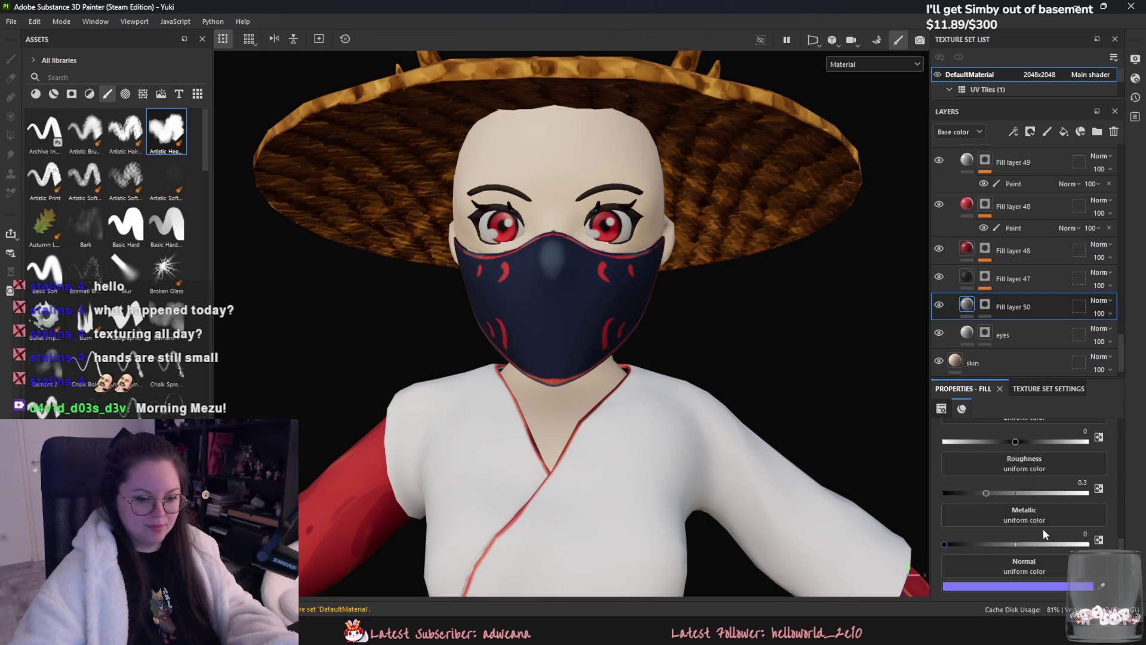
pyautogui.click(1005, 313)
pyautogui.rightClick(1021, 308)
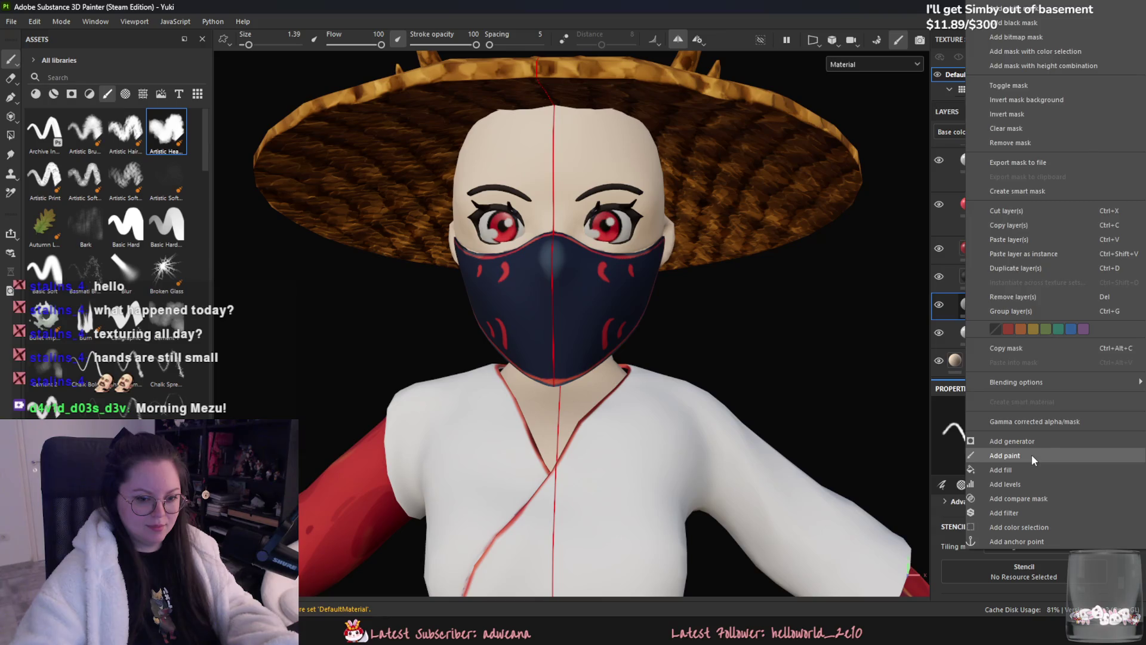
pyautogui.click(1032, 454)
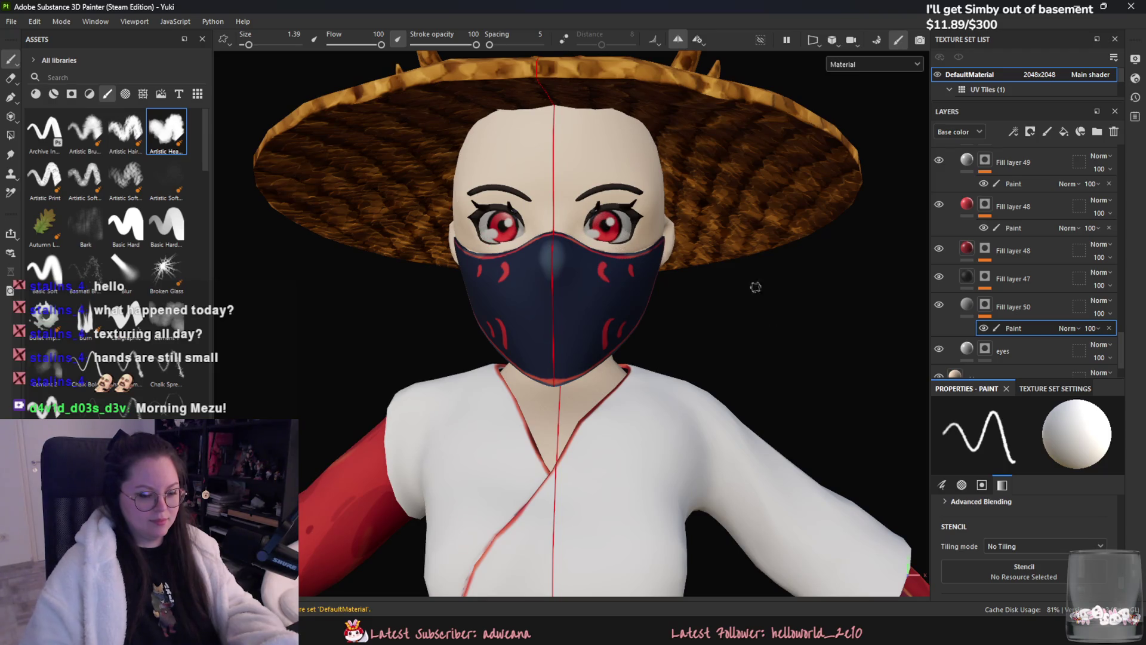
pyautogui.scroll(-2, 1030, 556)
pyautogui.moveTo(1086, 565); pyautogui.dragTo(944, 565)
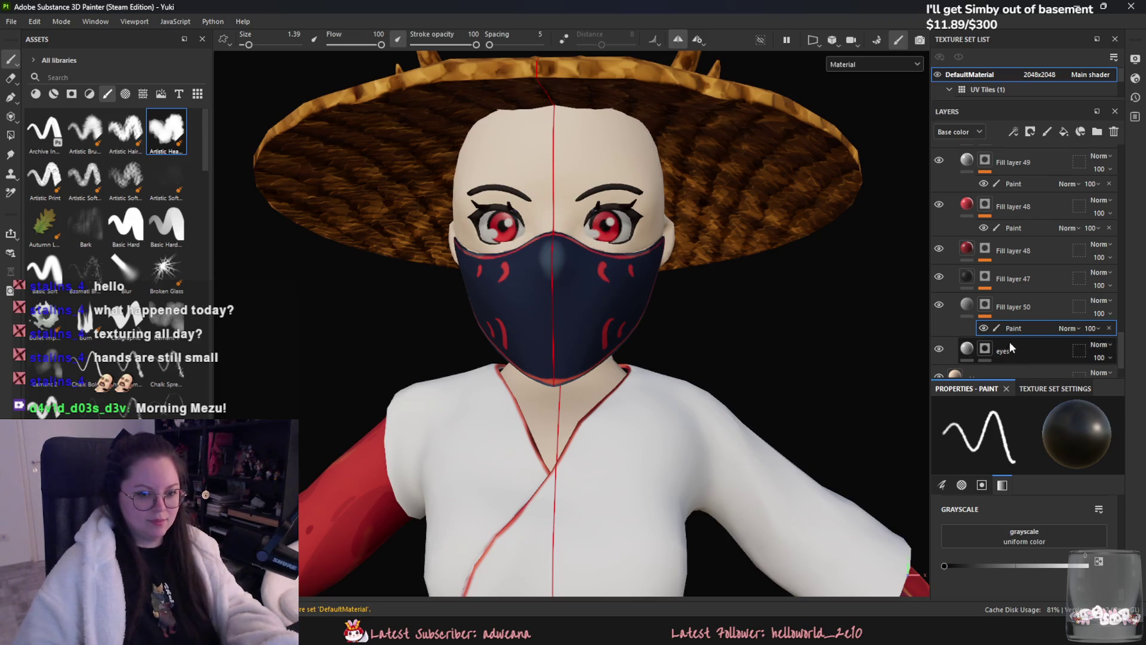
pyautogui.press('Delete')
pyautogui.scroll(2, 1116, 528)
pyautogui.scroll(3, 1109, 501)
# - Shift Fill layer 50's base colour to a pale bluish grey, #979BAA
pyautogui.click(1002, 577)
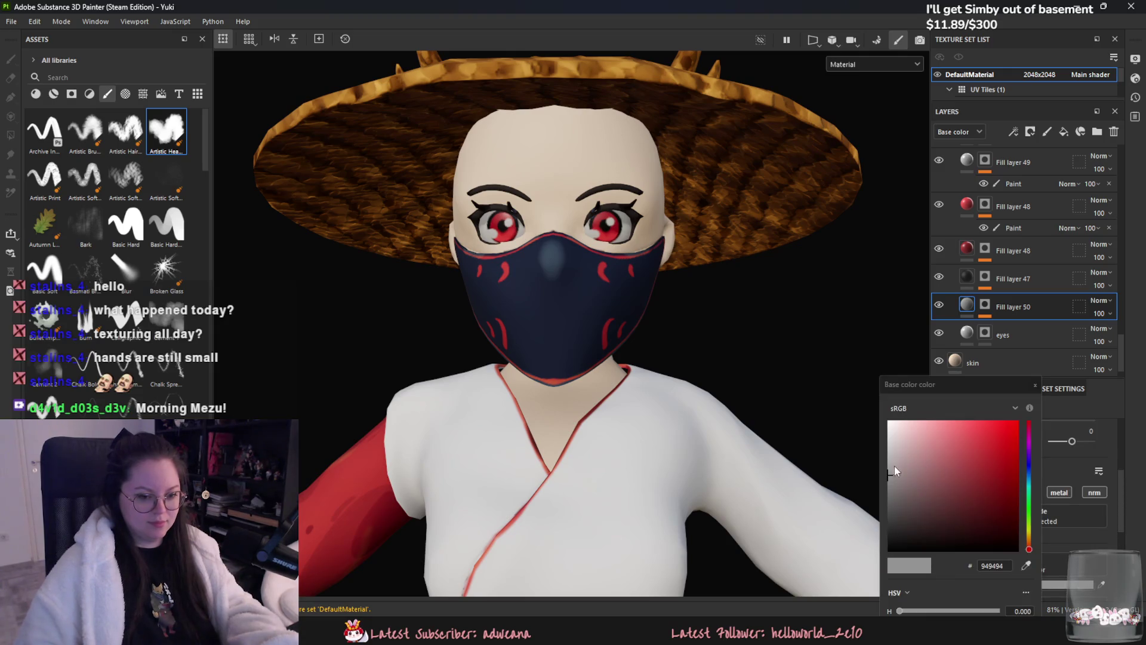
pyautogui.click(1029, 467)
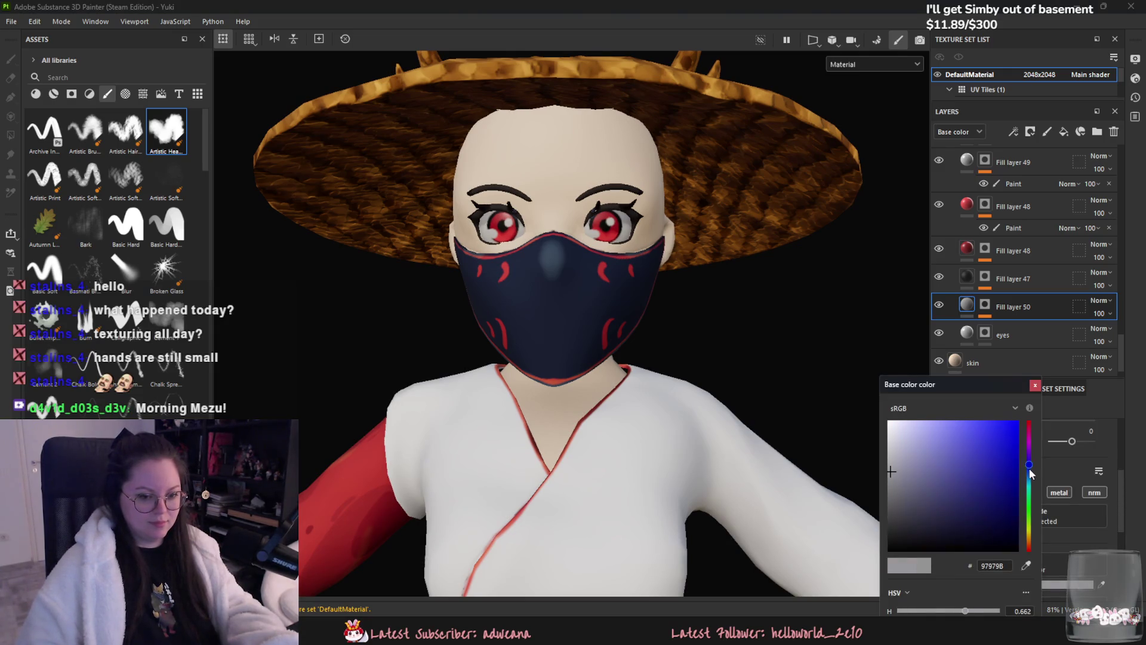
pyautogui.click(900, 471)
pyautogui.moveTo(904, 467); pyautogui.dragTo(902, 463)
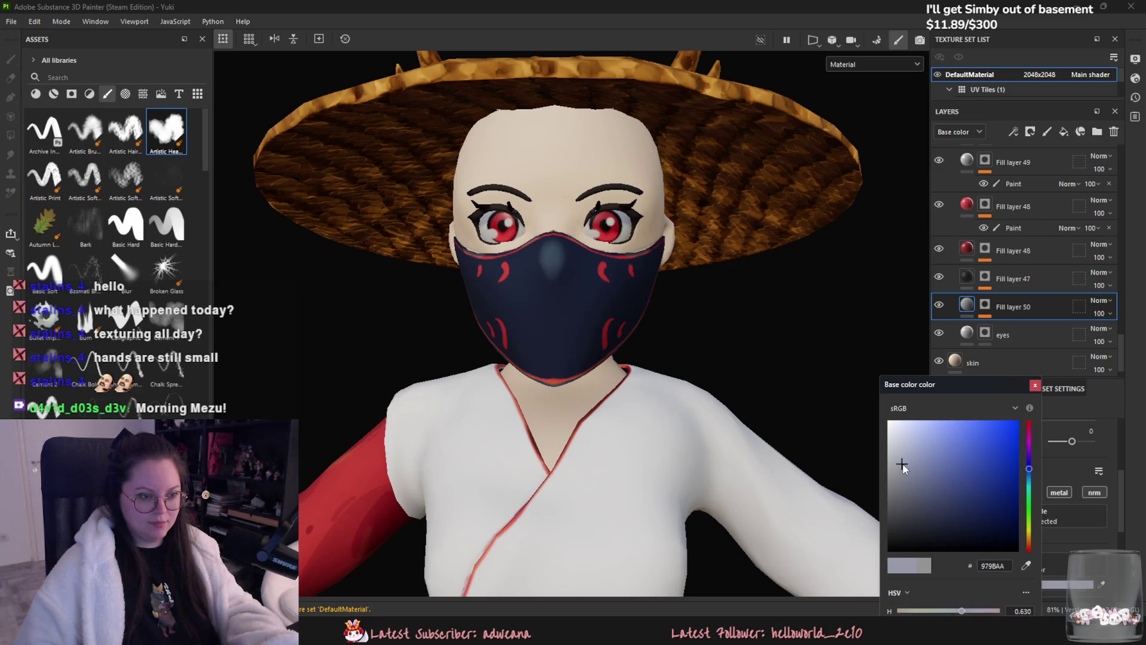
pyautogui.click(1035, 385)
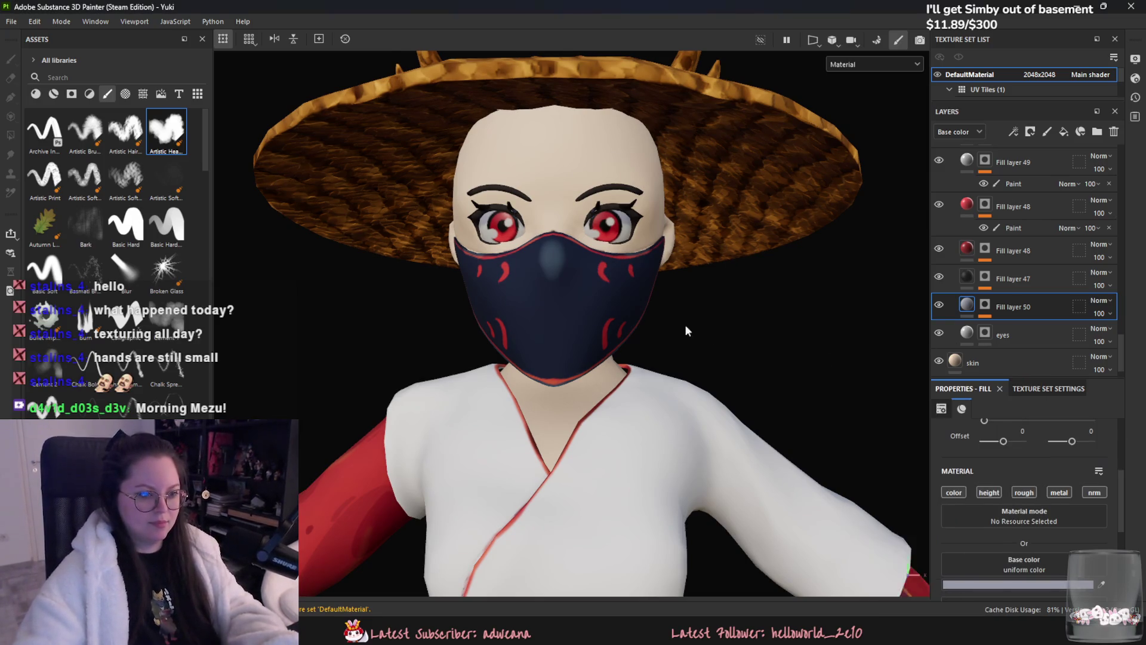
pyautogui.scroll(-5, 685, 324)
# - Export Yuki's textures, then switch to Unreal Engine and bring up her texture assets
pyautogui.click(11, 21)
pyautogui.click(54, 209)
pyautogui.click(850, 589)
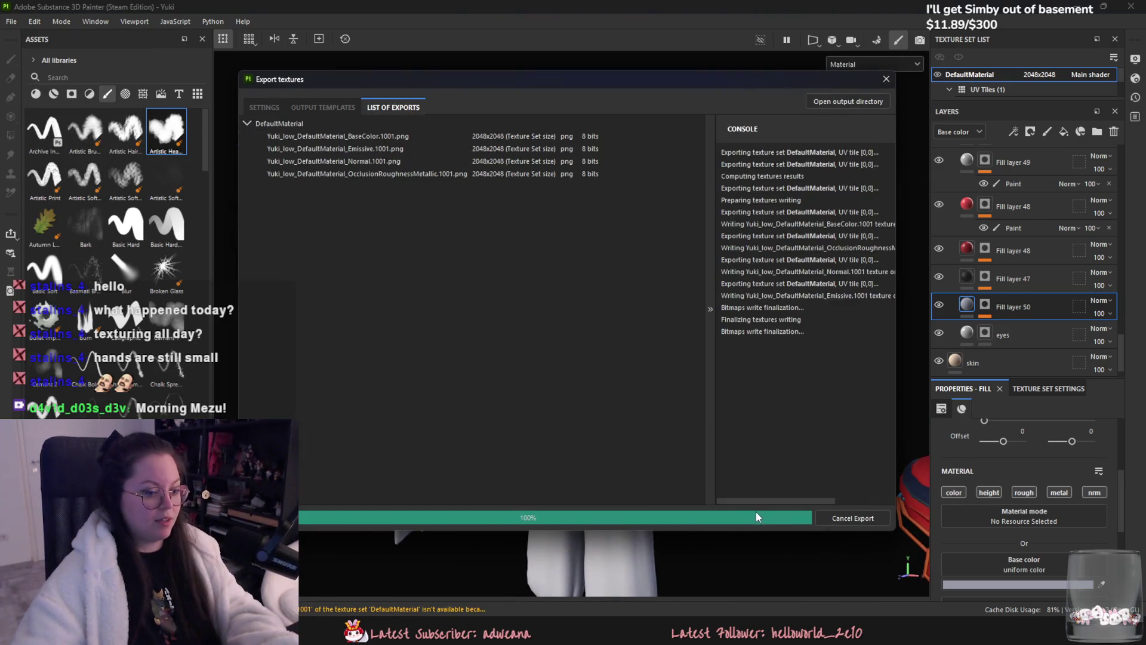
pyautogui.click(769, 588)
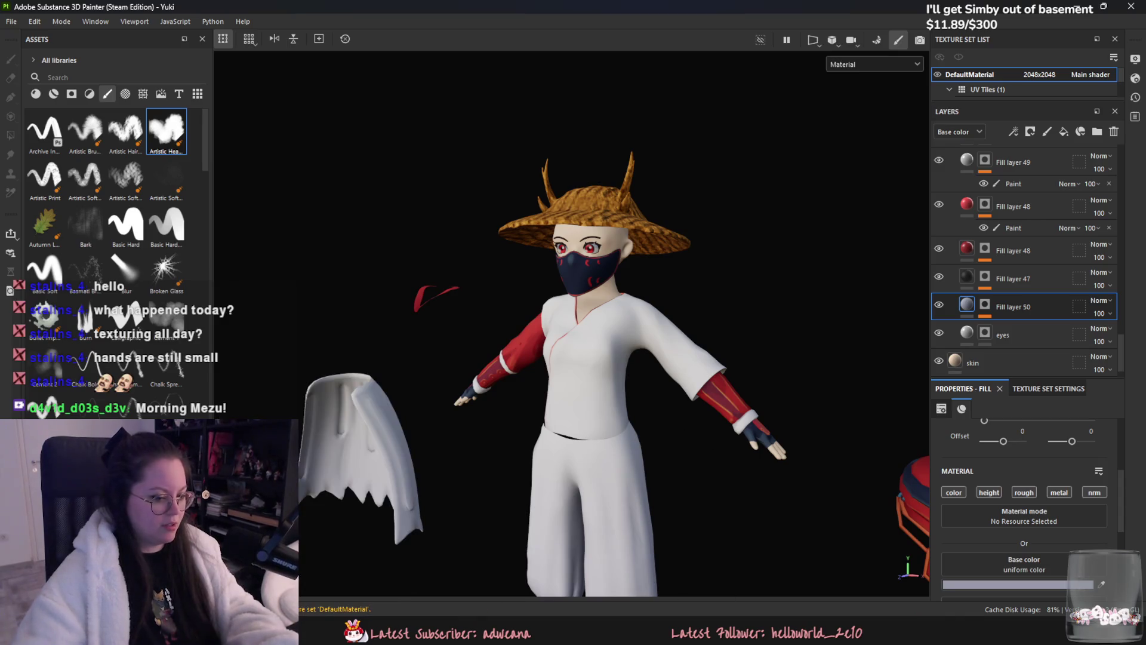
pyautogui.click(328, 591)
pyautogui.hotkey('ctrl', 'space')
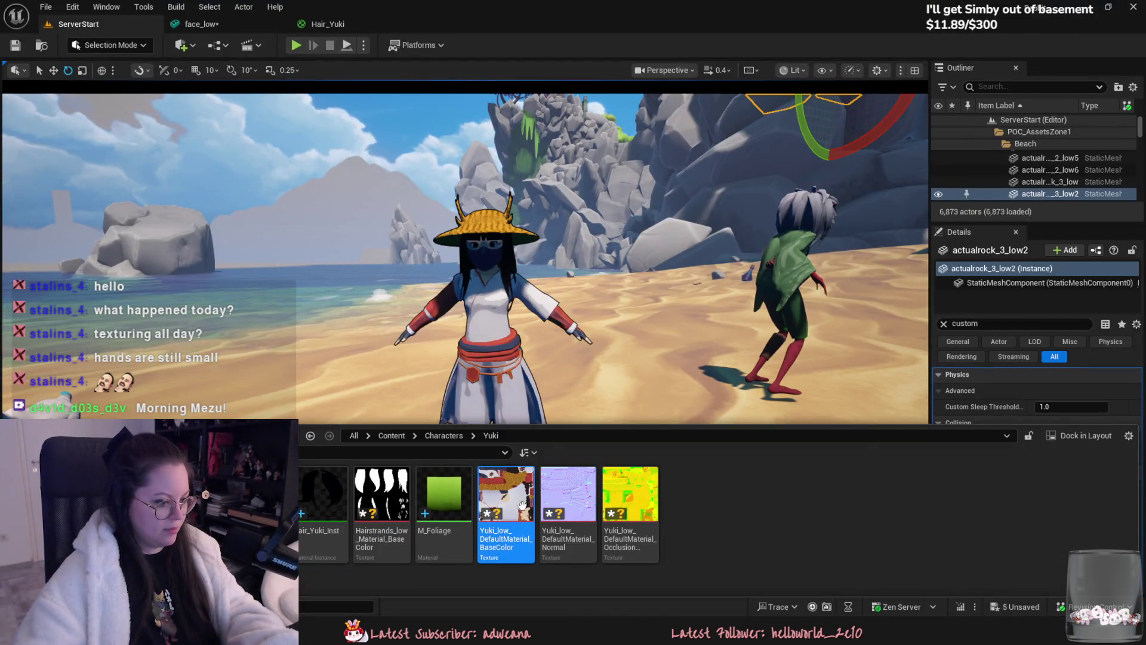
# - Reimport the updated Yuki textures and orbit around her on the beach
pyautogui.rightClick(631, 506)
pyautogui.click(688, 176)
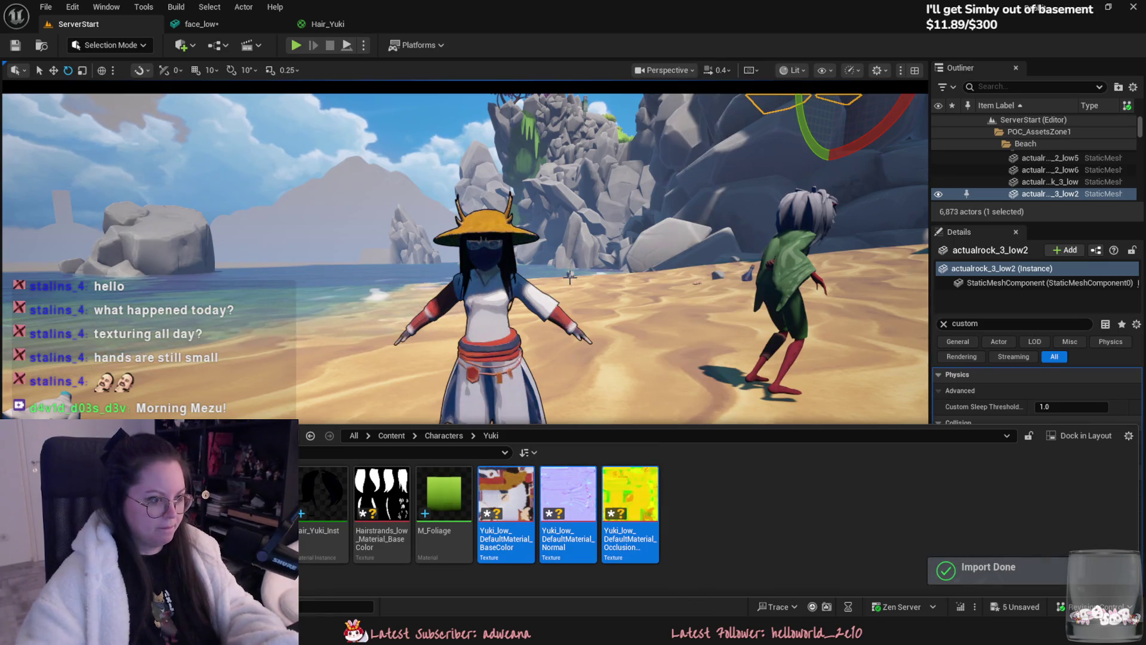
pyautogui.scroll(5, 466, 331)
pyautogui.scroll(2, 466, 332)
pyautogui.scroll(3, 466, 331)
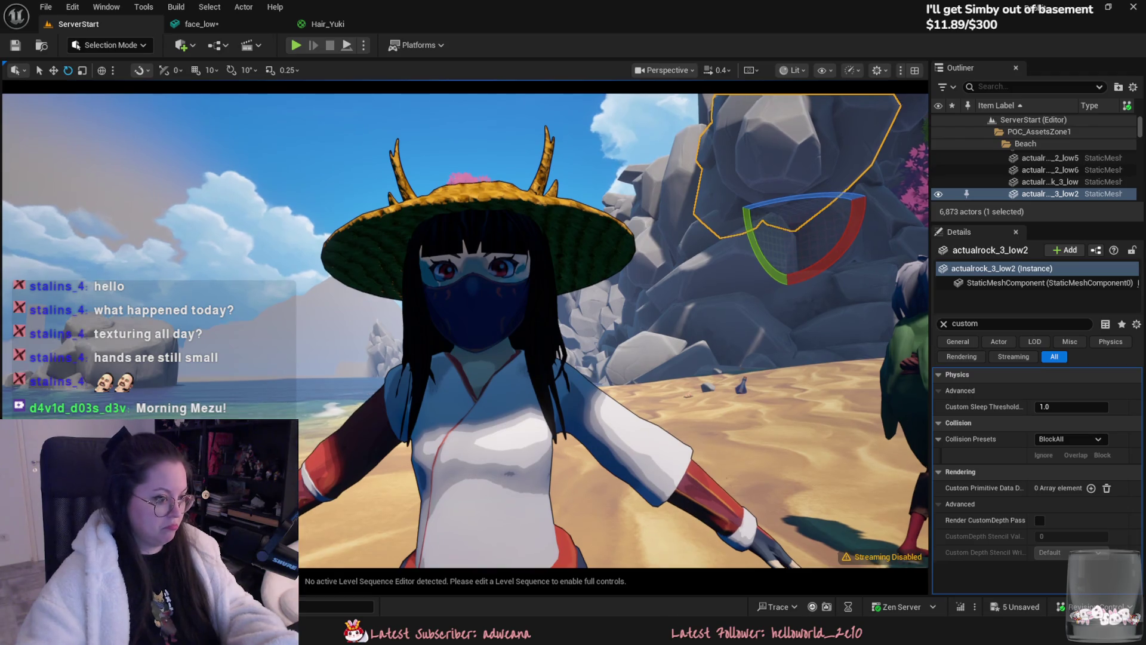
pyautogui.scroll(-4, 465, 332)
pyautogui.scroll(-2, 466, 331)
pyautogui.scroll(2, 466, 331)
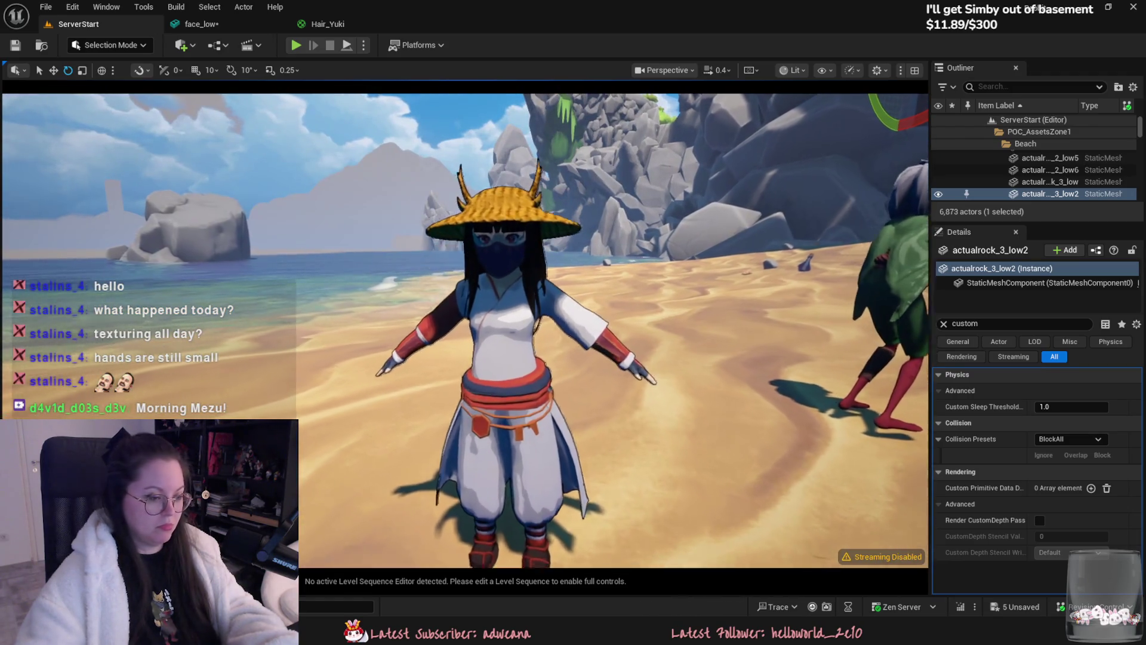
pyautogui.scroll(4, 466, 332)
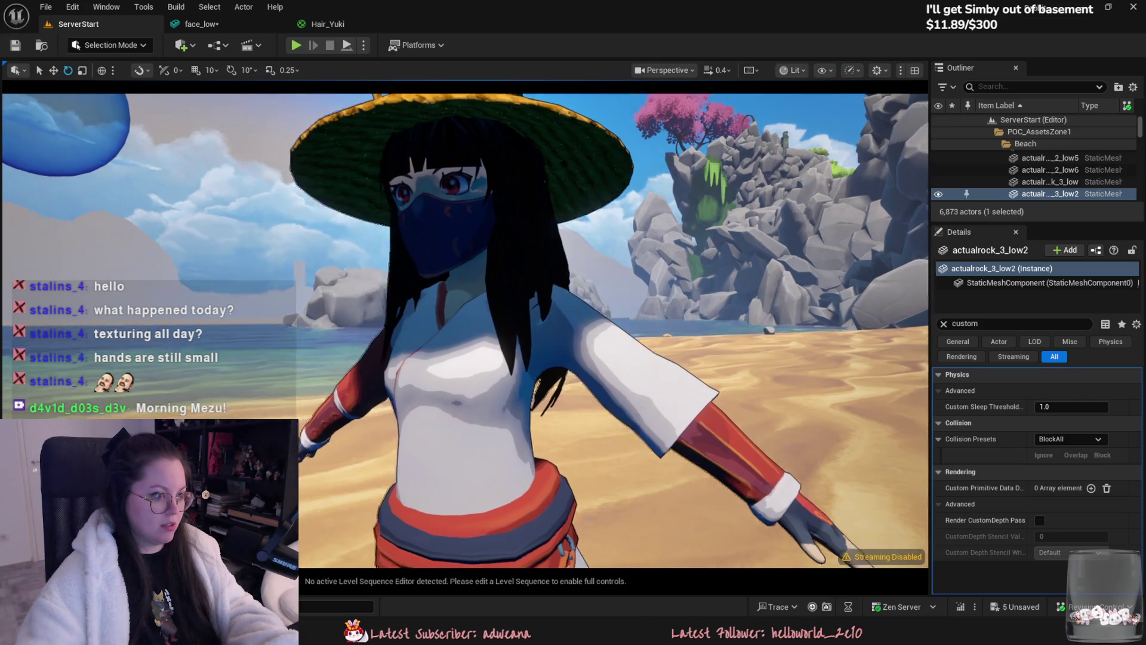
pyautogui.keyDown('alt'); pyautogui.moveTo(466, 331); pyautogui.dragTo(574, 331); pyautogui.keyUp('alt')
pyautogui.scroll(-2, 466, 331)
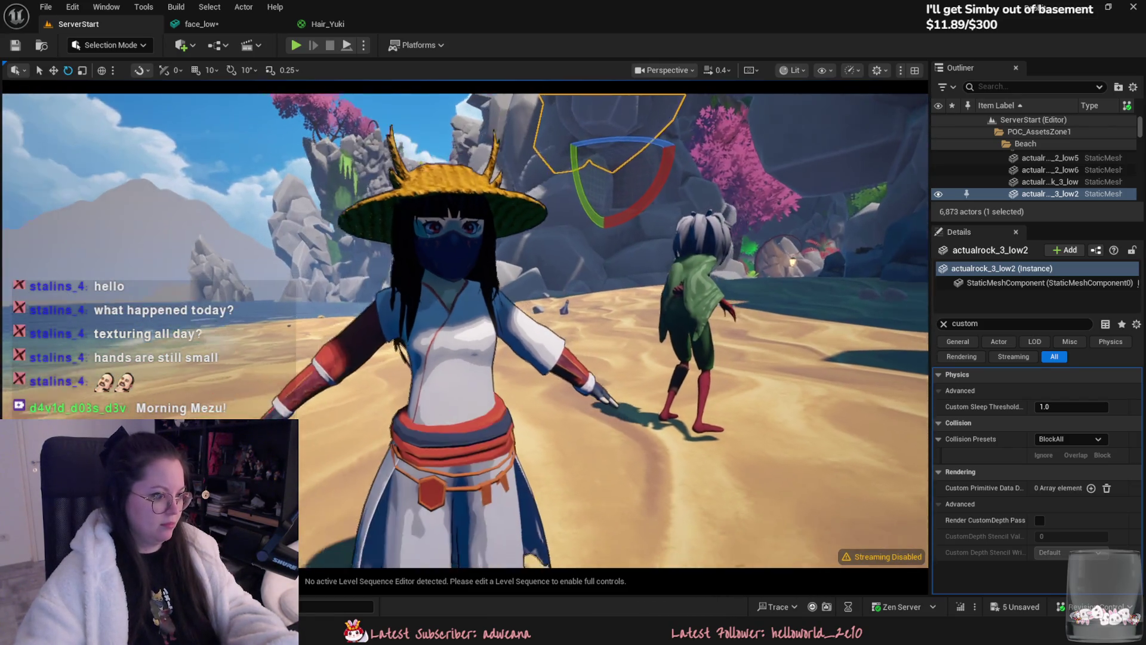
pyautogui.scroll(-2, 466, 332)
pyautogui.scroll(2, 466, 331)
pyautogui.scroll(-2, 581, 275)
pyautogui.keyDown('alt'); pyautogui.moveTo(502, 274); pyautogui.dragTo(581, 275); pyautogui.keyUp('alt')
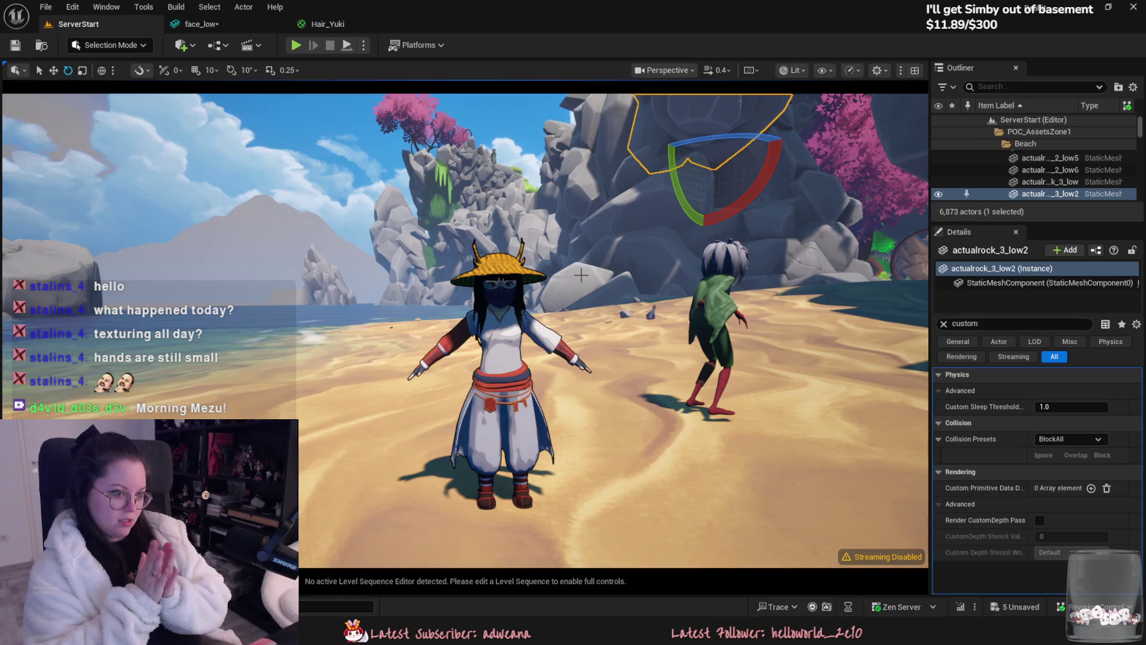
pyautogui.scroll(2, 580, 275)
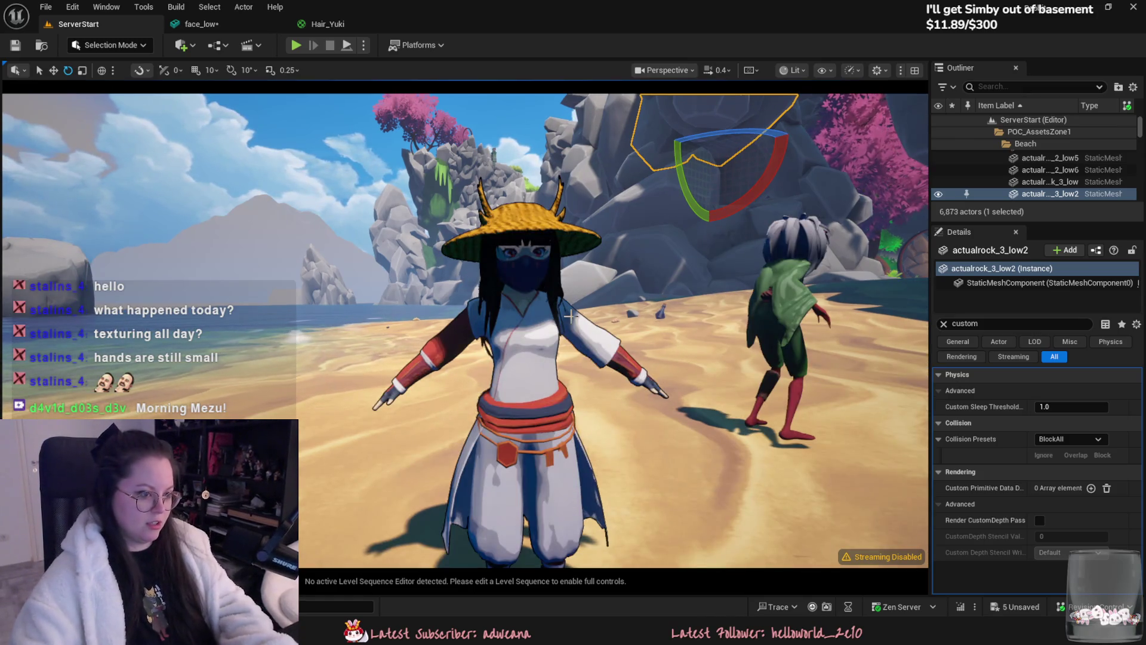
pyautogui.scroll(-2, 579, 291)
pyautogui.scroll(2, 572, 331)
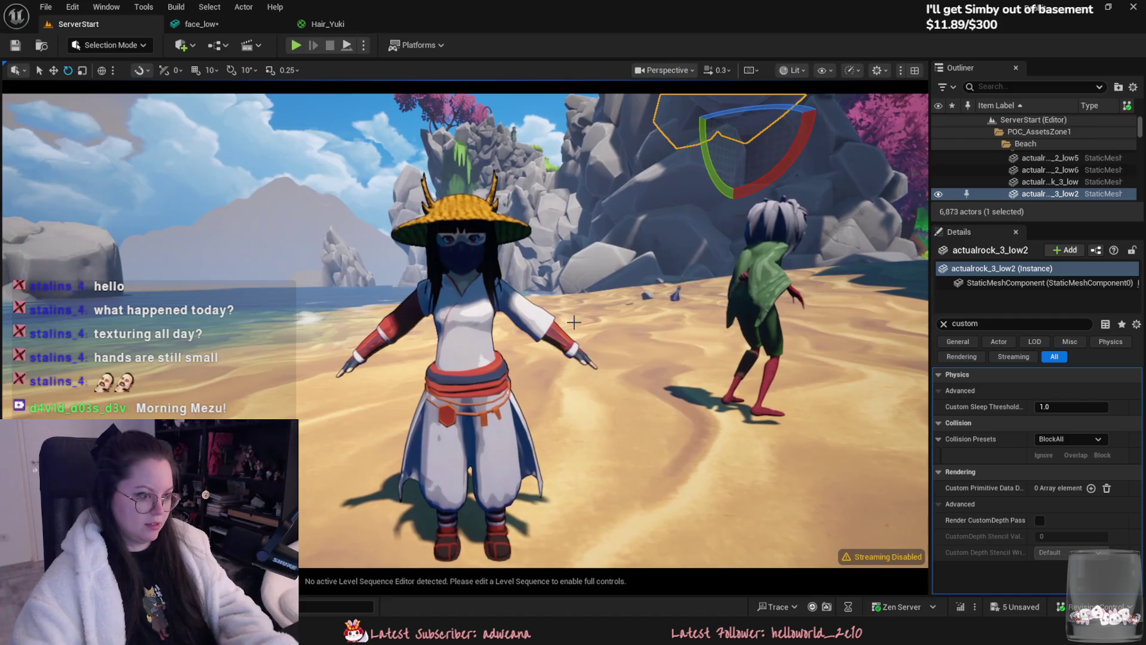
# - Screenshot the character, check Substance Painter and back, then bring the Yuki file up in Blender
pyautogui.press('shift+super+s')
pyautogui.moveTo(314, 154); pyautogui.dragTo(570, 366)
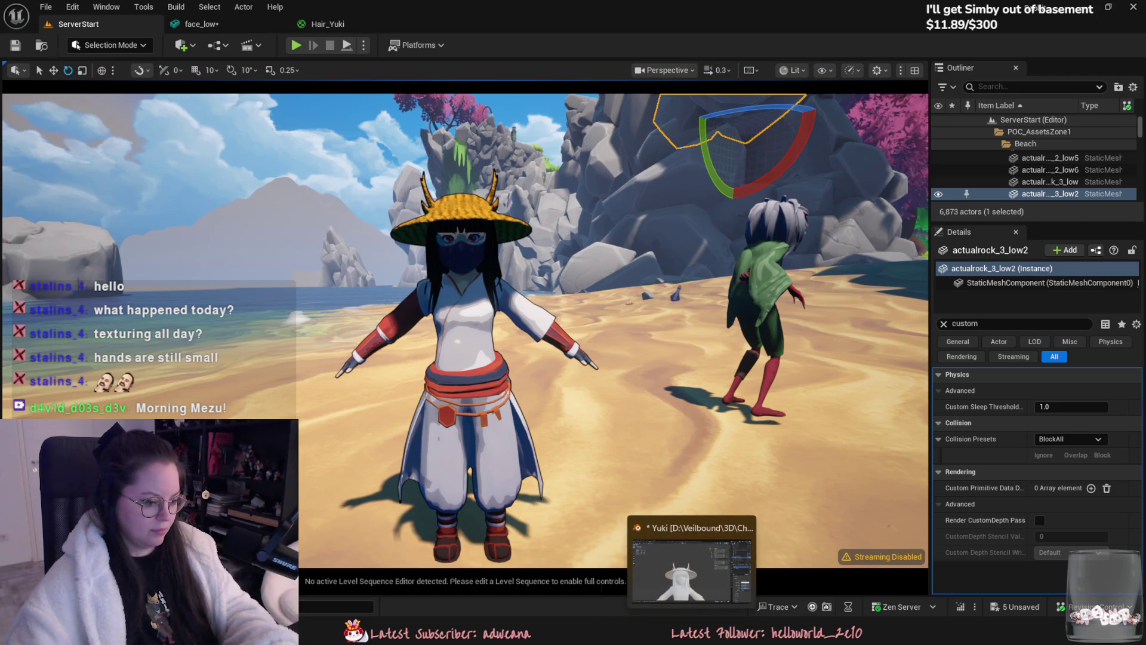
pyautogui.click(691, 557)
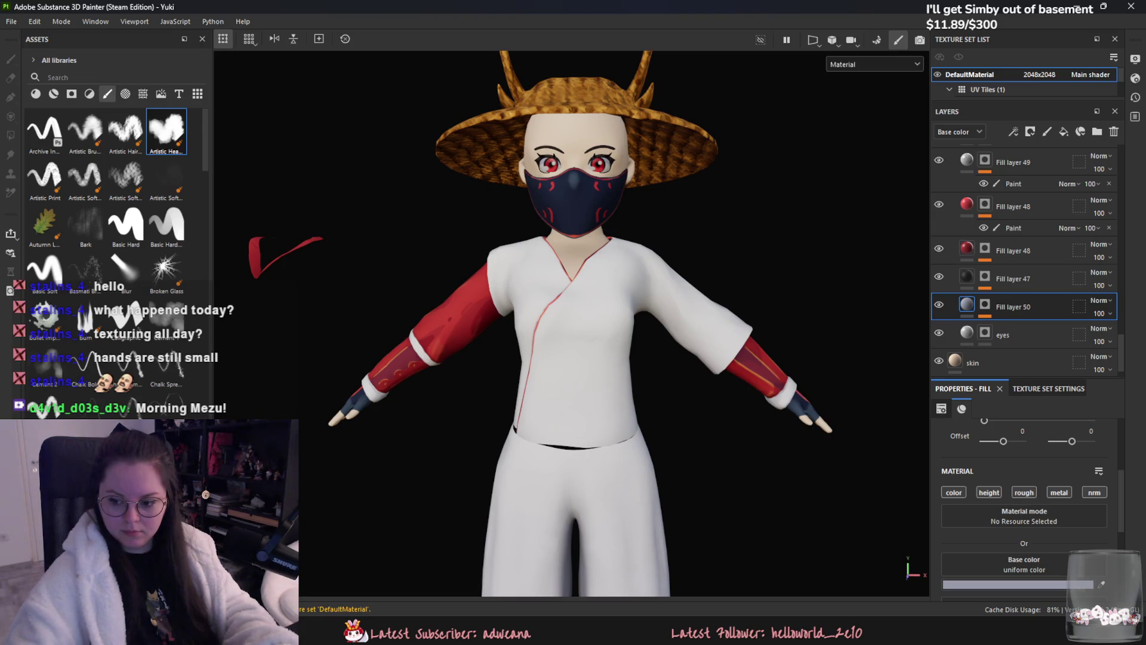
pyautogui.hotkey('alt', 'Tab')
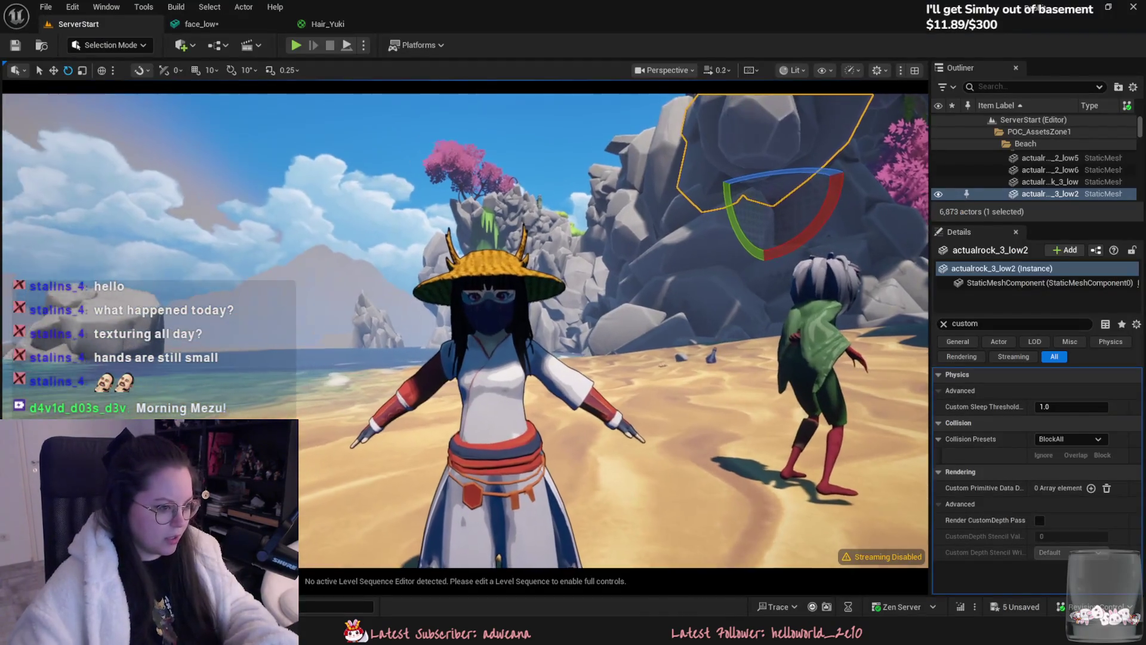
pyautogui.scroll(5, 439, 266)
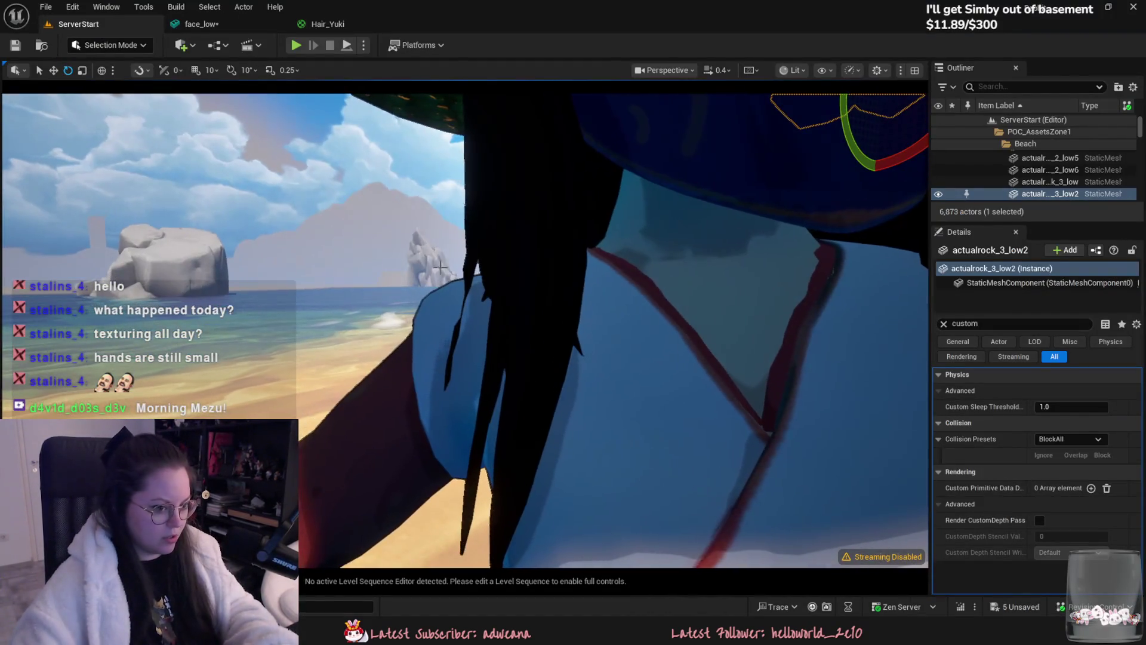
pyautogui.scroll(-3, 439, 266)
pyautogui.moveTo(439, 266)
pyautogui.mouseDown(button='right')
pyautogui.moveTo(738, 356)
pyautogui.moveTo(714, 313)
pyautogui.mouseUp(button='right')
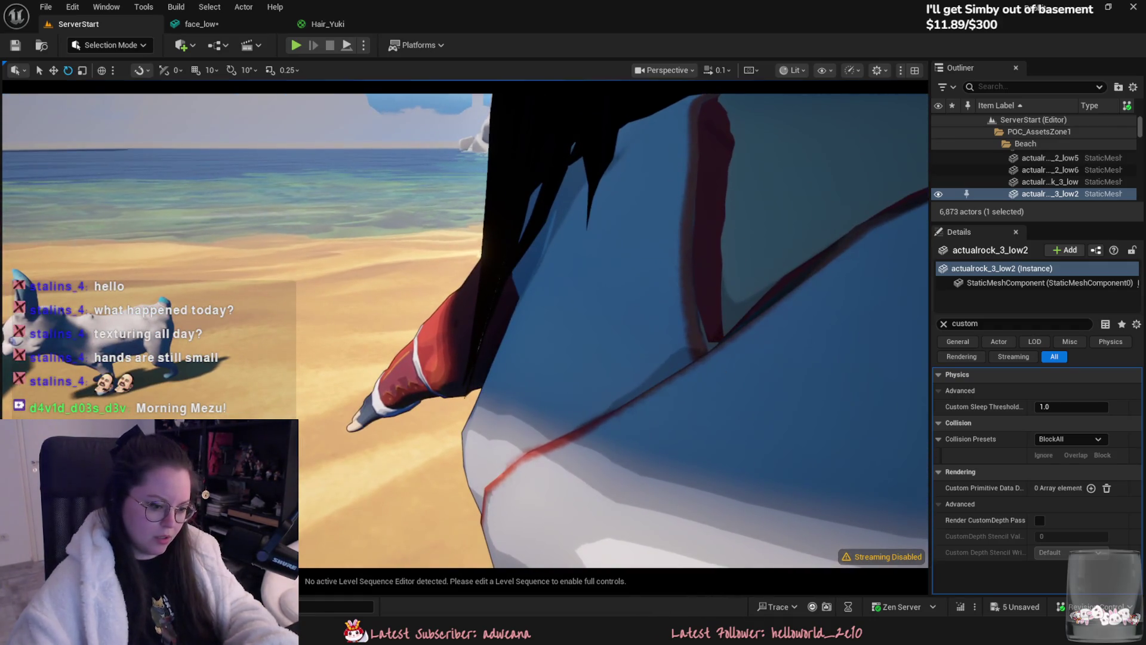
pyautogui.hotkey('alt', 'Tab')
pyautogui.scroll(2, 511, 419)
pyautogui.scroll(-2, 511, 419)
pyautogui.rightClick(534, 504)
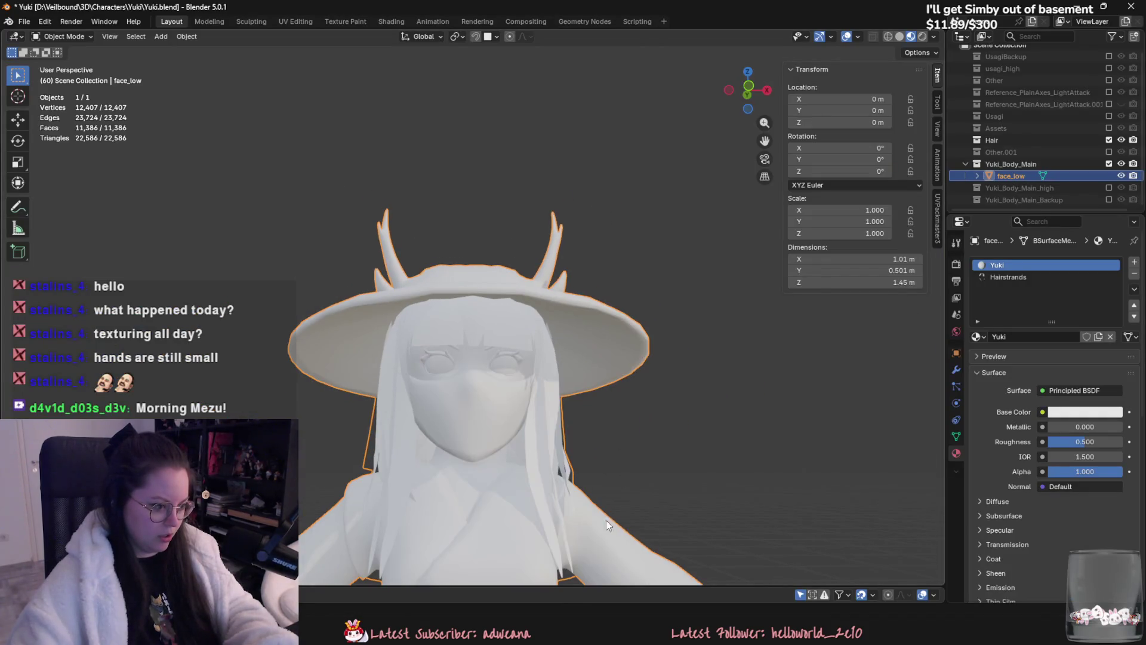
pyautogui.scroll(-3, 587, 377)
pyautogui.scroll(5, 589, 375)
pyautogui.scroll(-1, 446, 397)
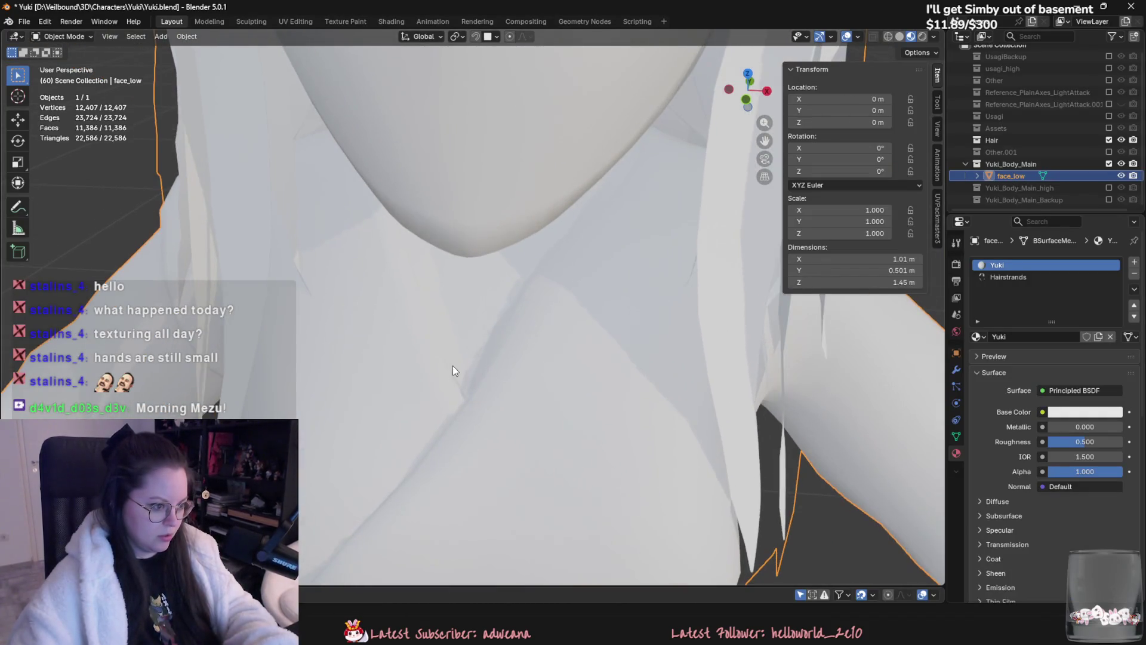
pyautogui.scroll(-1, 452, 365)
# - Enter Edit Mode on the face mesh and circle-select vertices around the chin and neck
pyautogui.press('Tab')
pyautogui.scroll(-1, 441, 411)
pyautogui.scroll(1, 432, 390)
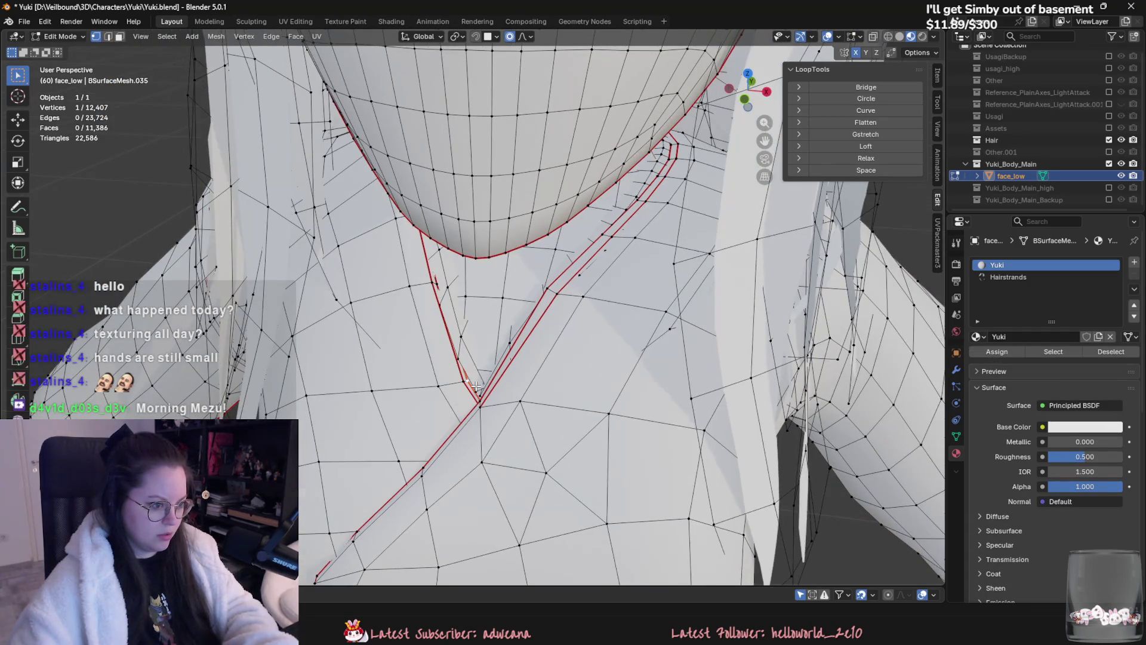
pyautogui.moveTo(480, 392); pyautogui.dragTo(460, 332, button='middle')
pyautogui.press('c')
pyautogui.press('Escape')
pyautogui.moveTo(524, 272)
pyautogui.mouseDown(button='middle')
pyautogui.moveTo(529, 383)
pyautogui.moveTo(500, 458)
pyautogui.moveTo(526, 419)
pyautogui.moveTo(595, 455)
pyautogui.moveTo(517, 453)
pyautogui.mouseUp(button='middle')
pyautogui.press('c')
pyautogui.press('Escape')
# - Nudge the neck vertices with proportional falloff, leave Edit Mode and start a File export
pyautogui.press('g')
pyautogui.press('Escape')
pyautogui.press('g')
pyautogui.press('Escape')
pyautogui.press('Tab')
pyautogui.click(24, 21)
pyautogui.moveTo(45, 203)
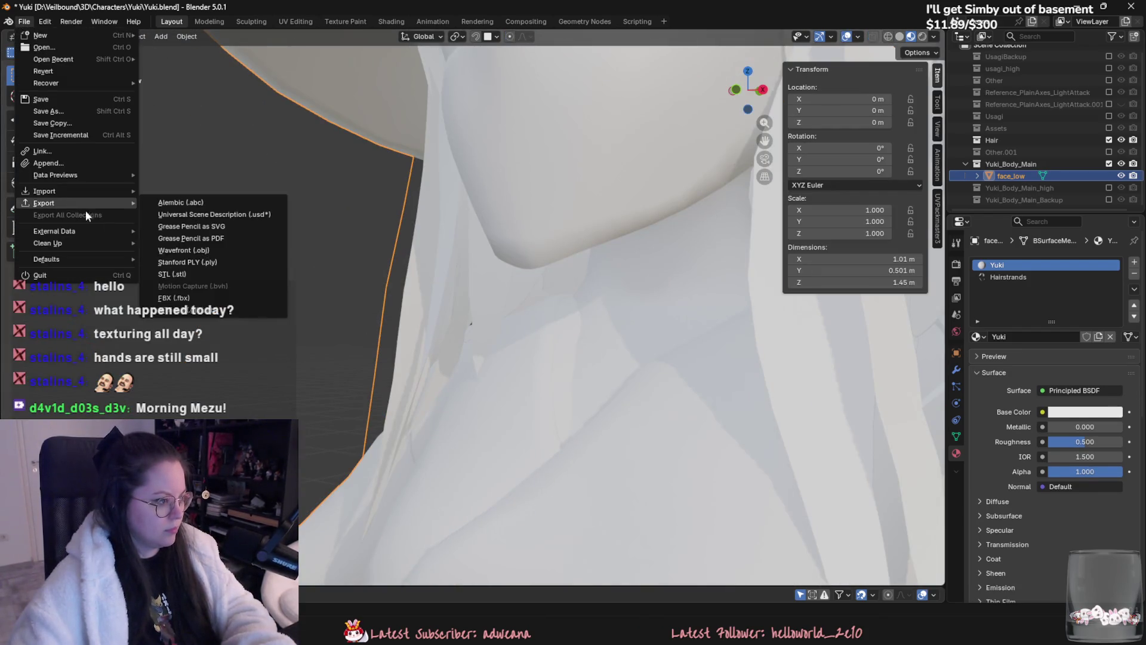
# - Export the FBX from Blender, then reimport the Yuki mesh from Unreal's Content Drawer
pyautogui.click(184, 297)
pyautogui.hotkey('alt', 'Tab')
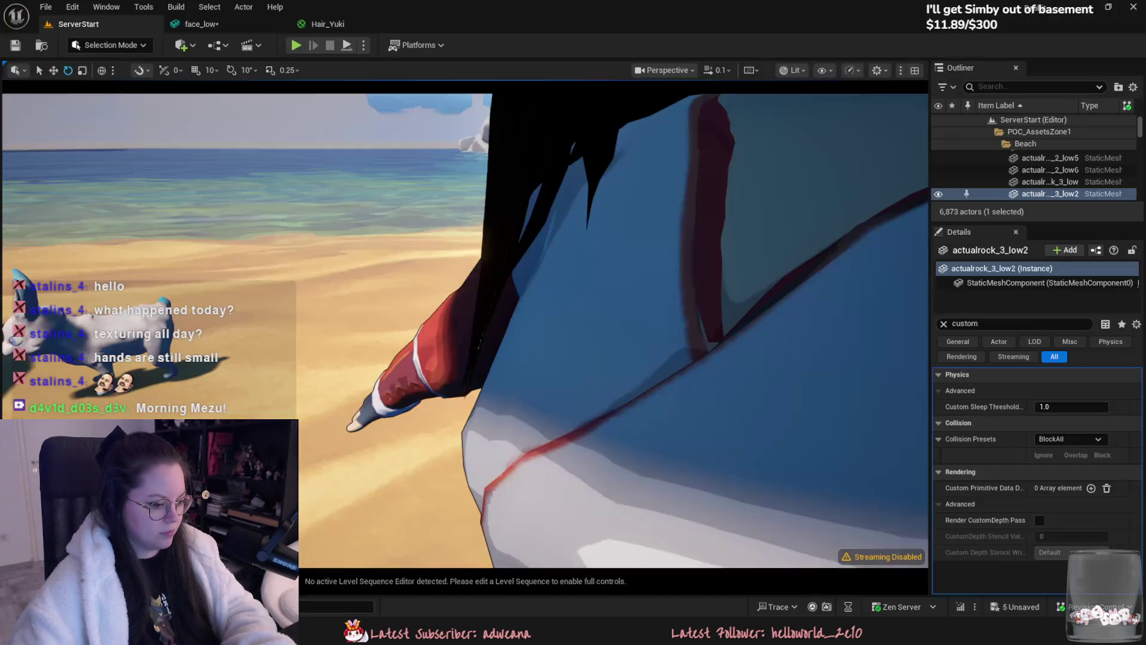
pyautogui.hotkey('ctrl', 'space')
pyautogui.rightClick(143, 492)
pyautogui.click(208, 163)
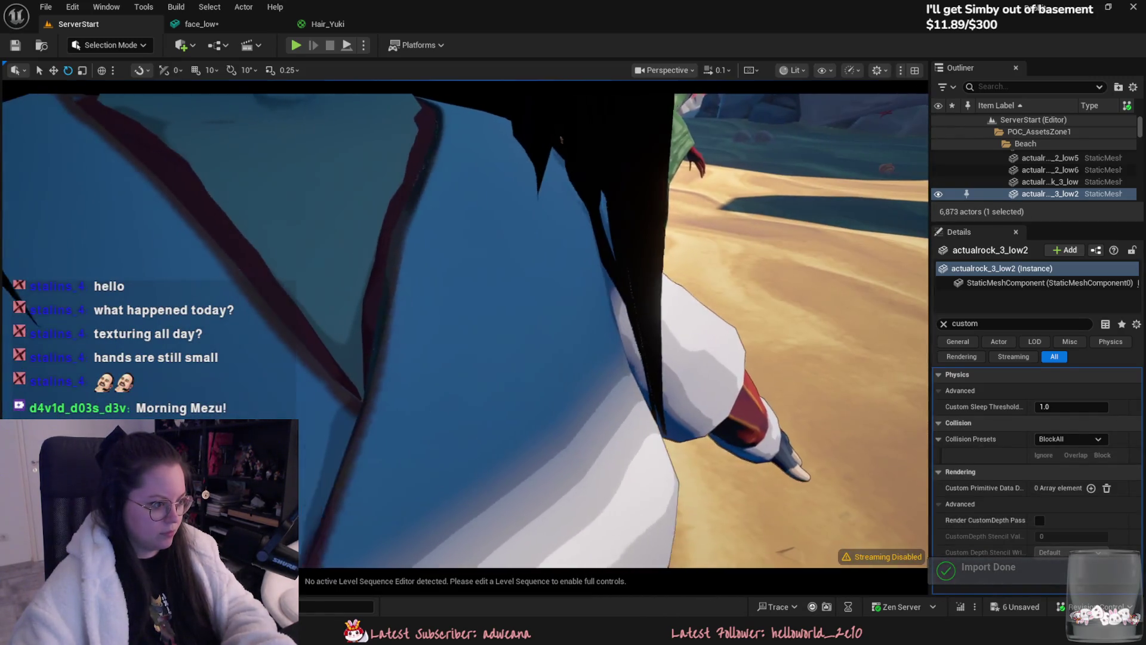
pyautogui.scroll(3, 465, 332)
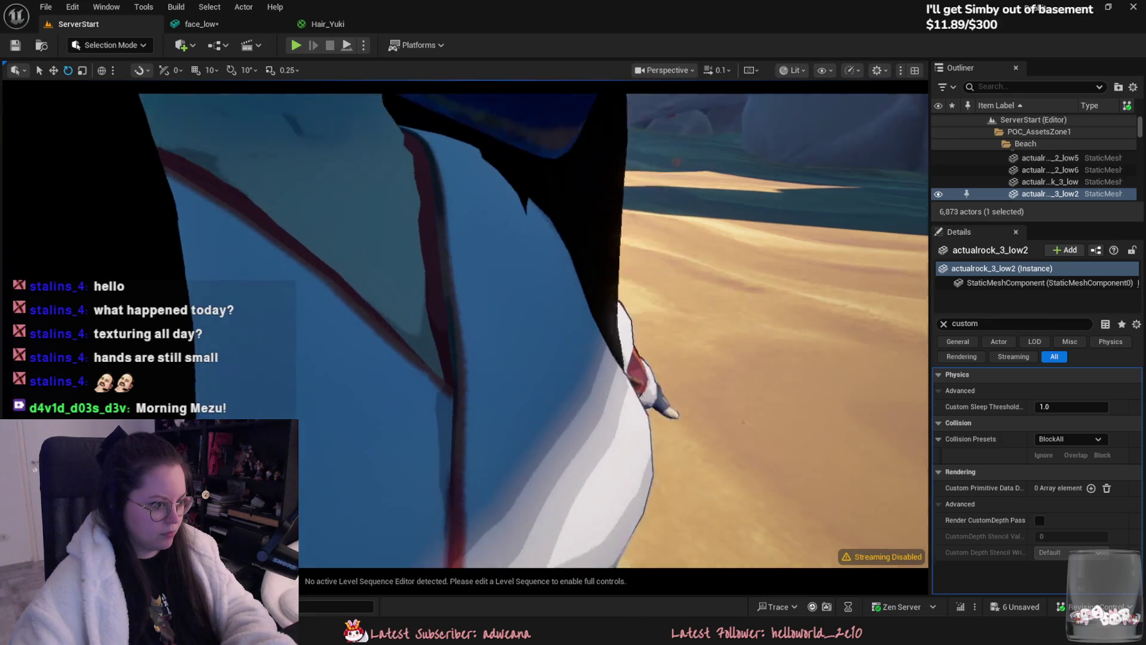
pyautogui.scroll(1, 466, 331)
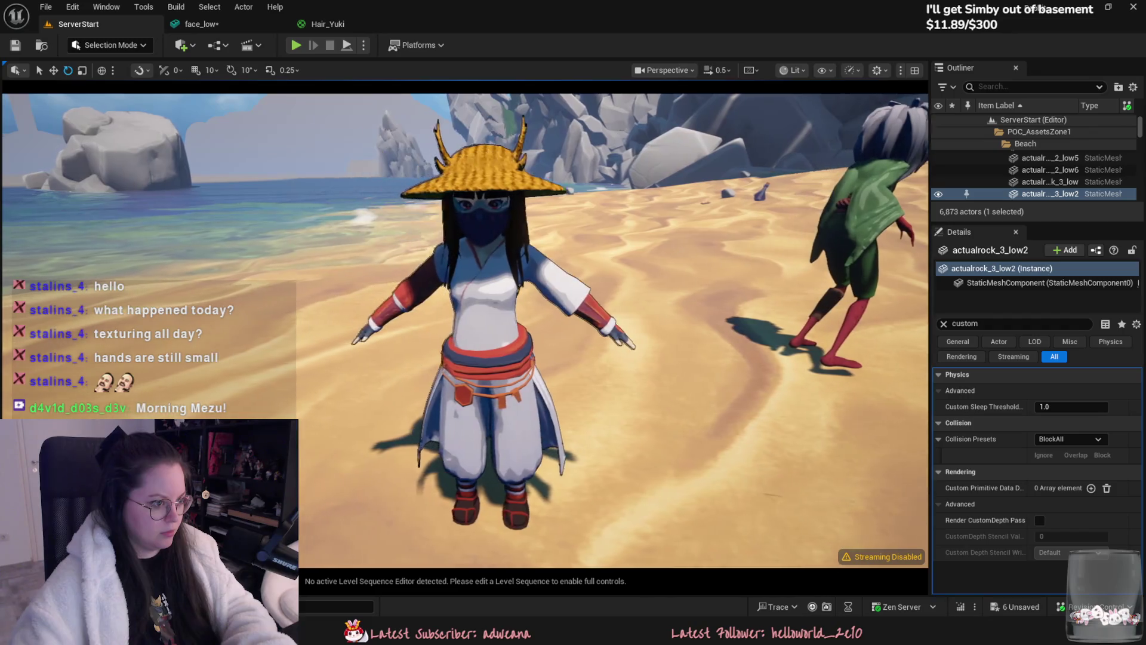
pyautogui.scroll(3, 466, 331)
pyautogui.scroll(3, 465, 332)
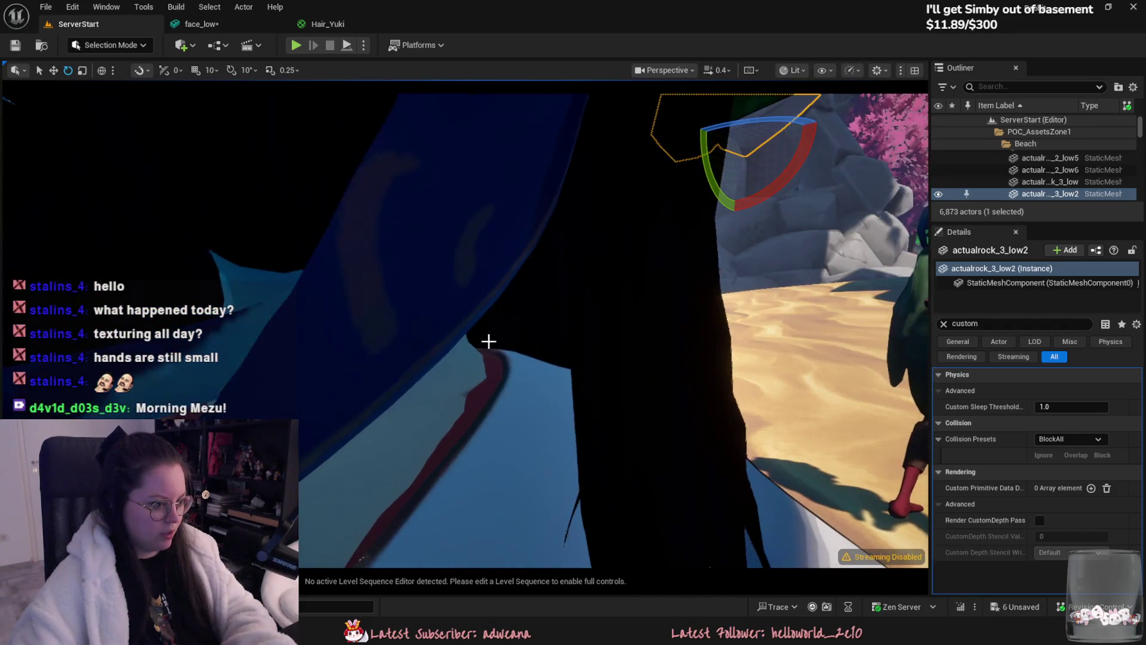
# - Back in Blender, check the neck with X-ray in Edit Mode and move vertices with soft falloff
pyautogui.hotkey('alt', 'Tab')
pyautogui.moveTo(470, 325)
pyautogui.mouseDown(button='middle')
pyautogui.moveTo(719, 423)
pyautogui.moveTo(575, 352)
pyautogui.moveTo(531, 350)
pyautogui.mouseUp(button='middle')
pyautogui.press('Tab')
pyautogui.scroll(1, 544, 323)
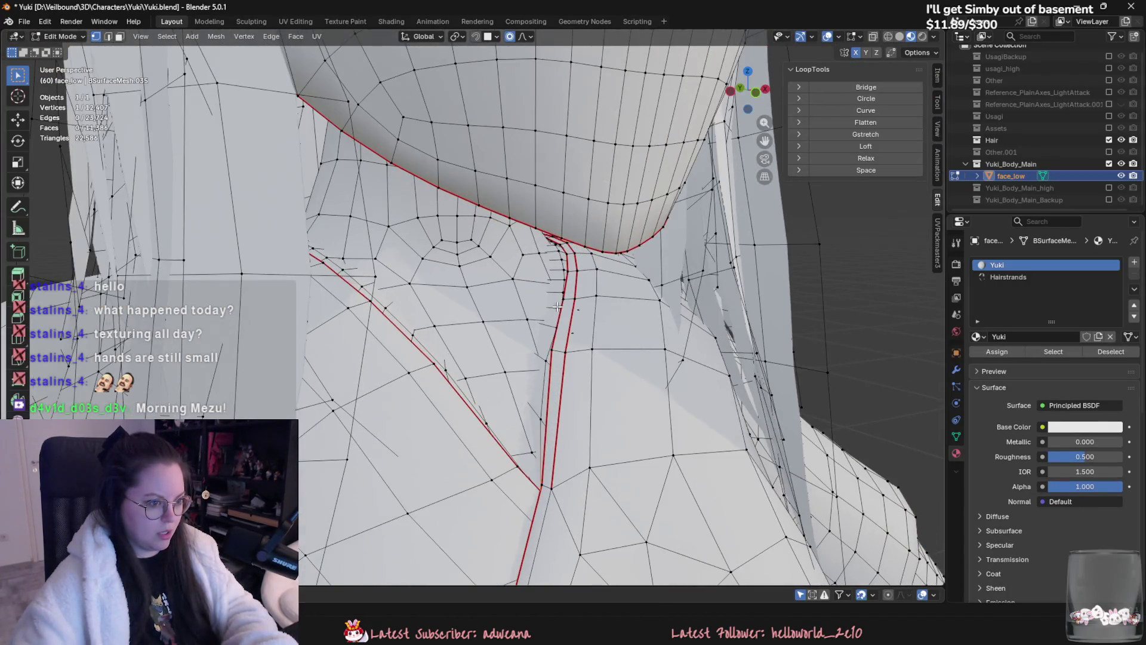
pyautogui.scroll(1, 547, 309)
pyautogui.hotkey('alt', 'z')
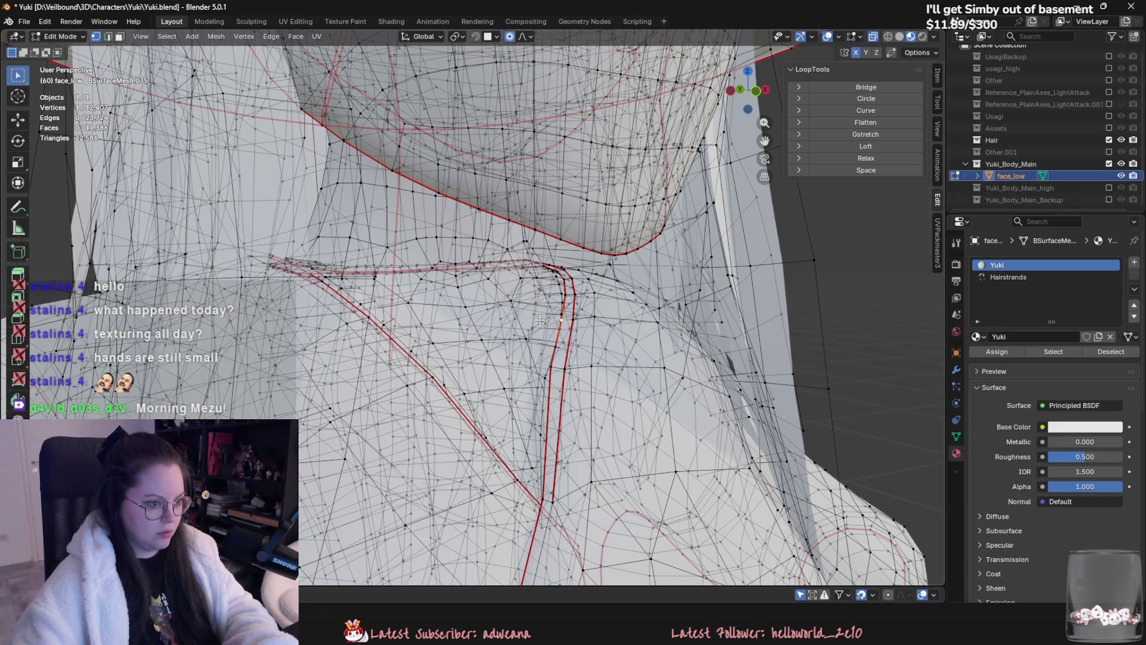
pyautogui.hotkey('alt', 'z')
pyautogui.press('g')
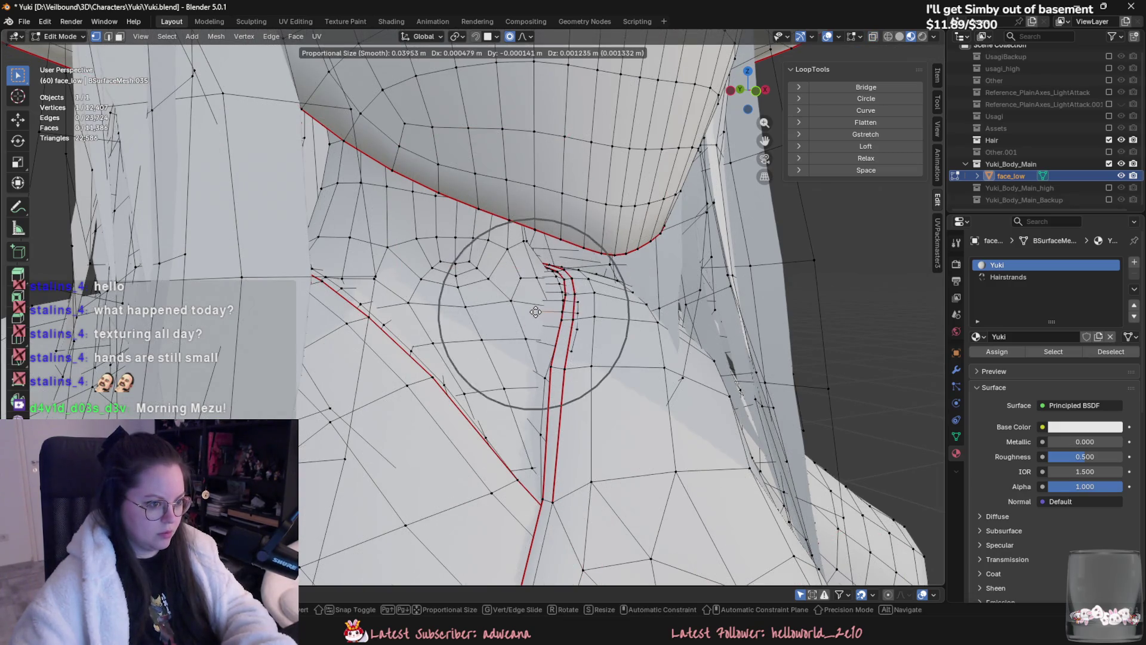
pyautogui.click(547, 314)
# - Circle-select more neck vertices, nudge them again, then leave Edit Mode
pyautogui.moveTo(547, 315)
pyautogui.mouseDown(button='middle')
pyautogui.moveTo(648, 332)
pyautogui.moveTo(409, 346)
pyautogui.mouseUp(button='middle')
pyautogui.press('c')
pyautogui.click(28, 80)
pyautogui.click(23, 79)
pyautogui.moveTo(532, 273); pyautogui.dragTo(585, 284, button='middle')
pyautogui.moveTo(481, 262)
pyautogui.mouseDown(button='middle')
pyautogui.moveTo(473, 320)
pyautogui.moveTo(447, 259)
pyautogui.moveTo(503, 285)
pyautogui.moveTo(464, 352)
pyautogui.moveTo(418, 343)
pyautogui.moveTo(497, 346)
pyautogui.moveTo(361, 352)
pyautogui.moveTo(392, 310)
pyautogui.moveTo(424, 293)
pyautogui.mouseUp(button='middle')
pyautogui.press('c')
pyautogui.press('Escape')
pyautogui.press('g')
pyautogui.click(510, 287)
pyautogui.press('Tab')
pyautogui.scroll(-3, 427, 293)
pyautogui.scroll(-3, 427, 325)
# - Export the model again as Yuki.fbx
pyautogui.moveTo(481, 348)
pyautogui.mouseDown(button='middle')
pyautogui.moveTo(492, 351)
pyautogui.moveTo(358, 350)
pyautogui.mouseUp(button='middle')
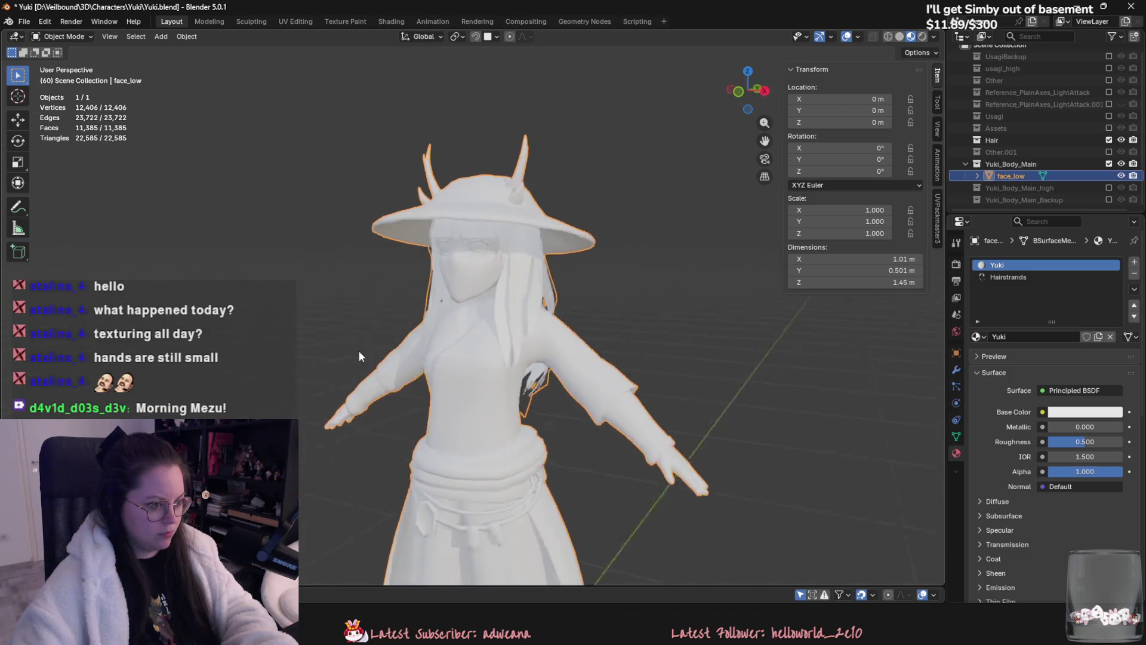
pyautogui.click(24, 21)
pyautogui.click(234, 286)
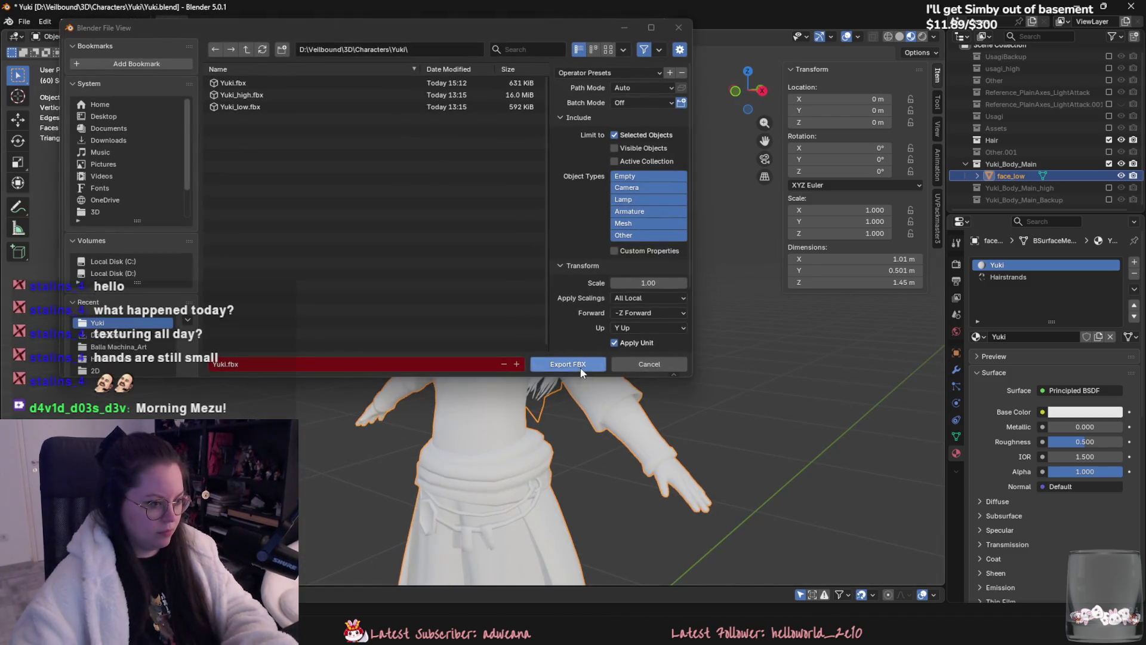
pyautogui.click(568, 364)
# - Reimport the updated Yuki mesh from Unreal Engine's Content Drawer
pyautogui.hotkey('alt', 'Tab')
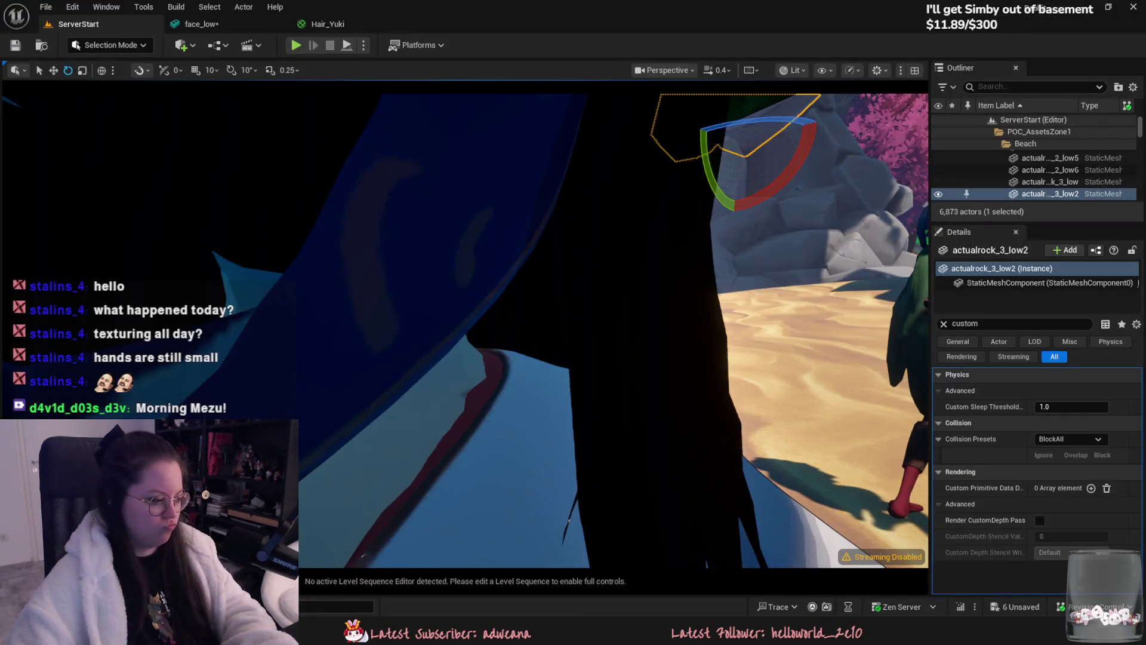
pyautogui.hotkey('ctrl', 'space')
pyautogui.rightClick(148, 501)
pyautogui.click(188, 132)
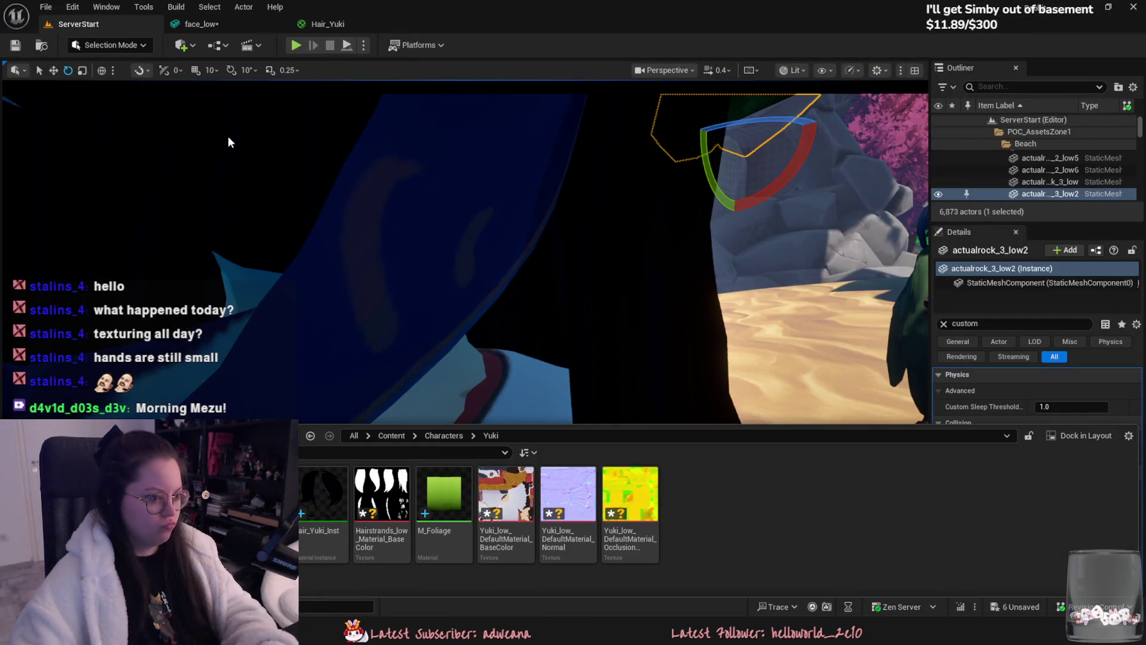
# - Fly the Unreal viewport around Yuki on the beach, down to her legs and feet
pyautogui.moveTo(522, 338); pyautogui.dragTo(522, 339, button='right')
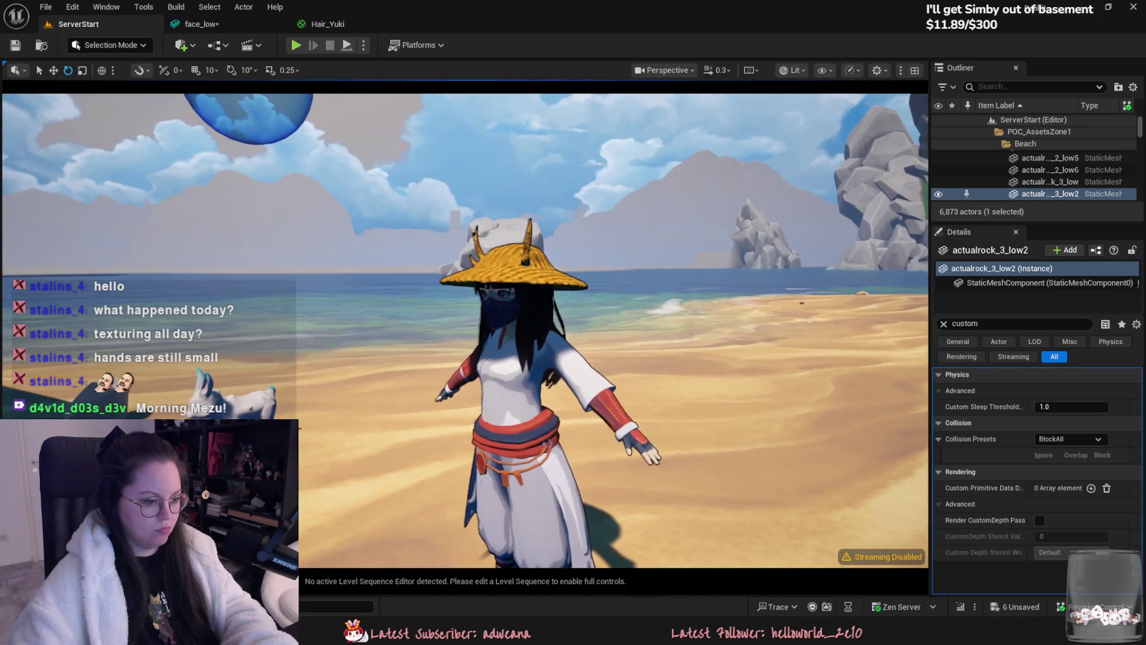
pyautogui.moveTo(551, 434); pyautogui.dragTo(552, 433, button='right')
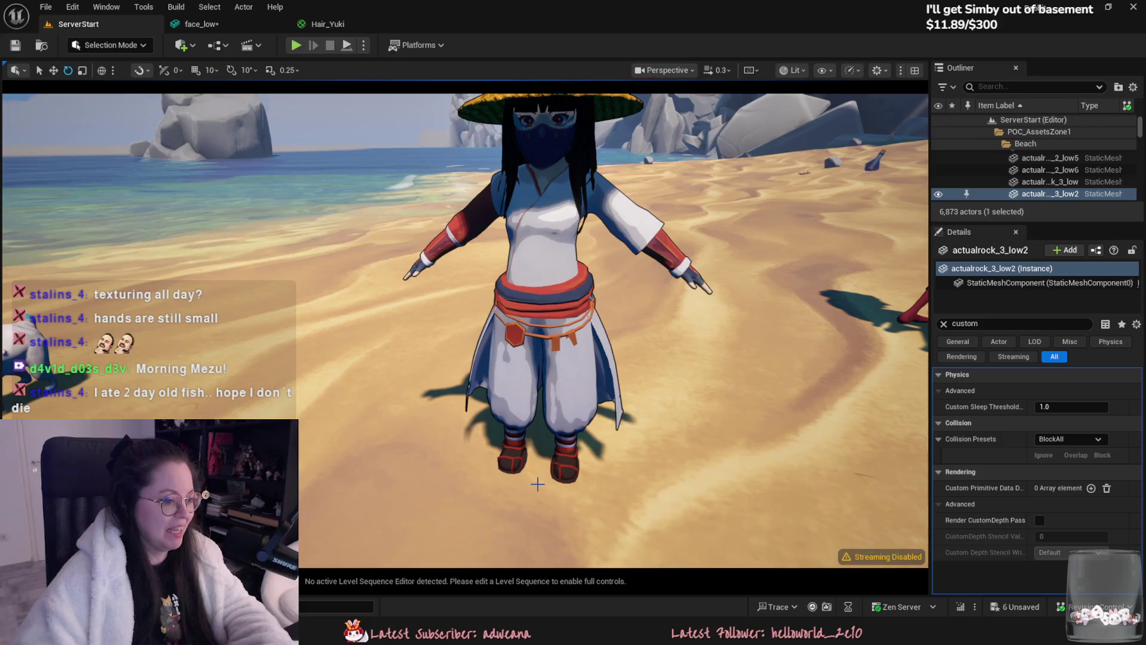
pyautogui.moveTo(607, 416); pyautogui.dragTo(607, 475, button='right')
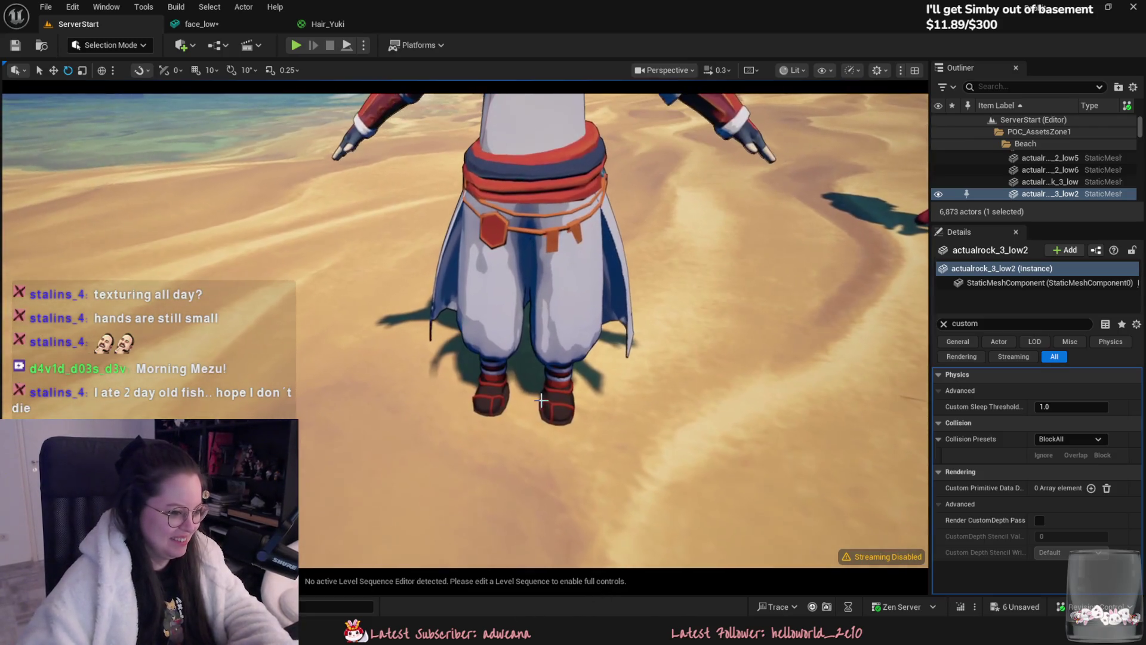
# - Switch back through Blender to the Yuki texturing project in Substance 3D Painter
pyautogui.hotkey('alt', 'Tab')
pyautogui.moveTo(456, 467); pyautogui.dragTo(563, 562, button='middle')
pyautogui.hotkey('alt', 'Tab')
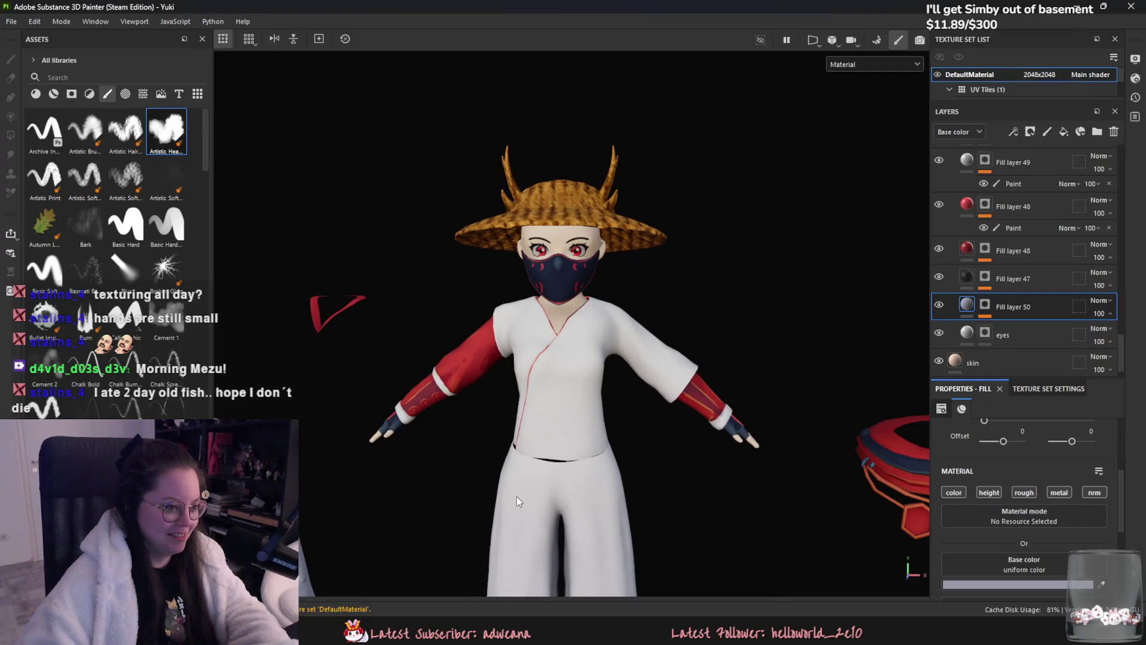
pyautogui.scroll(3, 482, 462)
# - Hide the shoe fill layers, collapse the Shoes folder and hide the cloak layers so the robe shows cream
pyautogui.keyDown('alt'); pyautogui.moveTo(482, 462); pyautogui.dragTo(519, 462); pyautogui.keyUp('alt')
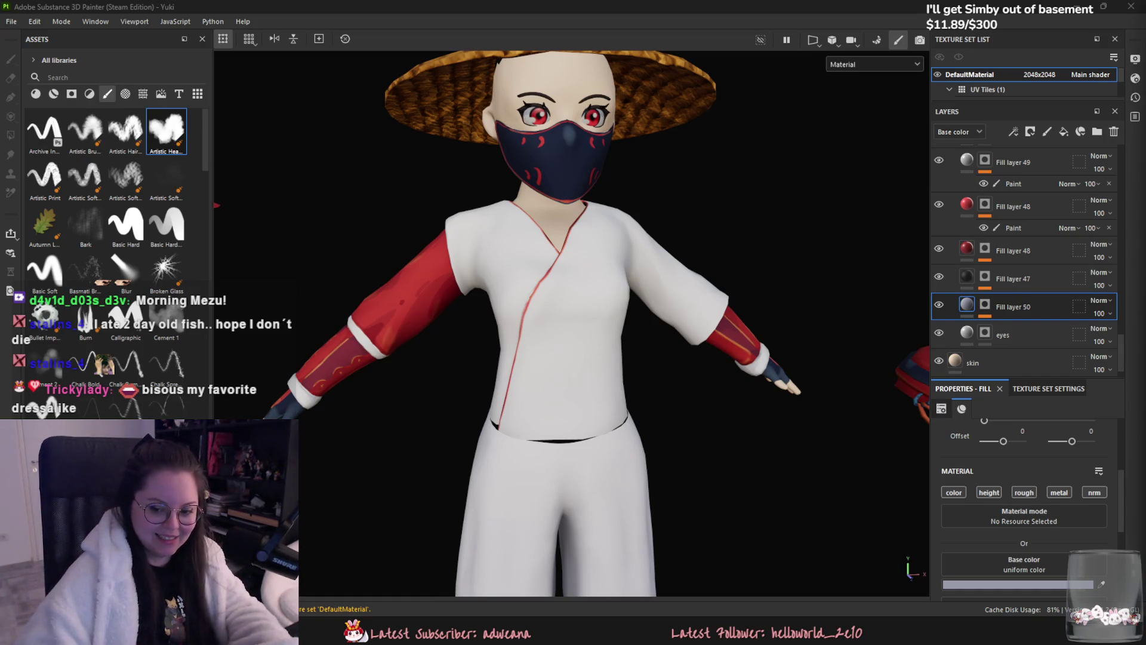
pyautogui.scroll(2, 794, 362)
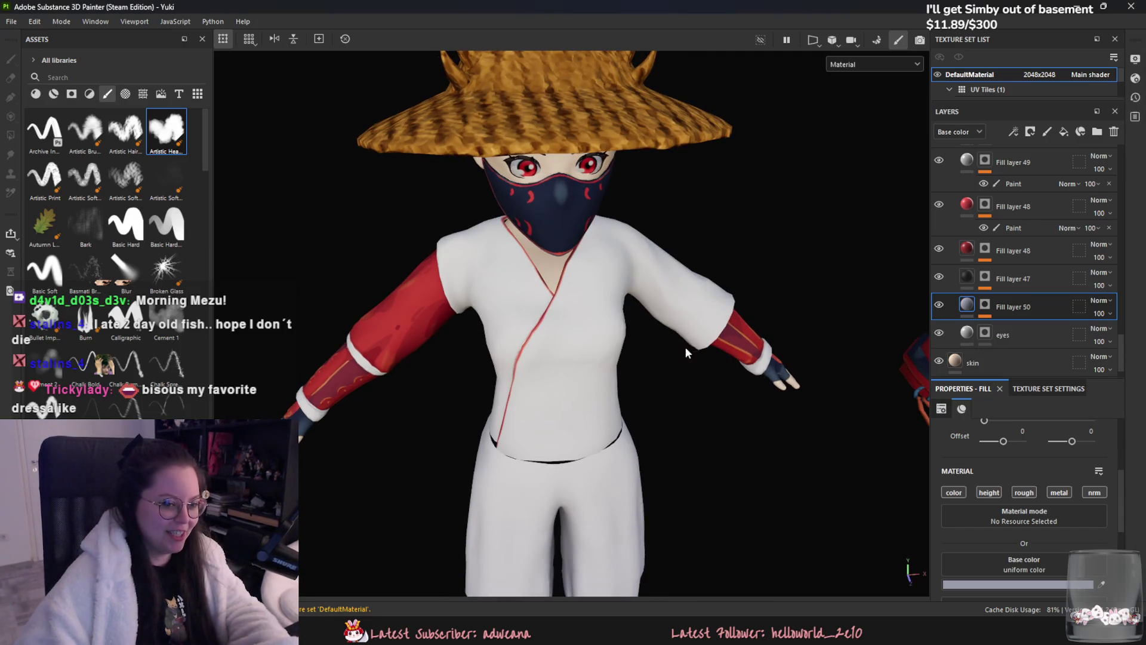
pyautogui.scroll(5, 993, 305)
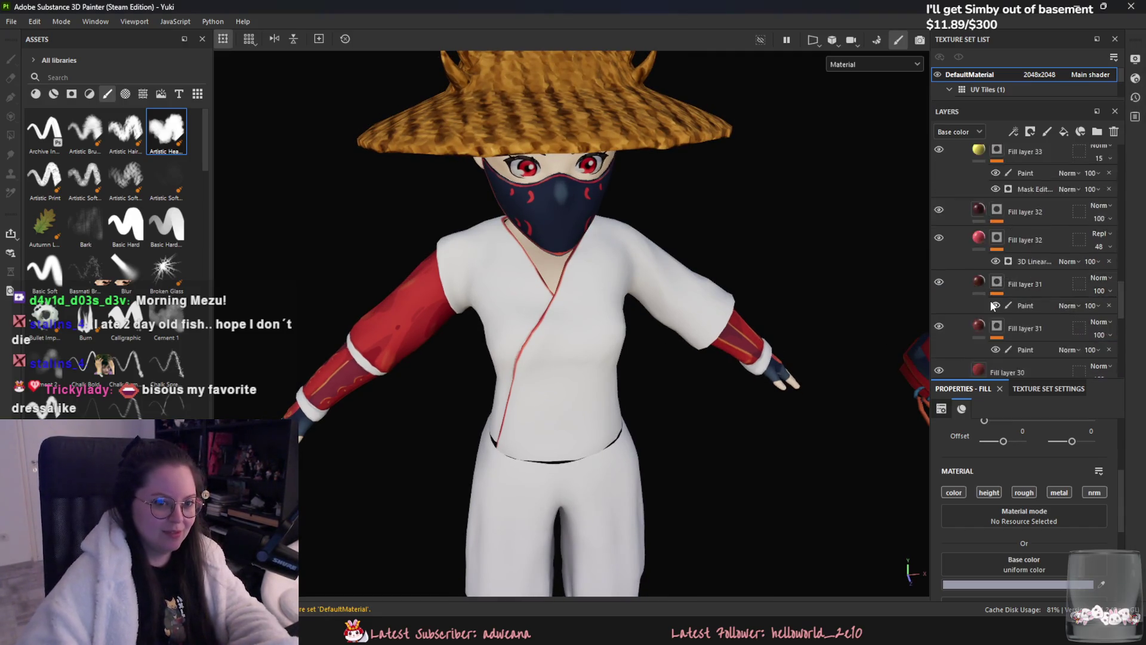
pyautogui.scroll(2, 994, 305)
pyautogui.scroll(2, 985, 300)
pyautogui.scroll(2, 971, 292)
pyautogui.scroll(1, 959, 285)
pyautogui.scroll(2, 959, 285)
pyautogui.click(938, 205)
pyautogui.click(963, 205)
pyautogui.scroll(3, 967, 241)
pyautogui.click(938, 240)
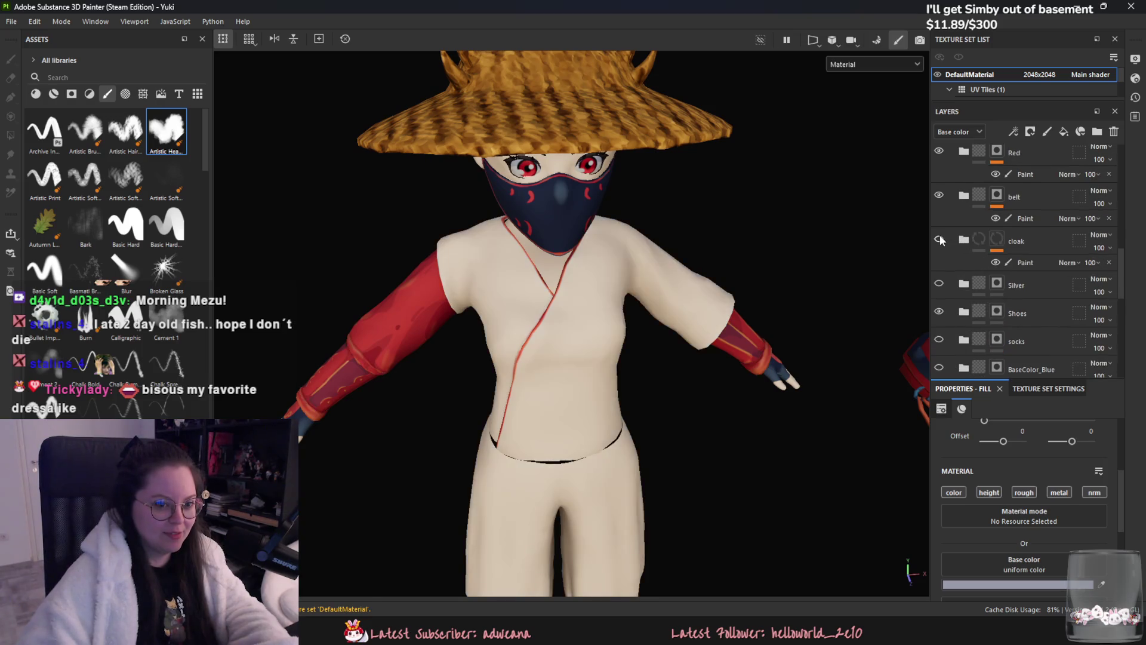
# - Expand the cloak folder, toggle Fill layer 28 to compare the trousers and select its mask
pyautogui.click(1021, 261)
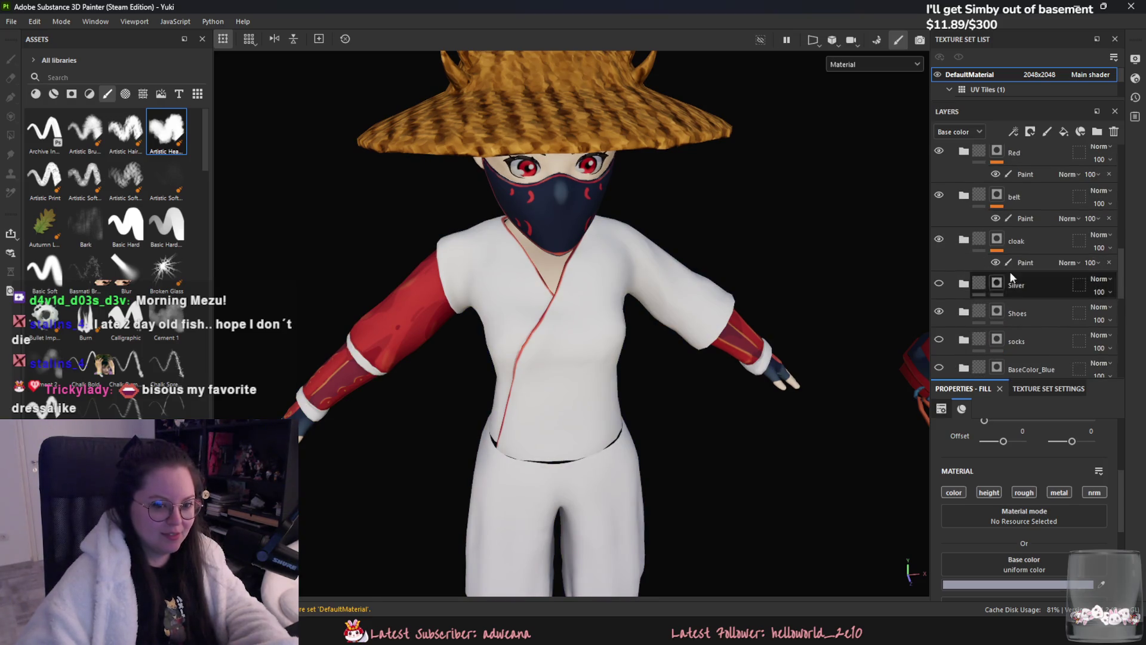
pyautogui.click(963, 240)
pyautogui.scroll(-2, 985, 260)
pyautogui.click(939, 260)
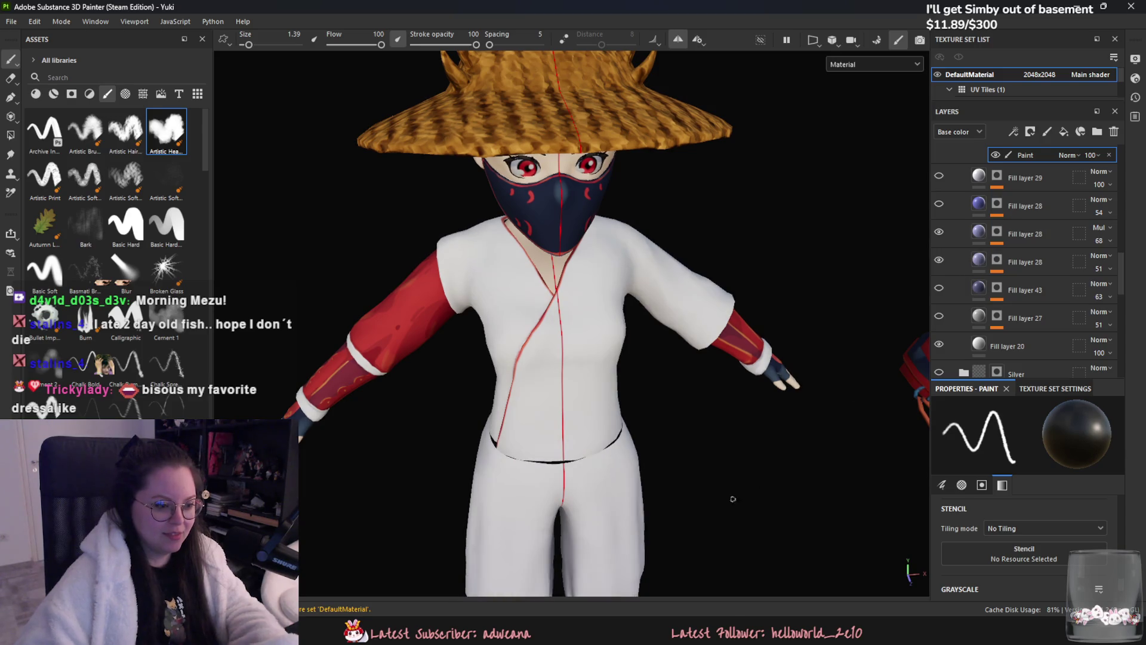
pyautogui.moveTo(749, 352); pyautogui.dragTo(686, 295, button='middle')
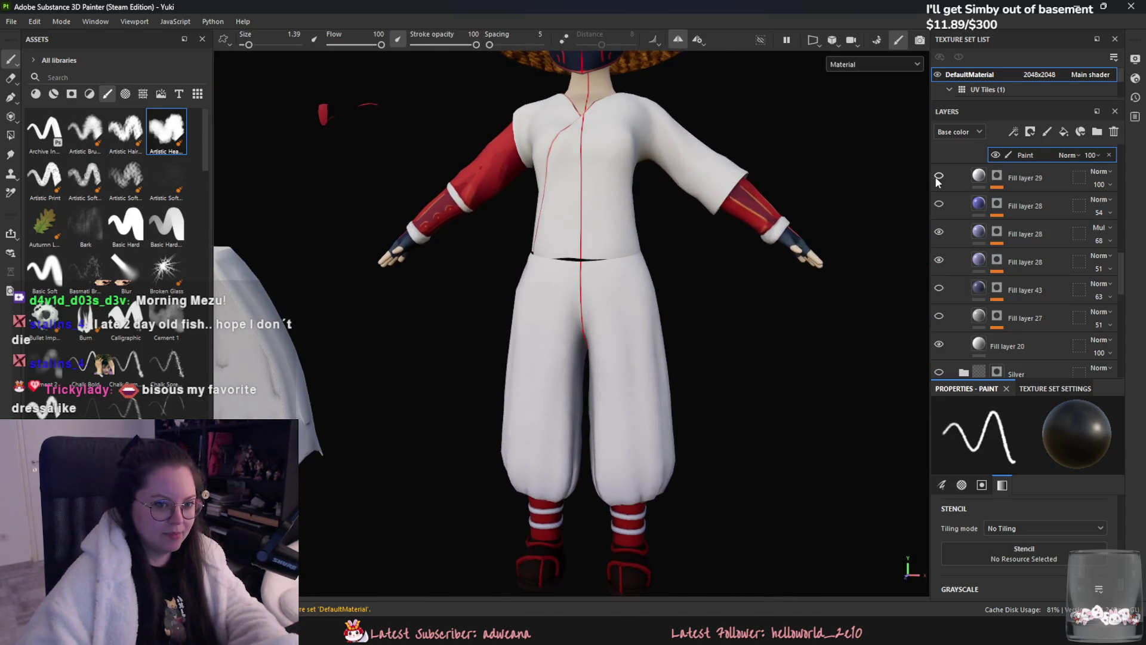
pyautogui.click(939, 204)
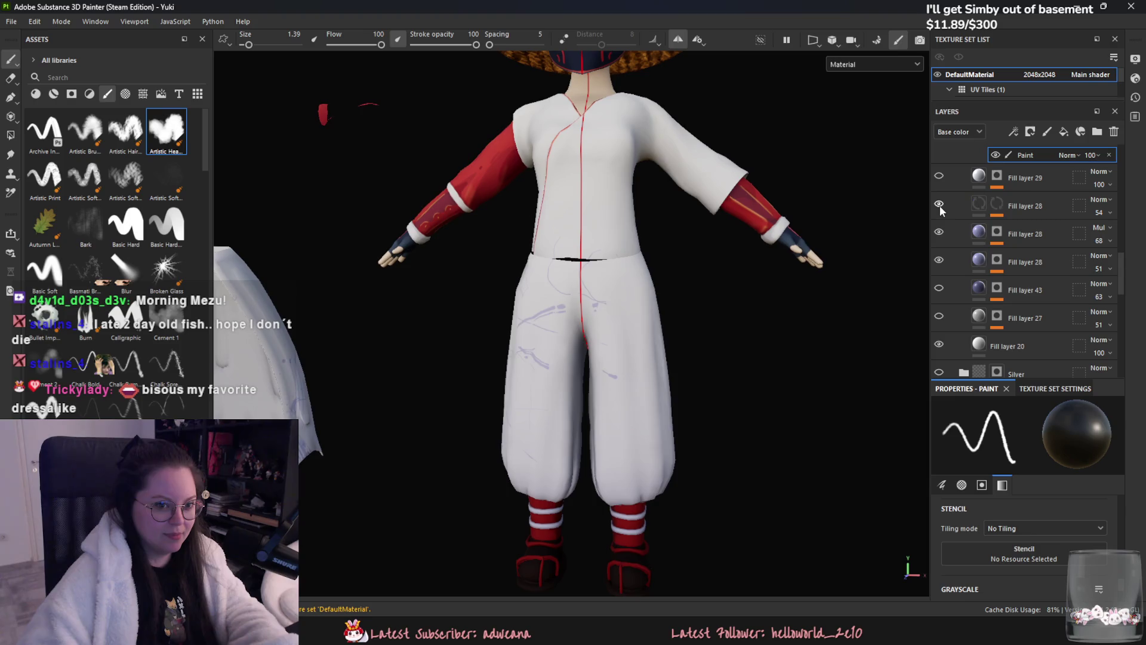
pyautogui.click(997, 208)
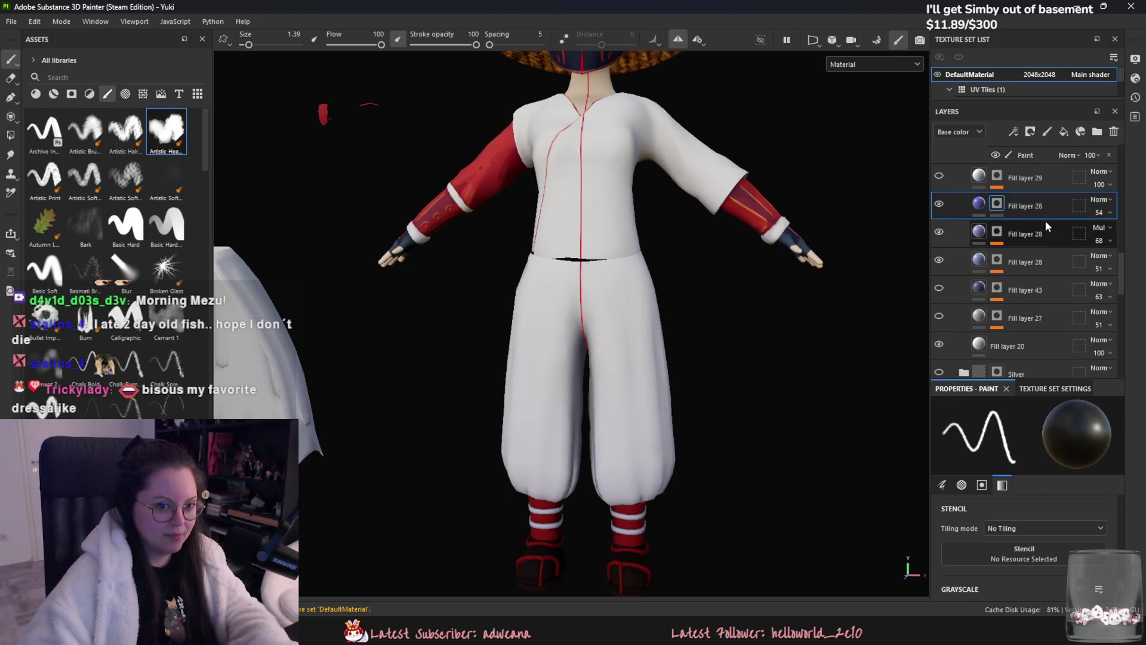
# - Add a paint effect to Fill layer 28 and enlarge the brush to 3.73
pyautogui.rightClick(1047, 229)
pyautogui.click(1041, 454)
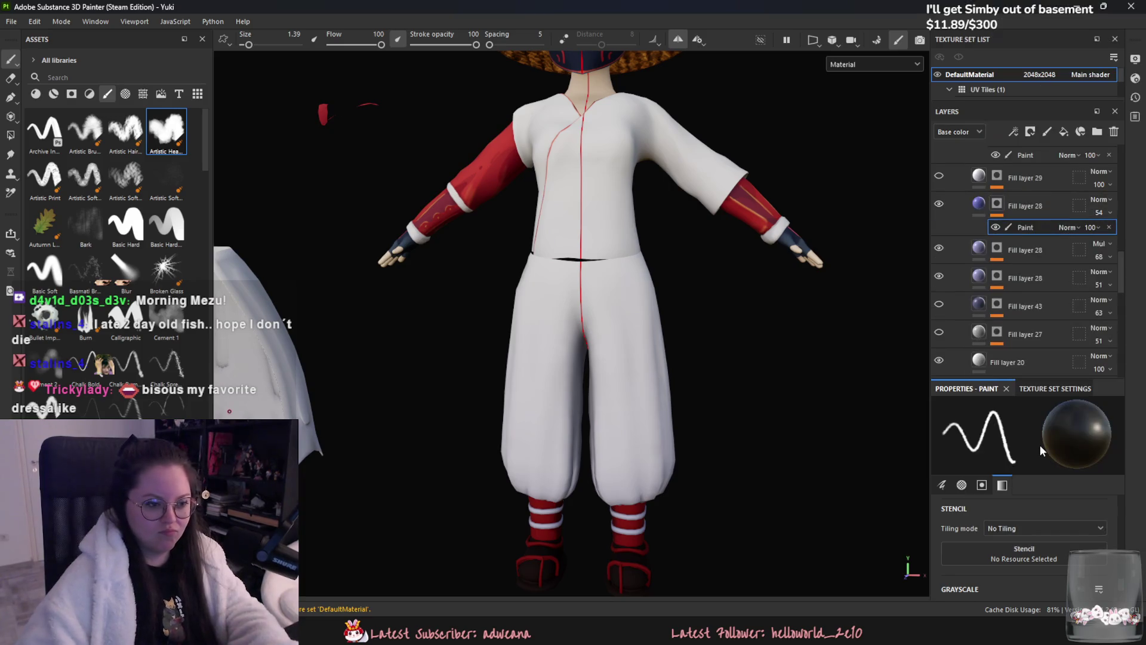
pyautogui.keyDown('alt'); pyautogui.moveTo(717, 376); pyautogui.dragTo(672, 264, button='middle'); pyautogui.keyUp('alt')
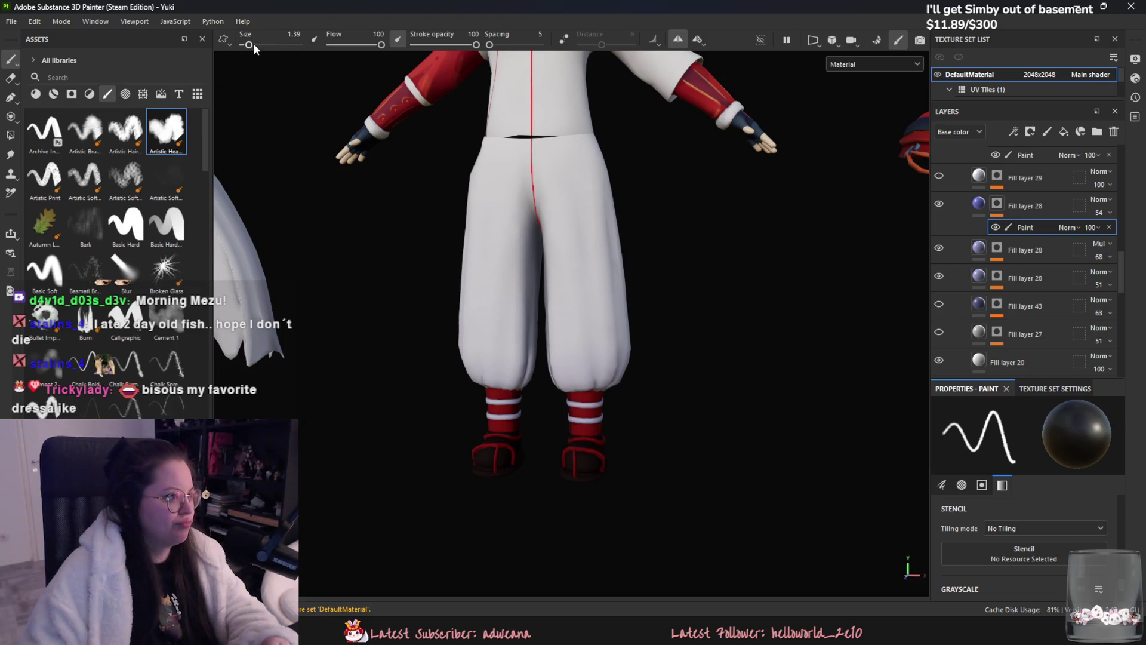
pyautogui.keyDown('ctrl'); pyautogui.moveTo(484, 333); pyautogui.dragTo(586, 335, button='right'); pyautogui.keyUp('ctrl')
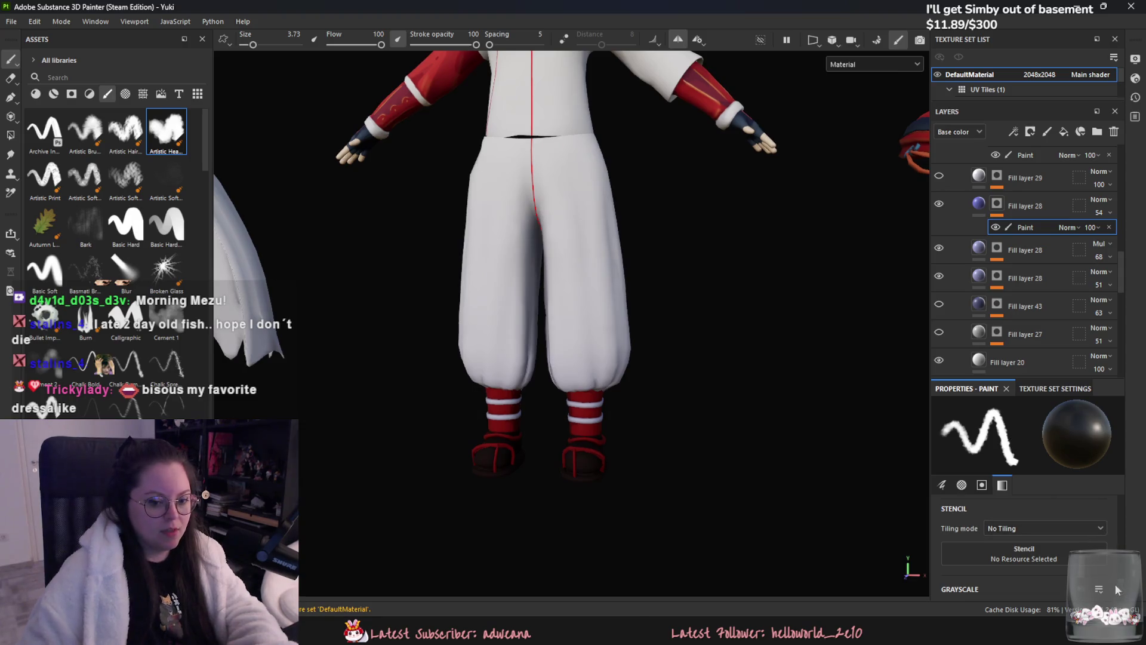
pyautogui.scroll(-2, 1070, 508)
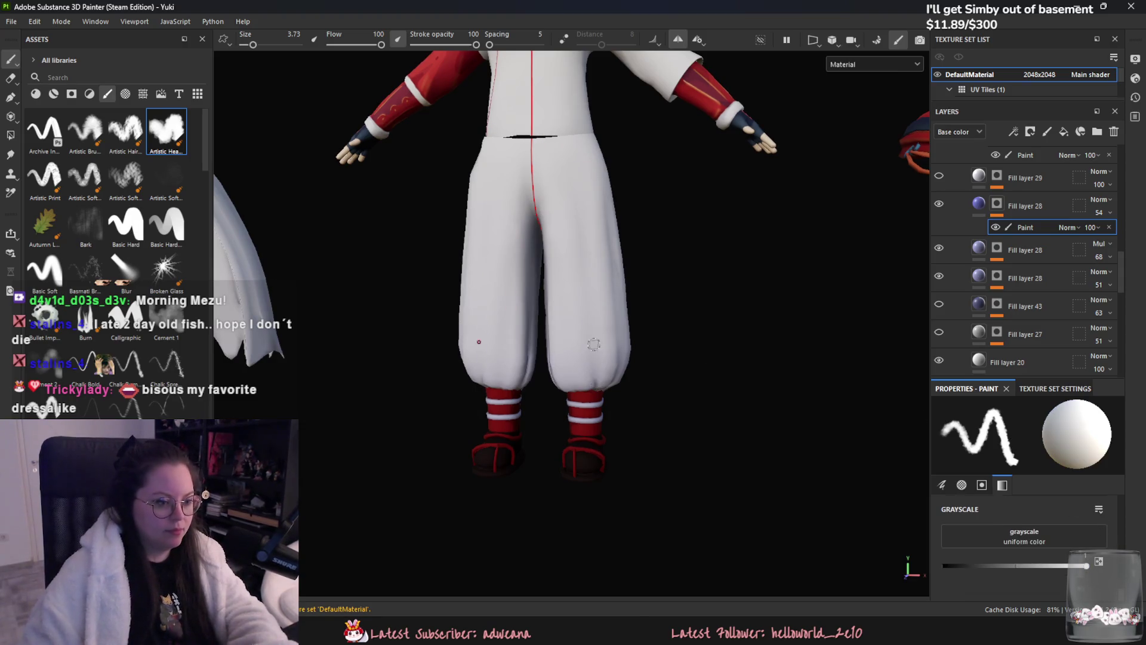
pyautogui.keyDown('alt'); pyautogui.moveTo(596, 390); pyautogui.dragTo(636, 385); pyautogui.keyUp('alt')
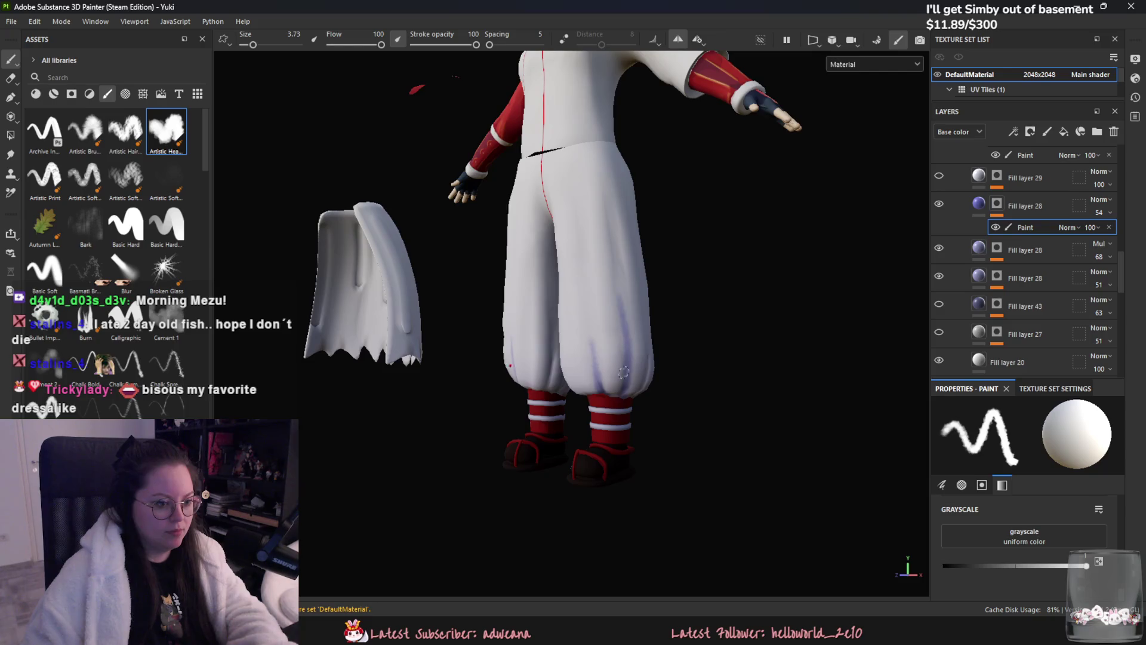
pyautogui.moveTo(631, 390)
pyautogui.keyDown('alt'); pyautogui.mouseDown()
pyautogui.moveTo(529, 350)
pyautogui.moveTo(642, 368)
pyautogui.mouseUp(); pyautogui.keyUp('alt')
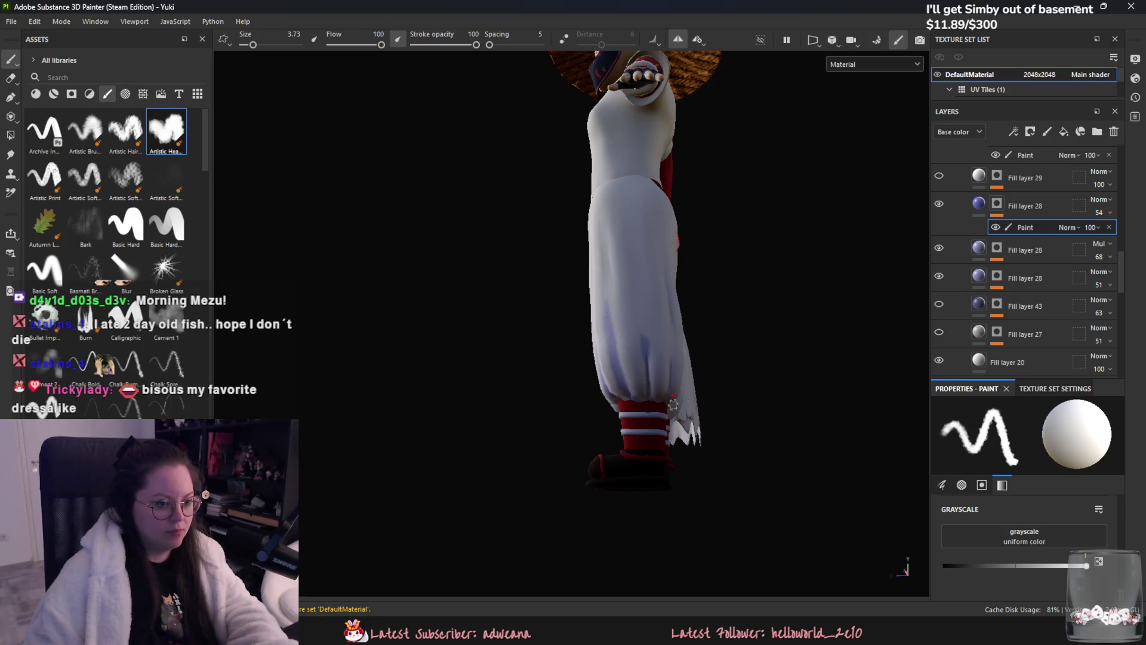
pyautogui.keyDown('alt'); pyautogui.moveTo(673, 405); pyautogui.dragTo(579, 368); pyautogui.keyUp('alt')
pyautogui.keyDown('alt'); pyautogui.moveTo(455, 379); pyautogui.dragTo(538, 364, button='middle'); pyautogui.keyUp('alt')
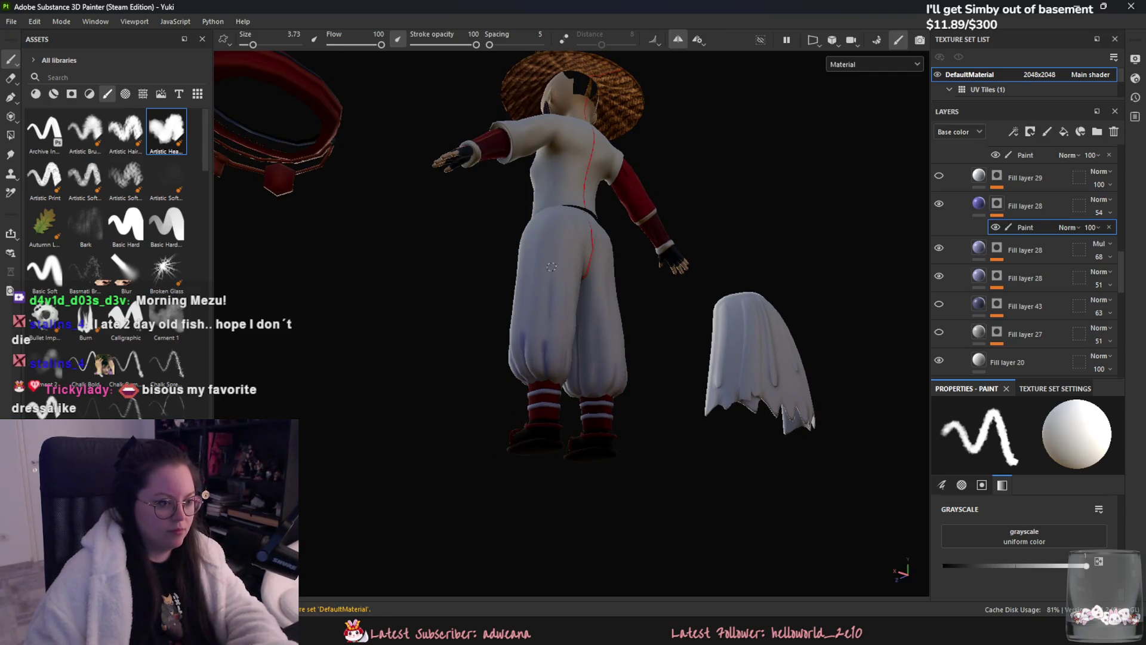
pyautogui.moveTo(547, 337)
pyautogui.keyDown('alt'); pyautogui.mouseDown()
pyautogui.moveTo(455, 376)
pyautogui.moveTo(553, 349)
pyautogui.mouseUp(); pyautogui.keyUp('alt')
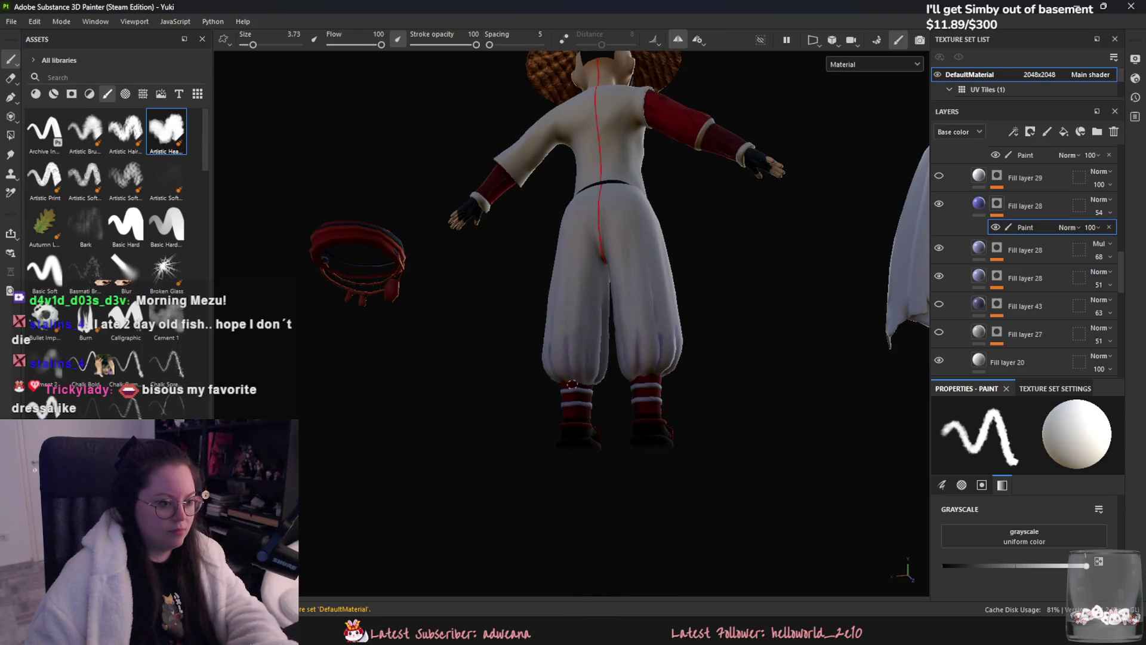
pyautogui.moveTo(572, 376)
pyautogui.keyDown('alt'); pyautogui.mouseDown()
pyautogui.moveTo(586, 351)
pyautogui.moveTo(587, 374)
pyautogui.moveTo(555, 378)
pyautogui.moveTo(767, 365)
pyautogui.moveTo(763, 341)
pyautogui.mouseUp(); pyautogui.keyUp('alt')
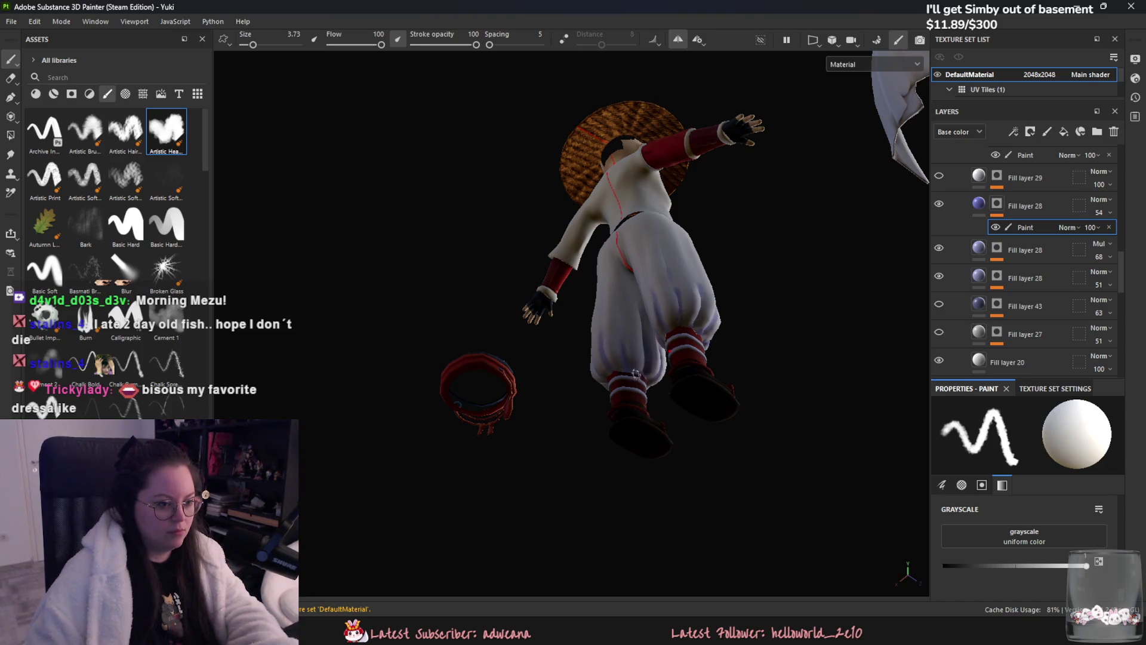
pyautogui.moveTo(615, 365)
pyautogui.keyDown('alt'); pyautogui.mouseDown()
pyautogui.moveTo(612, 379)
pyautogui.moveTo(664, 179)
pyautogui.moveTo(635, 302)
pyautogui.mouseUp(); pyautogui.keyUp('alt')
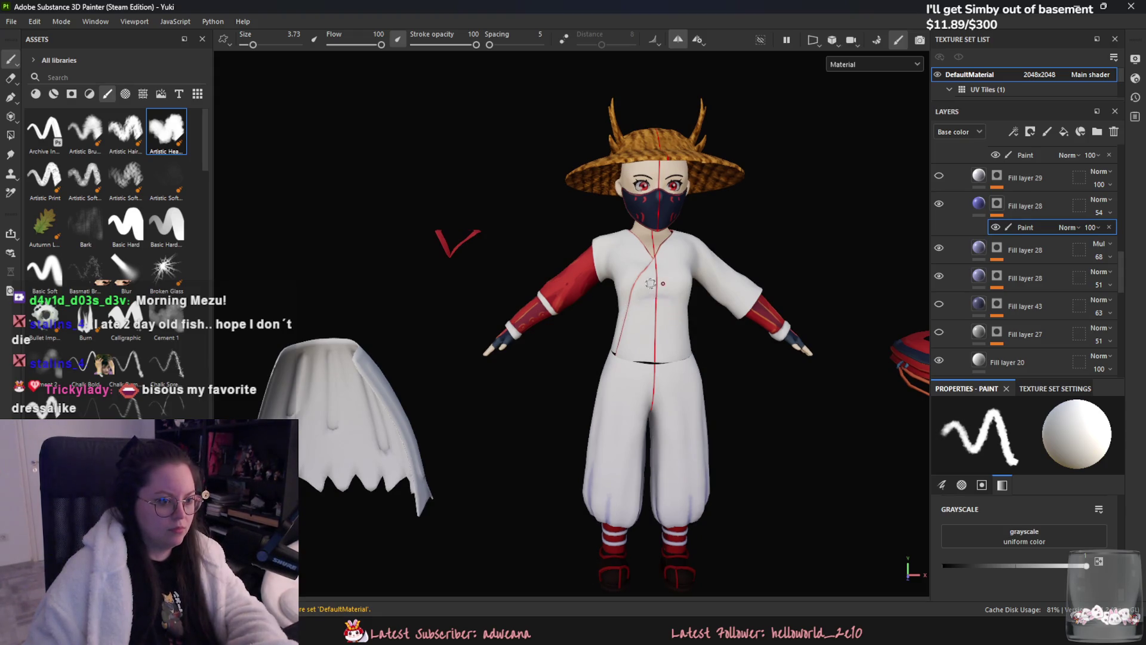
pyautogui.keyDown('alt'); pyautogui.moveTo(652, 273); pyautogui.dragTo(651, 288); pyautogui.keyUp('alt')
pyautogui.moveTo(639, 335)
pyautogui.keyDown('alt'); pyautogui.mouseDown()
pyautogui.moveTo(586, 275)
pyautogui.moveTo(550, 346)
pyautogui.mouseUp(); pyautogui.keyUp('alt')
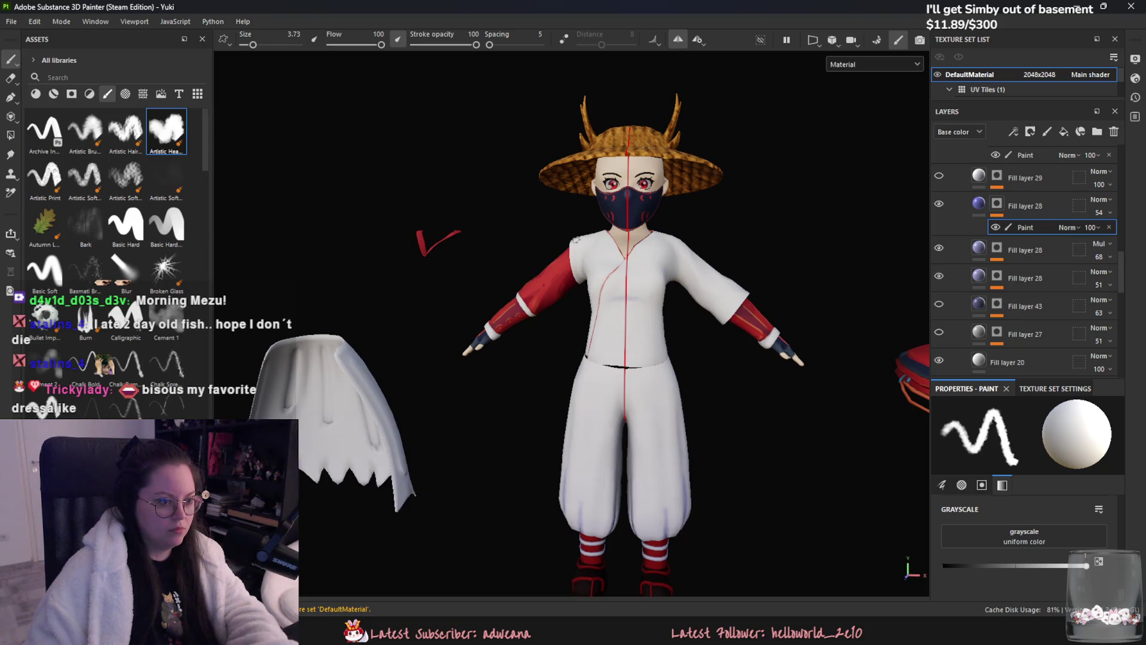
pyautogui.keyDown('alt'); pyautogui.moveTo(571, 265); pyautogui.dragTo(579, 234); pyautogui.keyUp('alt')
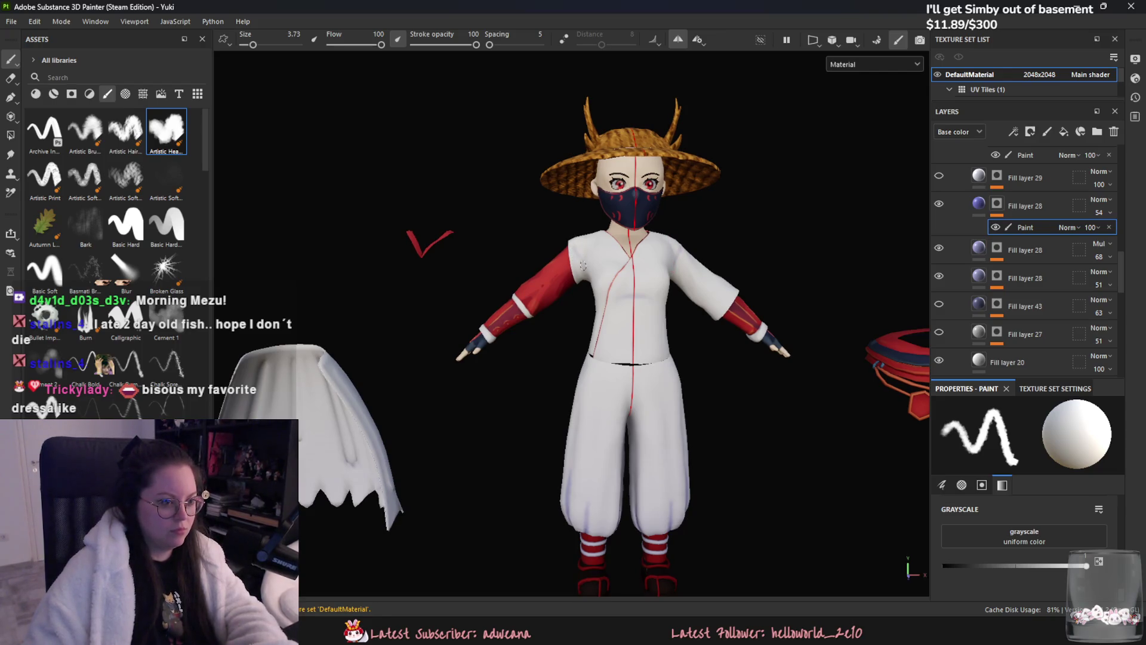
pyautogui.moveTo(421, 243)
pyautogui.keyDown('alt'); pyautogui.mouseDown()
pyautogui.moveTo(499, 263)
pyautogui.moveTo(519, 228)
pyautogui.mouseUp(); pyautogui.keyUp('alt')
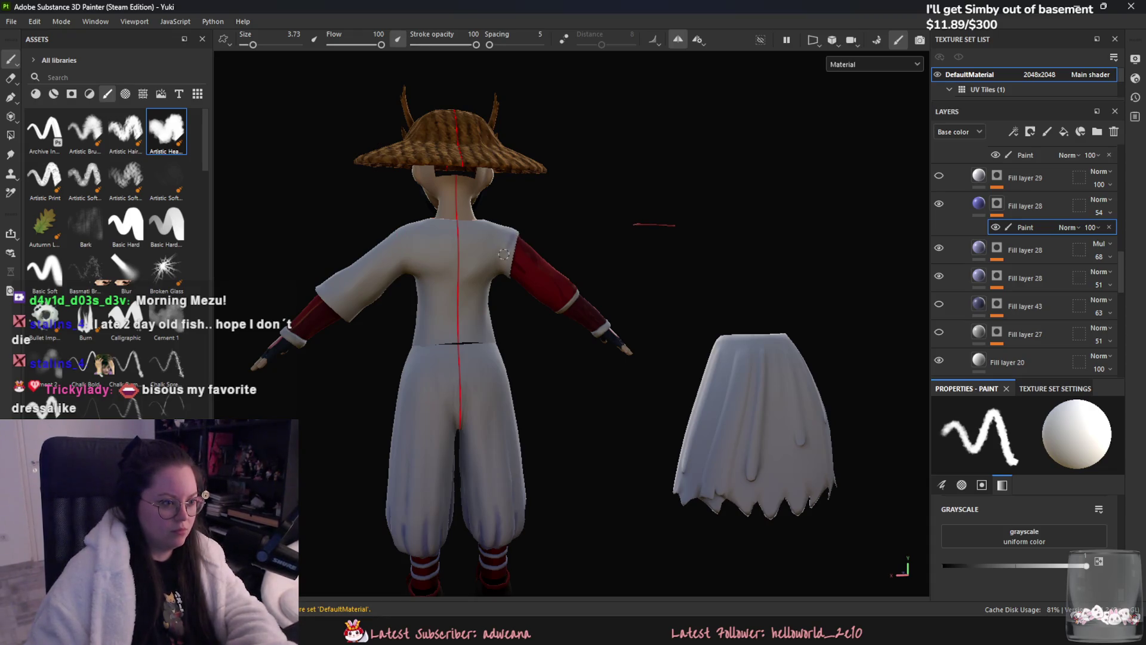
pyautogui.moveTo(508, 246); pyautogui.dragTo(520, 322, button='middle')
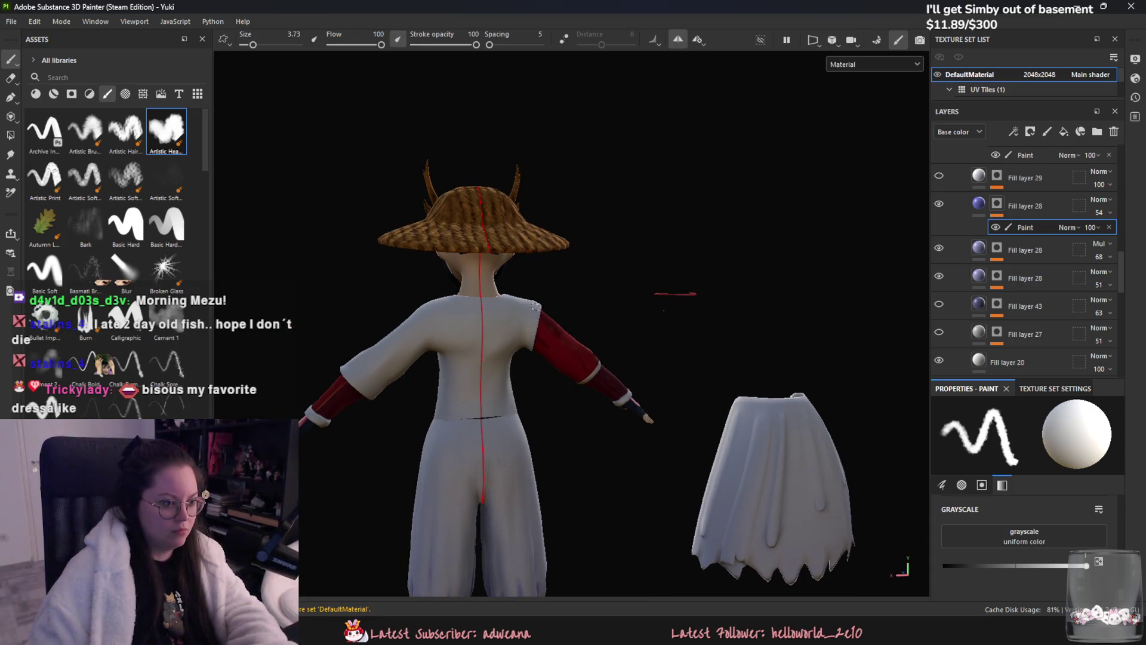
pyautogui.scroll(5, 638, 164)
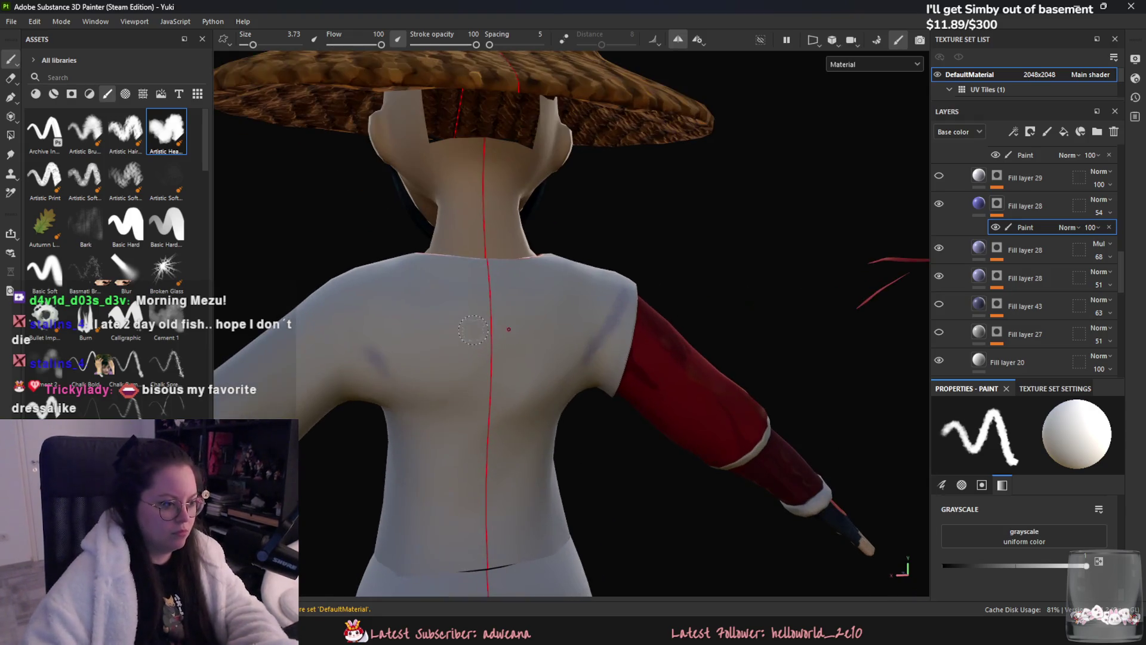
pyautogui.moveTo(361, 348); pyautogui.dragTo(334, 315)
pyautogui.hotkey('ctrl', 'z')
pyautogui.moveTo(363, 356); pyautogui.dragTo(380, 386)
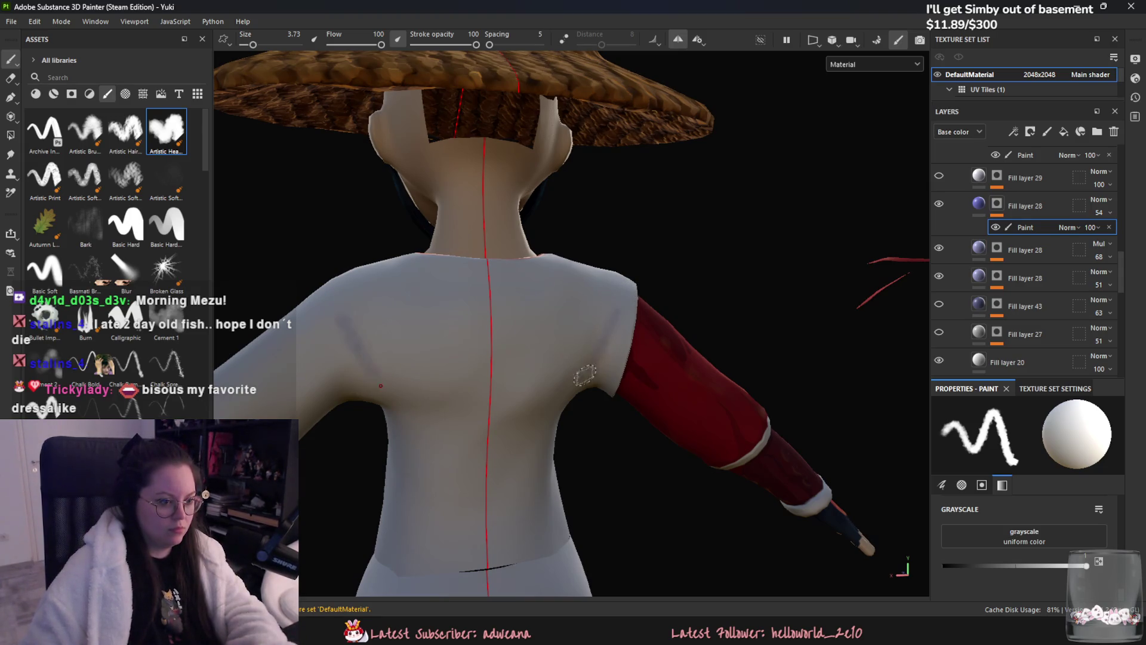
pyautogui.keyDown('alt'); pyautogui.moveTo(570, 408); pyautogui.dragTo(647, 266); pyautogui.keyUp('alt')
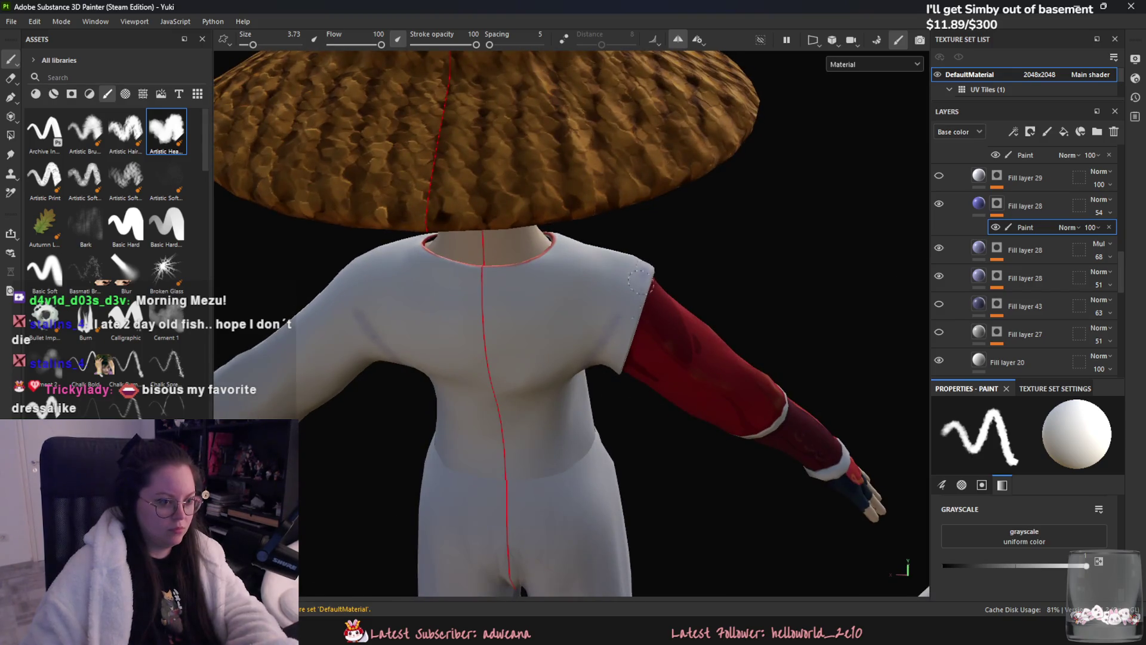
pyautogui.moveTo(643, 309)
pyautogui.keyDown('alt'); pyautogui.mouseDown()
pyautogui.moveTo(499, 243)
pyautogui.moveTo(618, 328)
pyautogui.moveTo(750, 298)
pyautogui.moveTo(549, 315)
pyautogui.moveTo(530, 263)
pyautogui.moveTo(558, 326)
pyautogui.moveTo(459, 386)
pyautogui.moveTo(462, 357)
pyautogui.mouseUp(); pyautogui.keyUp('alt')
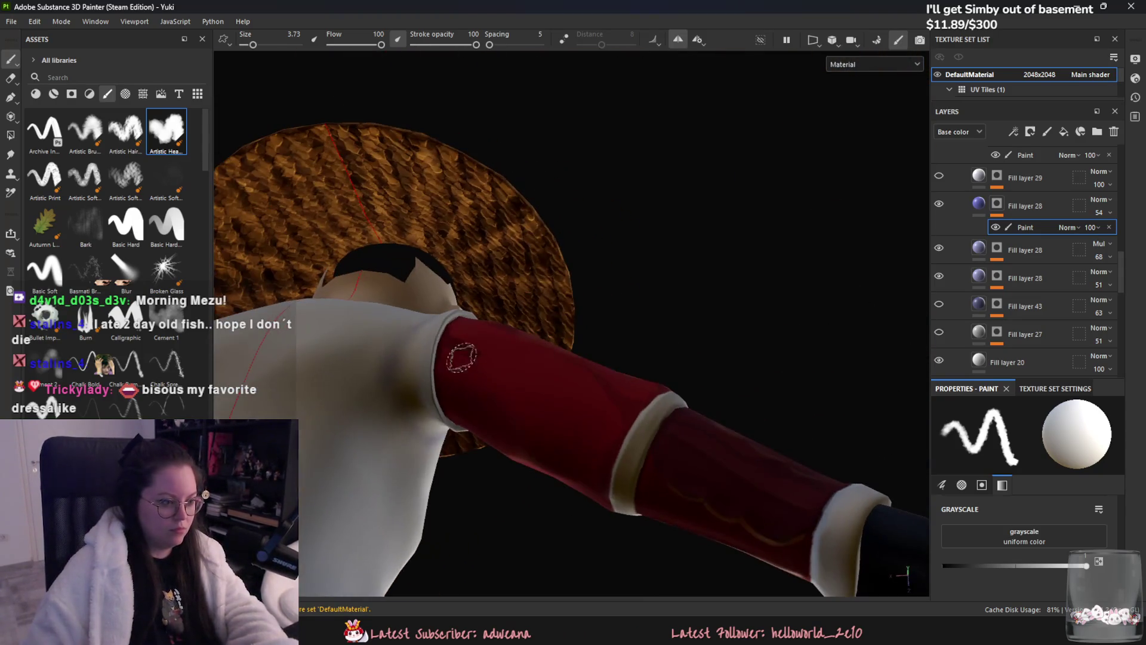
pyautogui.moveTo(684, 171)
pyautogui.keyDown('alt'); pyautogui.mouseDown()
pyautogui.moveTo(666, 288)
pyautogui.moveTo(497, 375)
pyautogui.mouseUp(); pyautogui.keyUp('alt')
pyautogui.scroll(-5, 588, 350)
pyautogui.moveTo(588, 350)
pyautogui.keyDown('alt'); pyautogui.mouseDown()
pyautogui.moveTo(648, 297)
pyautogui.moveTo(534, 391)
pyautogui.mouseUp(); pyautogui.keyUp('alt')
pyautogui.scroll(2, 648, 298)
pyautogui.scroll(2, 589, 377)
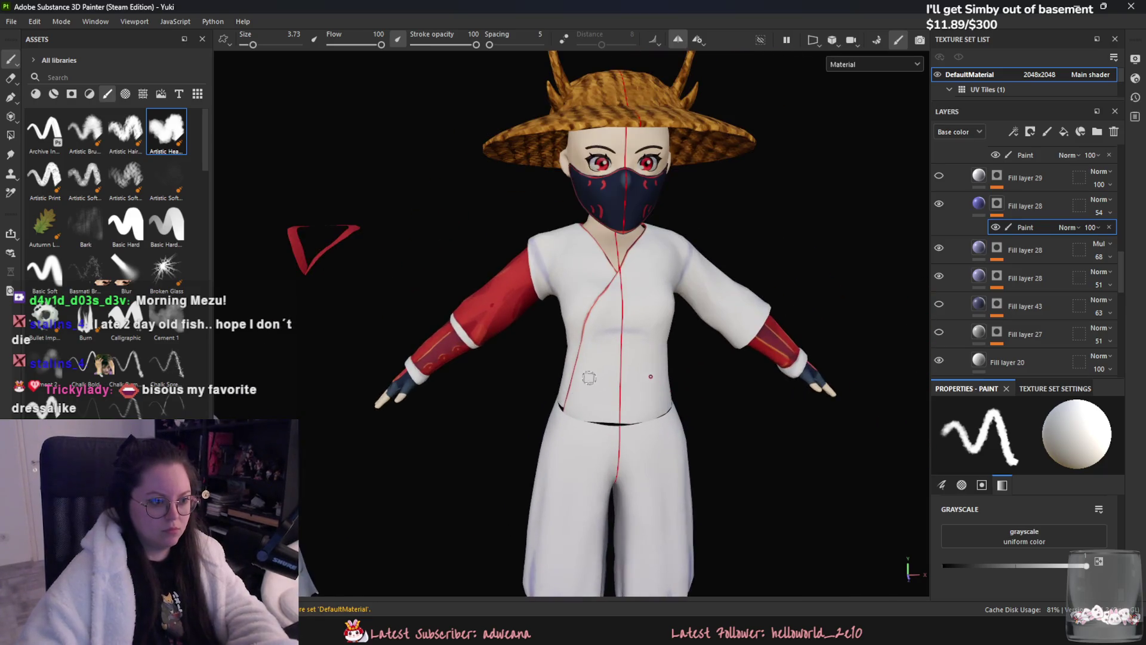
pyautogui.scroll(2, 630, 357)
pyautogui.moveTo(643, 343)
pyautogui.keyDown('alt'); pyautogui.mouseDown()
pyautogui.moveTo(627, 349)
pyautogui.moveTo(644, 367)
pyautogui.moveTo(371, 340)
pyautogui.mouseUp(); pyautogui.keyUp('alt')
pyautogui.scroll(-2, 643, 376)
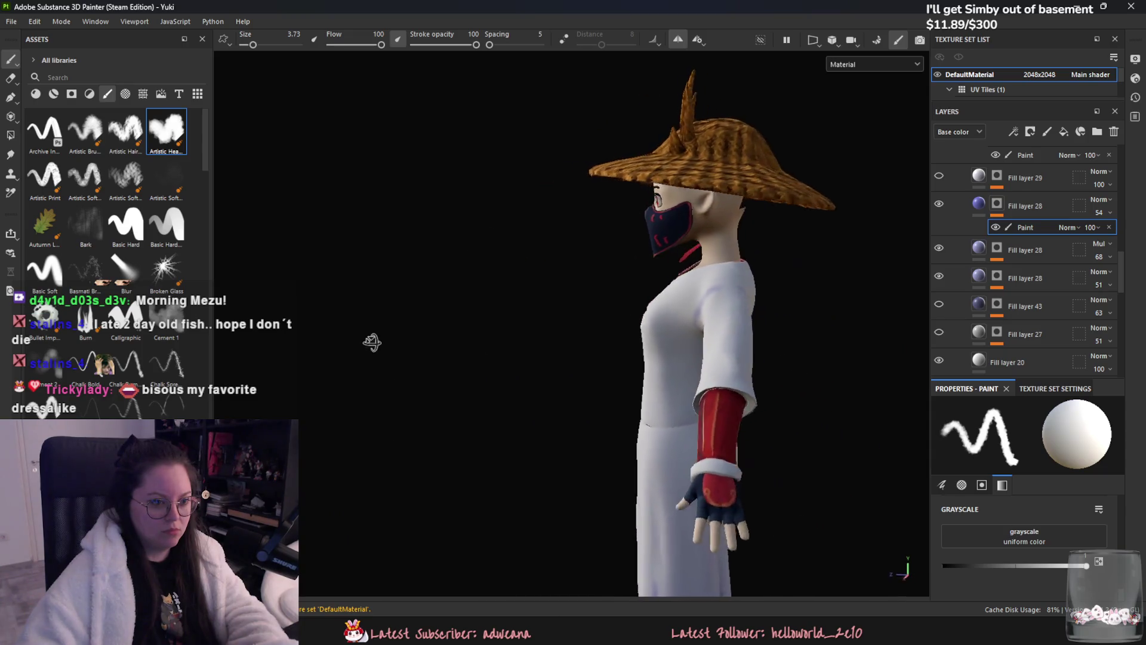
pyautogui.scroll(2, 371, 340)
pyautogui.moveTo(705, 179)
pyautogui.keyDown('alt'); pyautogui.mouseDown()
pyautogui.moveTo(706, 267)
pyautogui.moveTo(626, 224)
pyautogui.mouseUp(); pyautogui.keyUp('alt')
pyautogui.scroll(2, 626, 224)
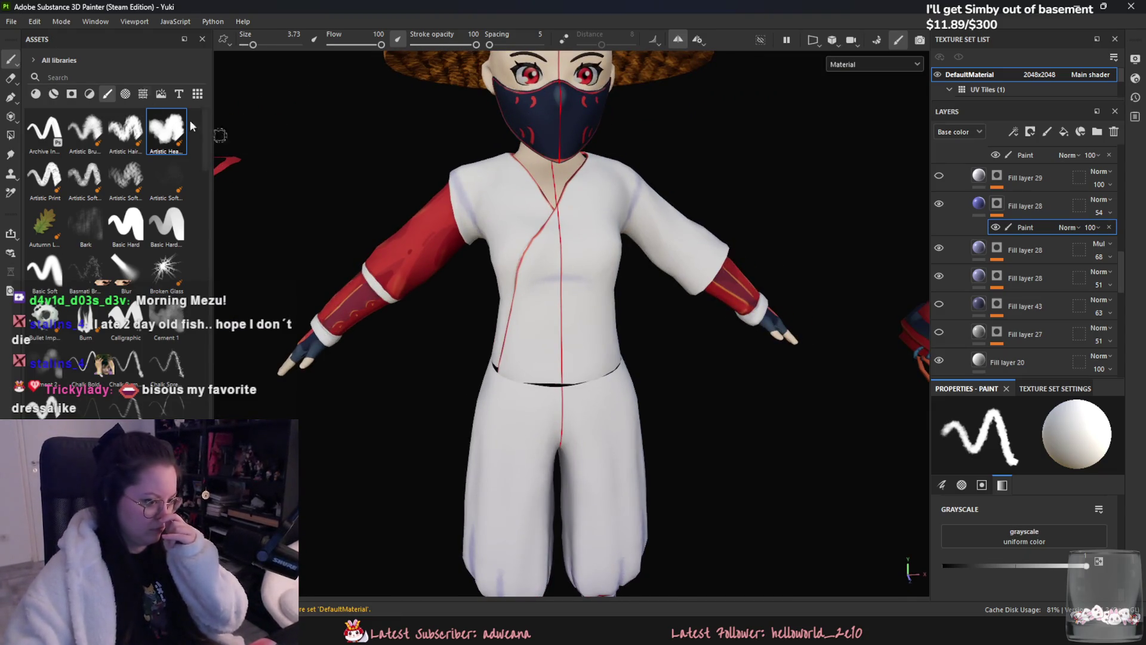
# - Export the textures as Unreal Engine 4 (Packed) PNG 8-bit at 2048 into the Yuki folder
pyautogui.click(11, 21)
pyautogui.click(54, 208)
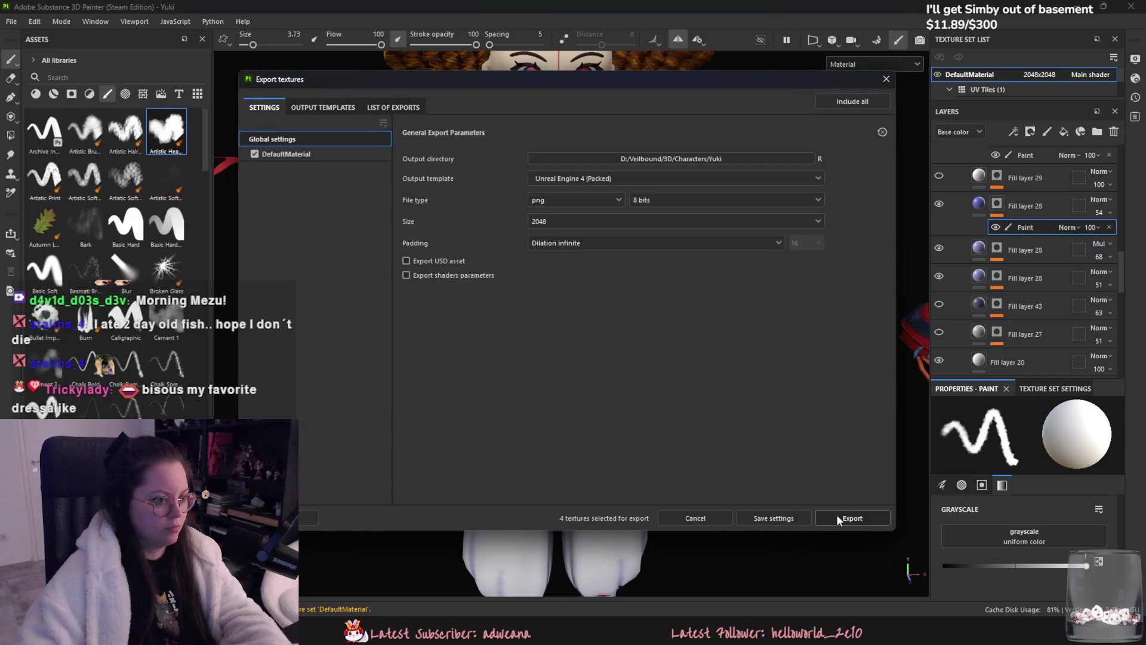
pyautogui.click(838, 518)
pyautogui.click(787, 521)
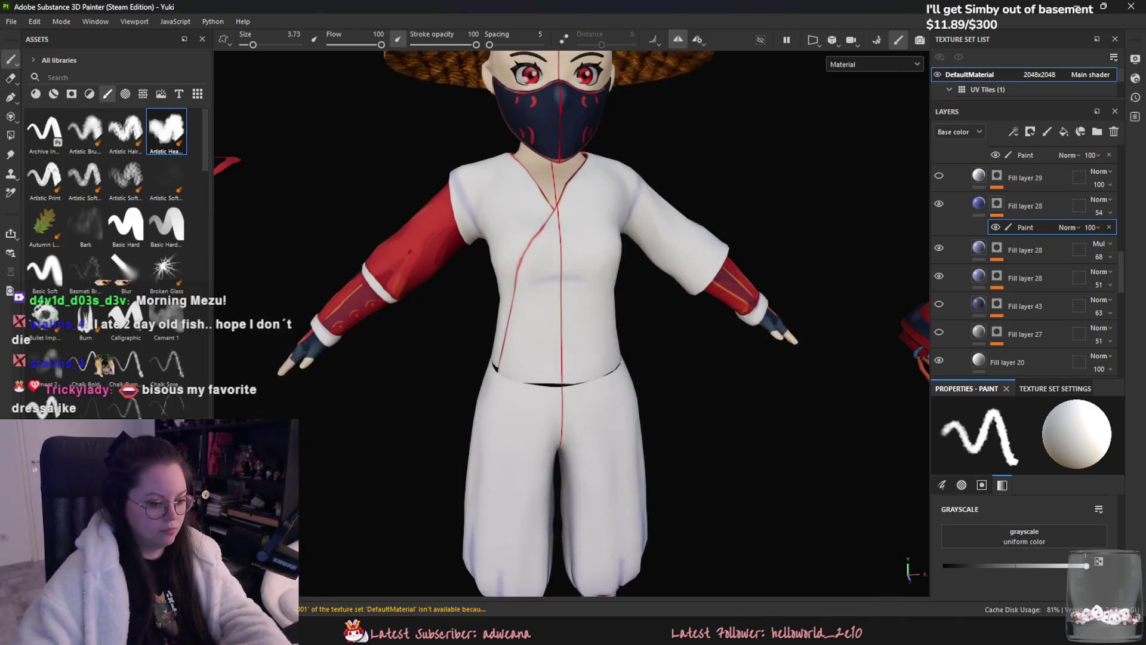
# - In Unreal Engine, select Yuki's Normal, BaseColor and Occlusion textures in the Content Drawer
pyautogui.hotkey('alt', 'Tab')
pyautogui.hotkey('ctrl', 'space')
pyautogui.rightClick(562, 533)
pyautogui.click(506, 501)
pyautogui.keyDown('shift'); pyautogui.click(629, 502); pyautogui.keyUp('shift')
pyautogui.rightClick(629, 501)
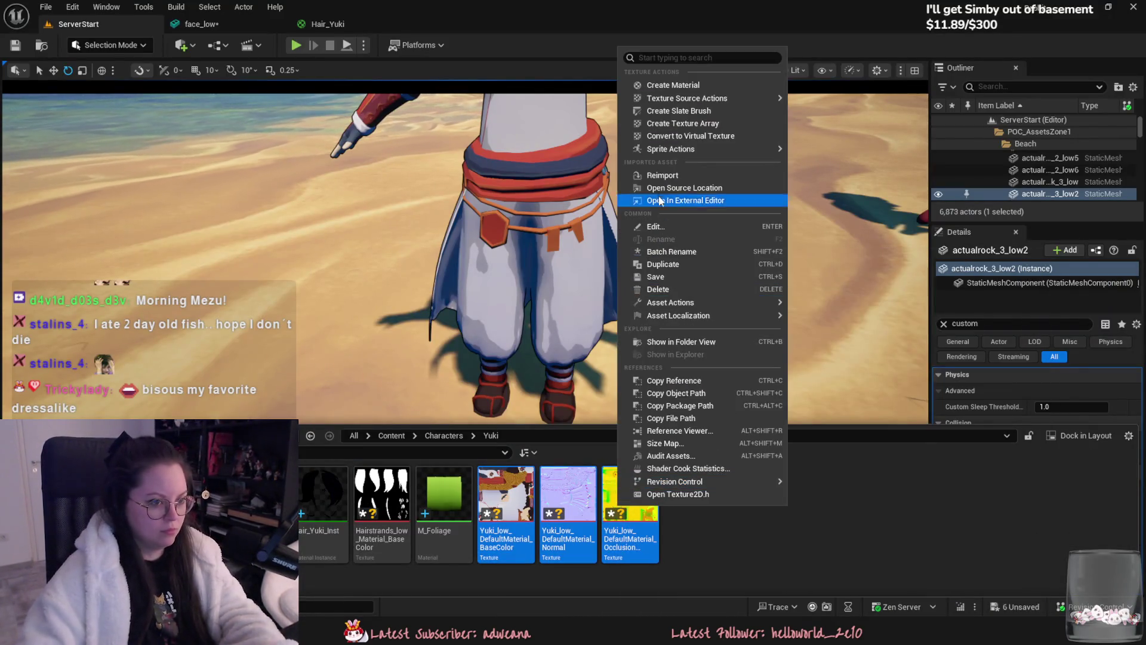
# - Reimport the selected textures and orbit around Yuki on the beach to check them
pyautogui.click(663, 176)
pyautogui.moveTo(590, 300); pyautogui.dragTo(573, 268, button='right')
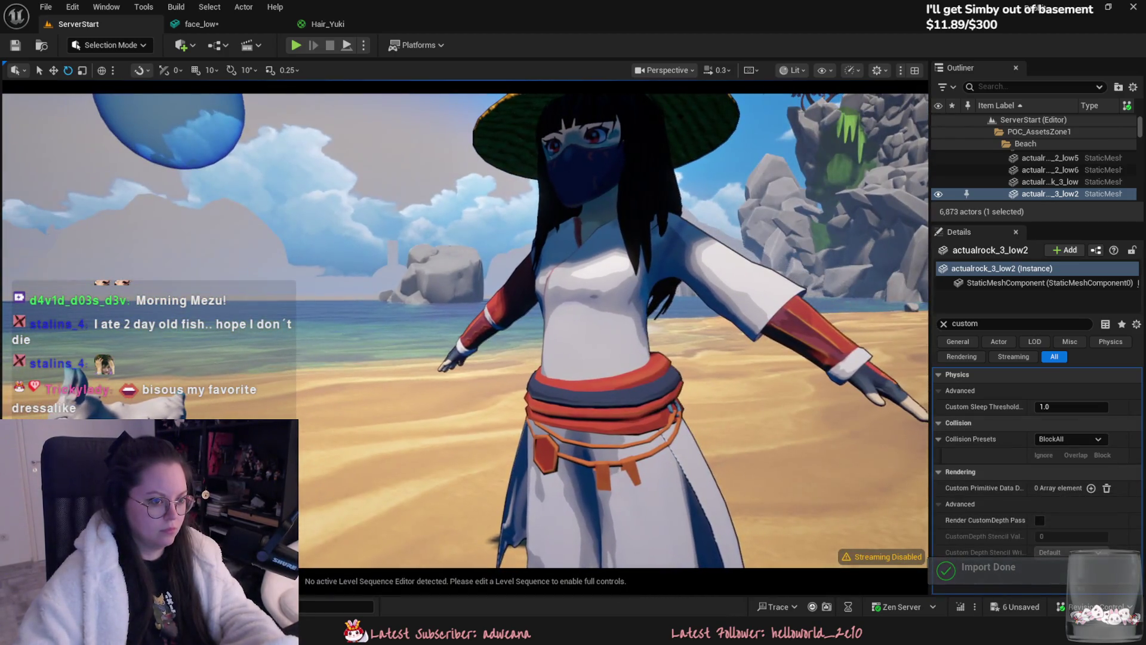
pyautogui.moveTo(591, 332)
pyautogui.mouseDown(button='right')
pyautogui.moveTo(538, 268)
pyautogui.moveTo(670, 430)
pyautogui.mouseUp(button='right')
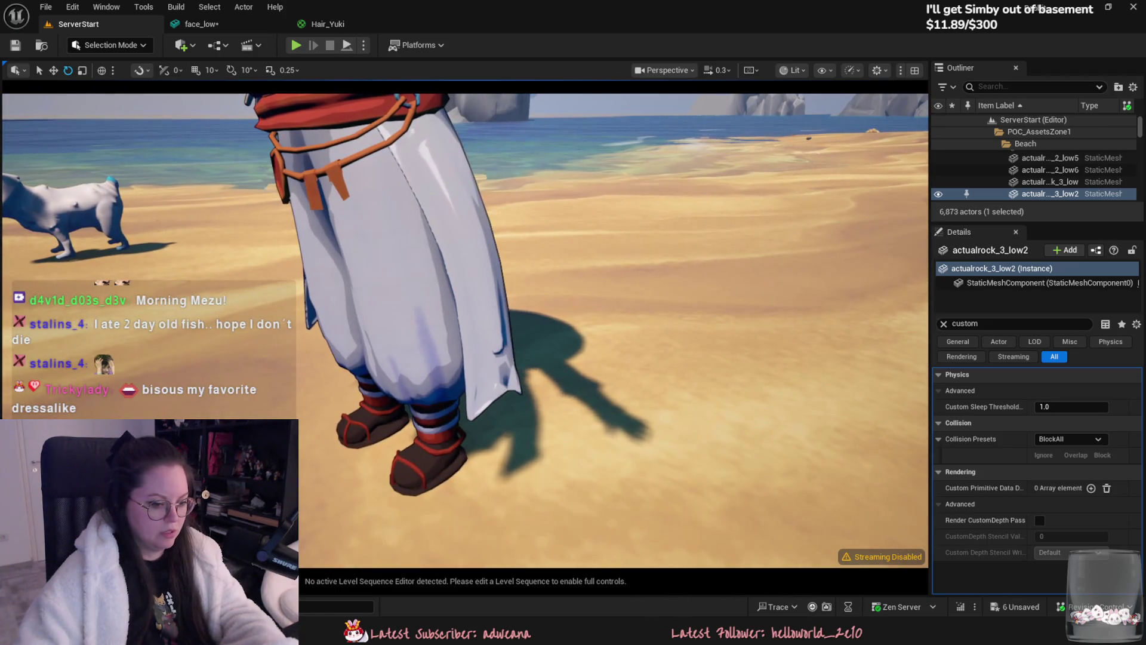
pyautogui.hotkey('alt', 'Tab')
pyautogui.hotkey('alt', 'Tab')
pyautogui.scroll(1, 664, 470)
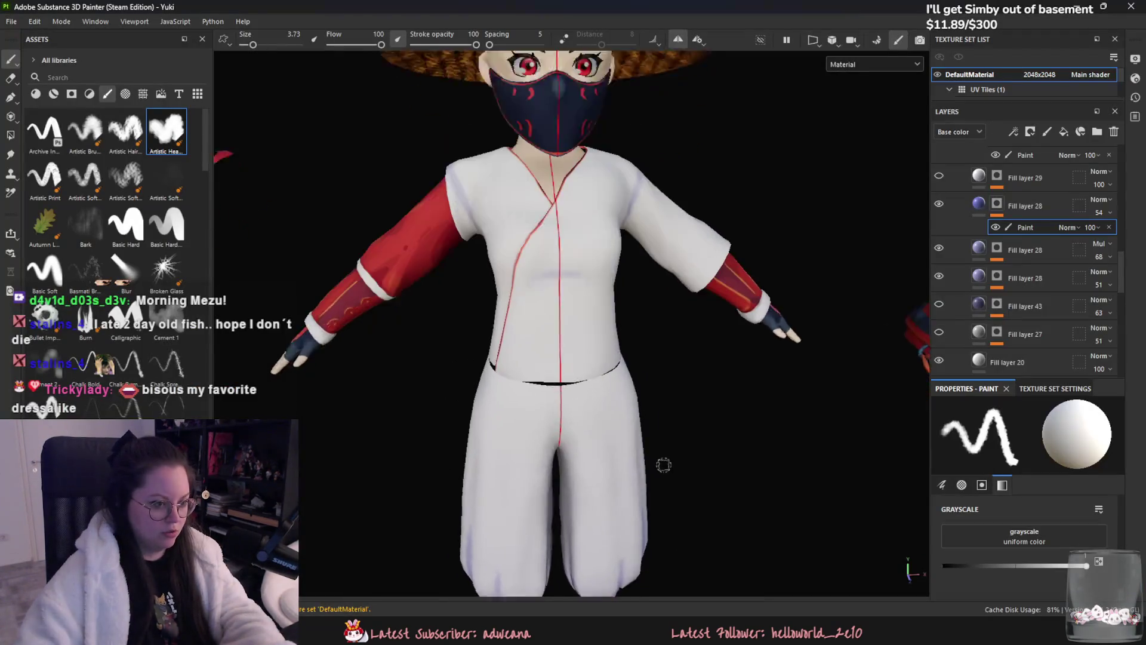
pyautogui.scroll(3, 663, 469)
# - Add a paint effect inside Fill layer 28 and pick the Basic Hard brush
pyautogui.press('ctrl')
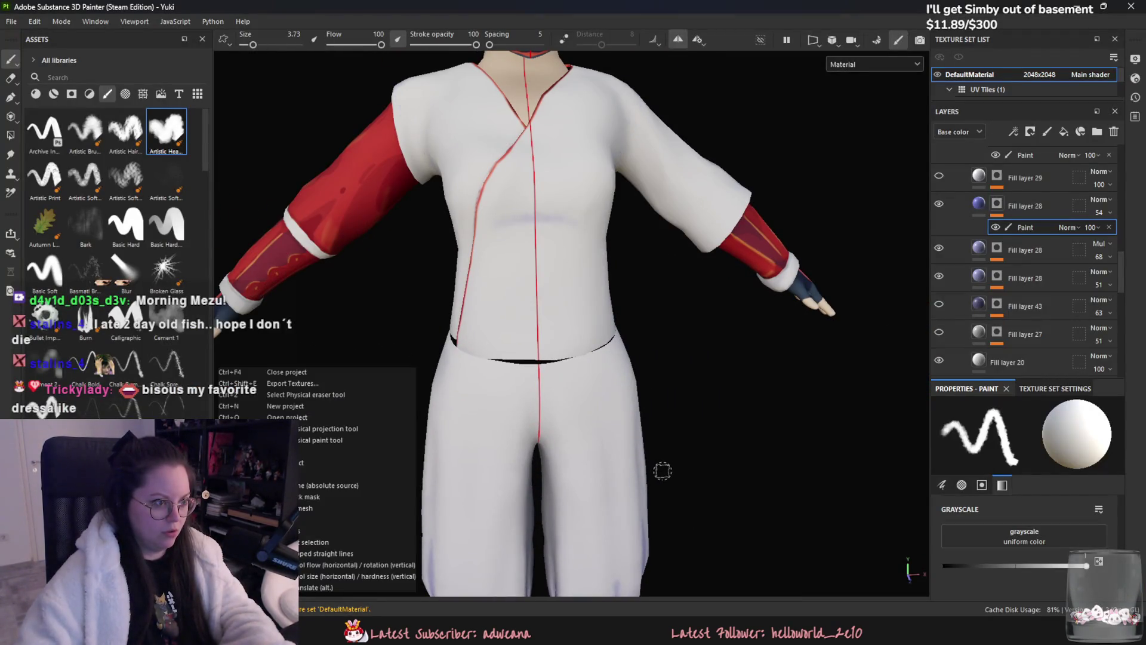
pyautogui.scroll(-5, 662, 471)
pyautogui.scroll(4, 663, 464)
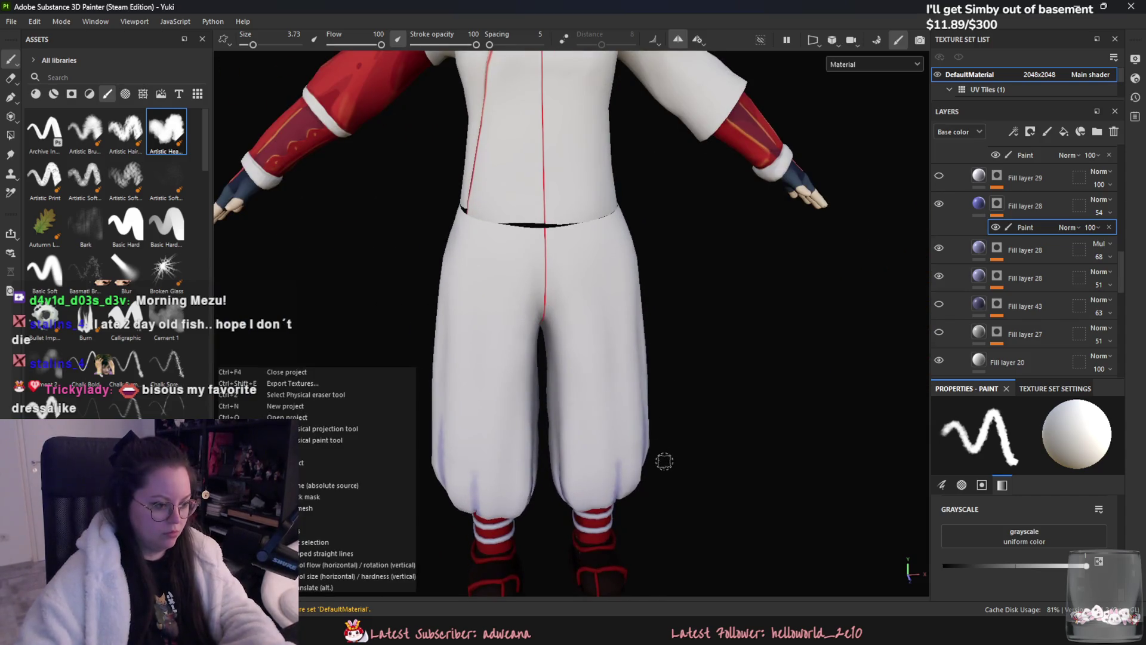
pyautogui.keyDown('alt'); pyautogui.moveTo(663, 461); pyautogui.dragTo(698, 474); pyautogui.keyUp('alt')
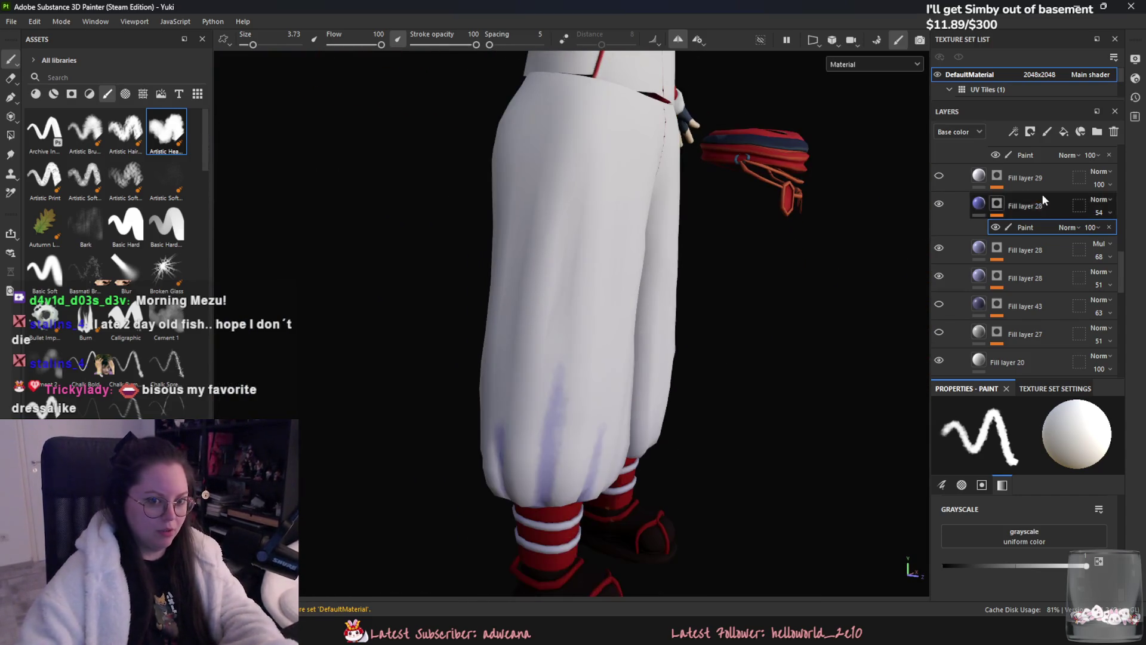
pyautogui.scroll(-1, 1110, 229)
pyautogui.rightClick(1025, 208)
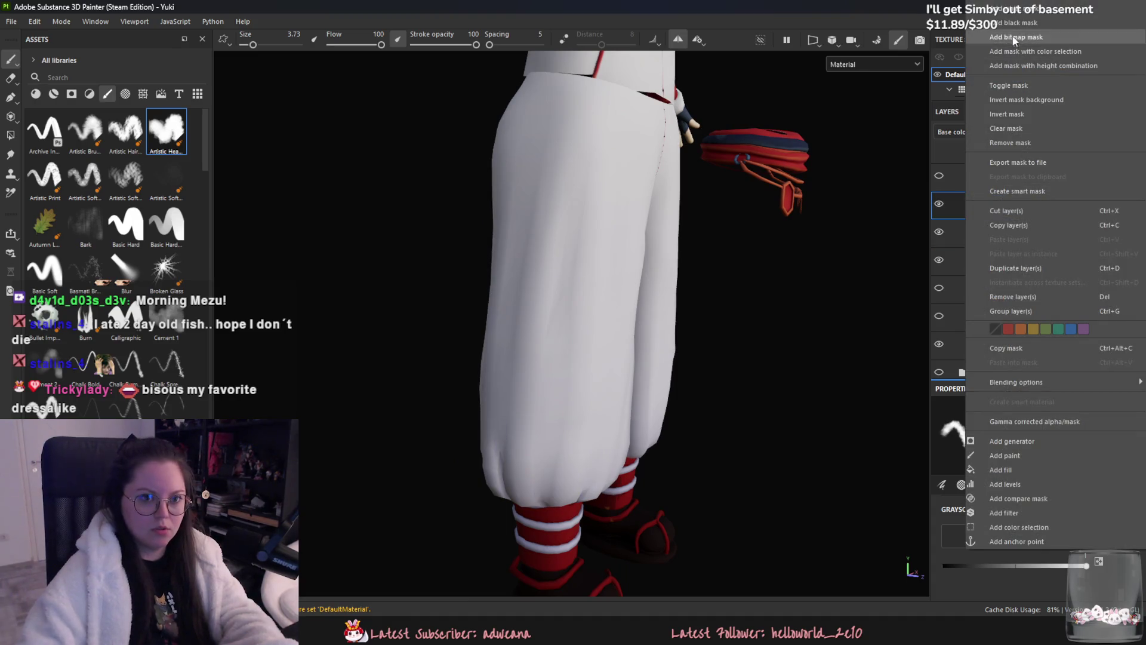
pyautogui.click(1030, 454)
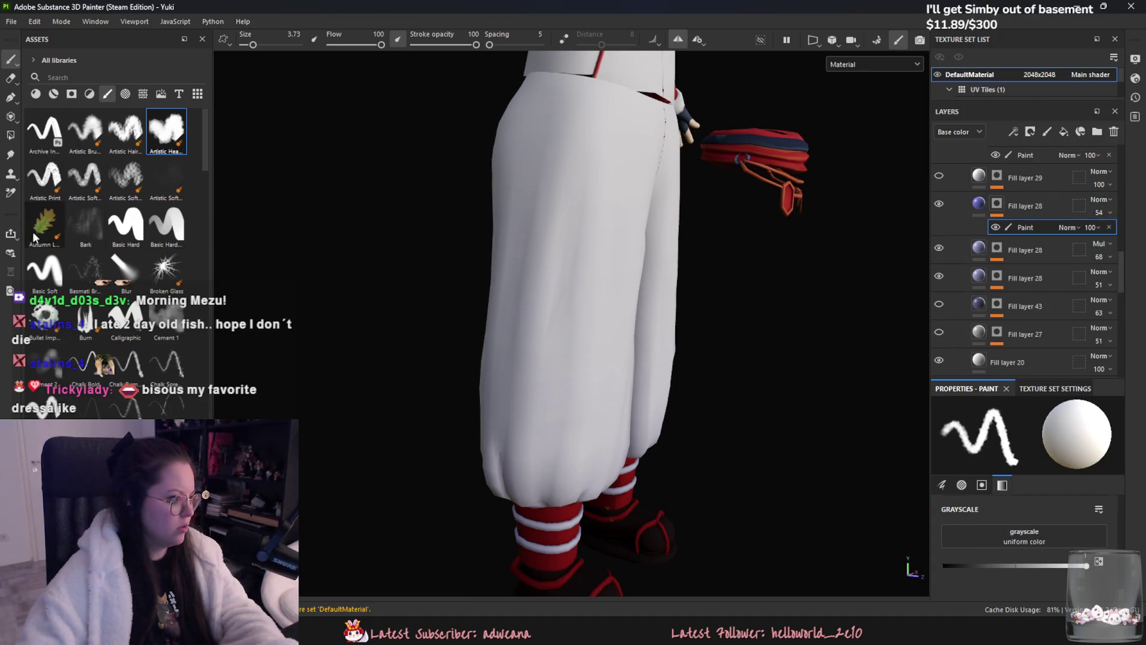
pyautogui.click(126, 224)
# - Adjust the brush size, try a stroke on the trouser leg and undo it
pyautogui.keyDown('alt'); pyautogui.moveTo(653, 299); pyautogui.dragTo(604, 238, button='middle'); pyautogui.keyUp('alt')
pyautogui.moveTo(570, 241)
pyautogui.keyDown('alt'); pyautogui.mouseDown()
pyautogui.moveTo(490, 348)
pyautogui.moveTo(487, 428)
pyautogui.mouseUp(); pyautogui.keyUp('alt')
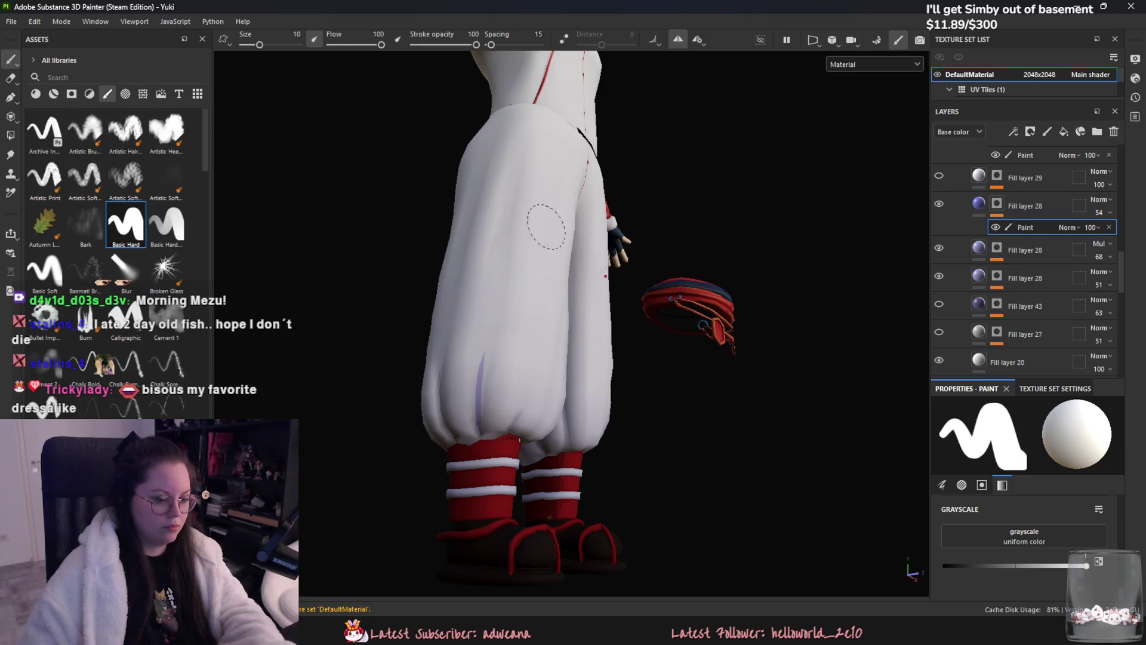
pyautogui.click(266, 46)
pyautogui.moveTo(266, 47); pyautogui.dragTo(264, 47)
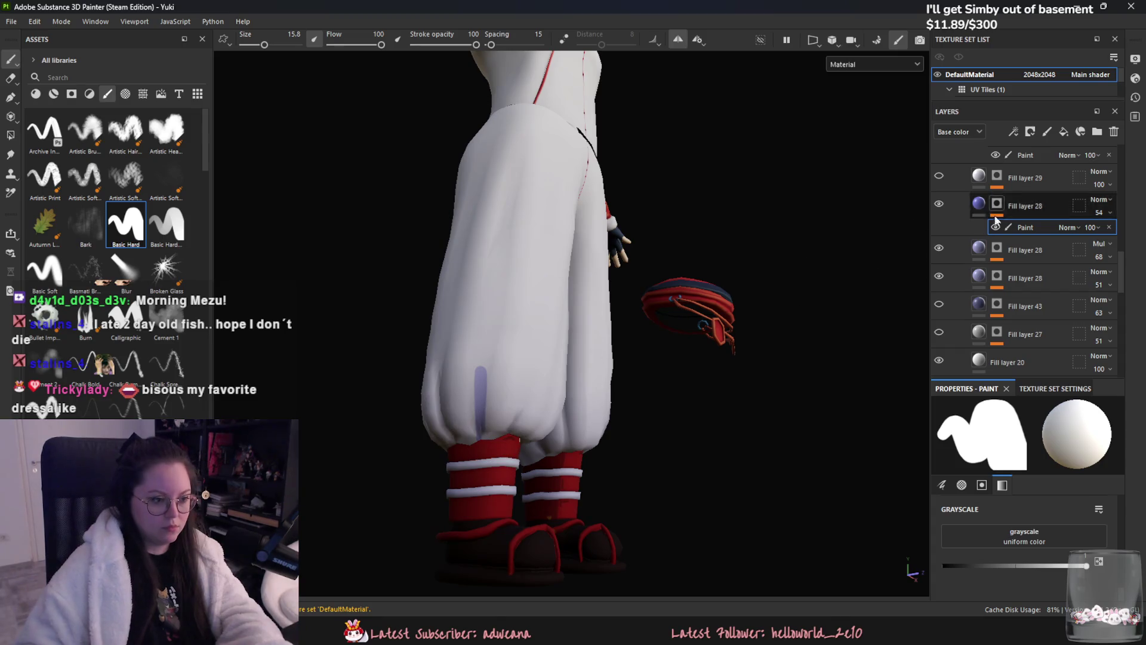
pyautogui.hotkey('ctrl', 'z')
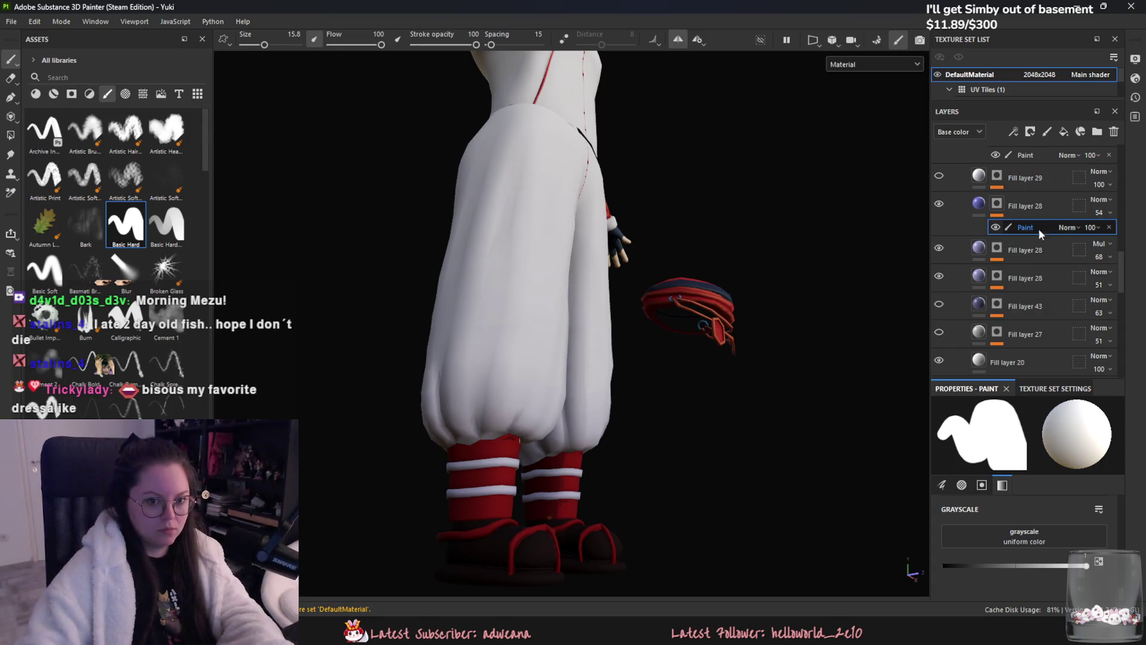
# - Show Fill layer 43 so its grey fold marks return, then select Fill layer 27
pyautogui.click(939, 305)
pyautogui.click(1020, 305)
pyautogui.rightClick(1042, 311)
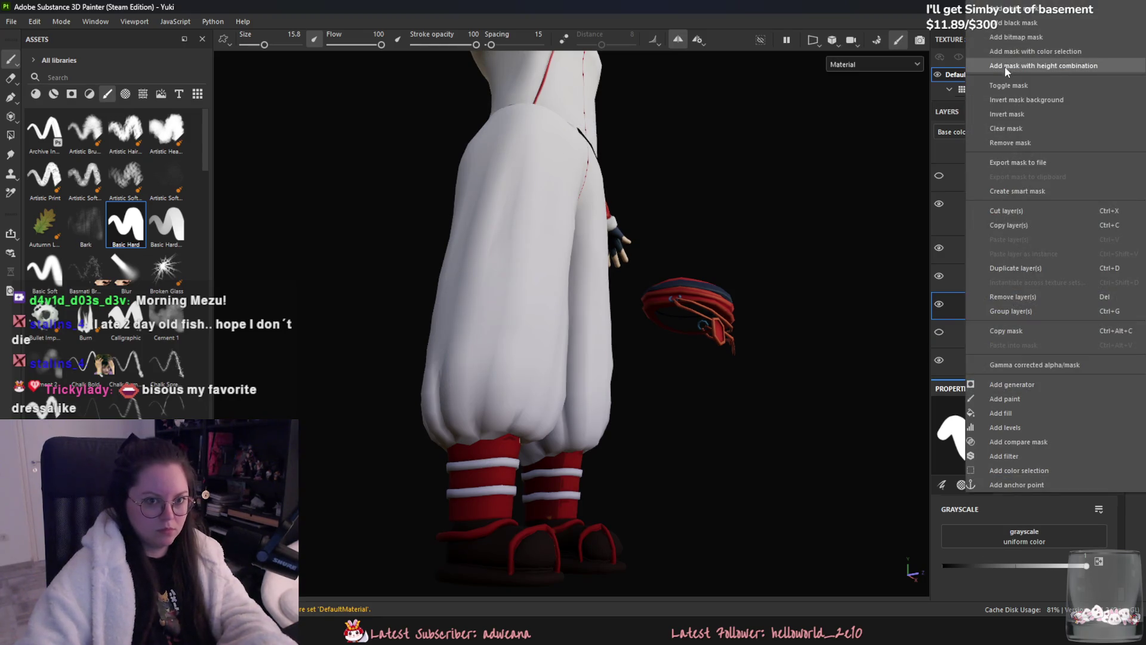
pyautogui.click(950, 308)
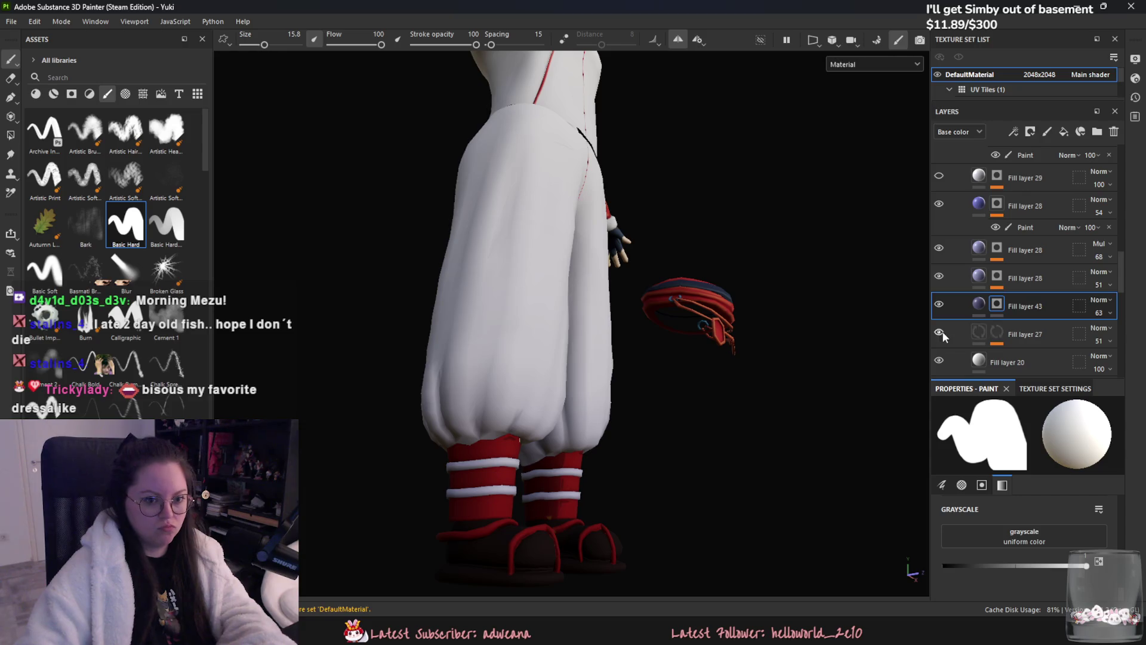
pyautogui.click(1008, 340)
# - Add a paint effect to Fill layer 27 and paint grey fold streaks down the near trouser leg
pyautogui.rightClick(1059, 349)
pyautogui.click(1030, 447)
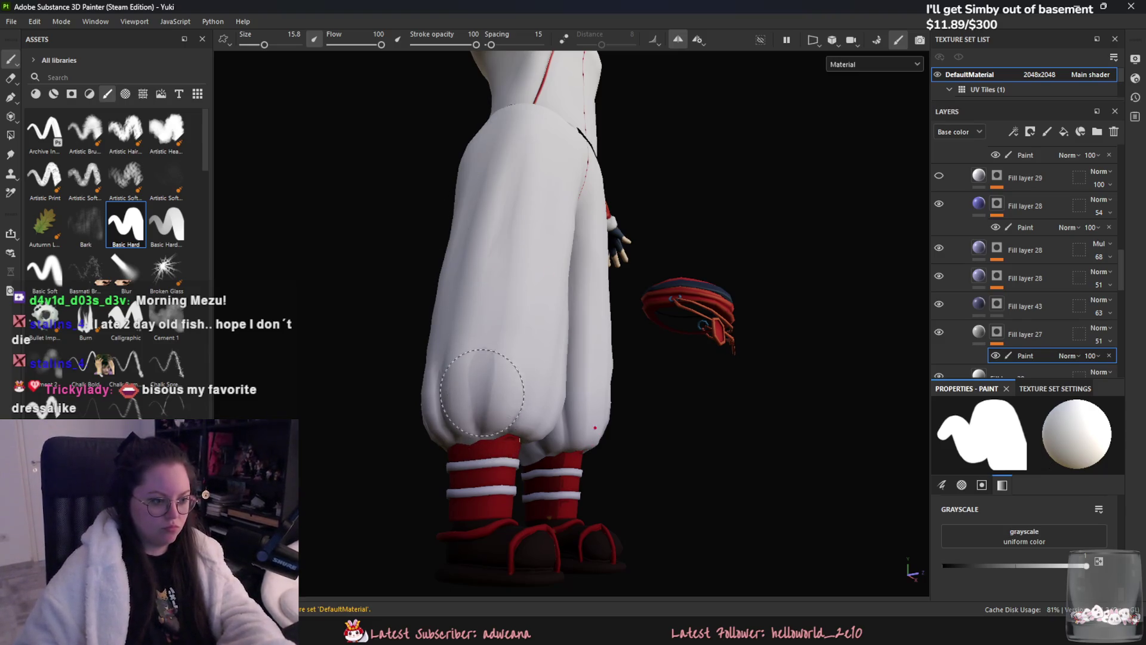
pyautogui.keyDown('alt'); pyautogui.moveTo(385, 415); pyautogui.dragTo(430, 369); pyautogui.keyUp('alt')
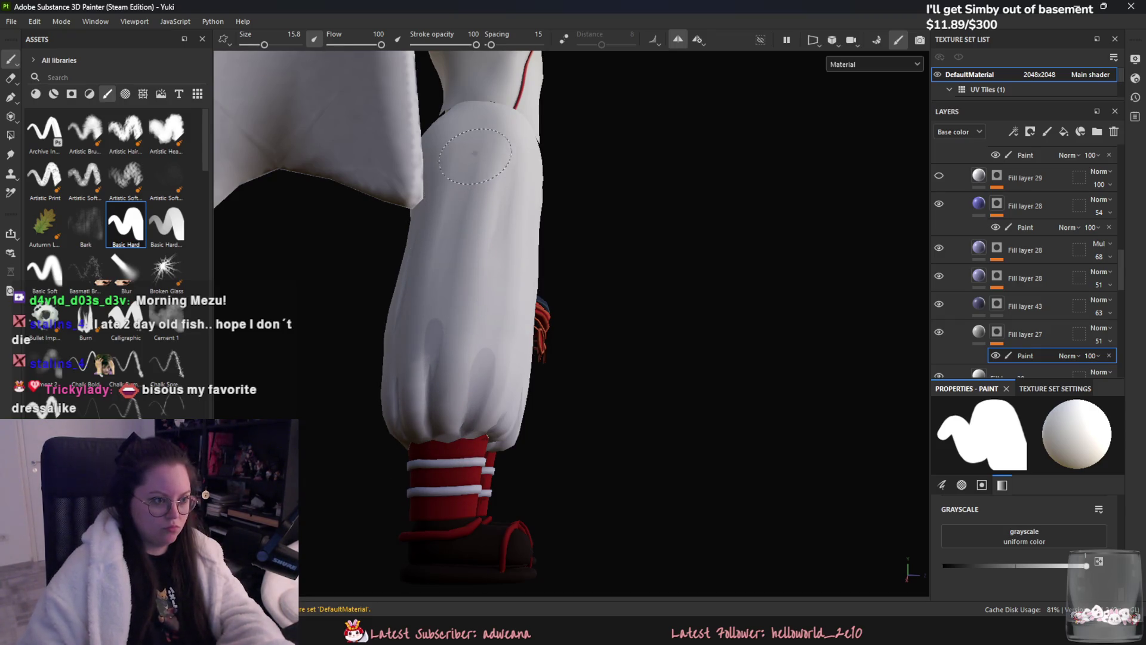
pyautogui.moveTo(465, 167); pyautogui.dragTo(444, 274)
pyautogui.moveTo(497, 240)
pyautogui.mouseDown()
pyautogui.moveTo(487, 289)
pyautogui.moveTo(543, 188)
pyautogui.mouseUp()
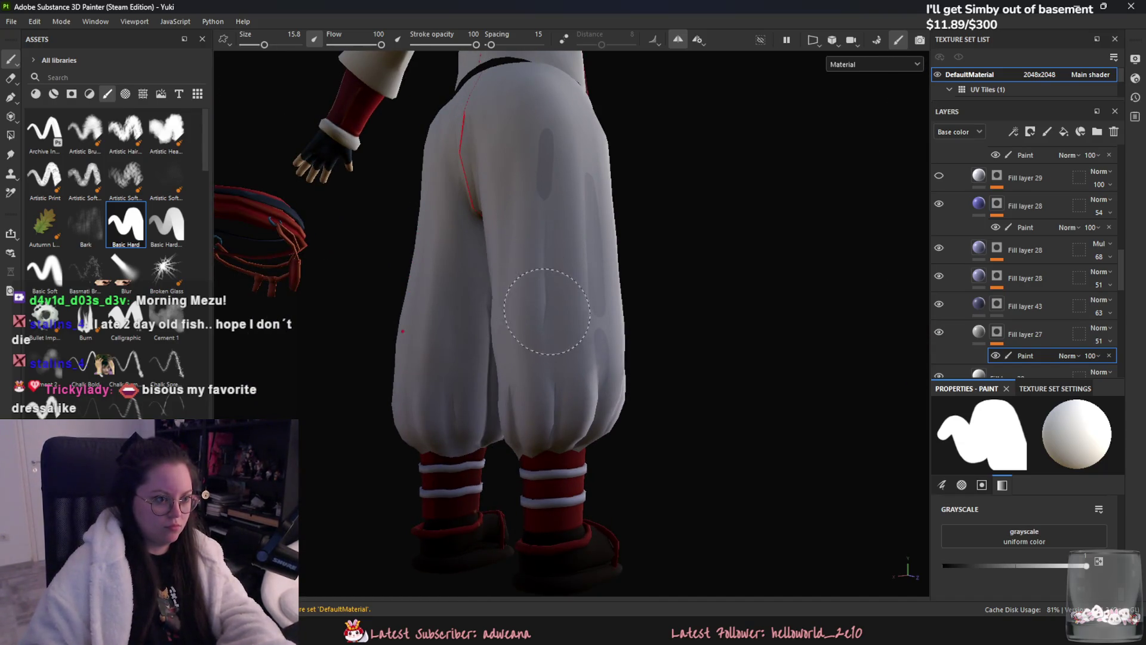
pyautogui.hotkey('ctrl', 'z')
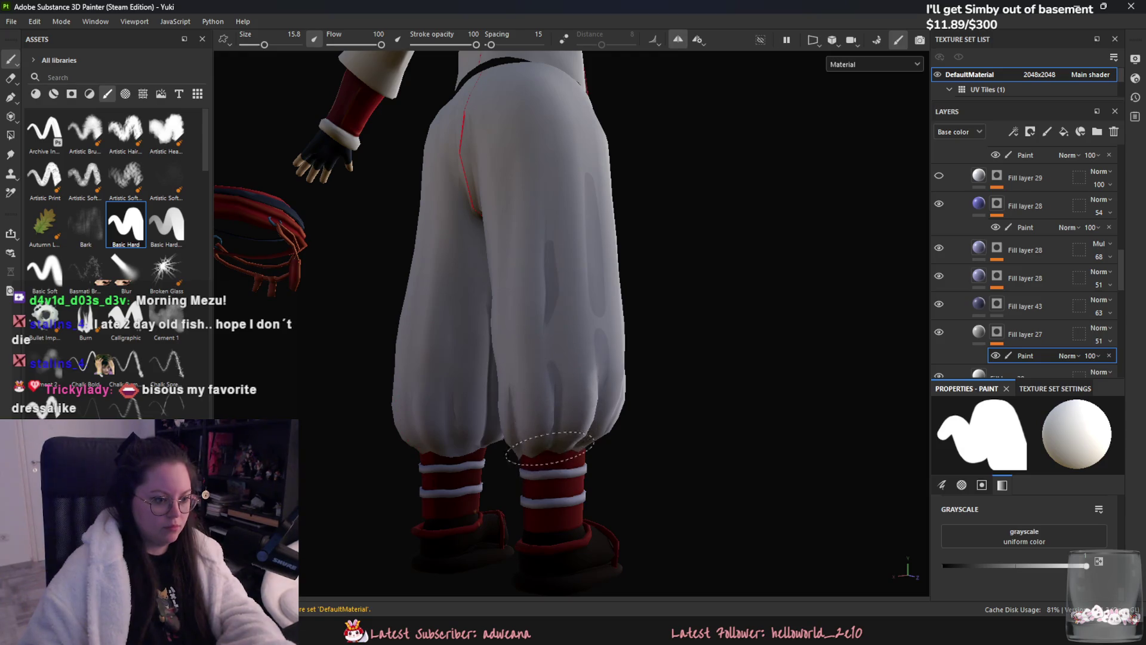
# - Paint a dark fold near the trouser hem and turn the trousers to the front
pyautogui.keyDown('alt'); pyautogui.moveTo(485, 472); pyautogui.dragTo(552, 376); pyautogui.keyUp('alt')
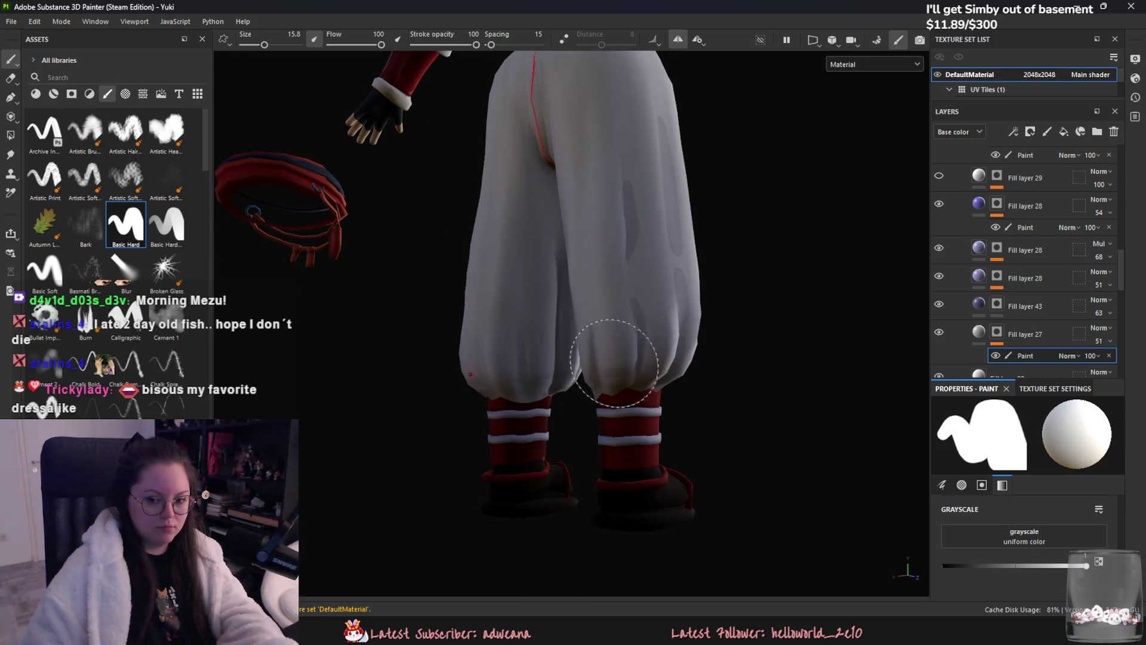
pyautogui.keyDown('alt'); pyautogui.moveTo(605, 341); pyautogui.dragTo(576, 256); pyautogui.keyUp('alt')
pyautogui.scroll(-2, 600, 359)
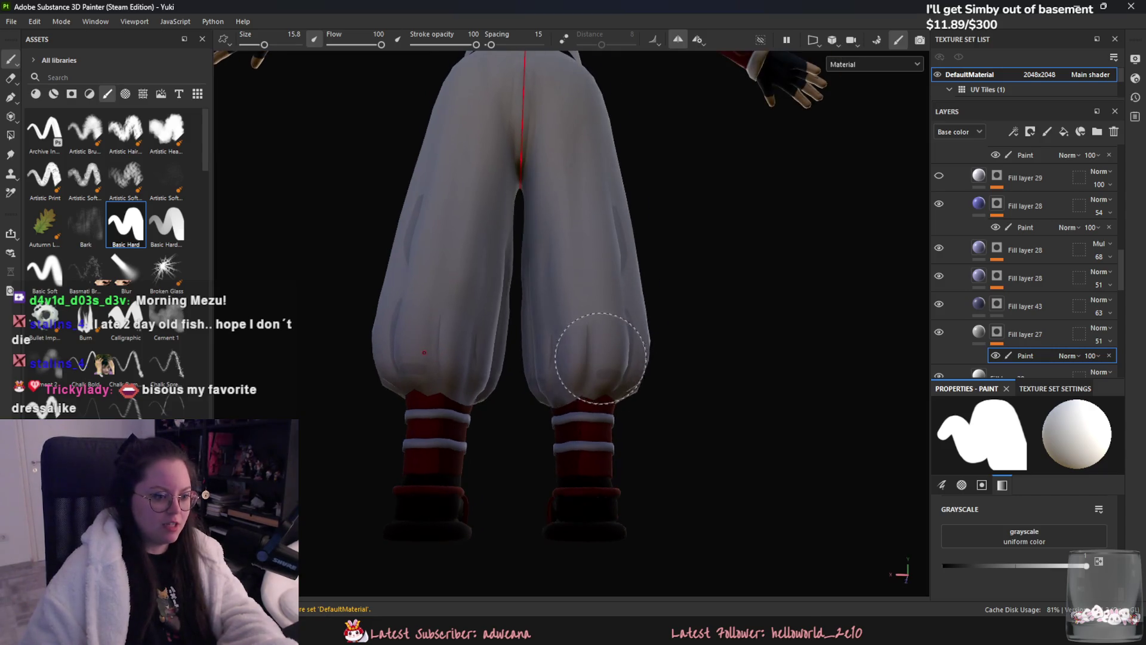
pyautogui.moveTo(587, 315)
pyautogui.mouseDown()
pyautogui.moveTo(584, 339)
pyautogui.moveTo(537, 332)
pyautogui.mouseUp()
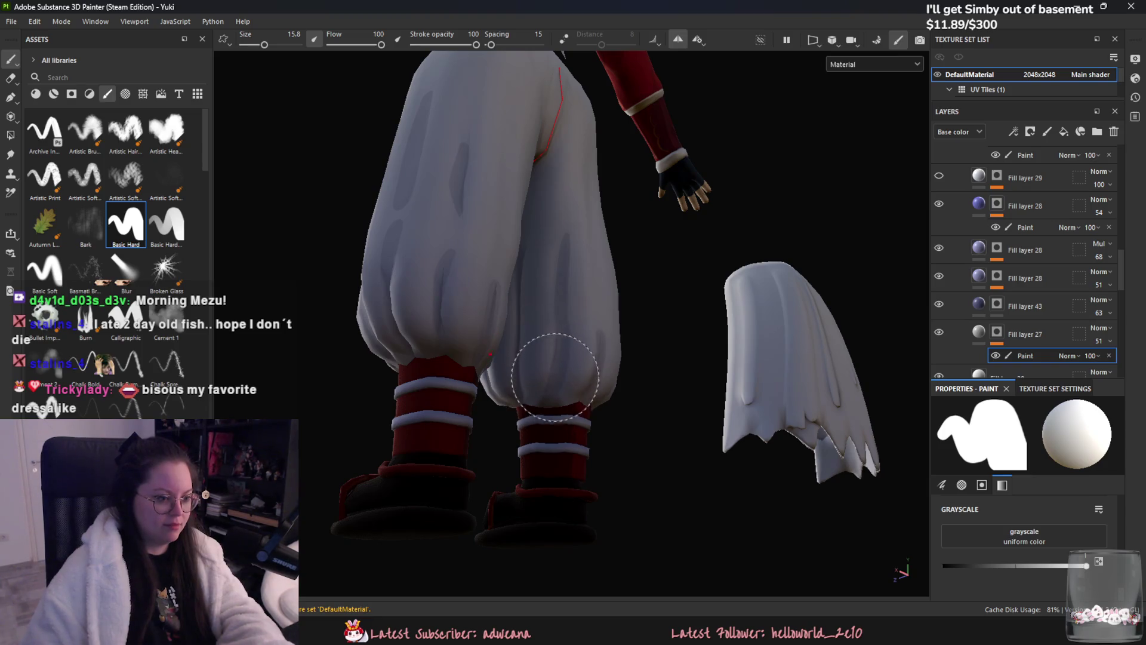
pyautogui.keyDown('alt'); pyautogui.moveTo(544, 420); pyautogui.dragTo(638, 283); pyautogui.keyUp('alt')
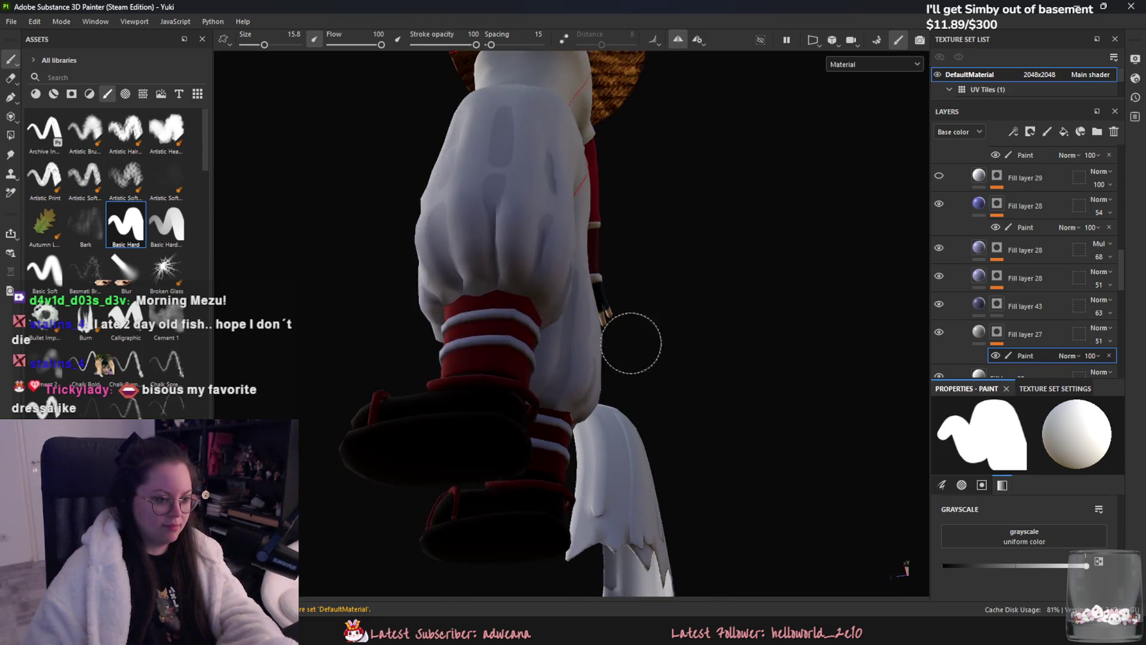
pyautogui.scroll(3, 638, 284)
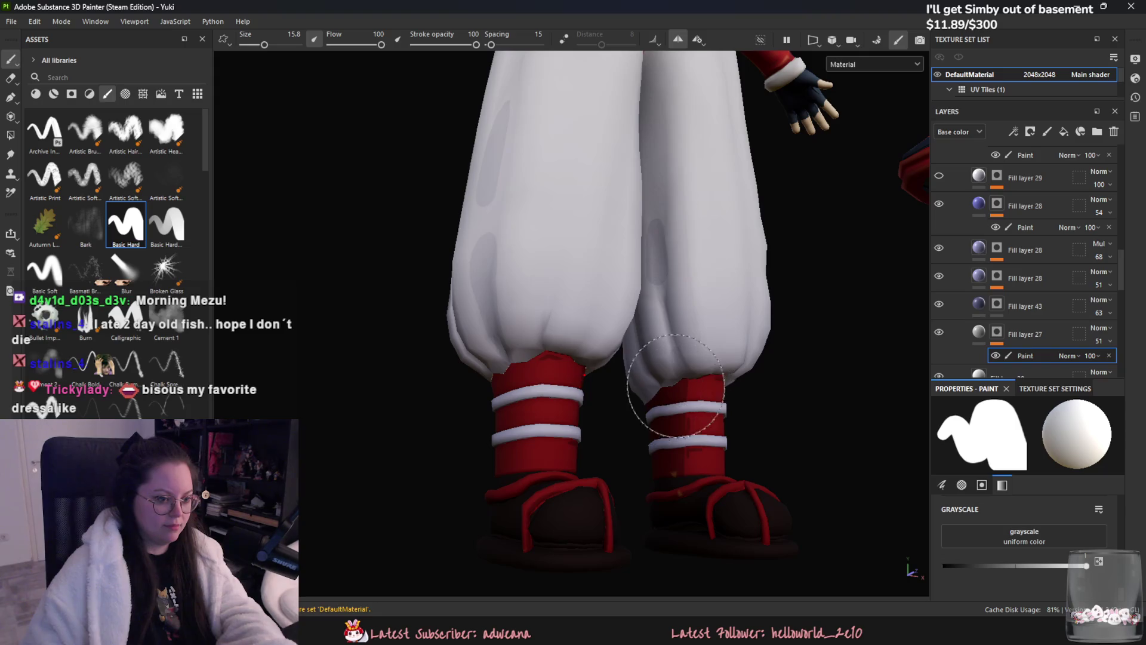
pyautogui.keyDown('alt'); pyautogui.moveTo(715, 336); pyautogui.dragTo(768, 358); pyautogui.keyUp('alt')
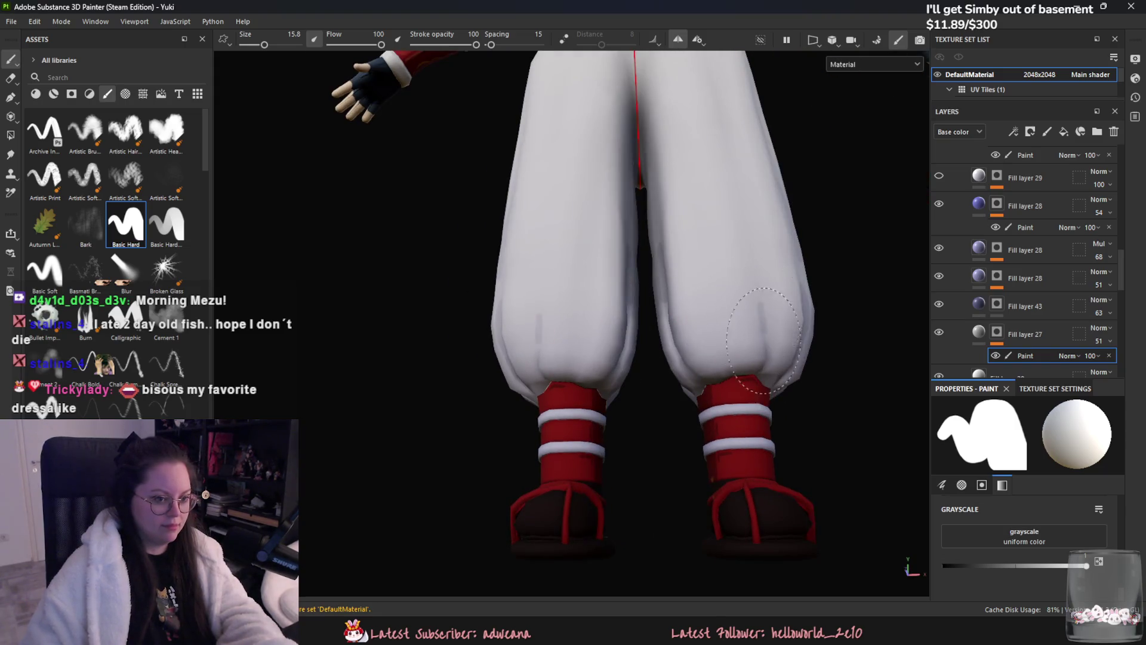
pyautogui.scroll(-5, 806, 269)
pyautogui.scroll(3, 749, 320)
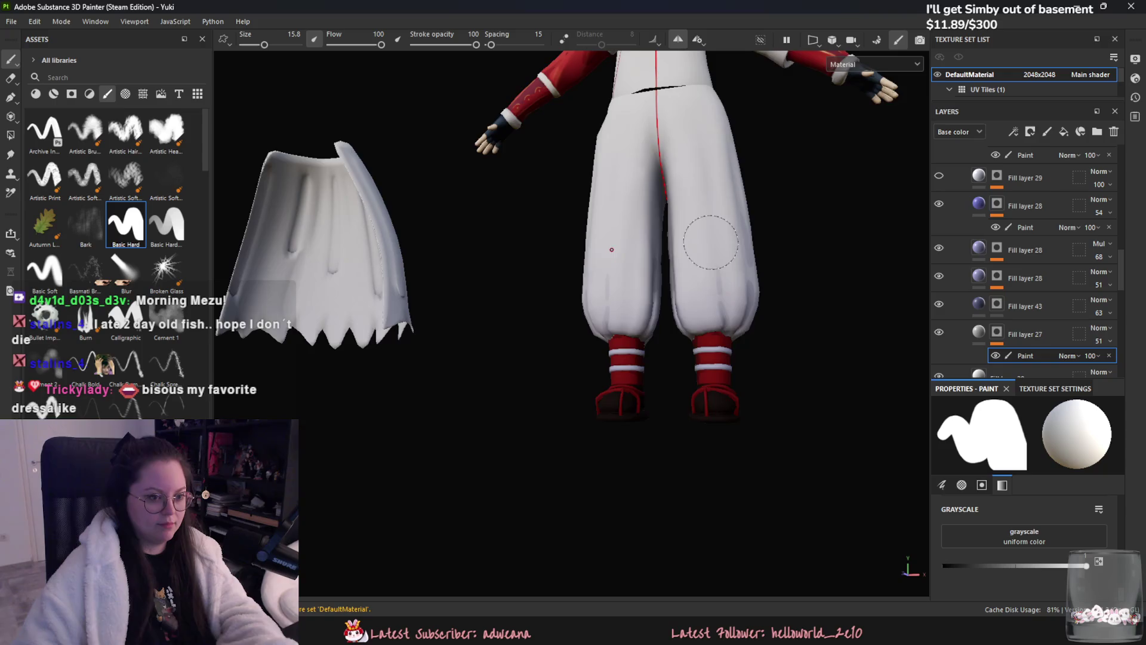
# - Orbit around the trousers to inspect the crease marks from the back and sides
pyautogui.keyDown('alt'); pyautogui.moveTo(686, 243); pyautogui.dragTo(704, 268); pyautogui.keyUp('alt')
pyautogui.scroll(2, 690, 251)
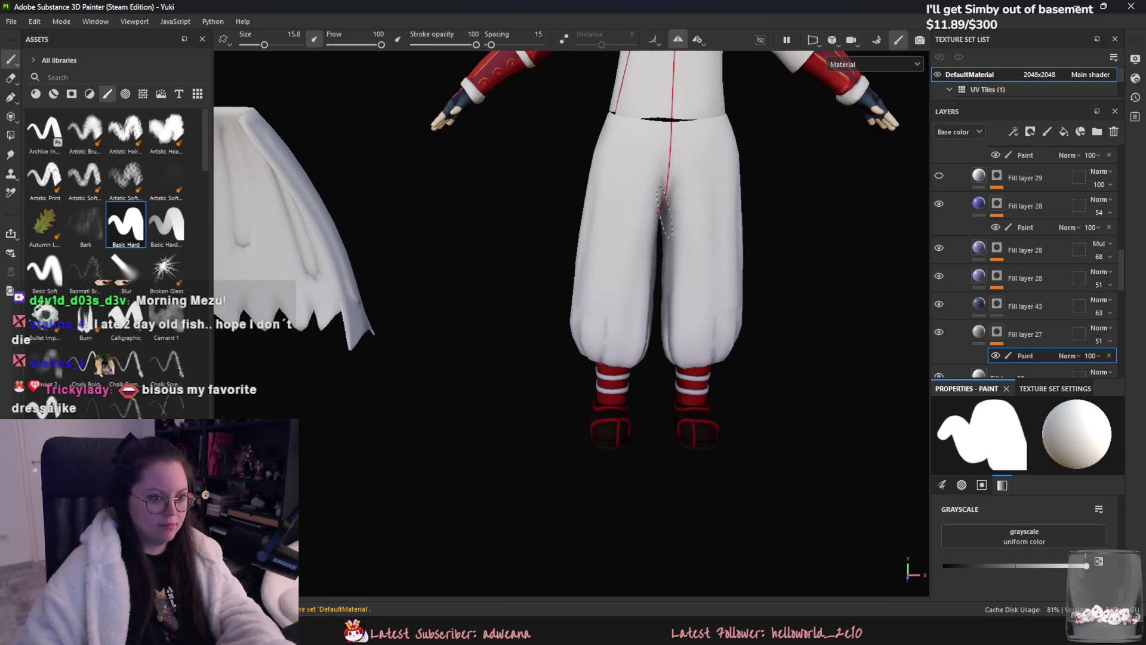
pyautogui.keyDown('alt'); pyautogui.moveTo(663, 207); pyautogui.dragTo(682, 180); pyautogui.keyUp('alt')
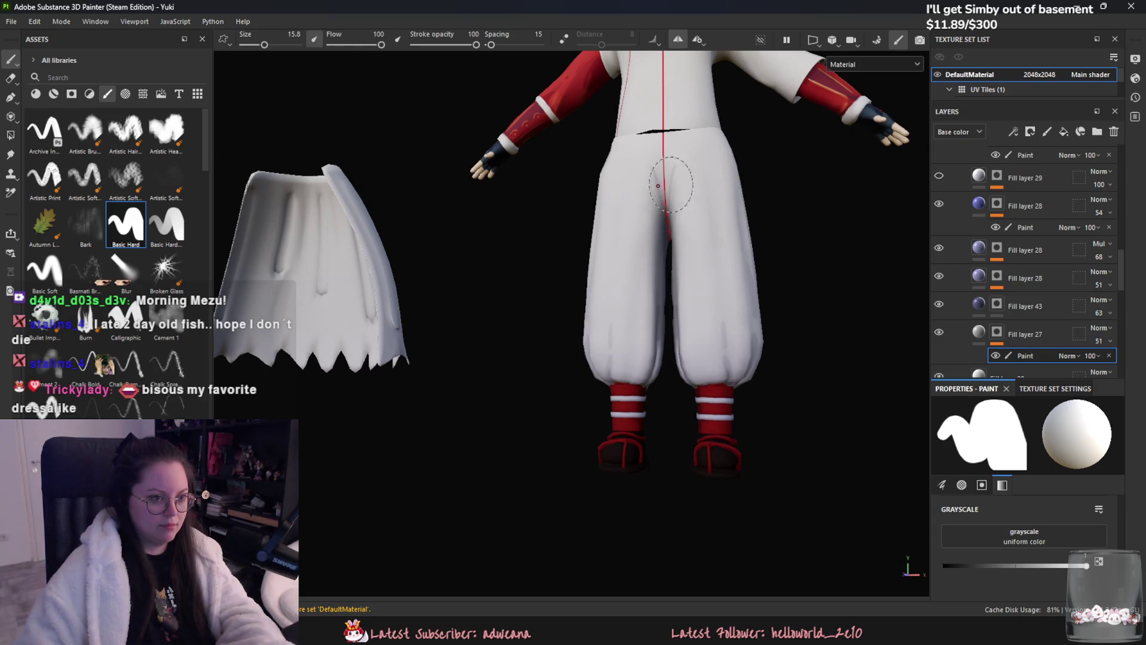
pyautogui.moveTo(678, 205)
pyautogui.keyDown('alt'); pyautogui.mouseDown()
pyautogui.moveTo(664, 243)
pyautogui.moveTo(566, 209)
pyautogui.mouseUp(); pyautogui.keyUp('alt')
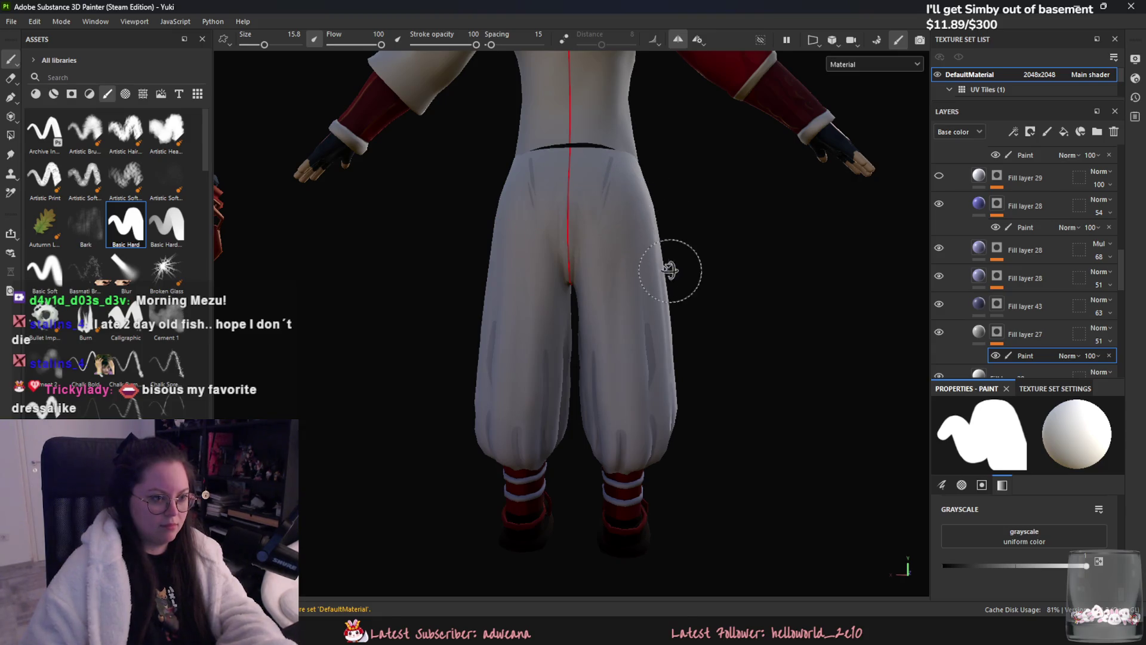
pyautogui.keyDown('alt'); pyautogui.moveTo(678, 263); pyautogui.dragTo(631, 278); pyautogui.keyUp('alt')
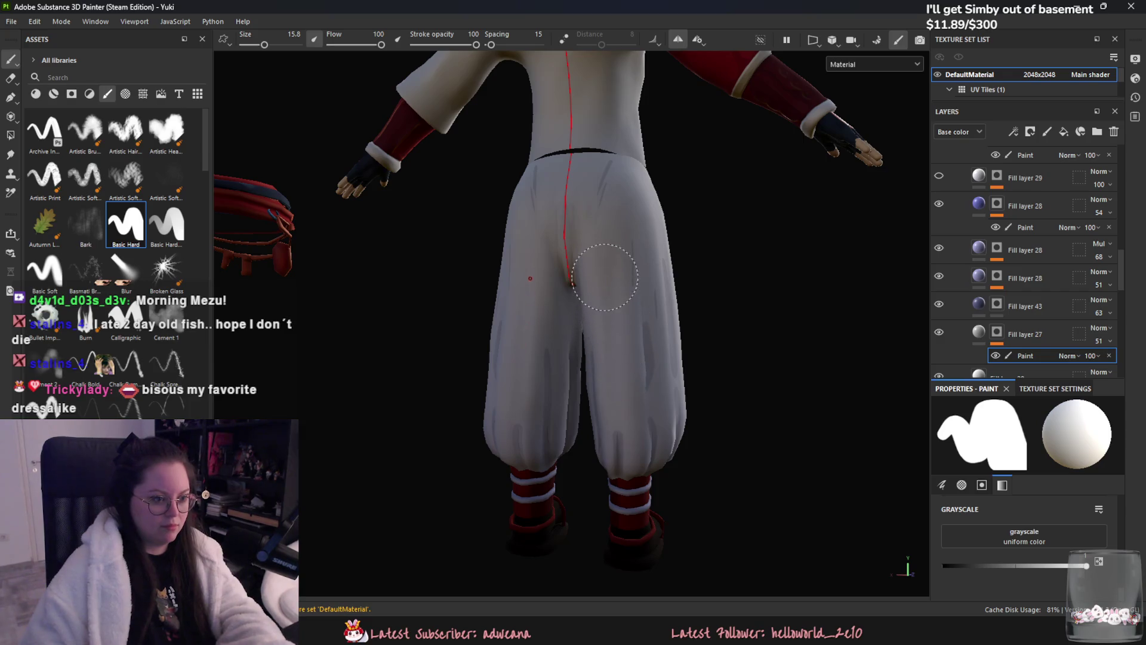
pyautogui.moveTo(632, 349)
pyautogui.keyDown('alt'); pyautogui.mouseDown()
pyautogui.moveTo(674, 395)
pyautogui.moveTo(583, 383)
pyautogui.mouseUp(); pyautogui.keyUp('alt')
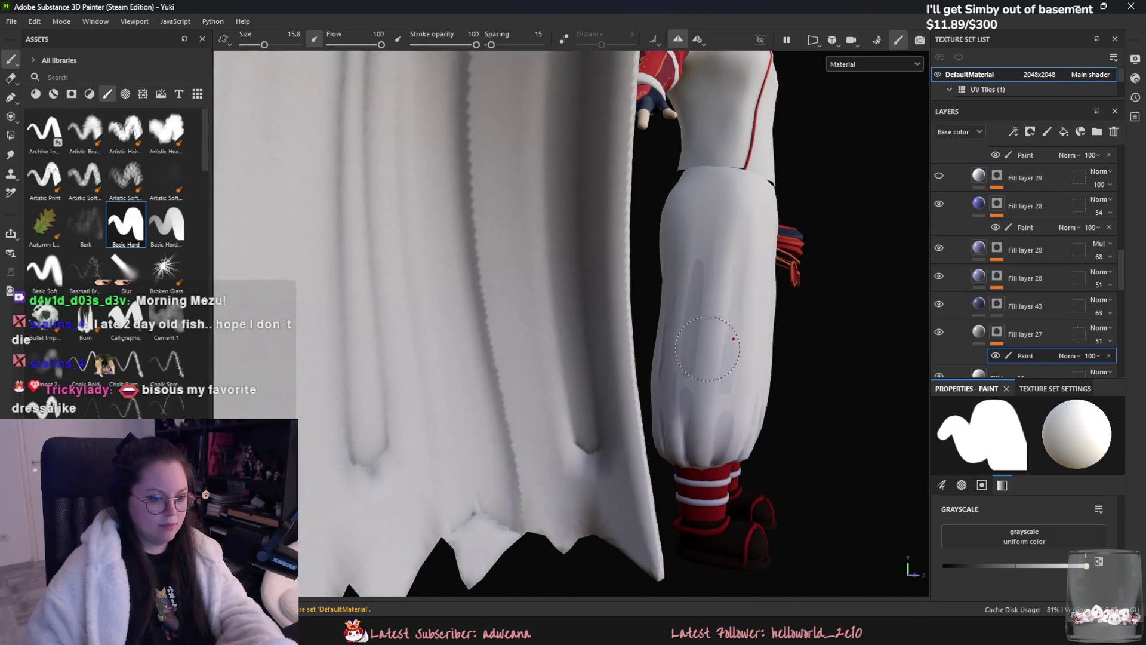
pyautogui.moveTo(727, 331)
pyautogui.keyDown('alt'); pyautogui.mouseDown()
pyautogui.moveTo(651, 334)
pyautogui.moveTo(734, 231)
pyautogui.mouseUp(); pyautogui.keyUp('alt')
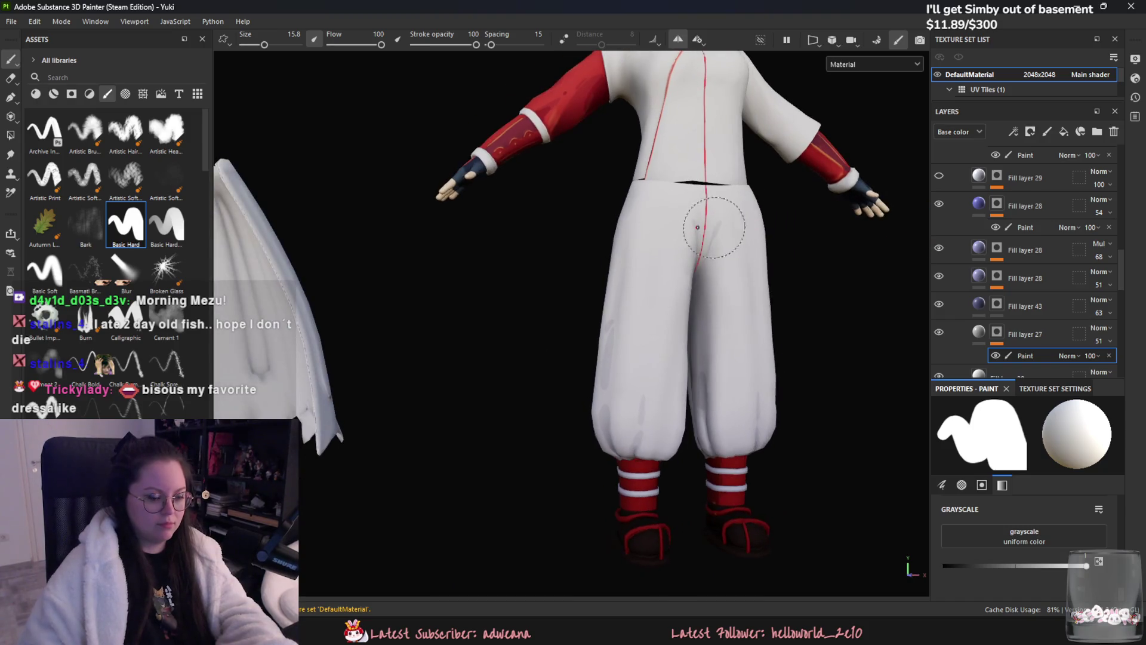
pyautogui.scroll(-3, 739, 335)
pyautogui.scroll(2, 719, 335)
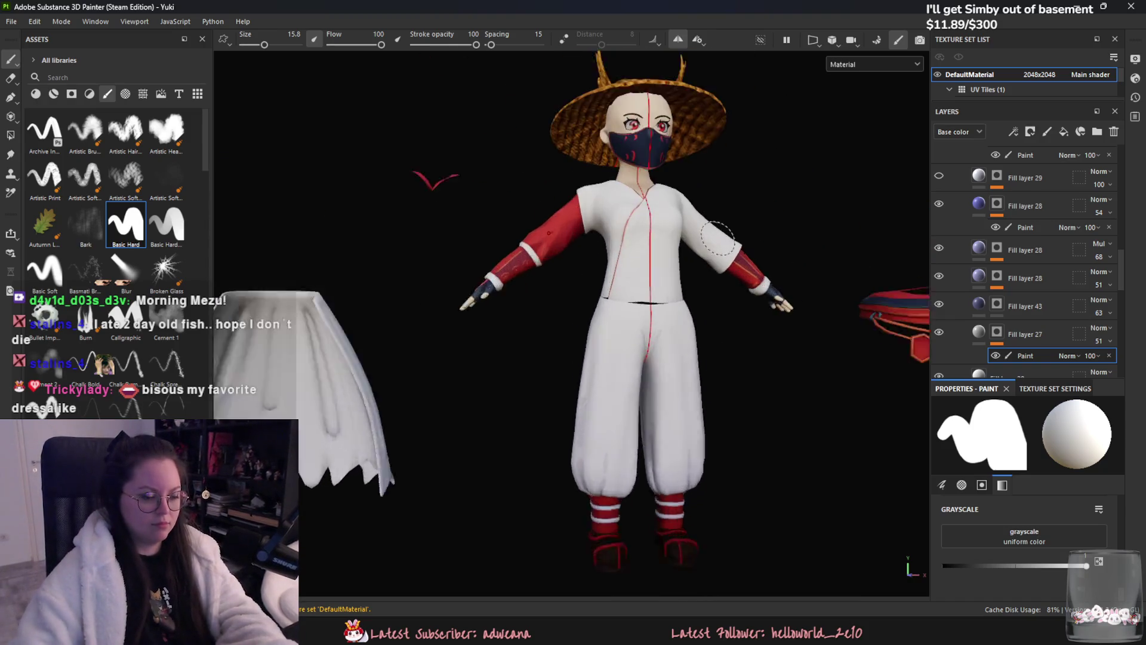
pyautogui.scroll(3, 627, 251)
# - Reduce the brush to about 4.6 and close in on the robe's shoulder and sleeve seam
pyautogui.moveTo(574, 217)
pyautogui.keyDown('alt'); pyautogui.mouseDown()
pyautogui.moveTo(742, 341)
pyautogui.moveTo(597, 261)
pyautogui.moveTo(729, 154)
pyautogui.mouseUp(); pyautogui.keyUp('alt')
pyautogui.moveTo(264, 44); pyautogui.dragTo(266, 41)
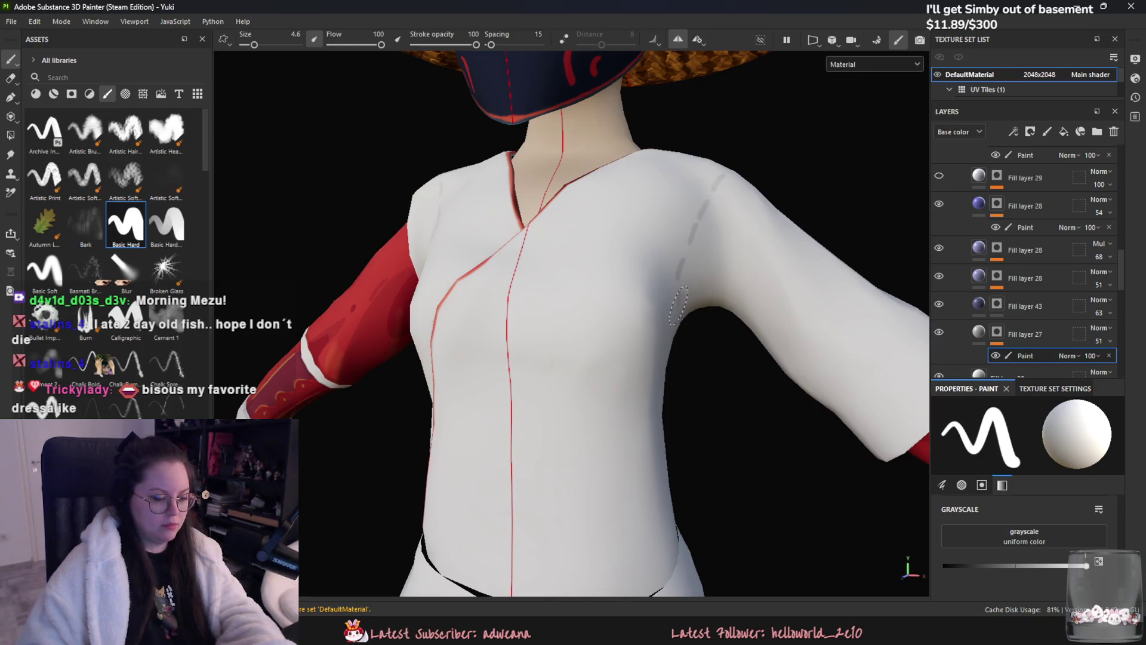
pyautogui.keyDown('alt'); pyautogui.moveTo(688, 314); pyautogui.dragTo(767, 341); pyautogui.keyUp('alt')
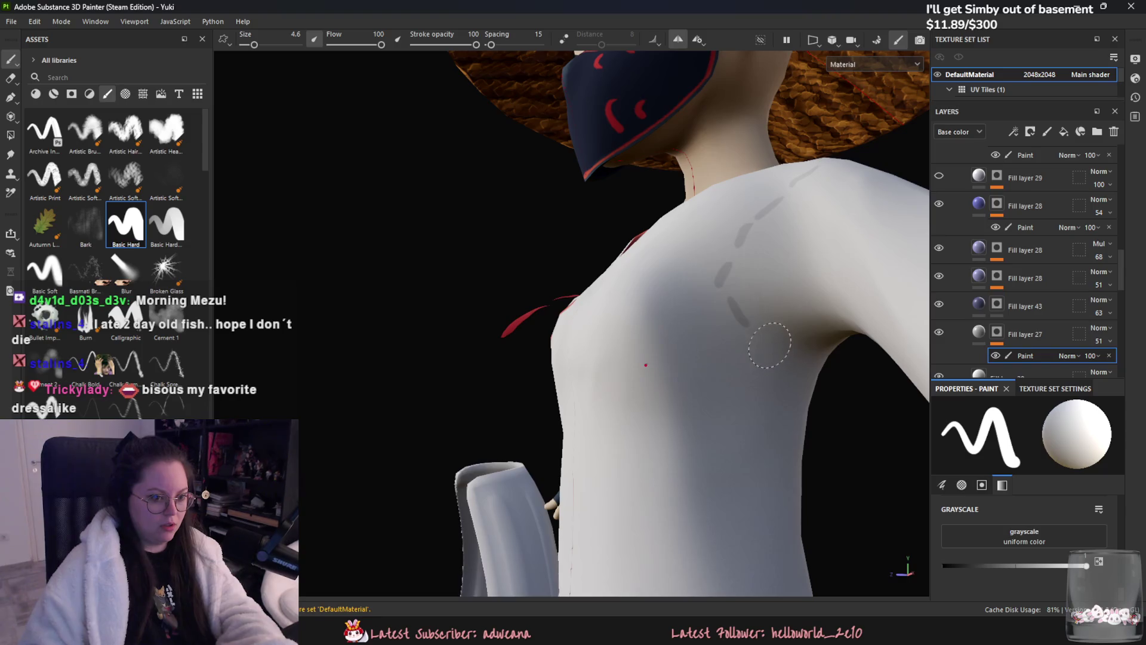
pyautogui.moveTo(824, 354)
pyautogui.keyDown('alt'); pyautogui.mouseDown()
pyautogui.moveTo(680, 301)
pyautogui.moveTo(391, 308)
pyautogui.mouseUp(); pyautogui.keyUp('alt')
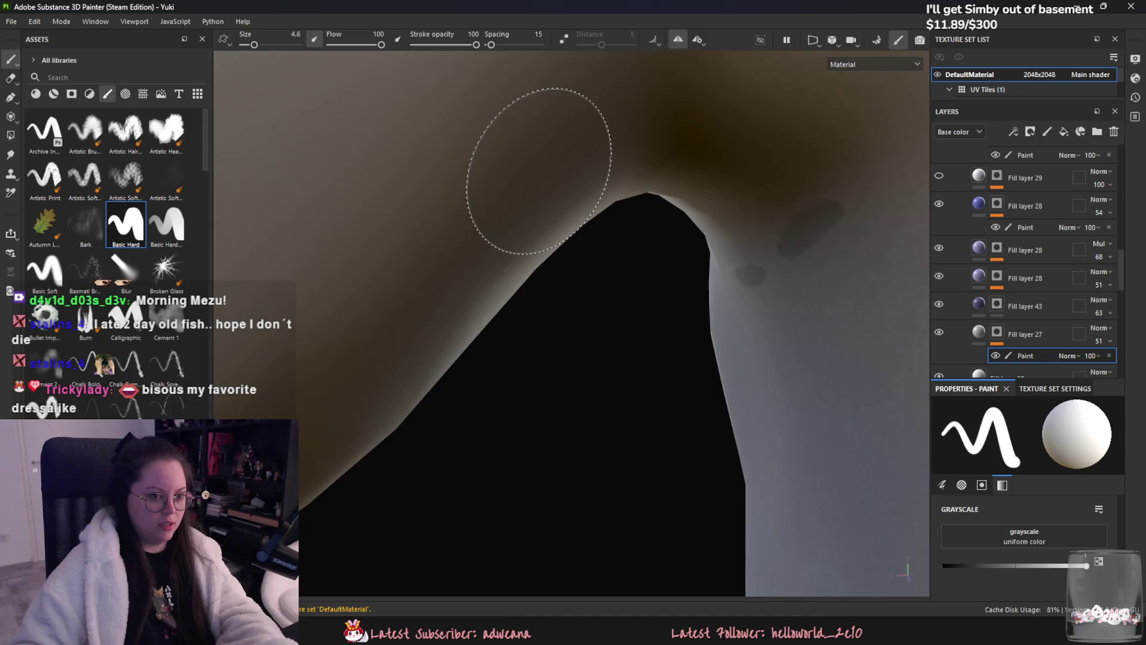
pyautogui.keyDown('alt'); pyautogui.moveTo(609, 226); pyautogui.dragTo(507, 149); pyautogui.keyUp('alt')
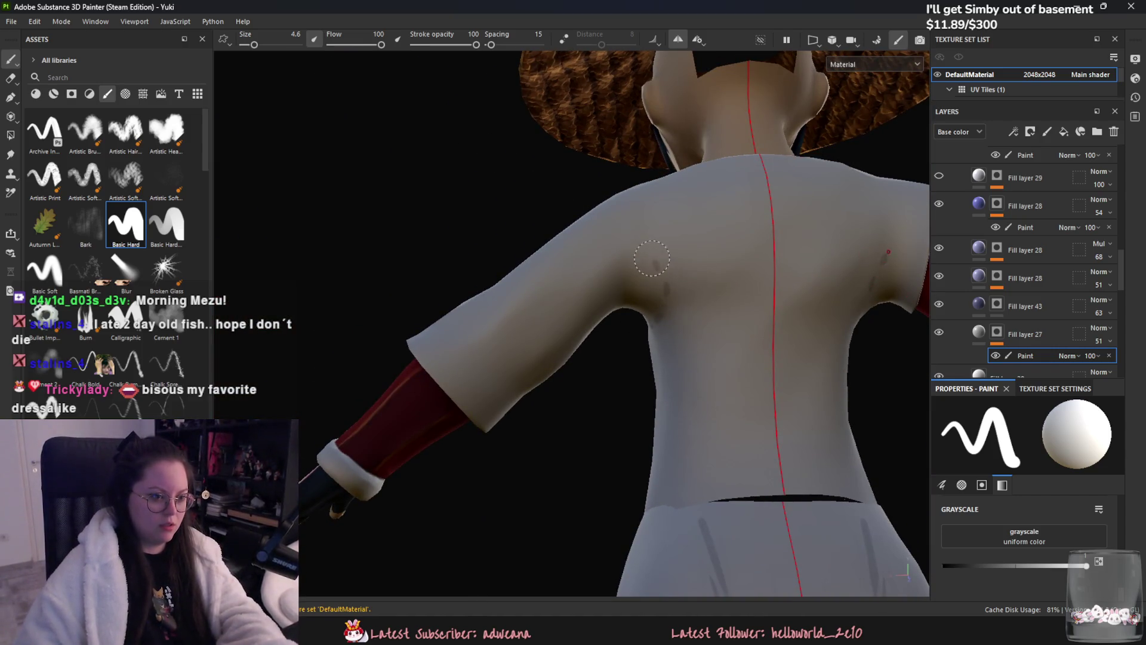
# - Paint a dashed grey seam down the upper chest, toggling the grayscale value with X
pyautogui.keyDown('alt'); pyautogui.moveTo(618, 195); pyautogui.dragTo(637, 233); pyautogui.keyUp('alt')
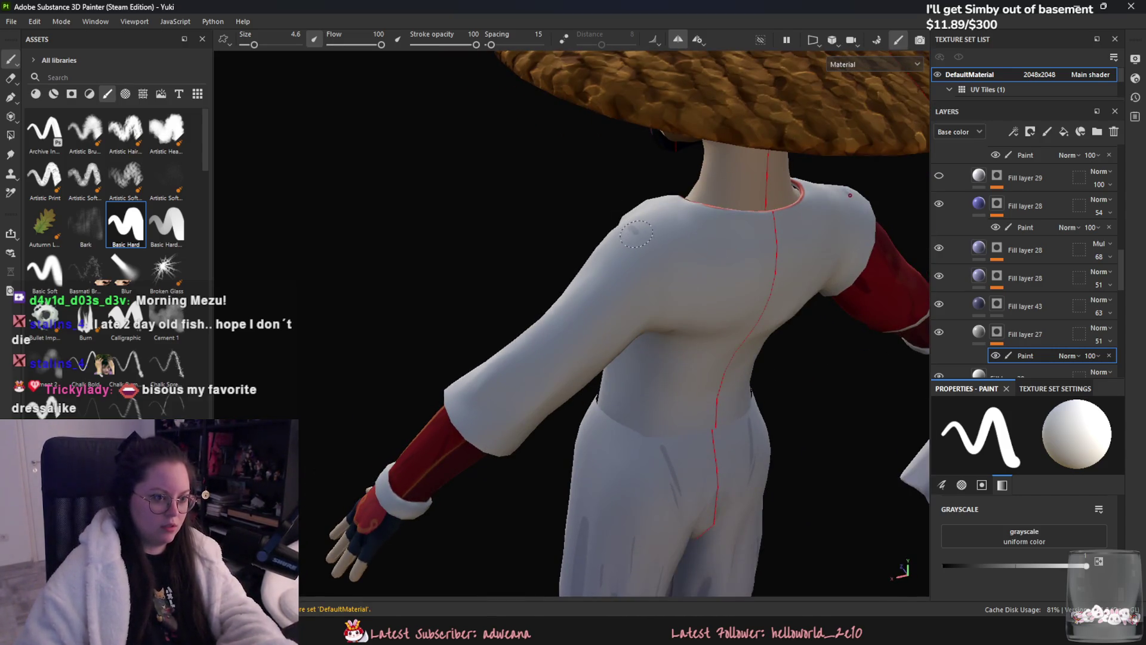
pyautogui.keyDown('alt'); pyautogui.moveTo(627, 231); pyautogui.dragTo(624, 229); pyautogui.keyUp('alt')
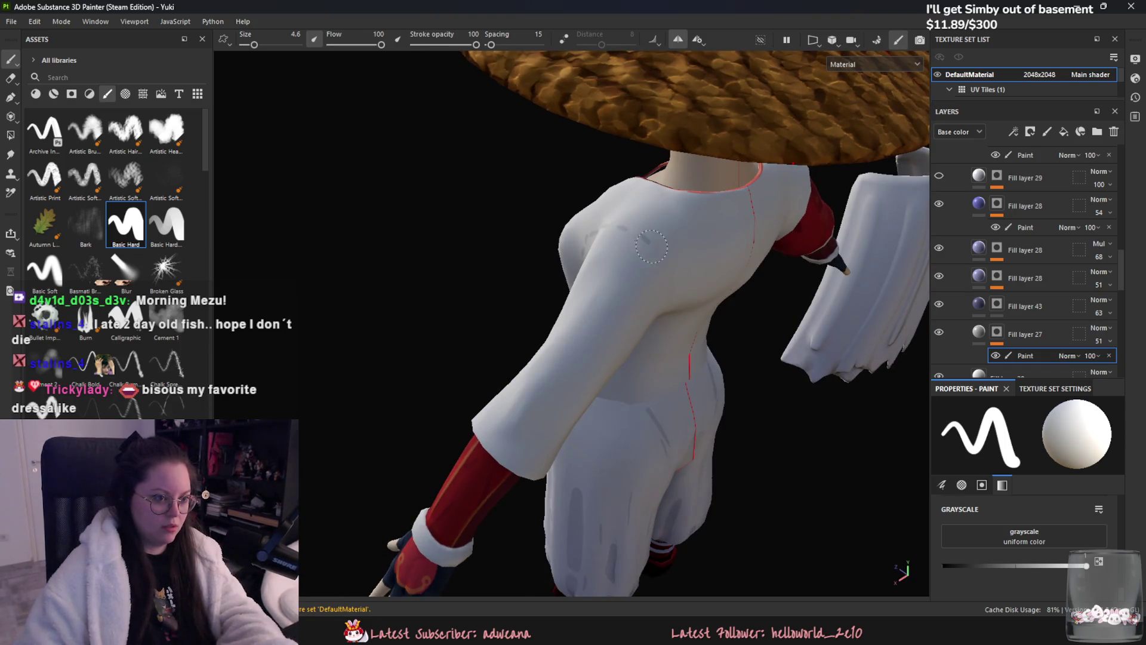
pyautogui.keyDown('alt'); pyautogui.moveTo(671, 268); pyautogui.dragTo(630, 224); pyautogui.keyUp('alt')
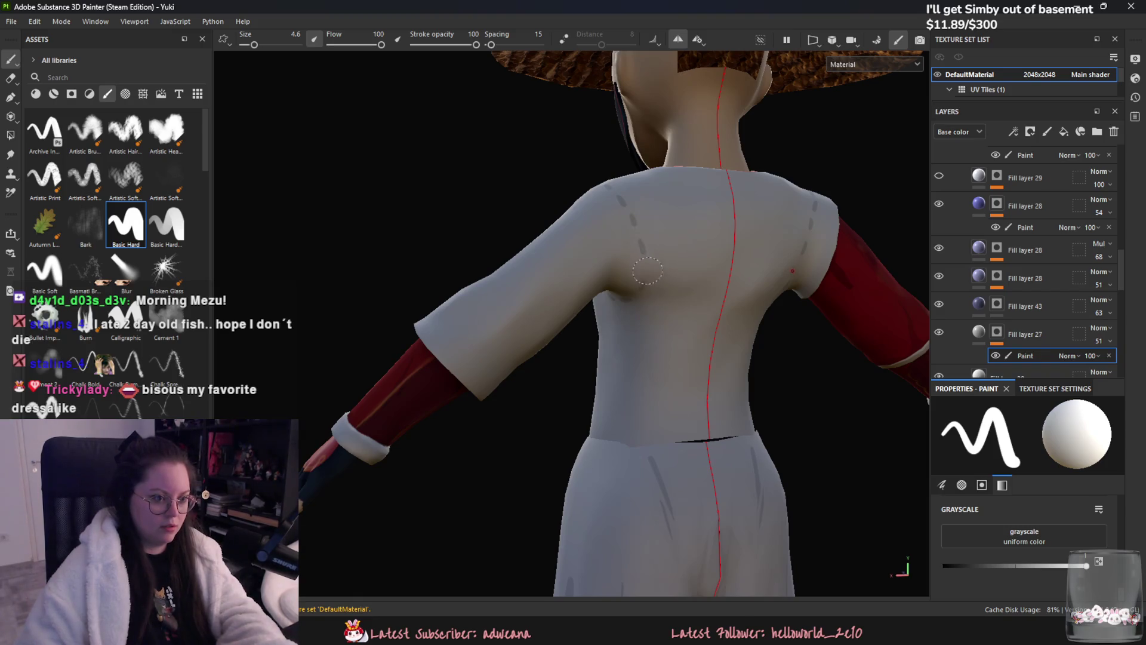
pyautogui.moveTo(687, 204)
pyautogui.keyDown('alt'); pyautogui.mouseDown()
pyautogui.moveTo(824, 259)
pyautogui.moveTo(503, 278)
pyautogui.mouseUp(); pyautogui.keyUp('alt')
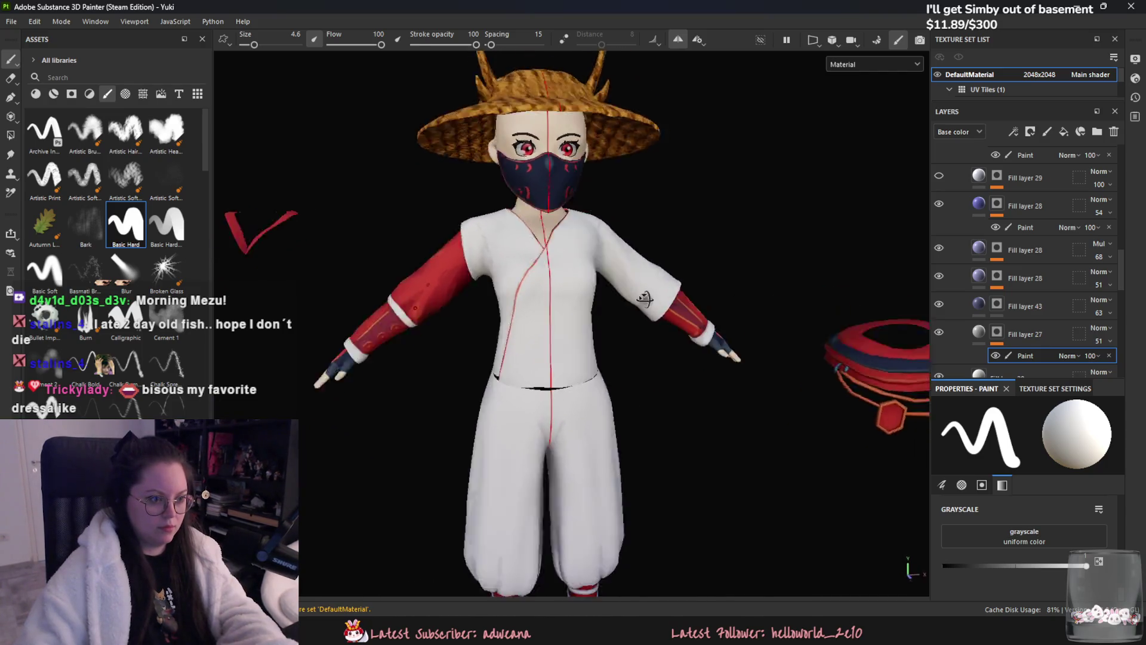
pyautogui.scroll(5, 500, 278)
pyautogui.scroll(2, 814, 409)
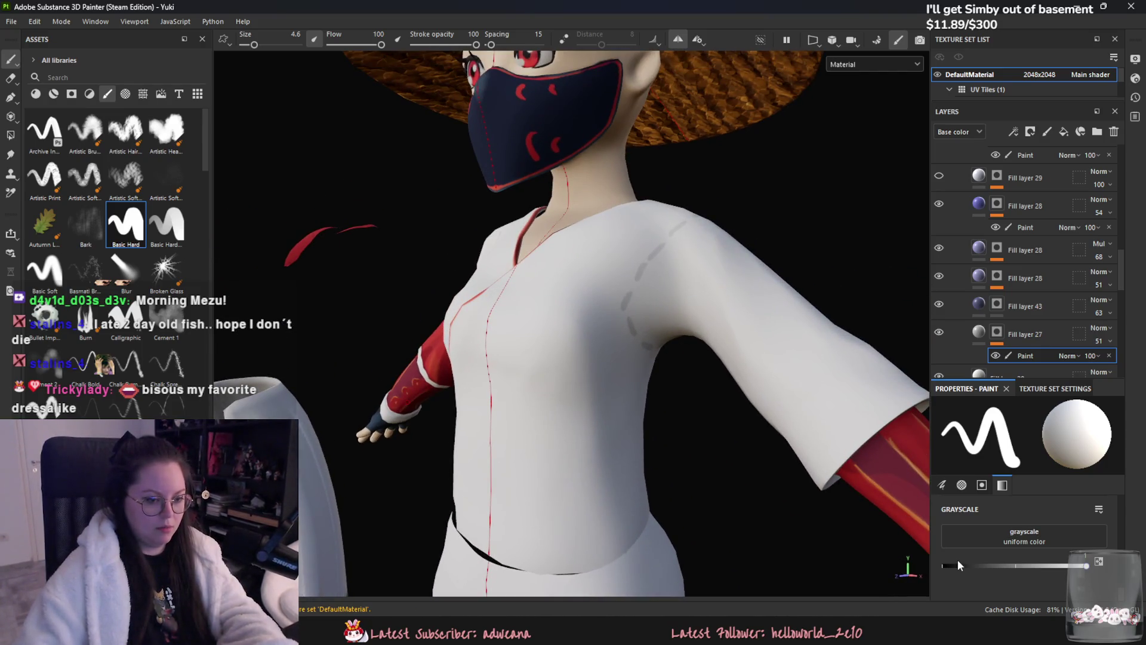
pyautogui.keyDown('alt'); pyautogui.moveTo(562, 130); pyautogui.dragTo(588, 257); pyautogui.keyUp('alt')
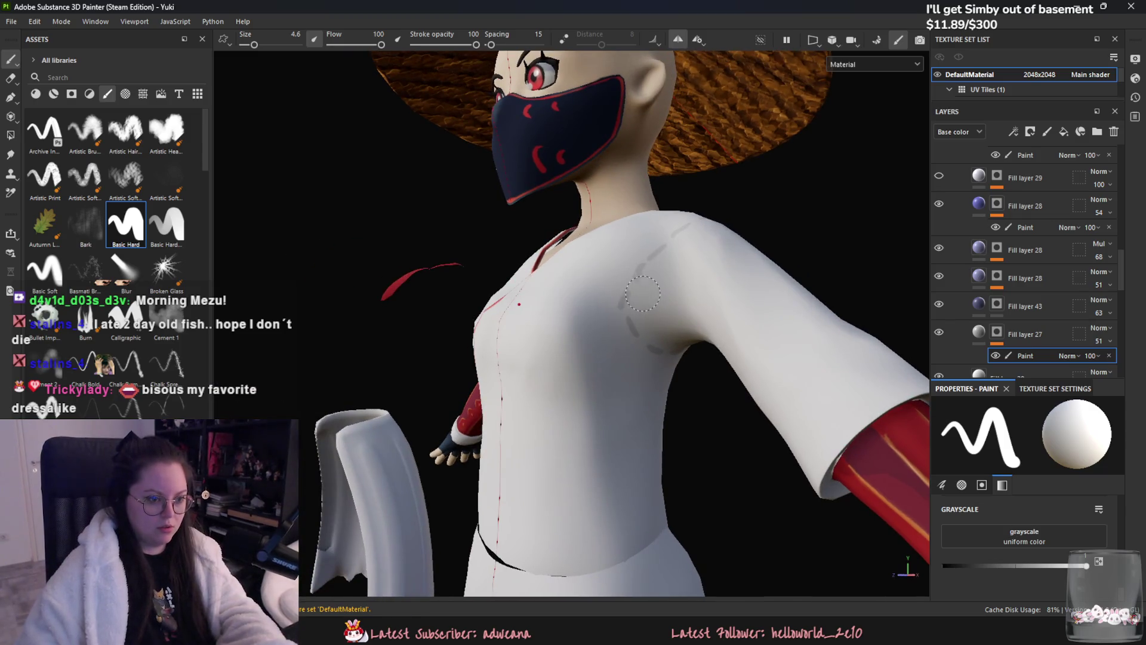
pyautogui.press('x')
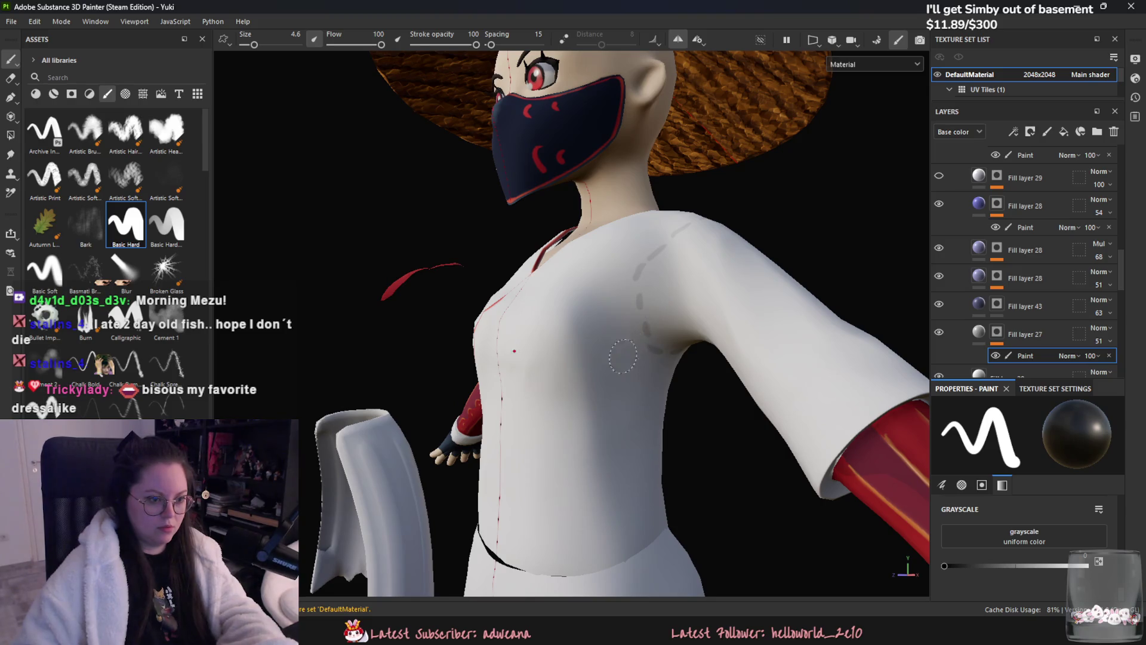
pyautogui.keyDown('alt'); pyautogui.moveTo(624, 357); pyautogui.dragTo(655, 354); pyautogui.keyUp('alt')
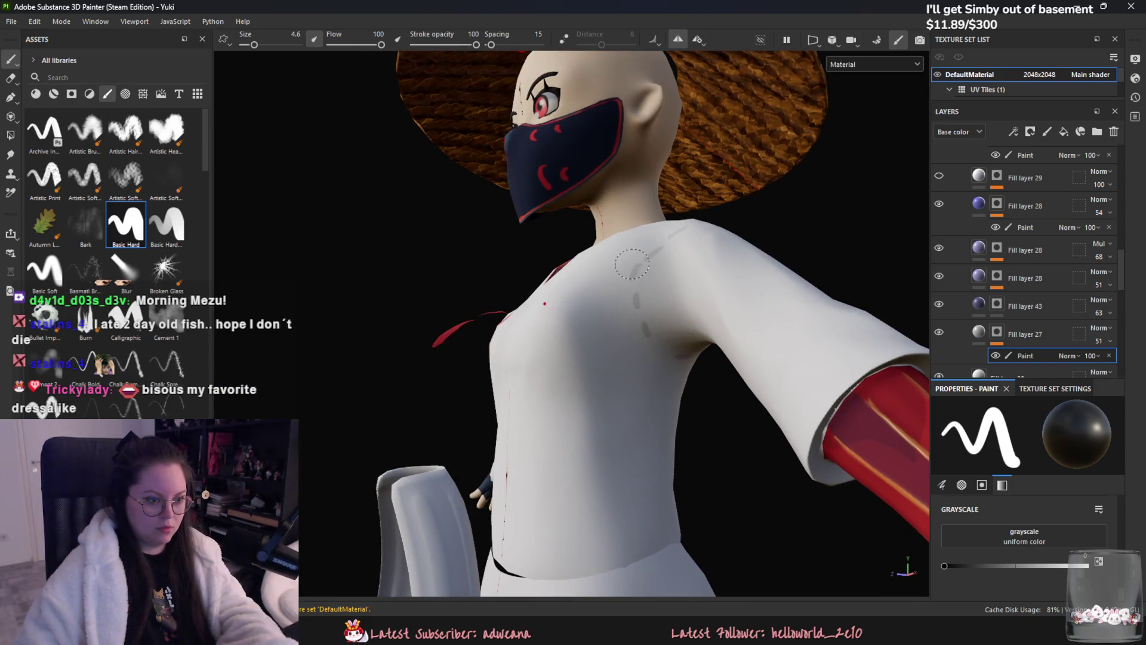
pyautogui.press('x')
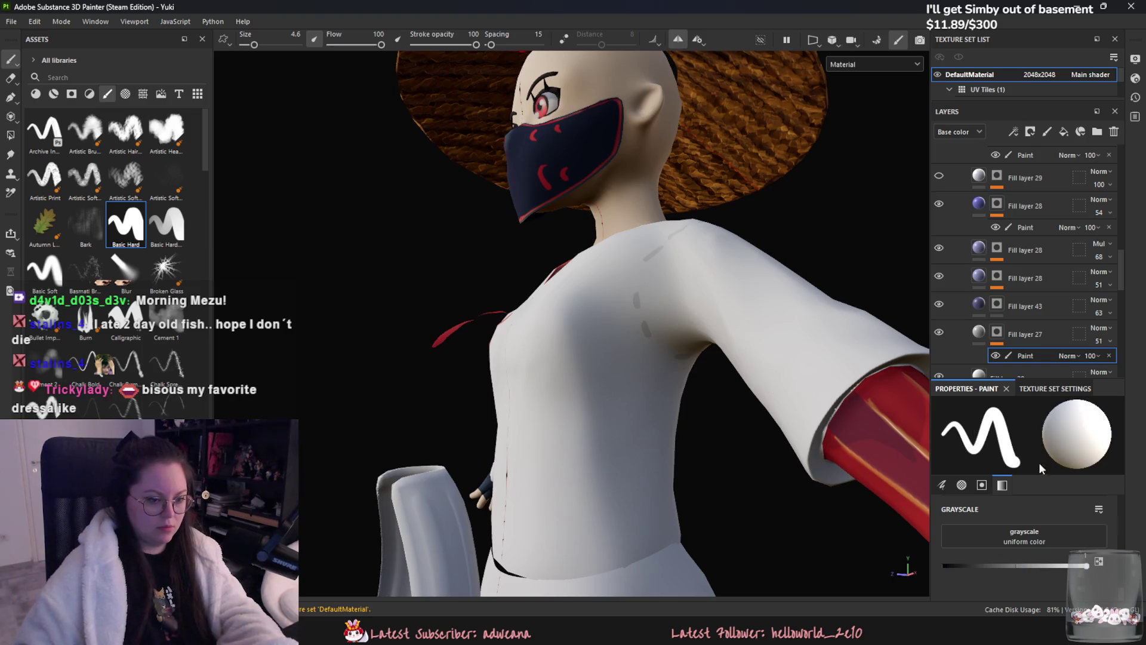
pyautogui.moveTo(640, 270)
pyautogui.mouseDown()
pyautogui.moveTo(662, 356)
pyautogui.moveTo(573, 367)
pyautogui.mouseUp()
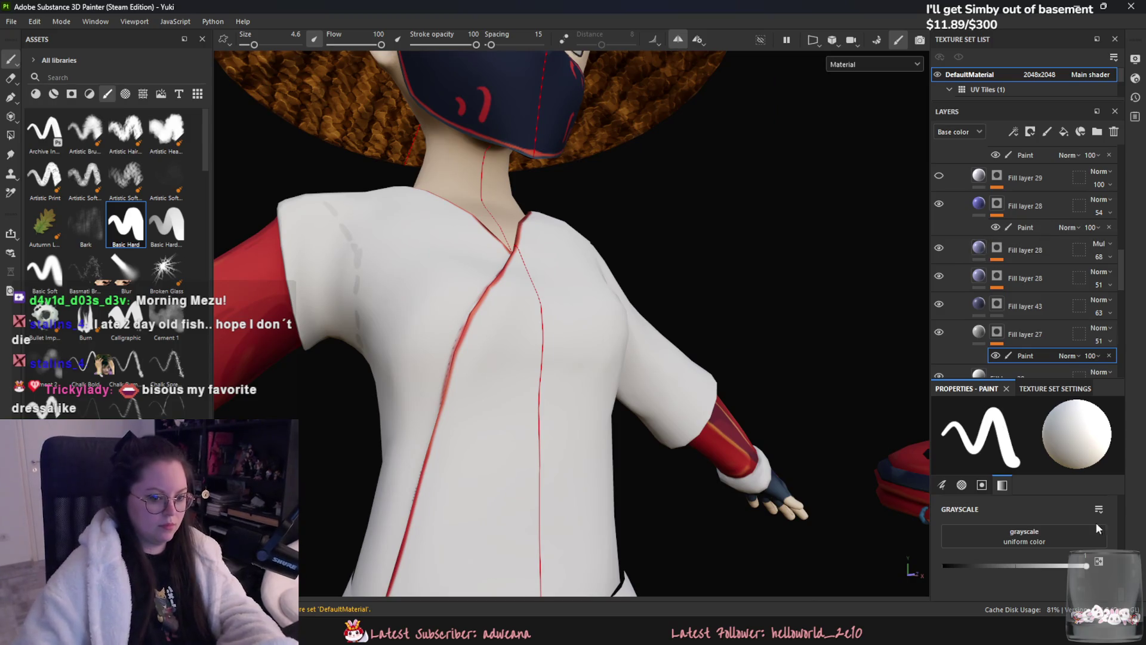
# - Disable mirrored painting and dab seam stitches along the robe's other shoulder
pyautogui.press('x')
pyautogui.press('l')
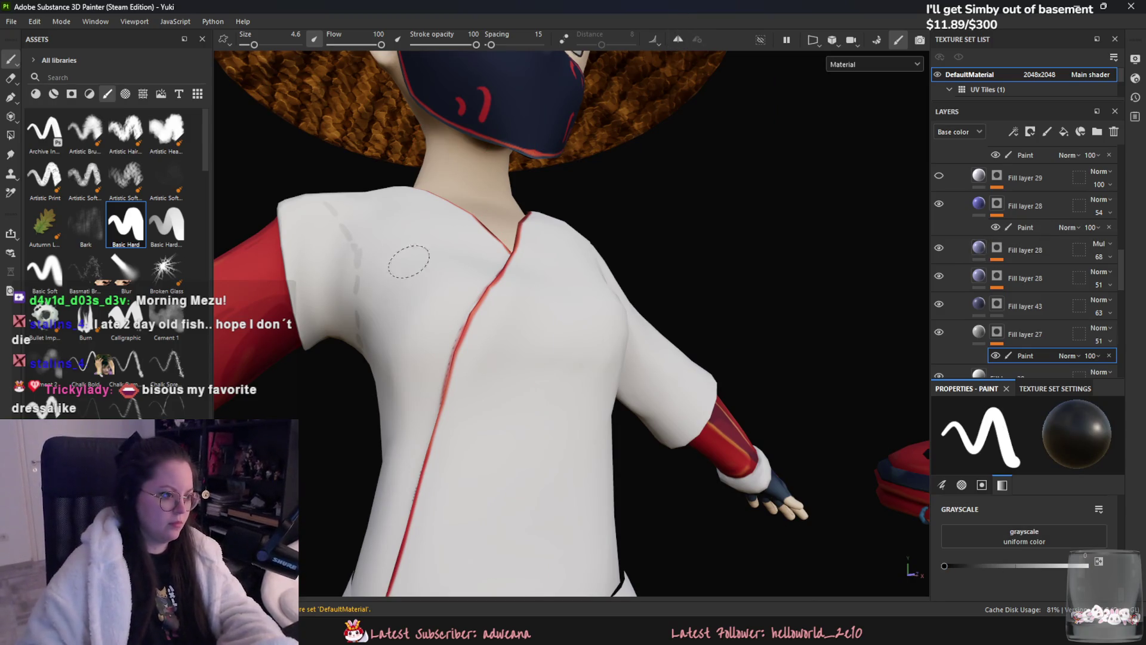
pyautogui.keyDown('alt'); pyautogui.moveTo(351, 260); pyautogui.dragTo(449, 231); pyautogui.keyUp('alt')
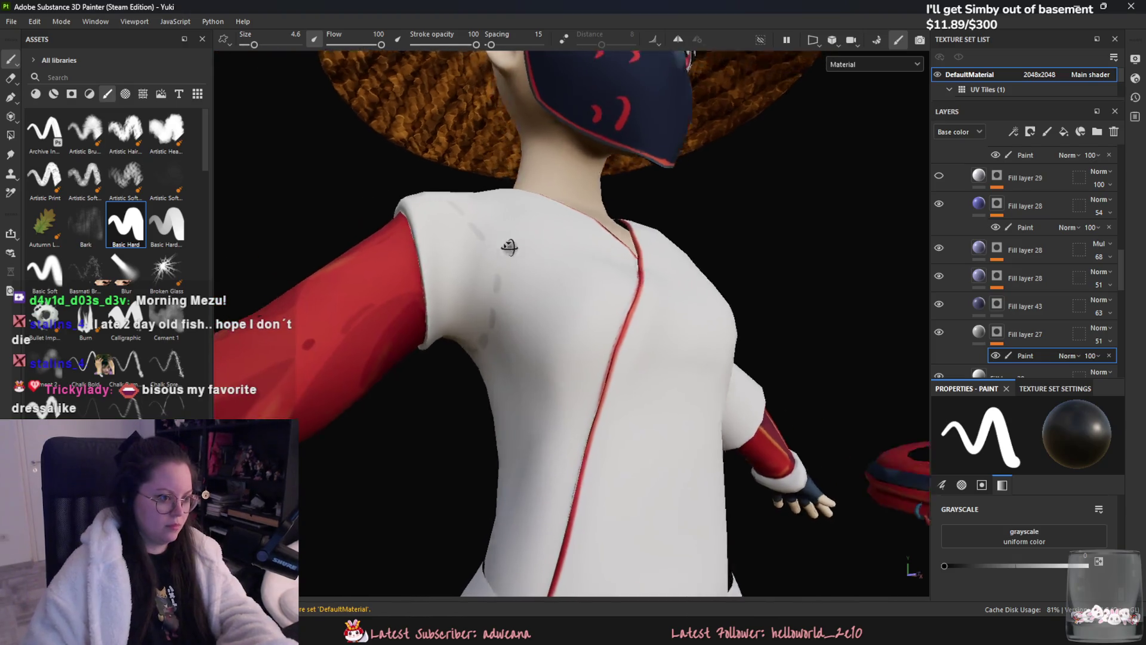
pyautogui.press('x')
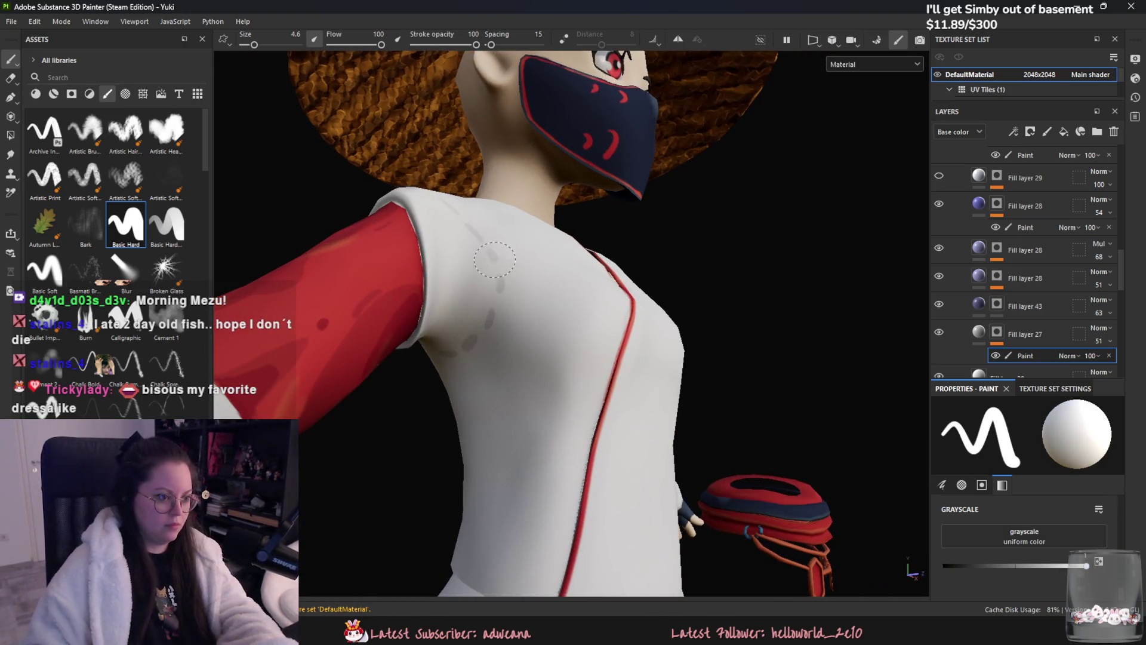
pyautogui.moveTo(494, 259)
pyautogui.keyDown('alt'); pyautogui.mouseDown()
pyautogui.moveTo(922, 335)
pyautogui.moveTo(688, 376)
pyautogui.moveTo(653, 396)
pyautogui.mouseUp(); pyautogui.keyUp('alt')
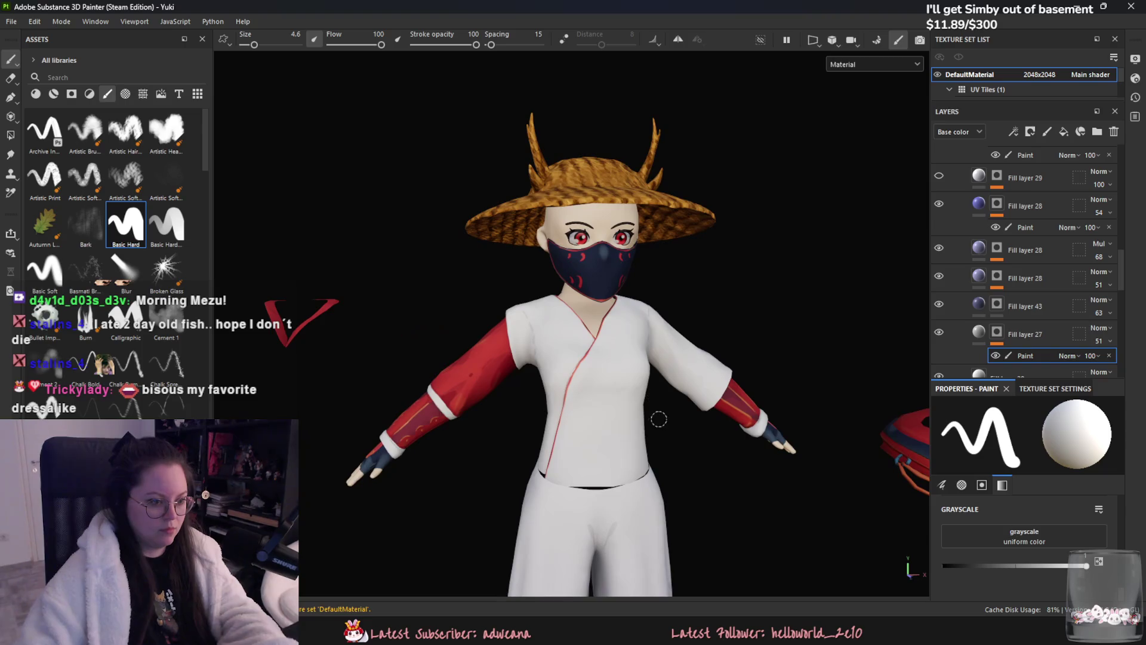
pyautogui.scroll(5, 653, 396)
pyautogui.scroll(-5, 653, 396)
# - Try a darker grey stroke on the robe front and undo it
pyautogui.moveTo(605, 243)
pyautogui.keyDown('alt'); pyautogui.mouseDown(button='middle')
pyautogui.moveTo(670, 335)
pyautogui.moveTo(666, 437)
pyautogui.mouseUp(button='middle'); pyautogui.keyUp('alt')
pyautogui.scroll(5, 722, 340)
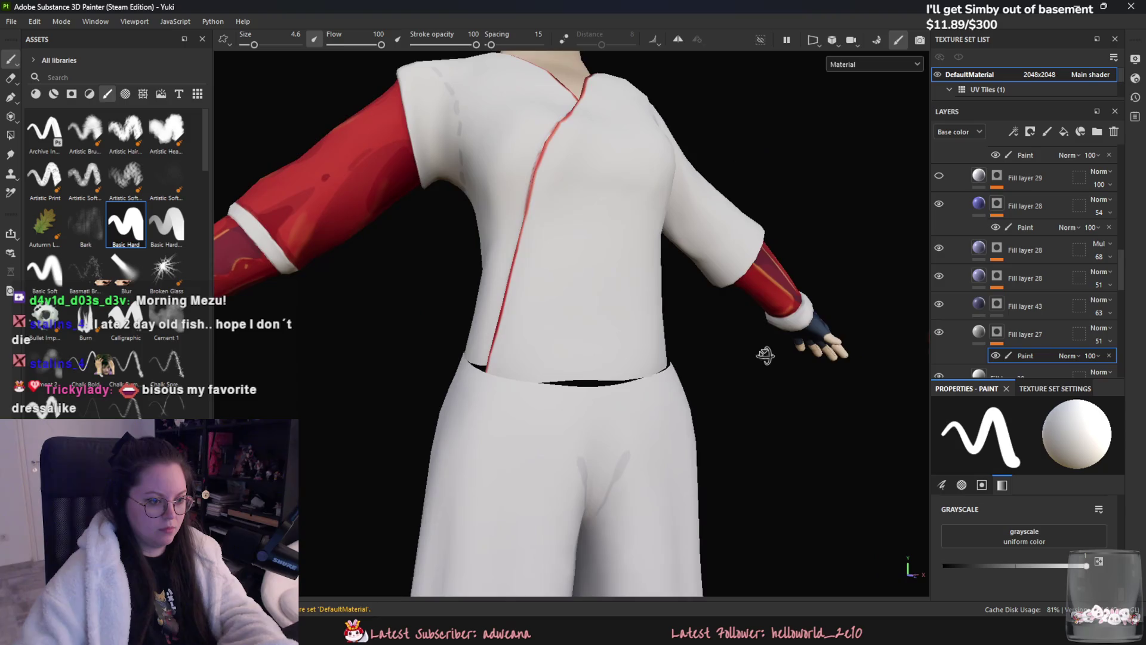
pyautogui.keyDown('alt'); pyautogui.moveTo(667, 437); pyautogui.dragTo(675, 370); pyautogui.keyUp('alt')
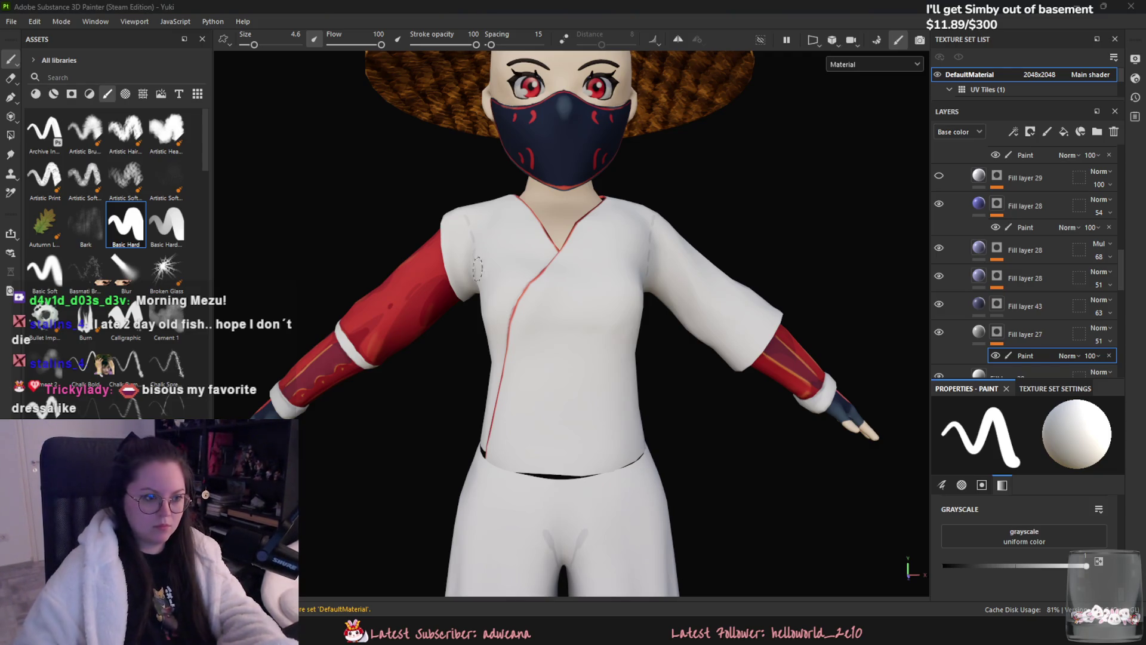
pyautogui.moveTo(557, 297); pyautogui.dragTo(529, 368)
pyautogui.hotkey('ctrl', 'z')
# - Undo a thin grey trial line on the robe and pick Fill layer 18's mask to paint on
pyautogui.click(1020, 227)
pyautogui.moveTo(561, 291); pyautogui.dragTo(501, 473)
pyautogui.hotkey('ctrl', 'z')
pyautogui.scroll(10, 1075, 225)
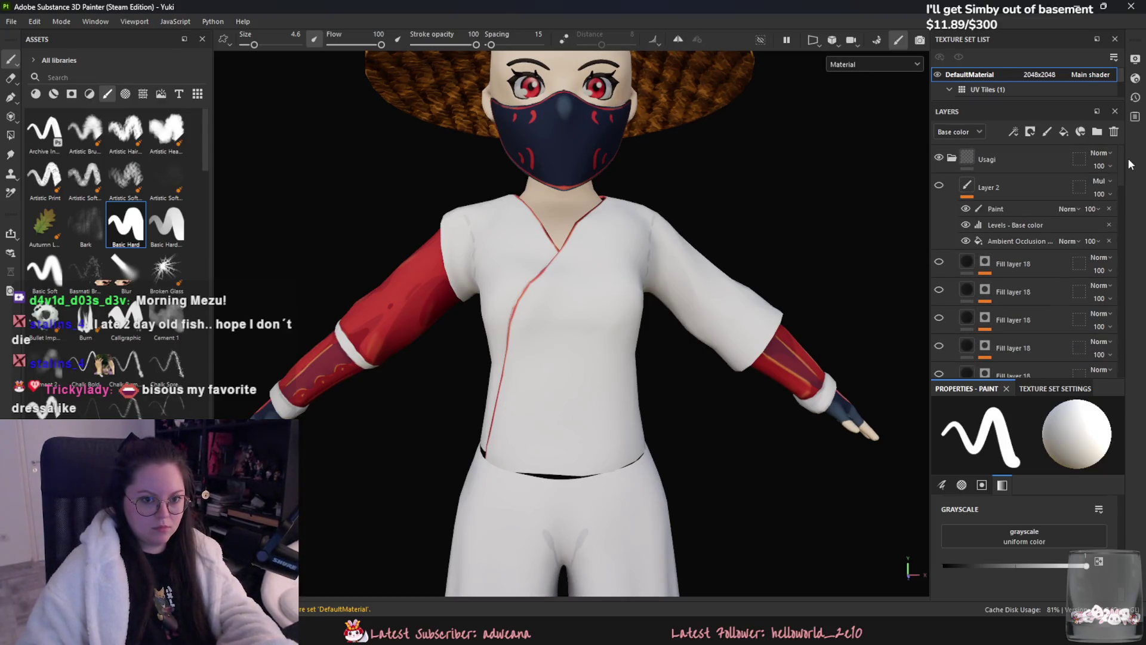
pyautogui.click(984, 261)
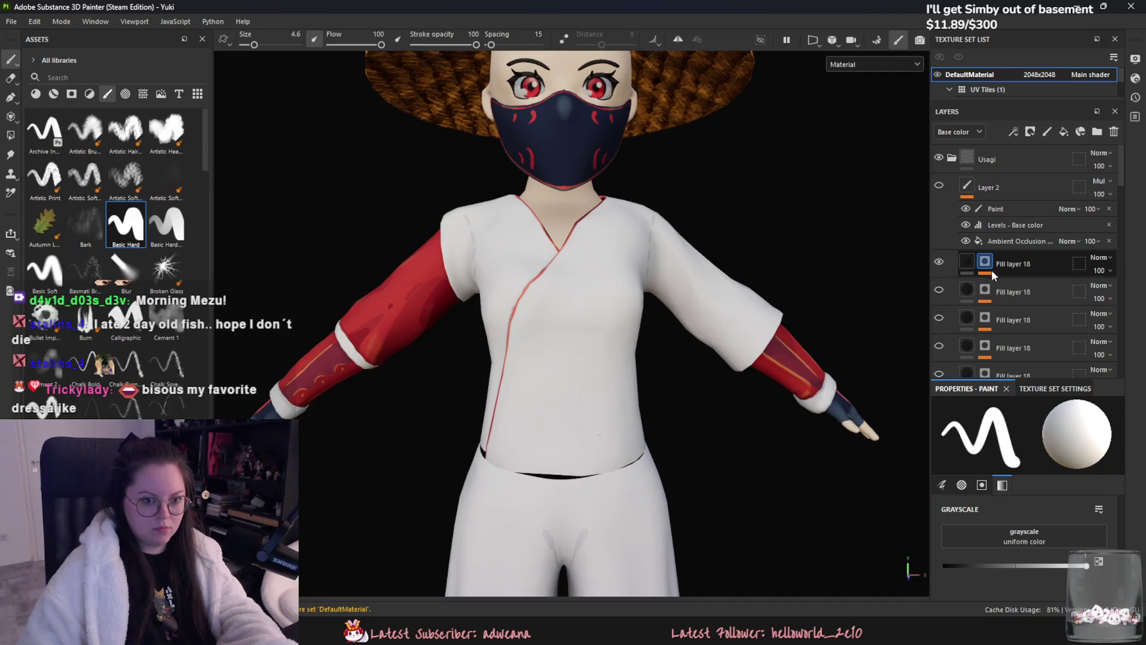
# - Add paint to Fill layer 18 and stroke a black line down the robe front from collar to hem
pyautogui.rightClick(1091, 280)
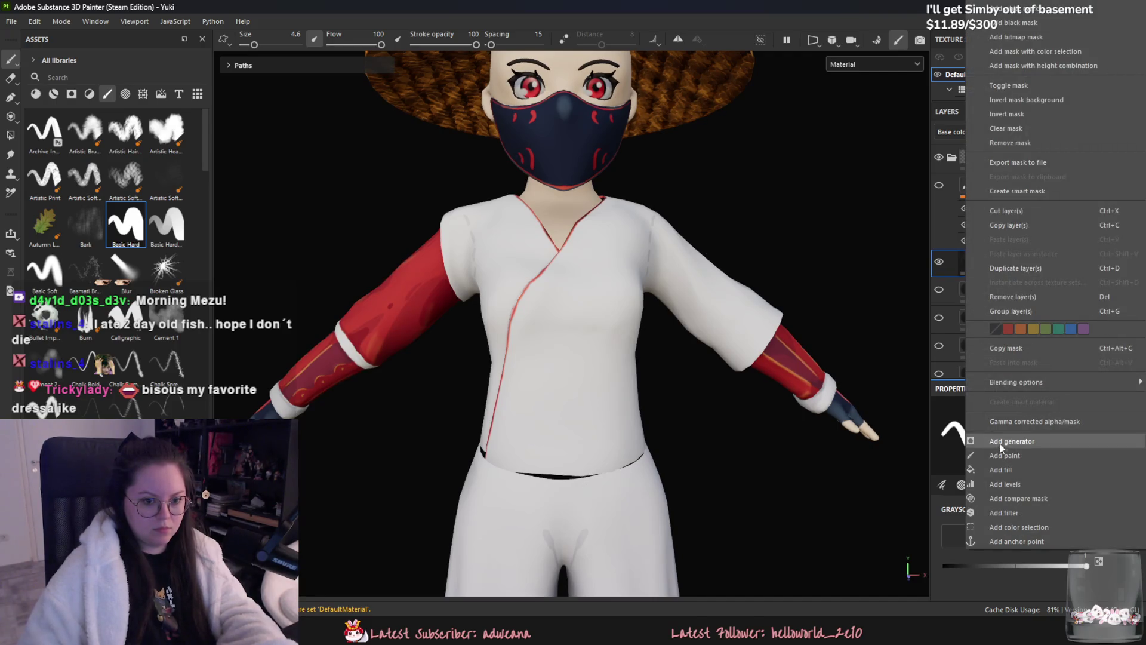
pyautogui.click(1012, 442)
pyautogui.moveTo(589, 235); pyautogui.dragTo(508, 444)
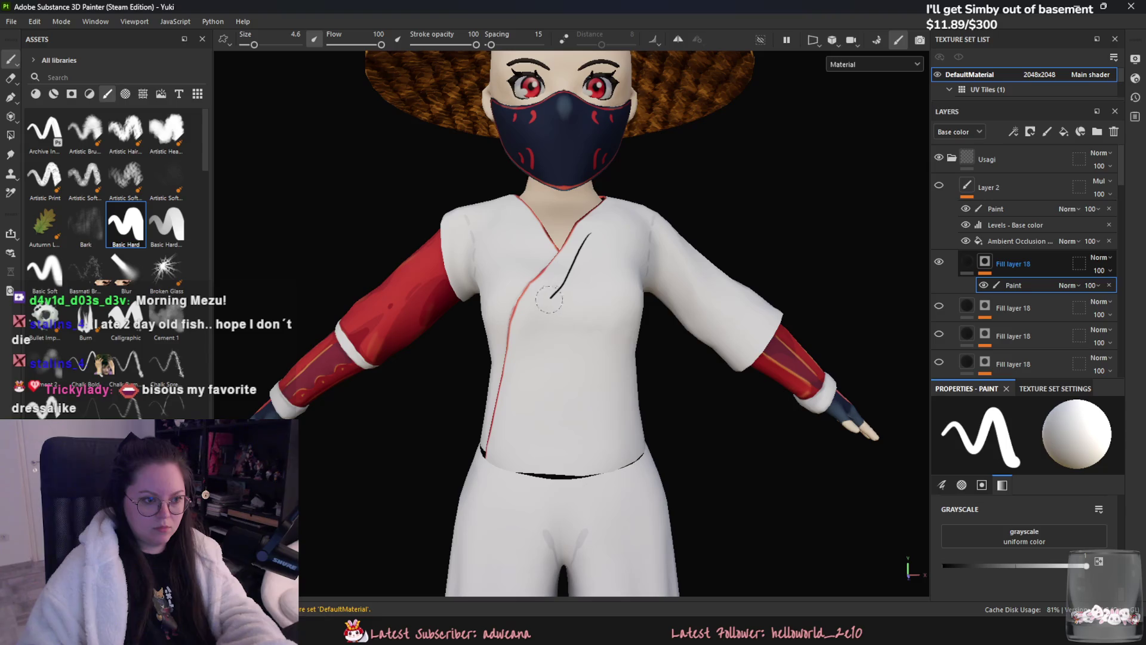
pyautogui.moveTo(525, 367); pyautogui.dragTo(498, 484)
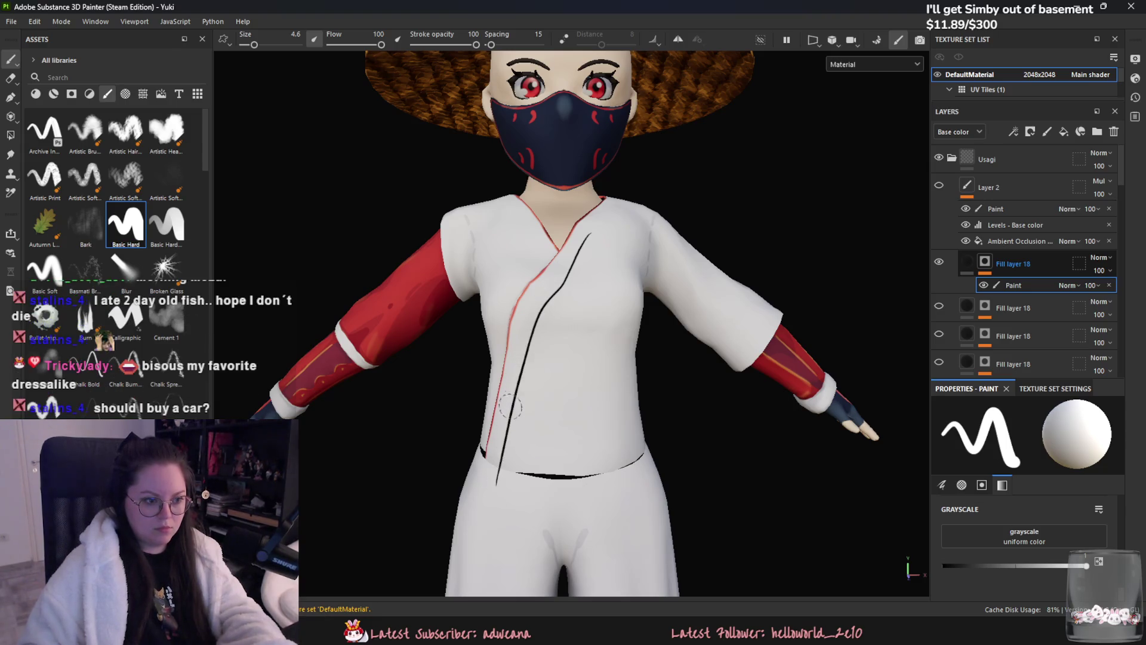
pyautogui.keyDown('alt'); pyautogui.moveTo(595, 303); pyautogui.dragTo(634, 246); pyautogui.keyUp('alt')
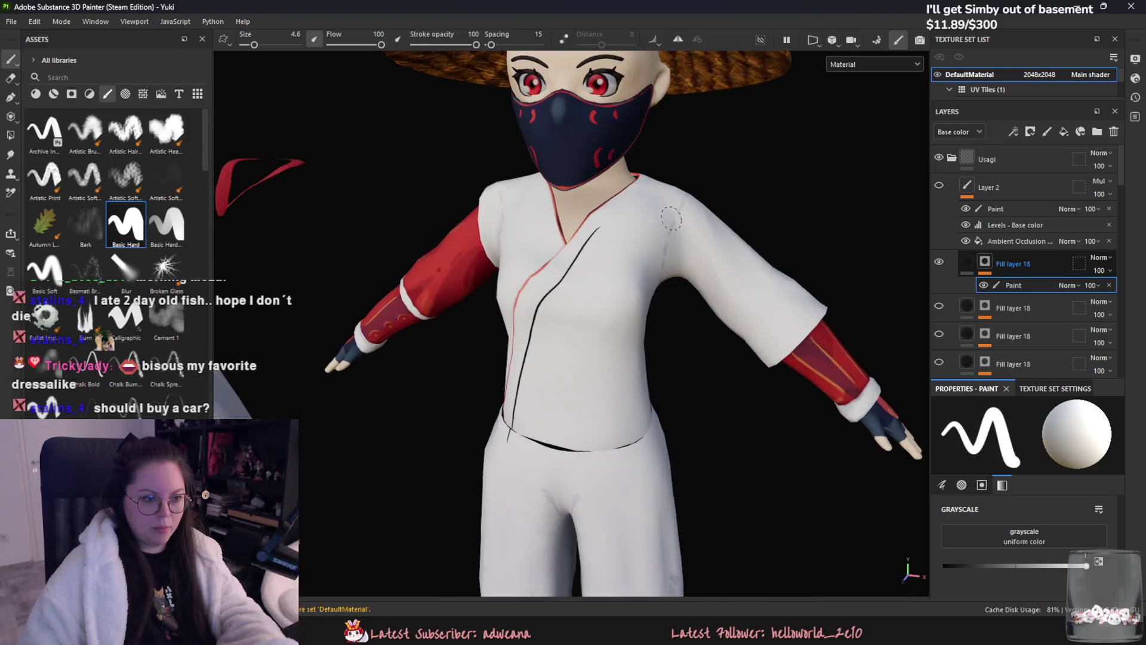
pyautogui.moveTo(658, 186)
pyautogui.mouseDown()
pyautogui.moveTo(593, 236)
pyautogui.moveTo(662, 289)
pyautogui.moveTo(596, 341)
pyautogui.mouseUp()
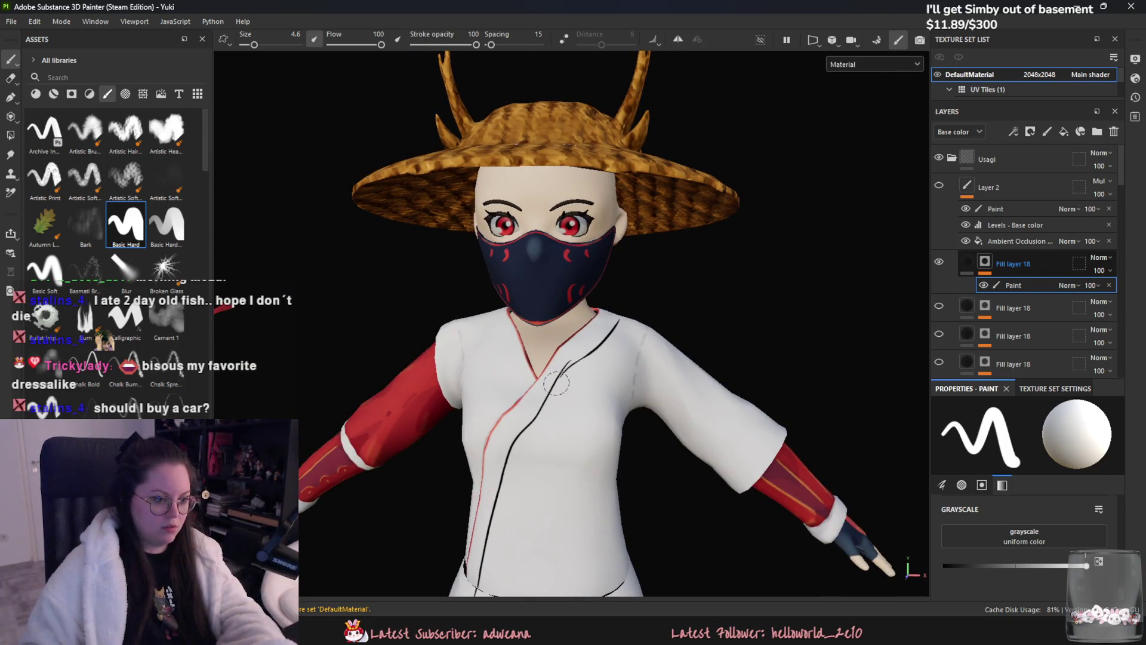
# - Toggle black/white with X and set the paint grayscale fully to black
pyautogui.press('x')
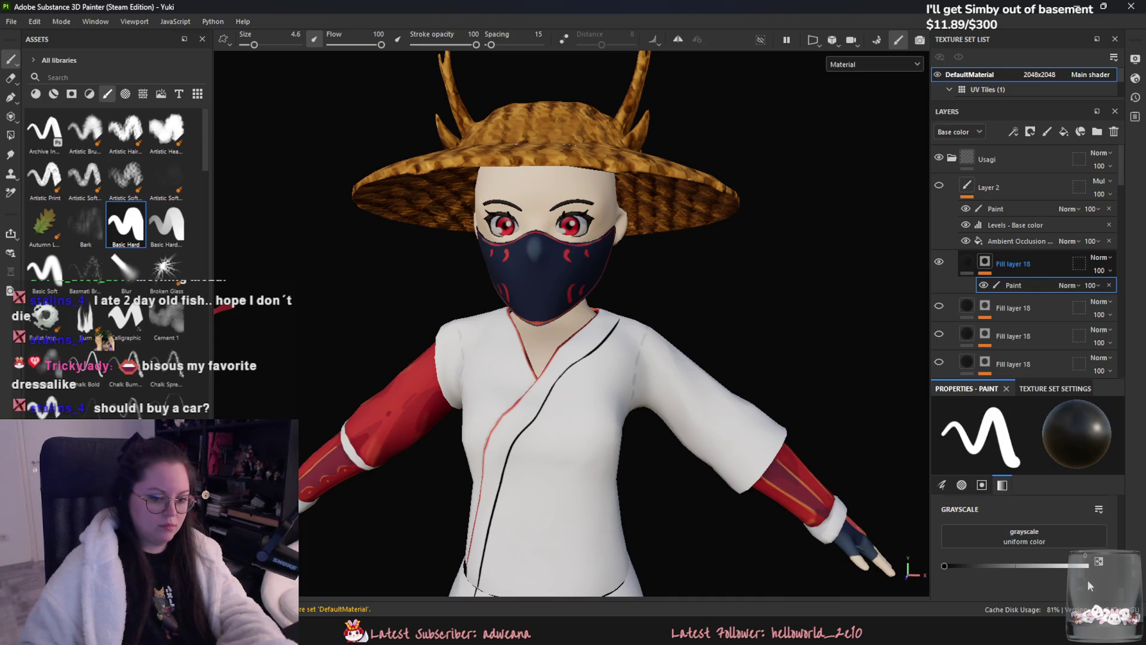
pyautogui.press('x')
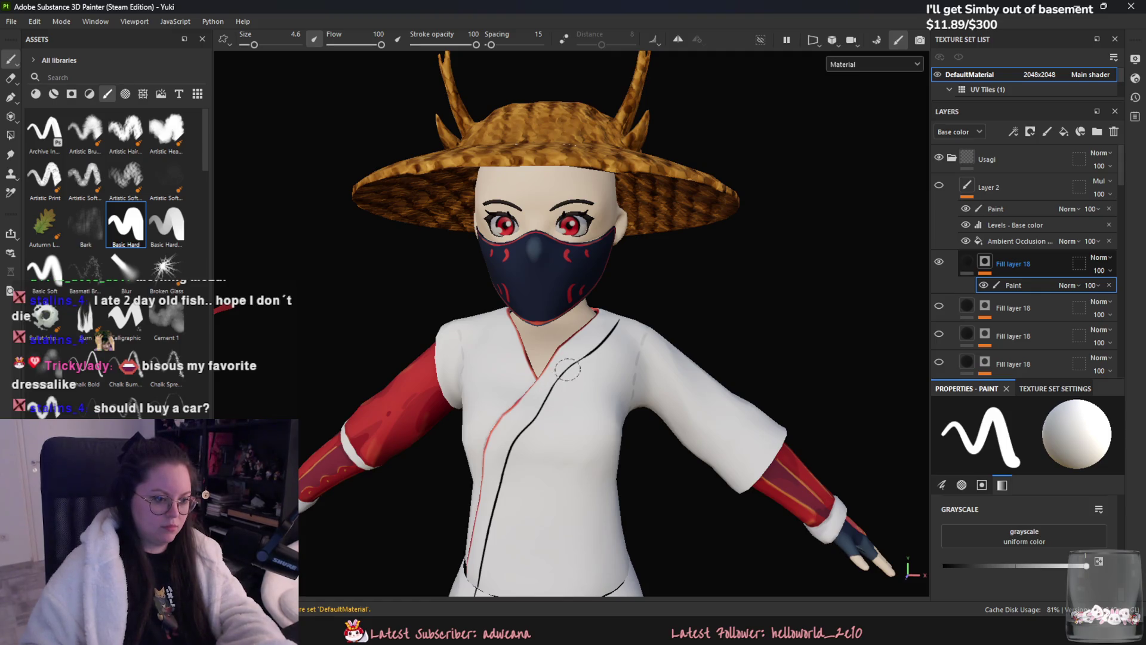
pyautogui.moveTo(687, 345)
pyautogui.keyDown('alt'); pyautogui.mouseDown()
pyautogui.moveTo(569, 358)
pyautogui.moveTo(603, 453)
pyautogui.moveTo(826, 454)
pyautogui.moveTo(796, 492)
pyautogui.mouseUp(); pyautogui.keyUp('alt')
pyautogui.click(951, 568)
pyautogui.moveTo(952, 570); pyautogui.dragTo(942, 570)
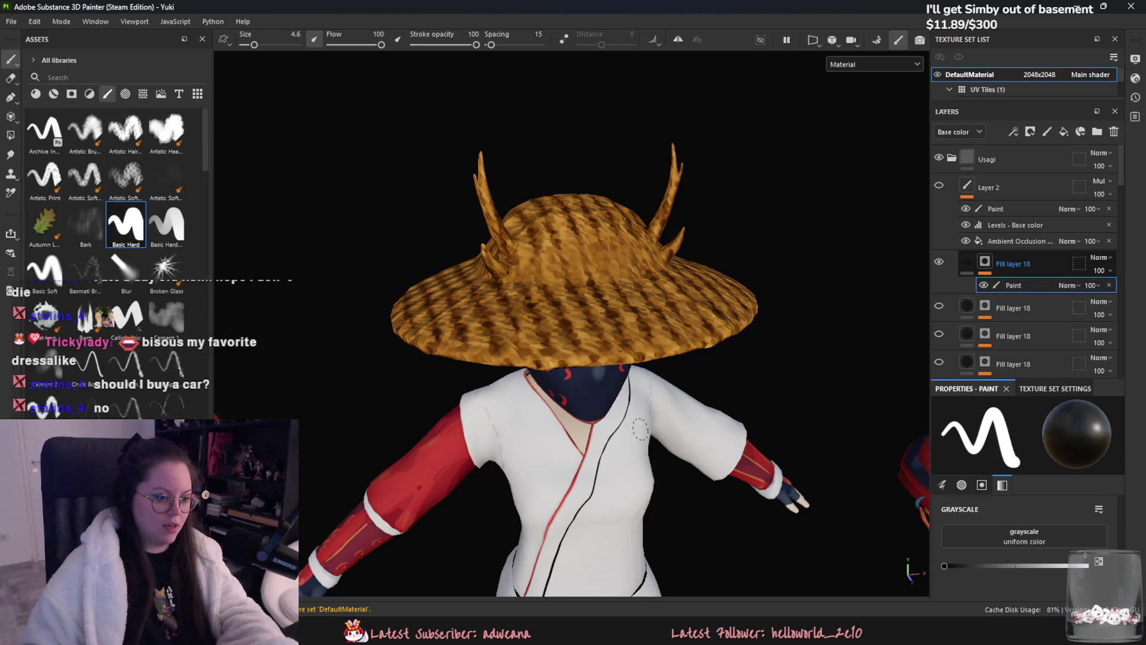
# - Paint a dark line along the back neckline of the robe after orbiting to the rear
pyautogui.keyDown('alt'); pyautogui.moveTo(652, 393); pyautogui.dragTo(633, 381); pyautogui.keyUp('alt')
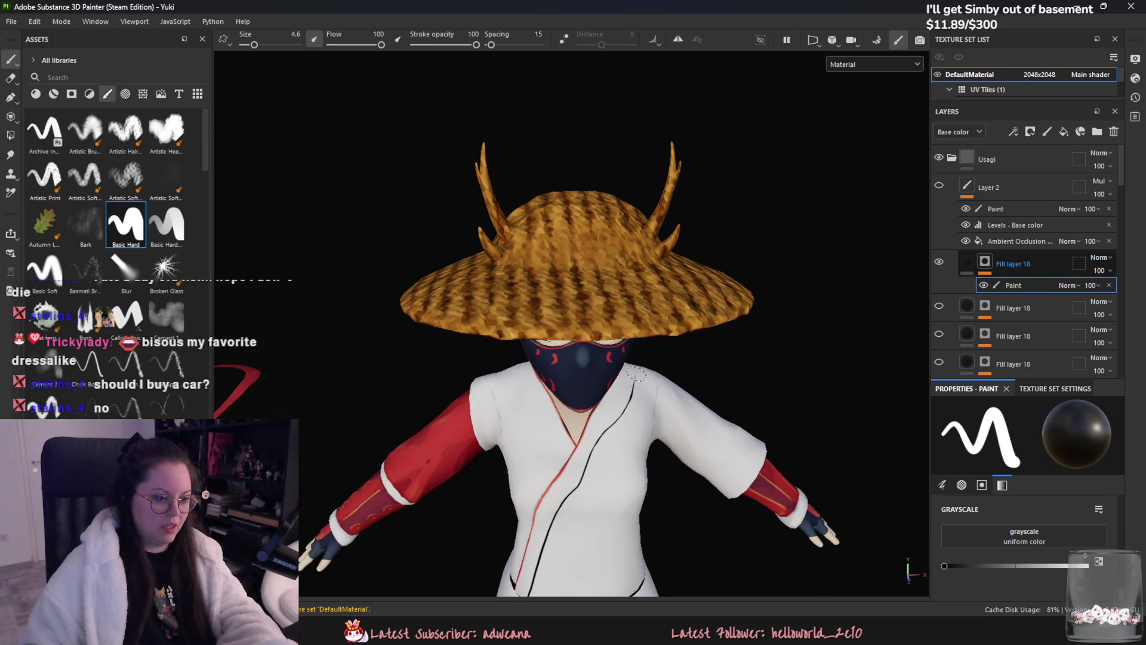
pyautogui.press('x')
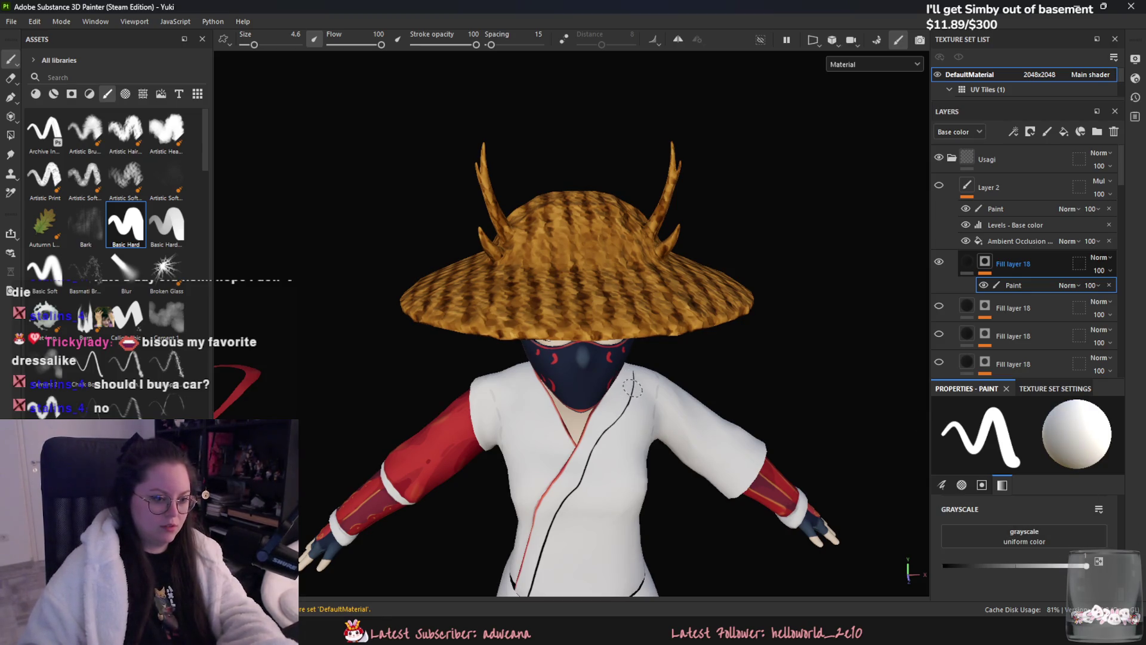
pyautogui.moveTo(632, 387)
pyautogui.keyDown('alt'); pyautogui.mouseDown()
pyautogui.moveTo(646, 438)
pyautogui.moveTo(655, 435)
pyautogui.mouseUp(); pyautogui.keyUp('alt')
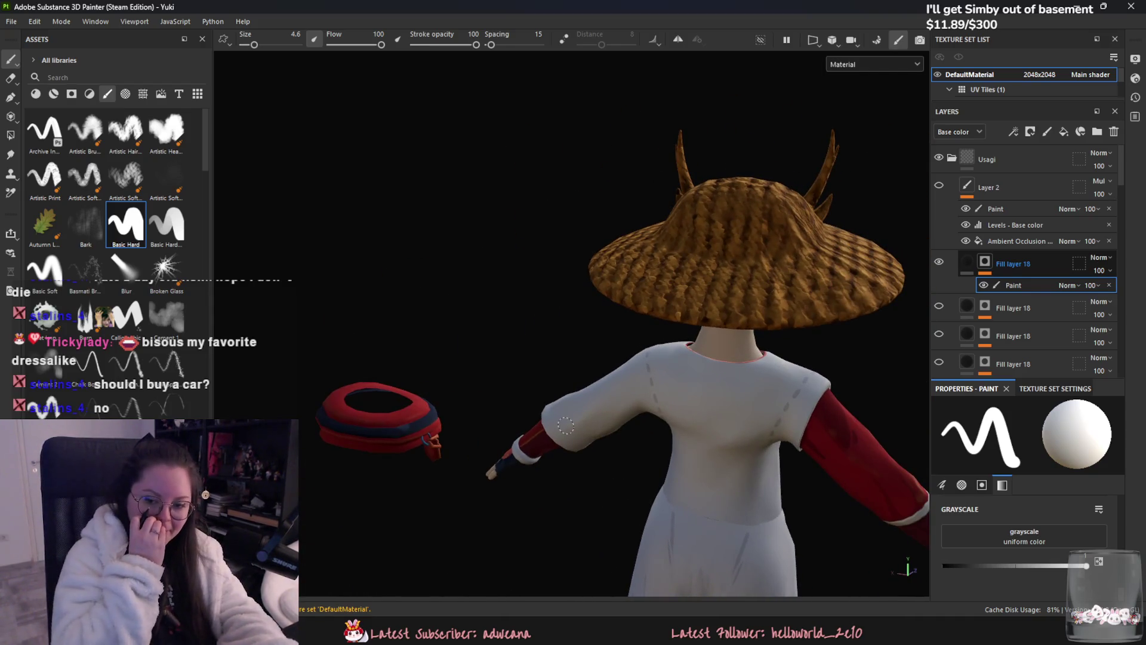
pyautogui.moveTo(674, 350); pyautogui.dragTo(712, 369)
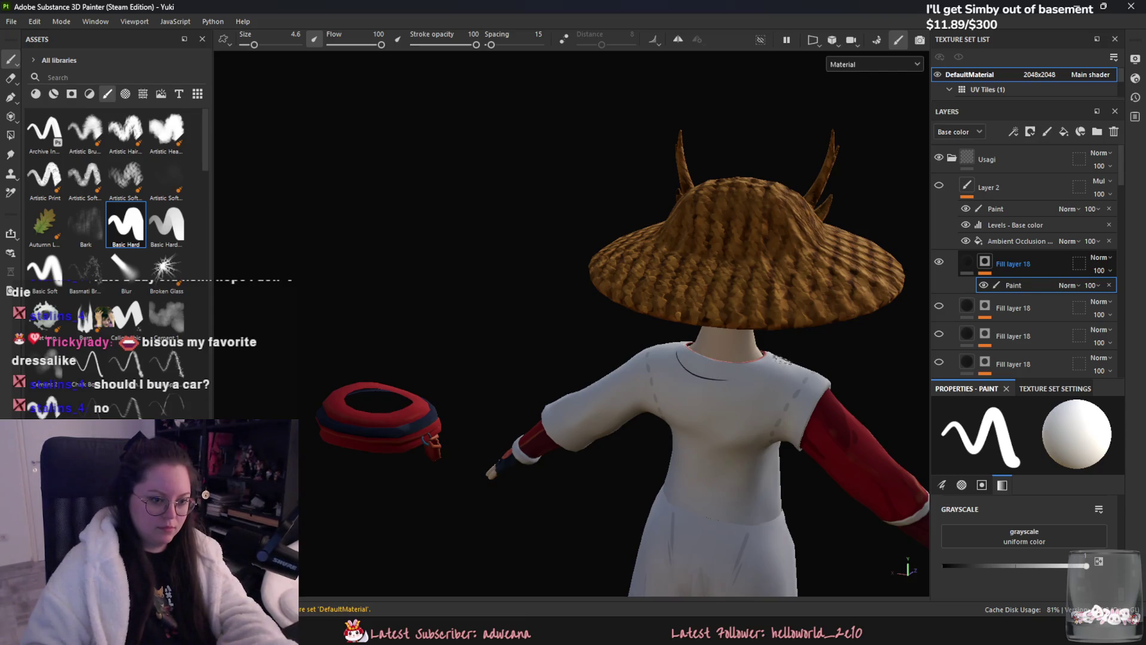
pyautogui.keyDown('alt'); pyautogui.moveTo(731, 377); pyautogui.dragTo(736, 382); pyautogui.keyUp('alt')
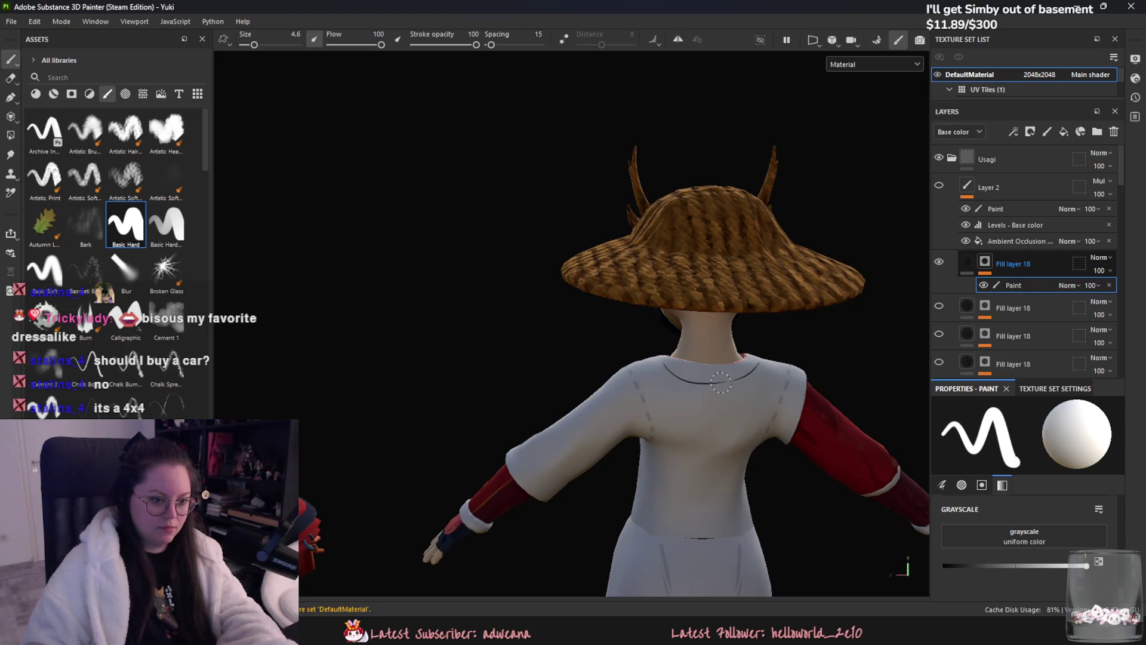
# - Orbit around the character to check the collar line from the side, back and front
pyautogui.keyDown('alt'); pyautogui.moveTo(731, 381); pyautogui.dragTo(642, 381); pyautogui.keyUp('alt')
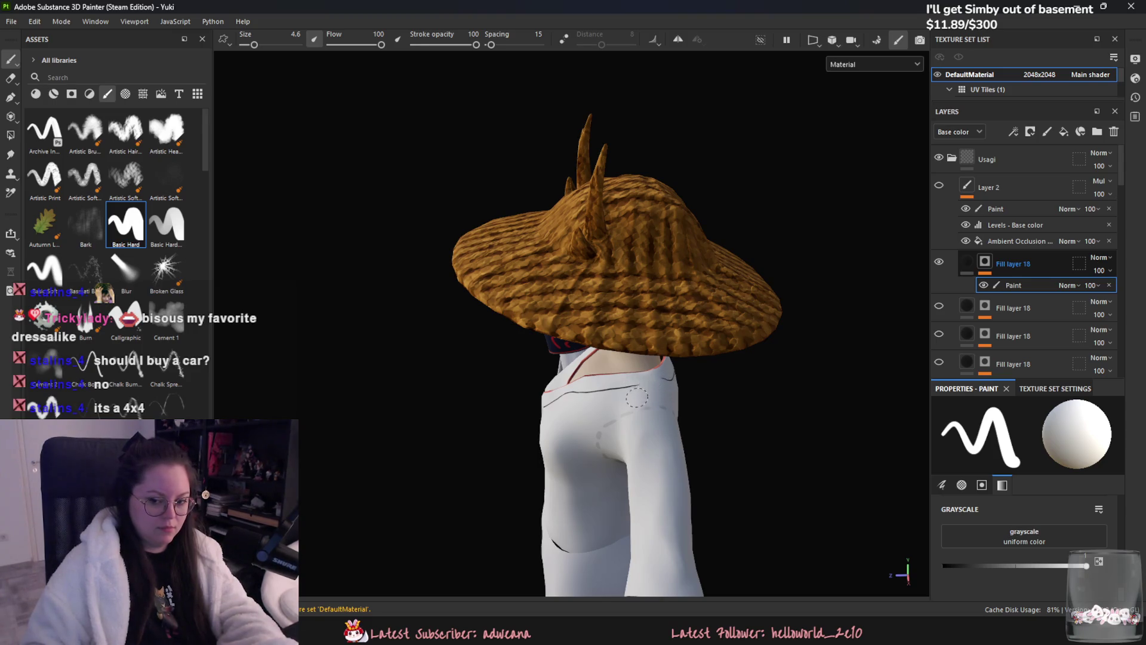
pyautogui.keyDown('alt'); pyautogui.moveTo(636, 398); pyautogui.dragTo(682, 395); pyautogui.keyUp('alt')
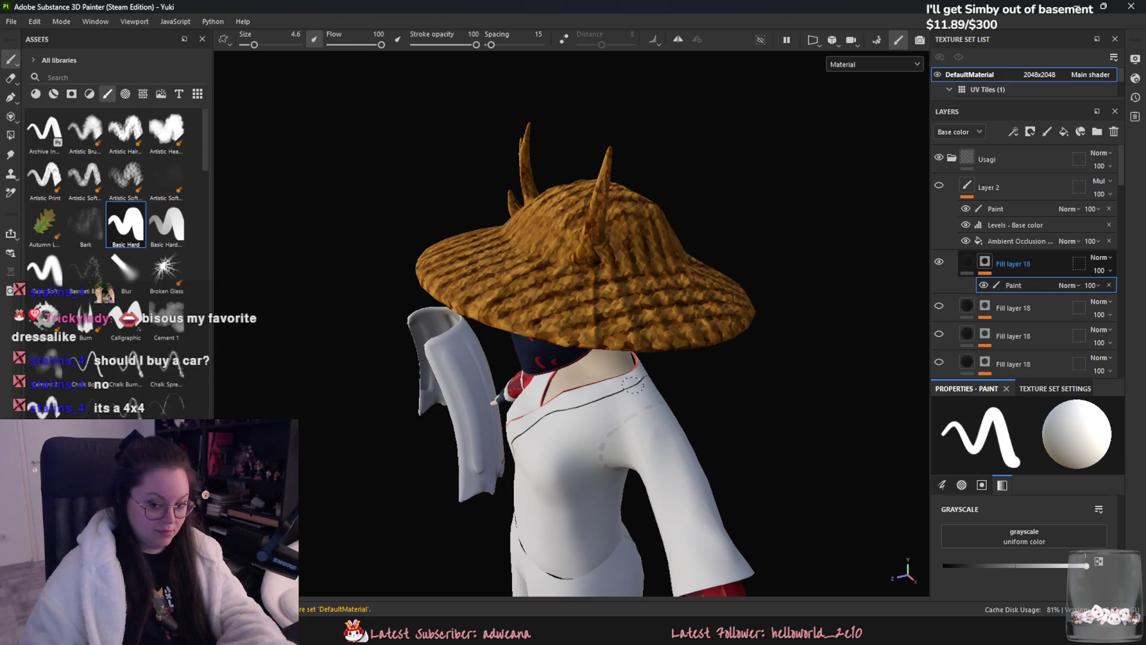
pyautogui.moveTo(631, 387)
pyautogui.keyDown('alt'); pyautogui.mouseDown()
pyautogui.moveTo(590, 406)
pyautogui.moveTo(709, 391)
pyautogui.mouseUp(); pyautogui.keyUp('alt')
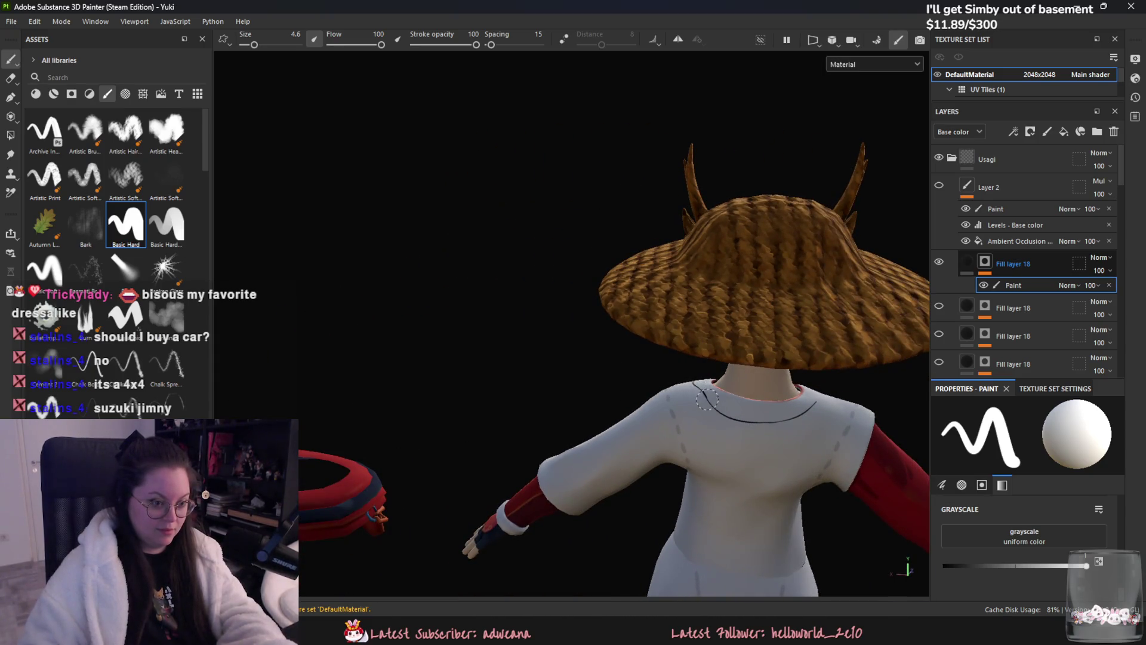
pyautogui.moveTo(832, 408)
pyautogui.keyDown('alt'); pyautogui.mouseDown()
pyautogui.moveTo(908, 460)
pyautogui.moveTo(607, 406)
pyautogui.mouseUp(); pyautogui.keyUp('alt')
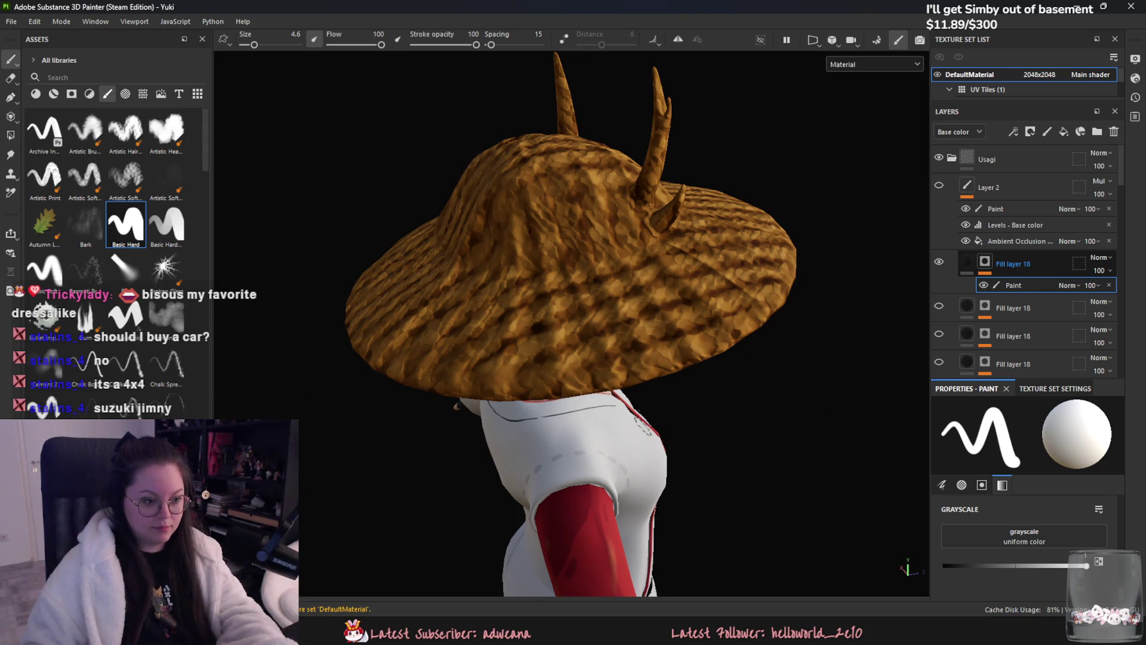
pyautogui.keyDown('alt'); pyautogui.moveTo(580, 410); pyautogui.dragTo(666, 400); pyautogui.keyUp('alt')
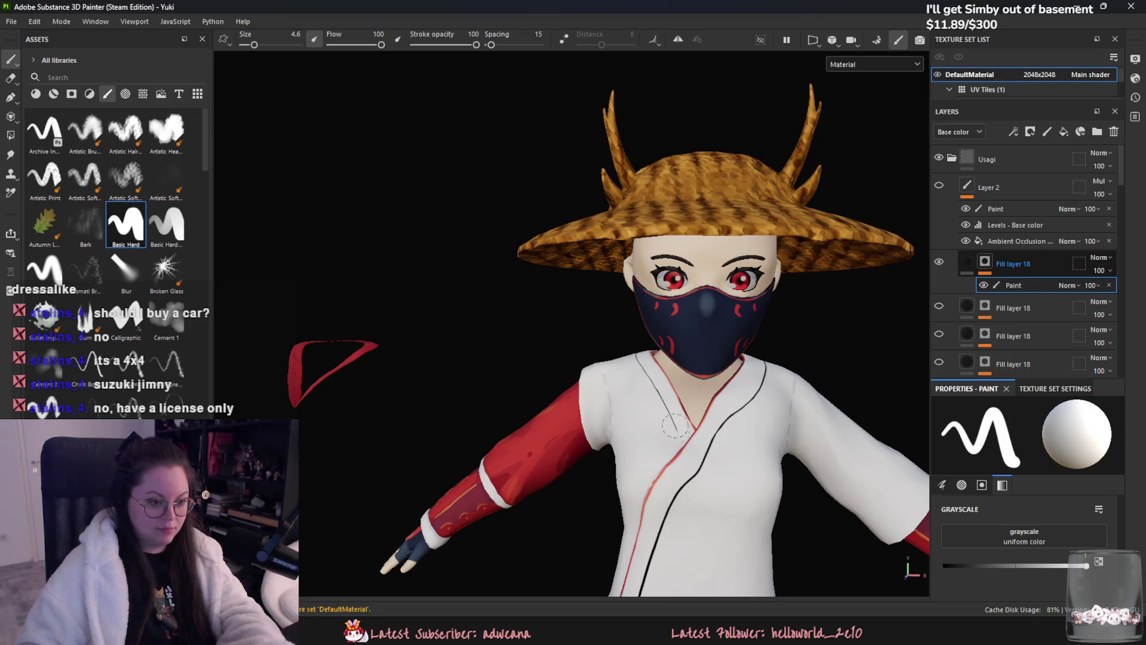
# - Set the paint colour to black and frame the back of the neck and upper body
pyautogui.press('x')
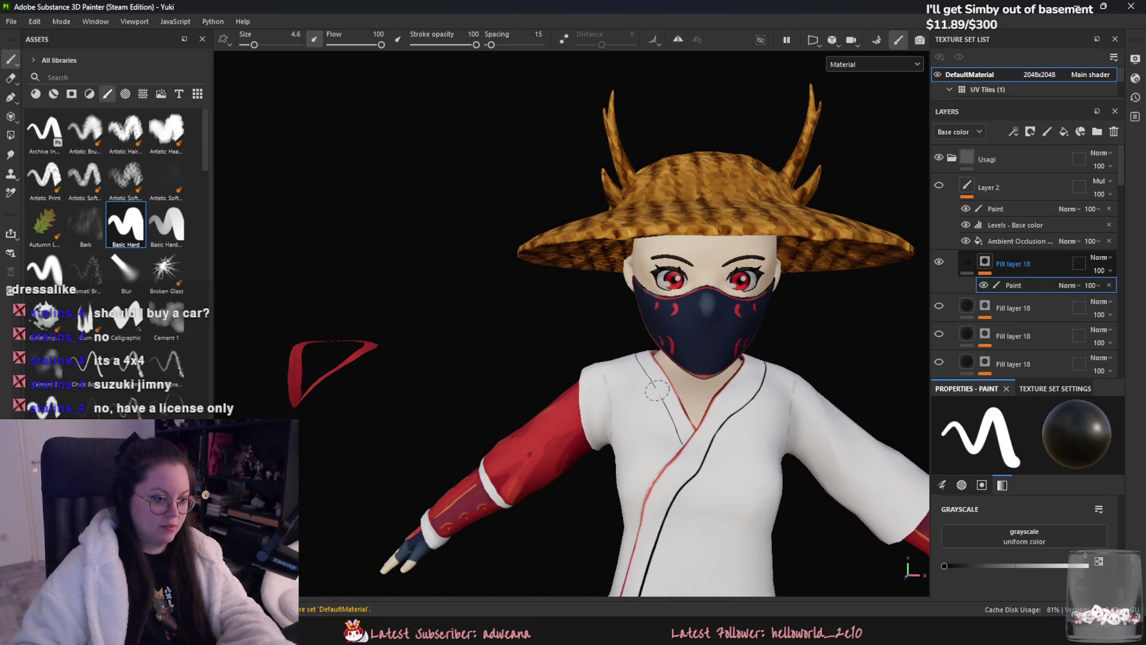
pyautogui.moveTo(674, 413)
pyautogui.keyDown('alt'); pyautogui.mouseDown()
pyautogui.moveTo(915, 473)
pyautogui.moveTo(813, 449)
pyautogui.moveTo(904, 495)
pyautogui.mouseUp(); pyautogui.keyUp('alt')
pyautogui.press('x')
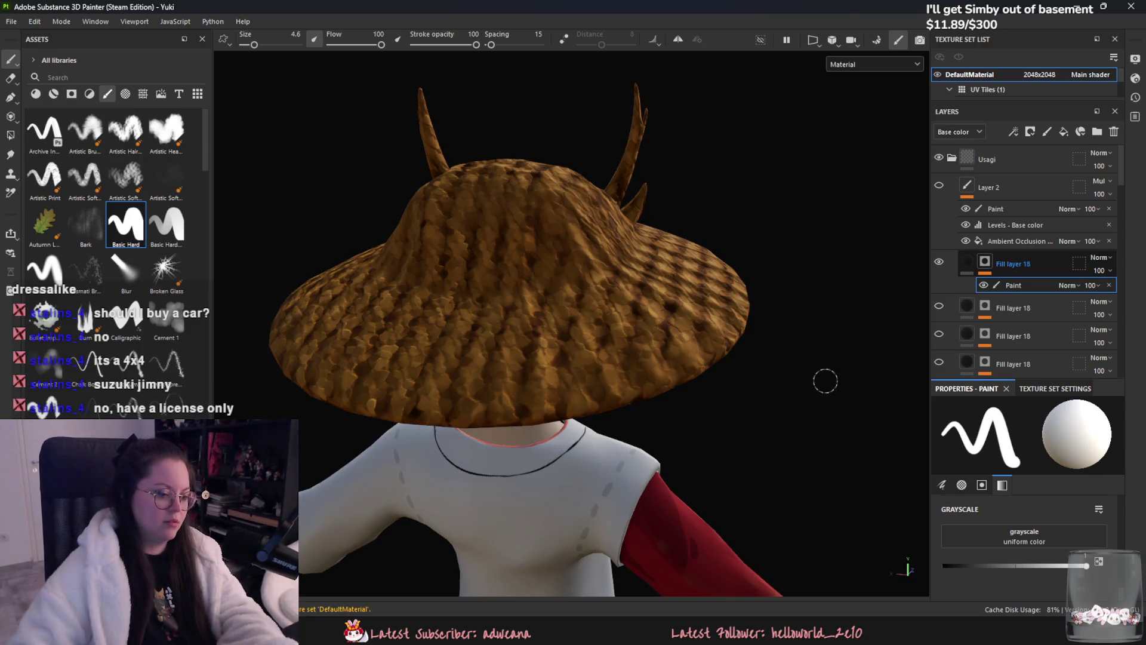
pyautogui.keyDown('alt'); pyautogui.moveTo(824, 382); pyautogui.dragTo(844, 409); pyautogui.keyUp('alt')
pyautogui.scroll(5, 617, 478)
pyautogui.click(944, 564)
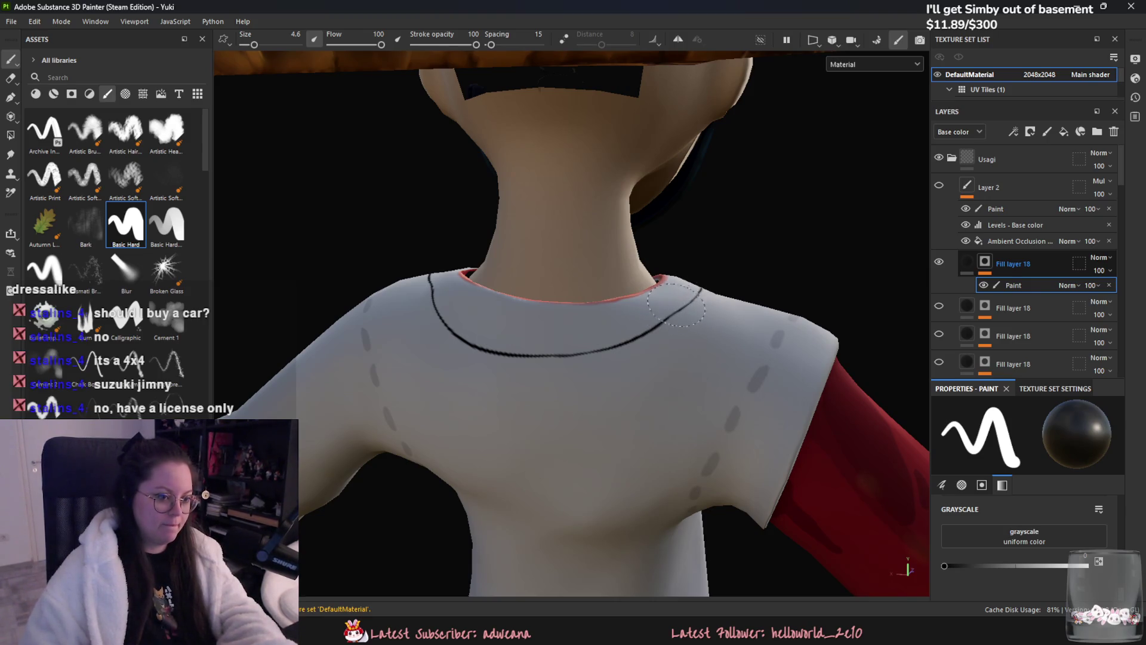
pyautogui.keyDown('alt'); pyautogui.moveTo(658, 360); pyautogui.dragTo(620, 351); pyautogui.keyUp('alt')
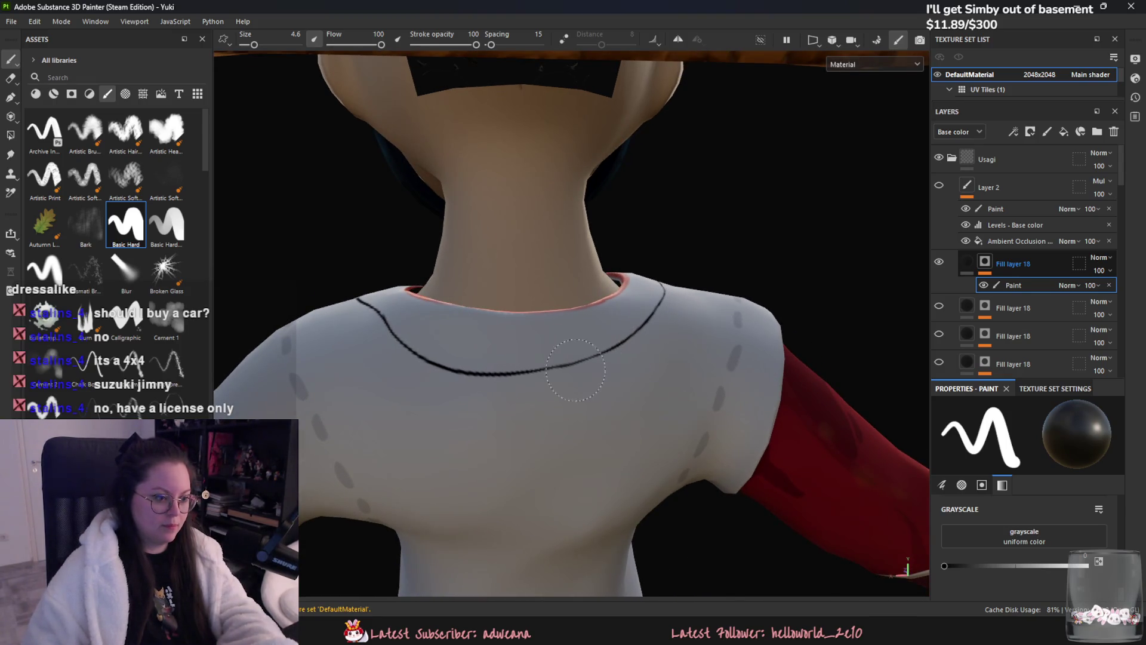
pyautogui.scroll(-5, 757, 249)
pyautogui.moveTo(757, 250)
pyautogui.keyDown('alt'); pyautogui.mouseDown()
pyautogui.moveTo(639, 401)
pyautogui.moveTo(639, 384)
pyautogui.mouseUp(); pyautogui.keyUp('alt')
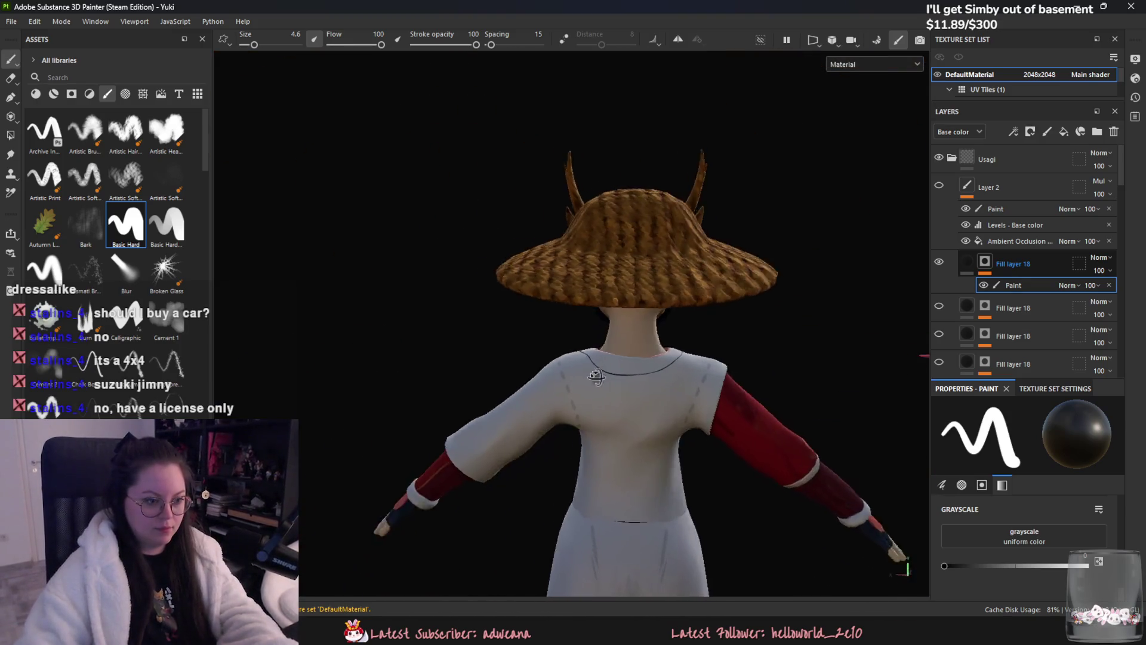
pyautogui.scroll(4, 639, 384)
# - Repaint the black collar line across the back, then undo the unwanted white paint-over
pyautogui.moveTo(528, 333); pyautogui.dragTo(694, 344)
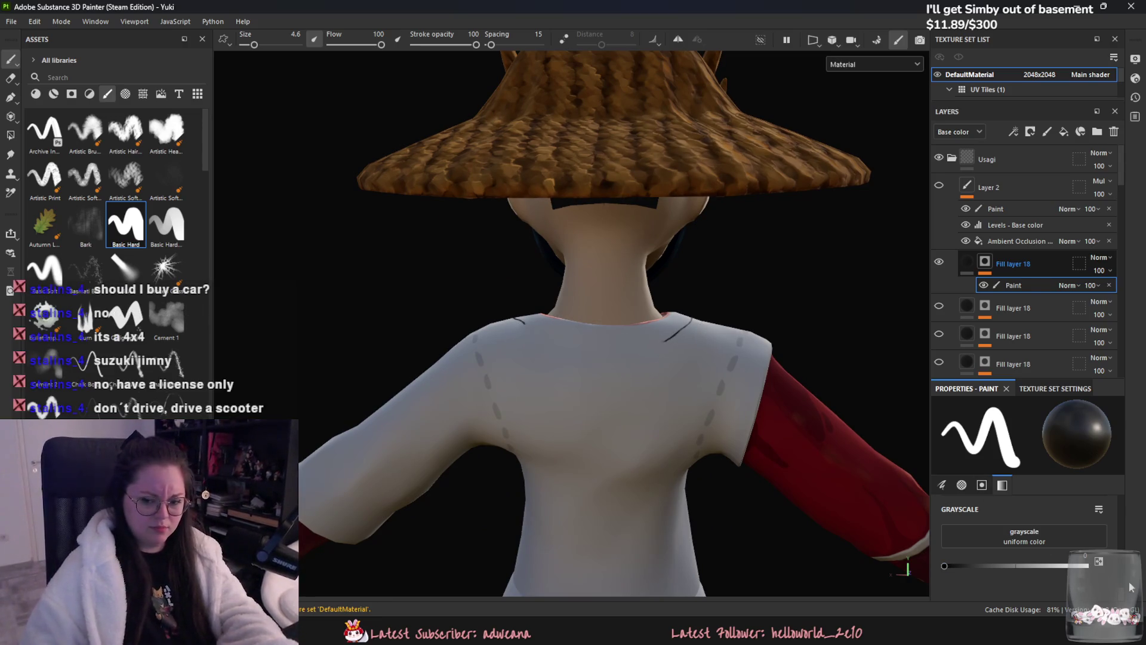
pyautogui.click(1086, 565)
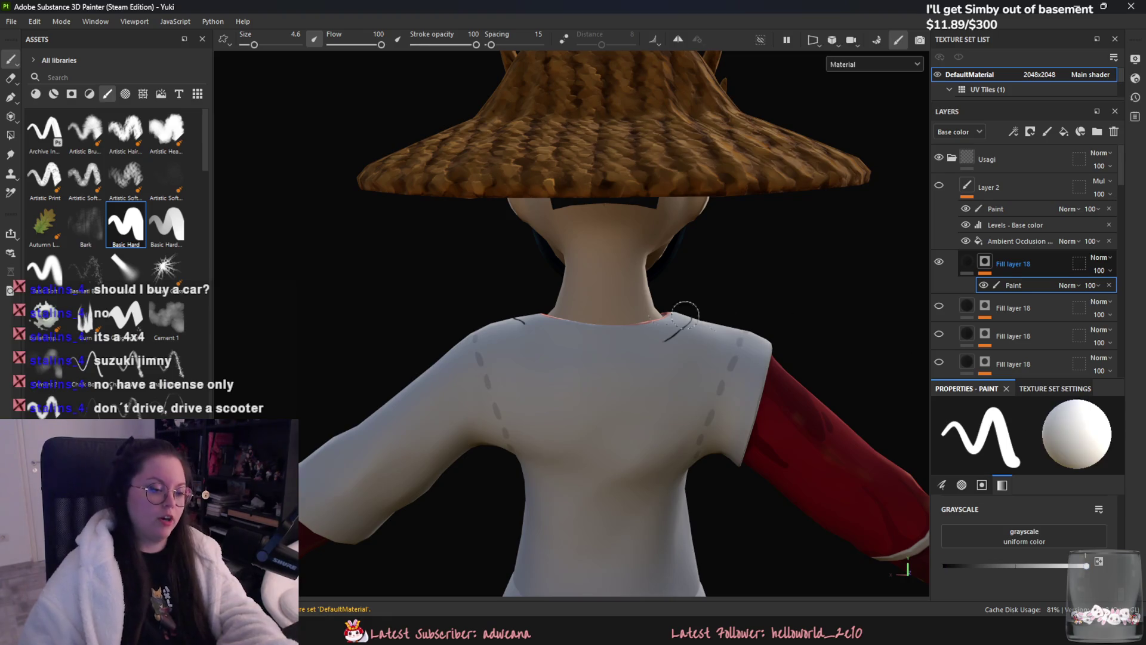
pyautogui.keyDown('alt'); pyautogui.moveTo(719, 317); pyautogui.dragTo(575, 328); pyautogui.keyUp('alt')
pyautogui.hotkey('ctrl', 'z')
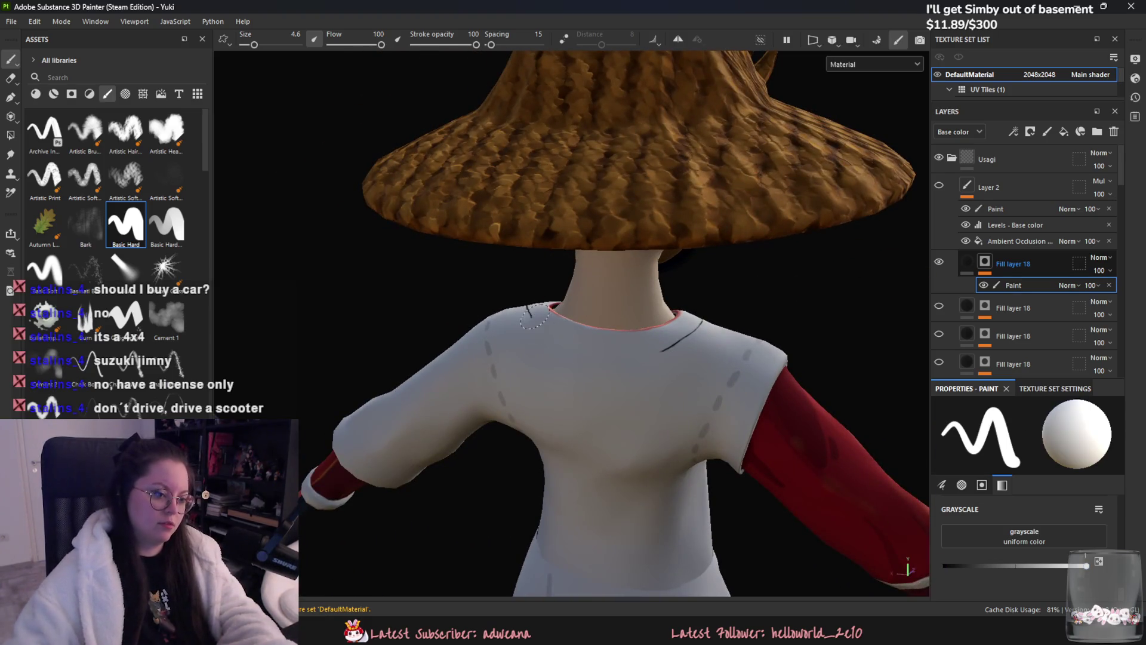
pyautogui.moveTo(689, 391)
pyautogui.keyDown('alt'); pyautogui.mouseDown()
pyautogui.moveTo(582, 369)
pyautogui.moveTo(638, 362)
pyautogui.mouseUp(); pyautogui.keyUp('alt')
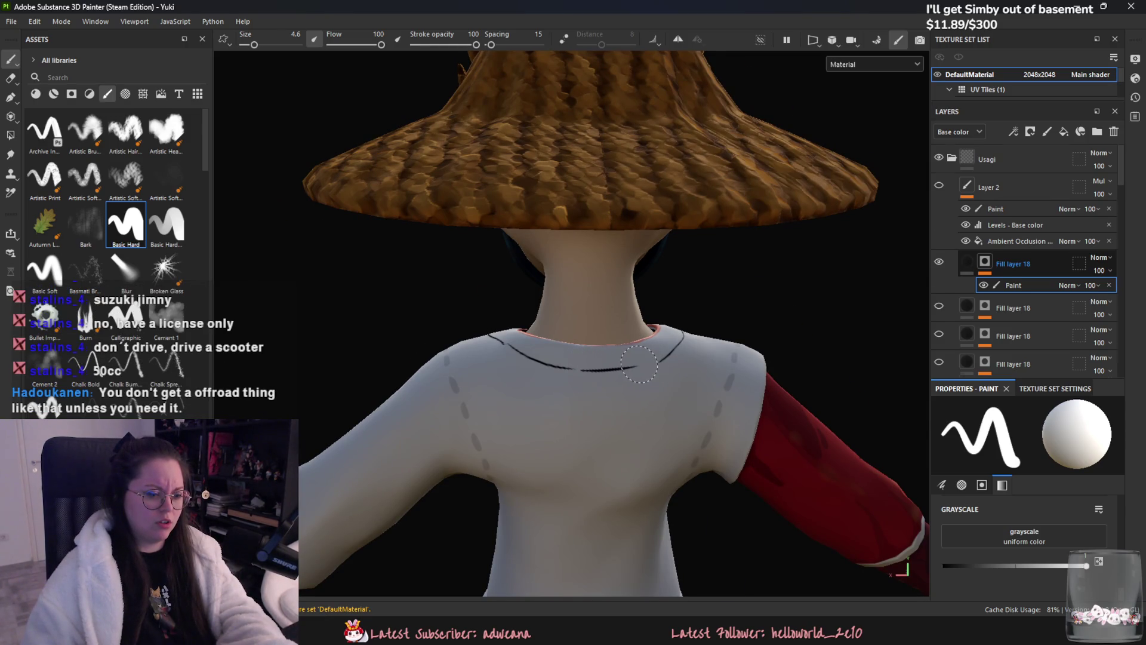
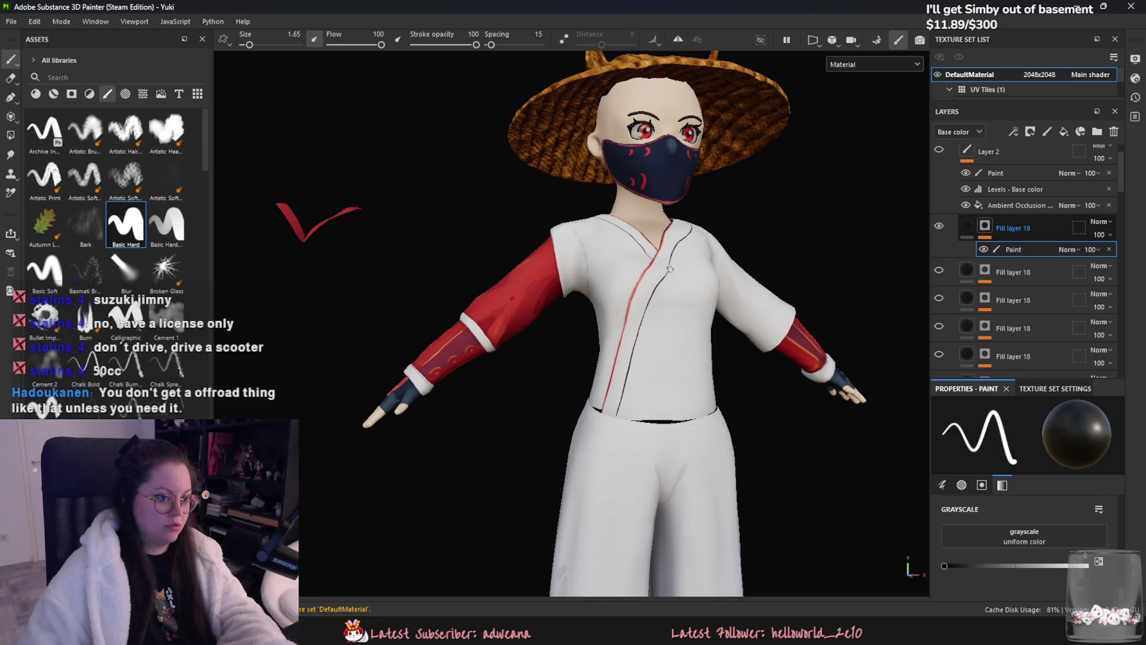
pyautogui.scroll(-3, 668, 289)
pyautogui.scroll(4, 673, 269)
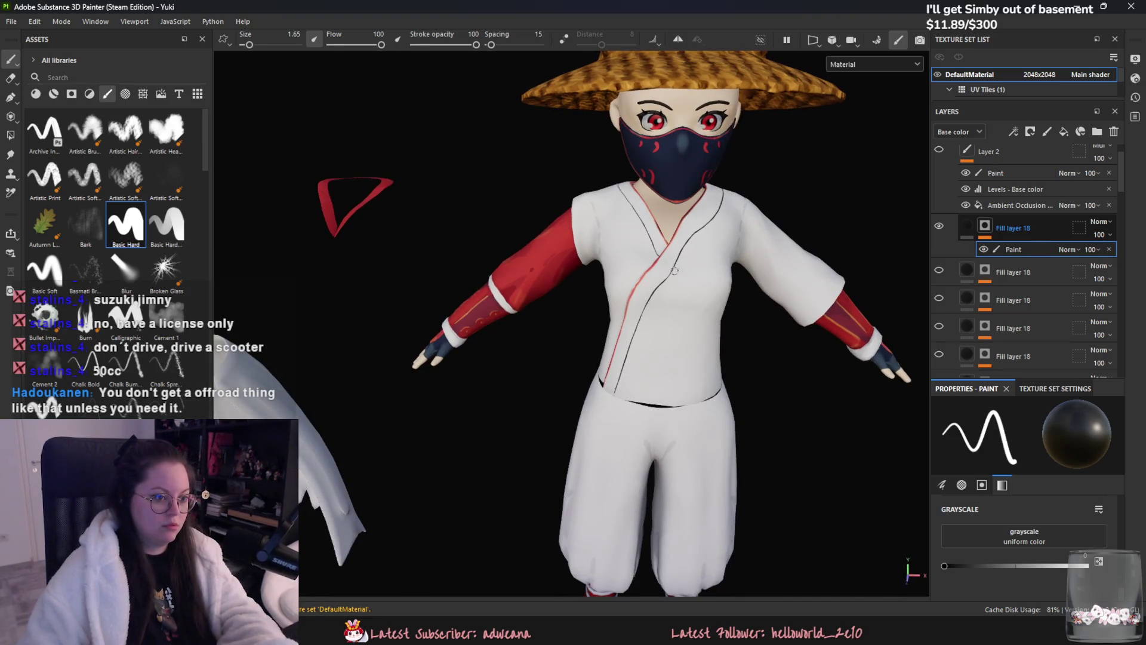
# - Set the grayscale paint colour to black while orbiting around the character's torso and arms
pyautogui.keyDown('alt'); pyautogui.moveTo(680, 266); pyautogui.dragTo(677, 267); pyautogui.keyUp('alt')
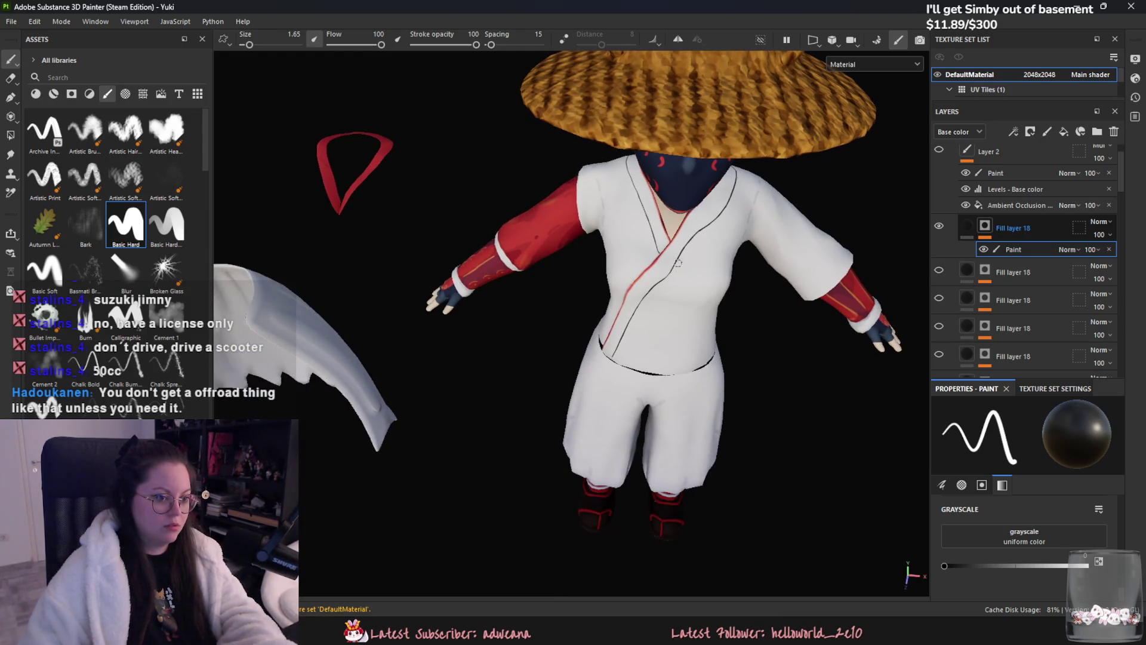
pyautogui.scroll(3, 874, 162)
pyautogui.scroll(2, 716, 275)
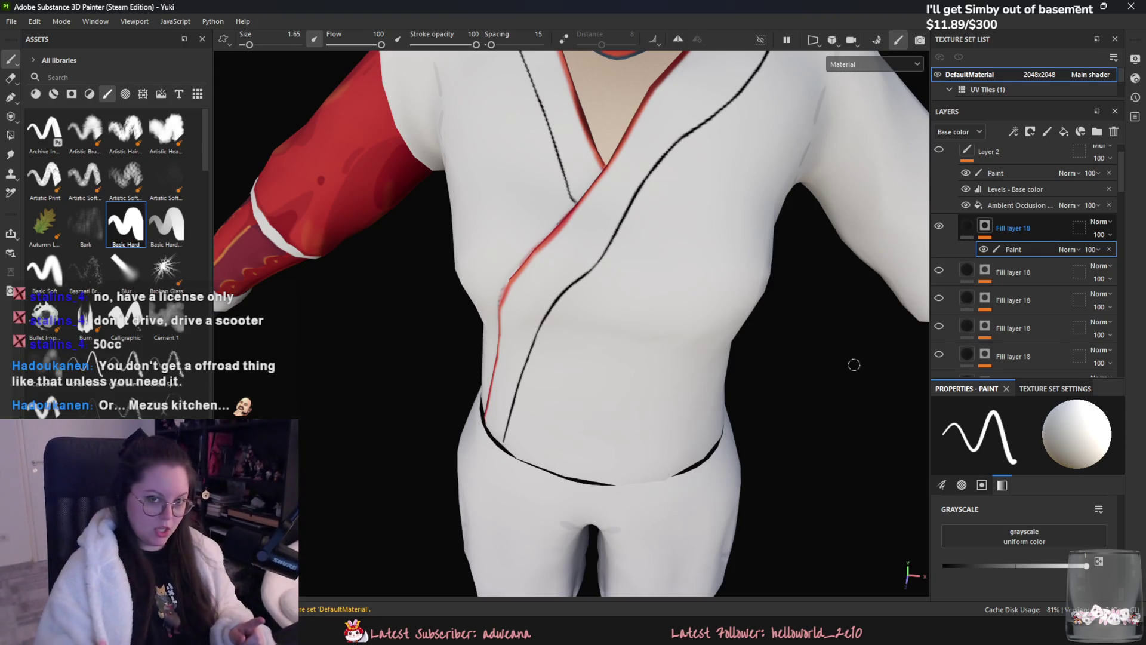
pyautogui.moveTo(1085, 565); pyautogui.dragTo(892, 568)
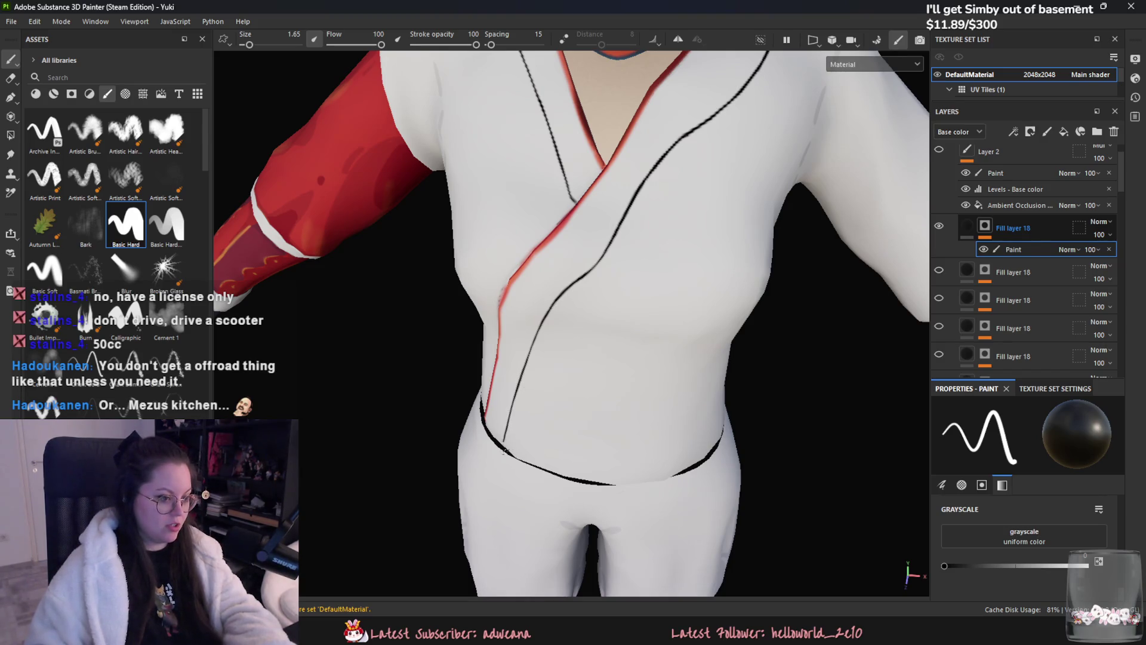
pyautogui.moveTo(505, 454)
pyautogui.keyDown('alt'); pyautogui.mouseDown()
pyautogui.moveTo(545, 394)
pyautogui.moveTo(534, 438)
pyautogui.mouseUp(); pyautogui.keyUp('alt')
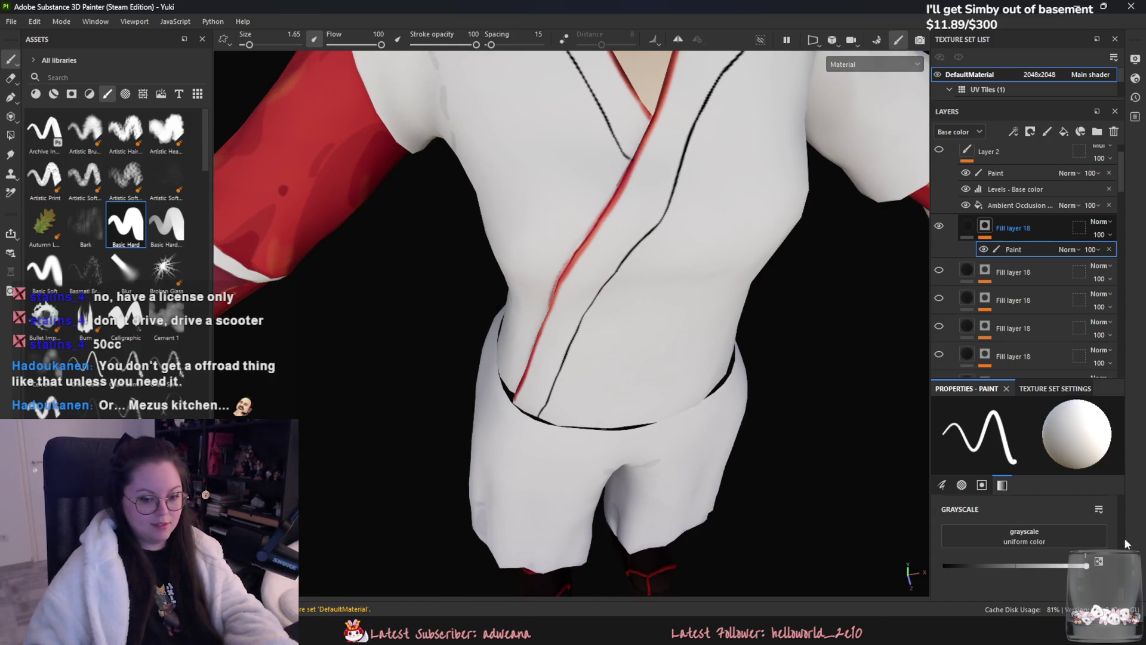
pyautogui.keyDown('alt'); pyautogui.moveTo(654, 314); pyautogui.dragTo(654, 361, button='middle'); pyautogui.keyUp('alt')
pyautogui.moveTo(654, 362)
pyautogui.keyDown('alt'); pyautogui.mouseDown()
pyautogui.moveTo(641, 342)
pyautogui.moveTo(651, 243)
pyautogui.mouseUp(); pyautogui.keyUp('alt')
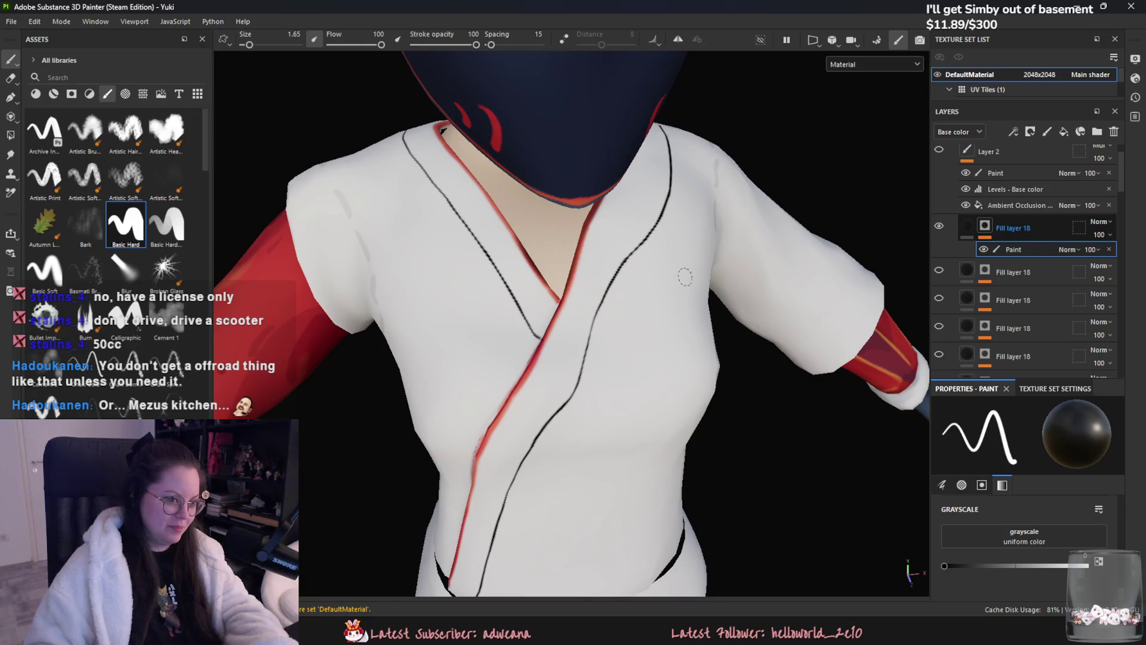
pyautogui.scroll(-2, 708, 286)
pyautogui.scroll(-1, 601, 301)
pyautogui.scroll(-3, 601, 302)
# - Lower Fill layer 18's opacity to 62
pyautogui.moveTo(601, 302)
pyautogui.keyDown('alt'); pyautogui.mouseDown()
pyautogui.moveTo(512, 250)
pyautogui.moveTo(681, 268)
pyautogui.mouseUp(); pyautogui.keyUp('alt')
pyautogui.click(1099, 236)
pyautogui.moveTo(1130, 257)
pyautogui.mouseDown()
pyautogui.moveTo(1109, 257)
pyautogui.moveTo(1119, 257)
pyautogui.mouseUp()
pyautogui.moveTo(609, 269)
pyautogui.keyDown('alt'); pyautogui.mouseDown()
pyautogui.moveTo(677, 260)
pyautogui.moveTo(450, 259)
pyautogui.moveTo(785, 231)
pyautogui.mouseUp(); pyautogui.keyUp('alt')
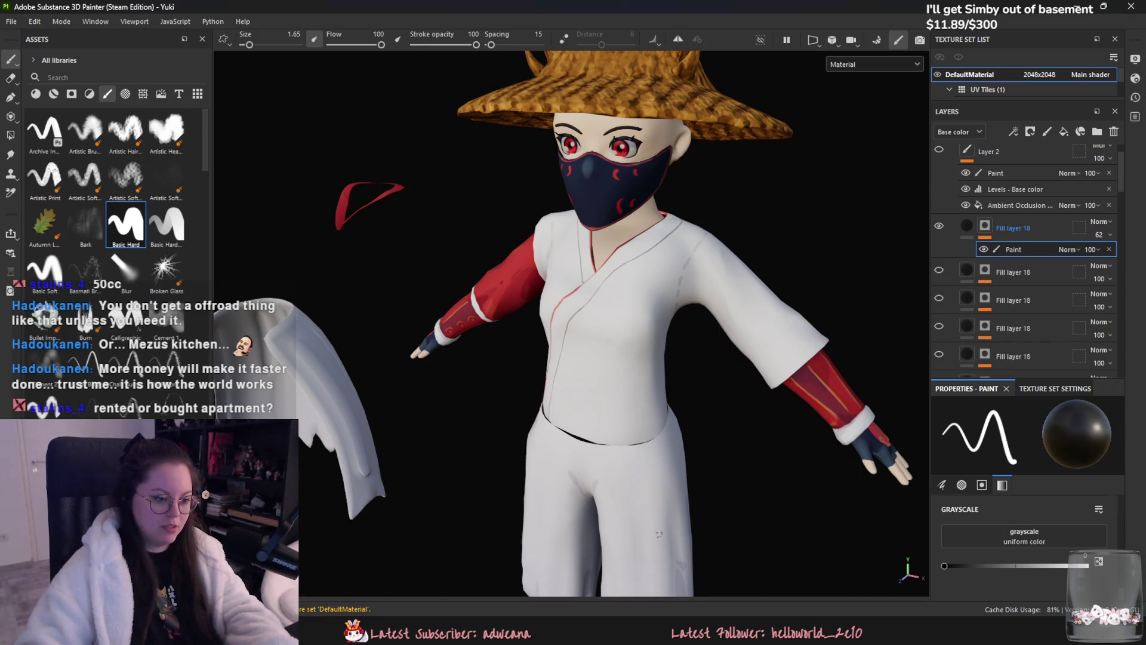
pyautogui.scroll(2, 718, 492)
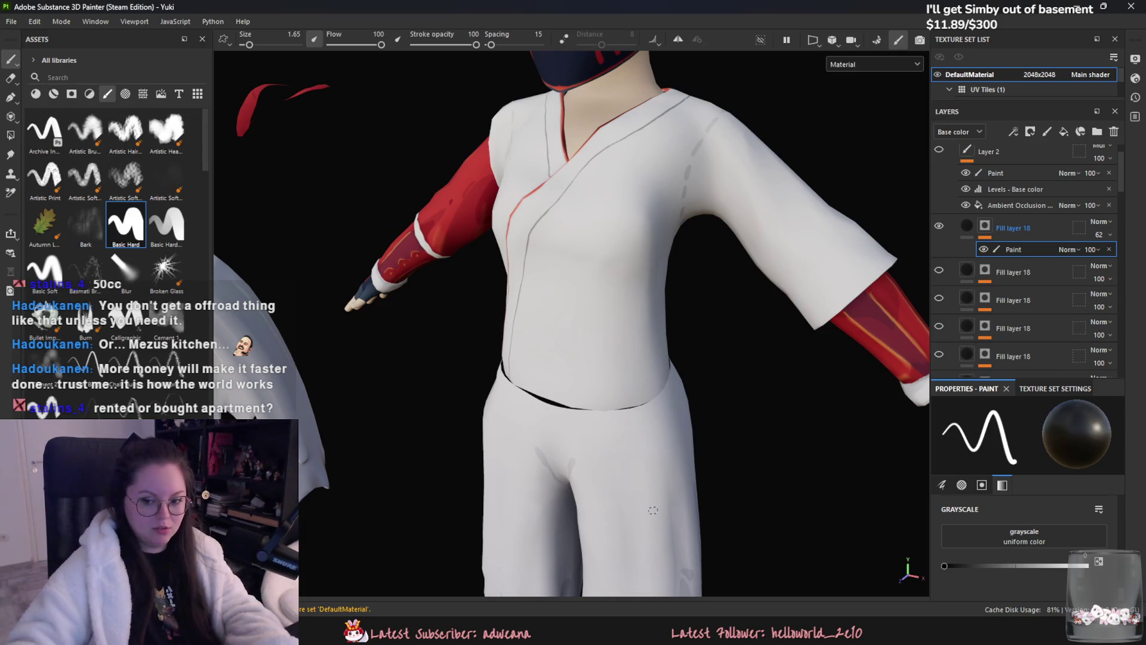
pyautogui.scroll(2, 505, 295)
pyautogui.scroll(-2, 505, 296)
# - Toggle Fill layer 20 and the cloak group to compare the shirt, then select Fill layer 27's paint layer
pyautogui.moveTo(524, 290)
pyautogui.keyDown('alt'); pyautogui.mouseDown()
pyautogui.moveTo(600, 351)
pyautogui.moveTo(717, 354)
pyautogui.mouseUp(); pyautogui.keyUp('alt')
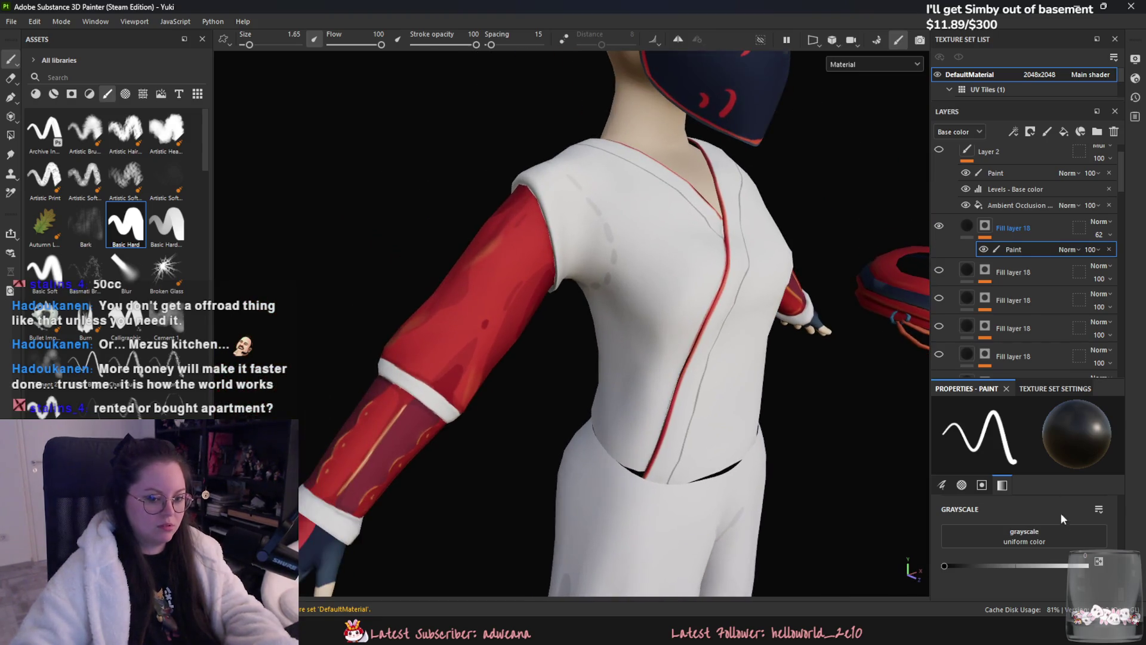
pyautogui.scroll(-2, 1025, 346)
pyautogui.scroll(-1, 1030, 342)
pyautogui.scroll(-1, 1036, 337)
pyautogui.click(938, 287)
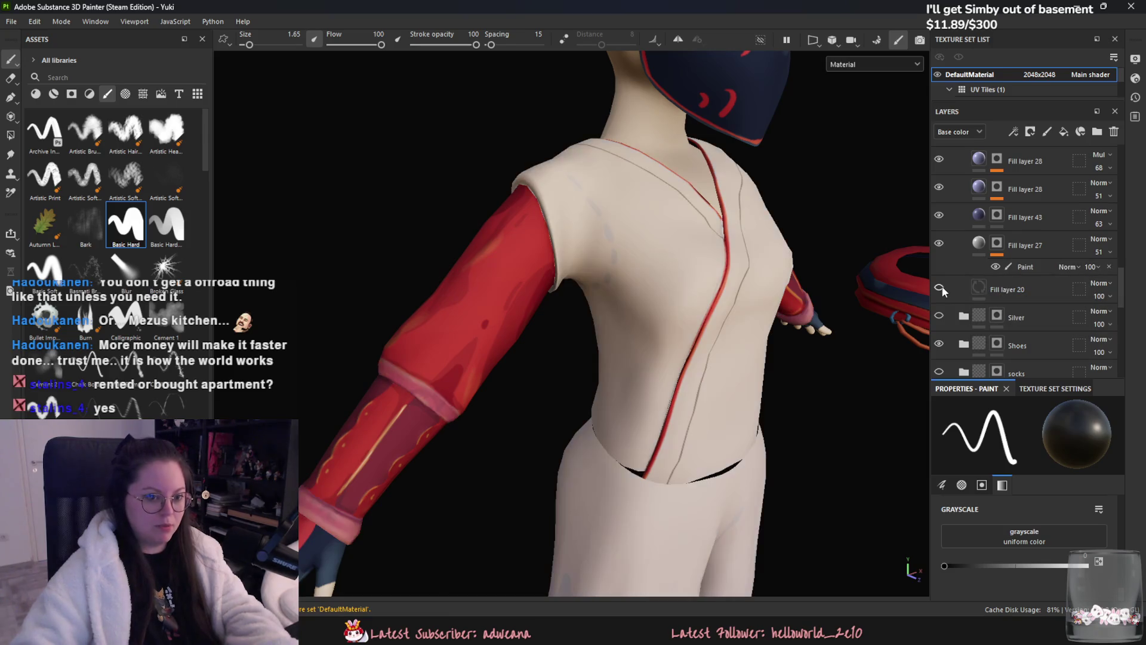
pyautogui.scroll(2, 895, 287)
pyautogui.scroll(-2, 1020, 329)
pyautogui.scroll(-1, 1018, 330)
pyautogui.scroll(-3, 1016, 343)
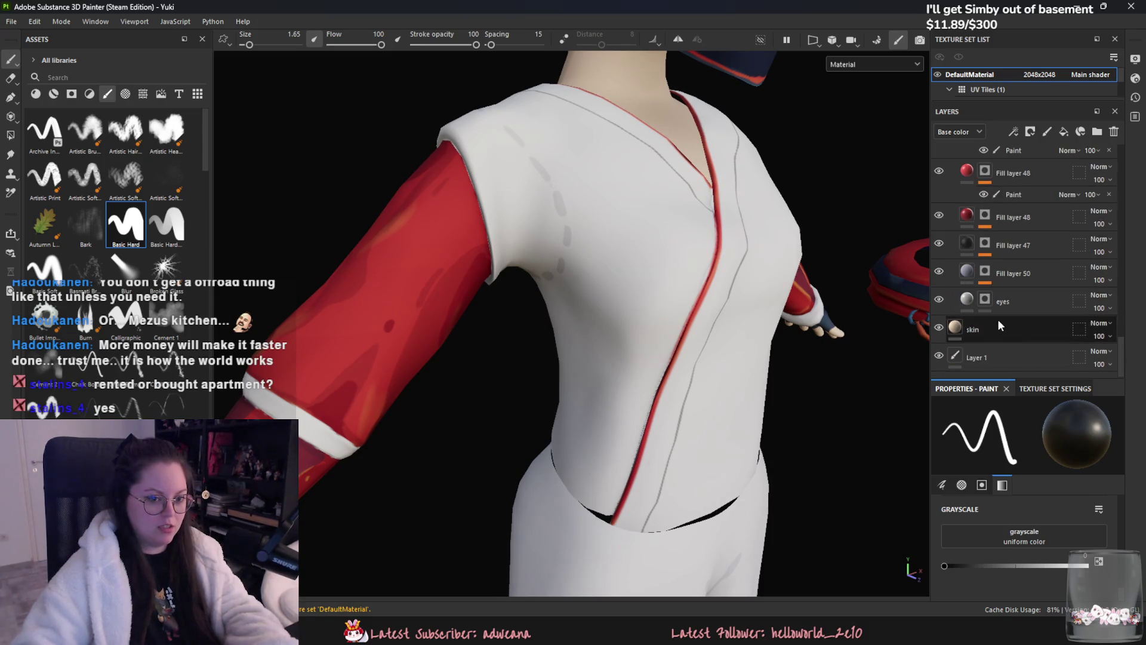
pyautogui.scroll(1, 999, 319)
pyautogui.scroll(2, 977, 260)
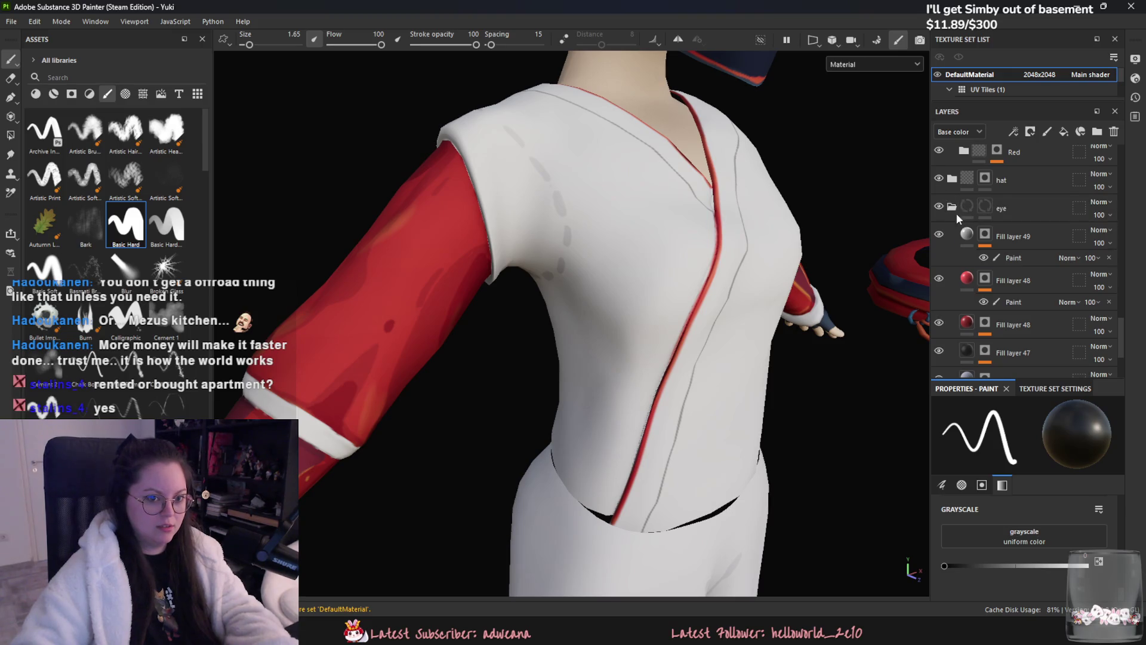
pyautogui.scroll(2, 1001, 313)
pyautogui.scroll(1, 1007, 345)
pyautogui.scroll(2, 1006, 344)
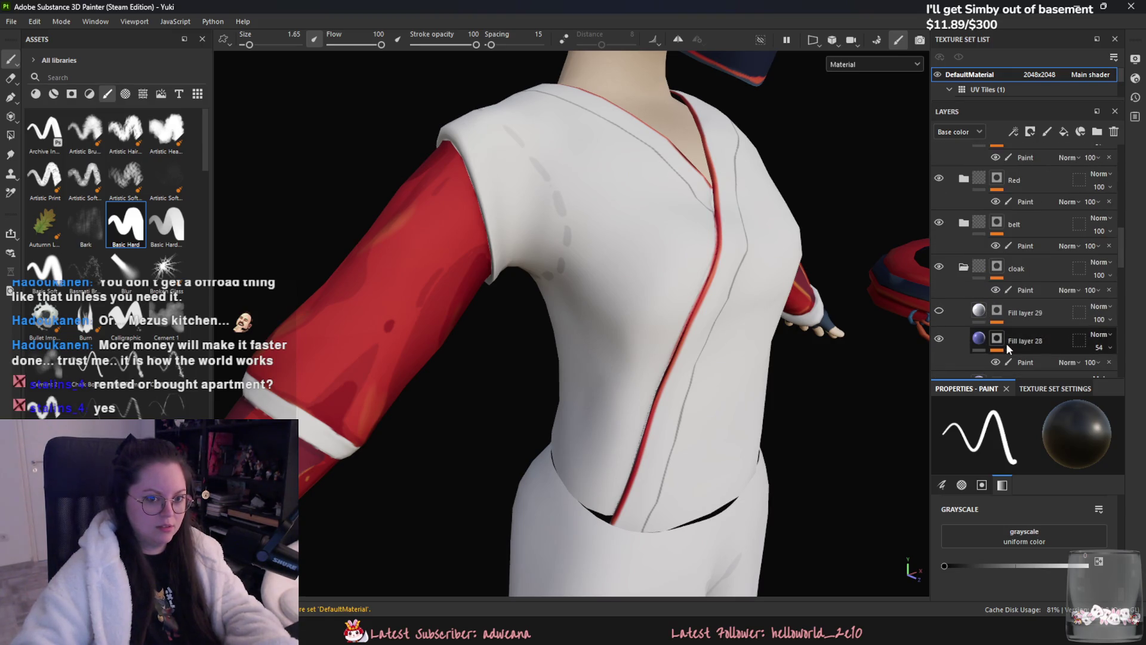
pyautogui.click(936, 268)
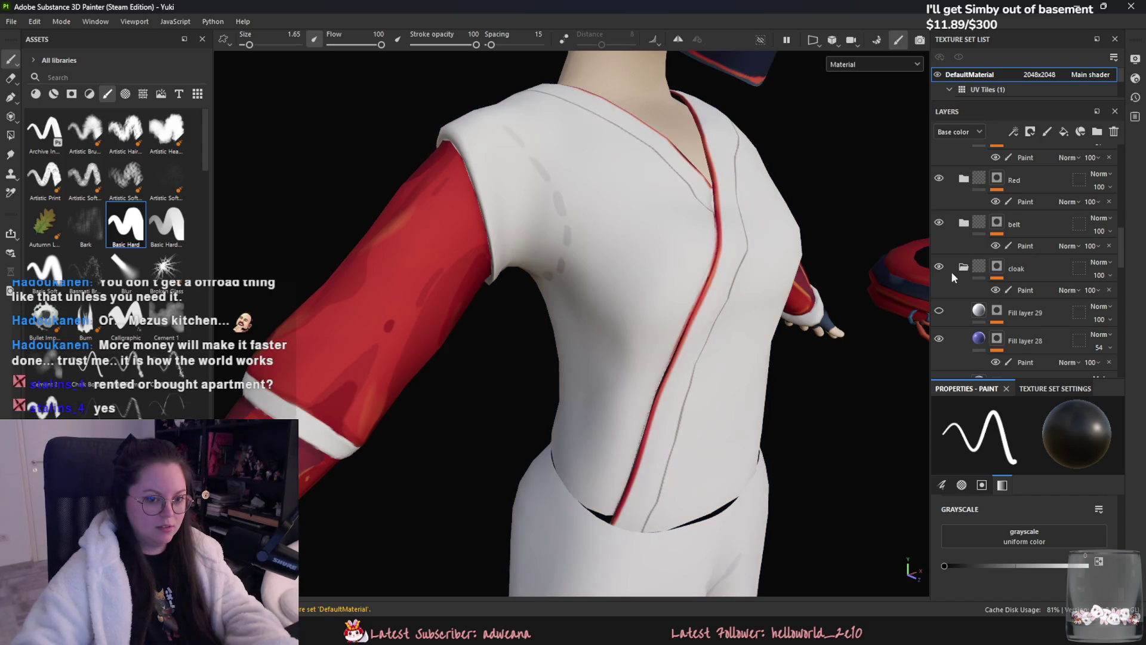
pyautogui.scroll(-3, 1006, 312)
pyautogui.scroll(-1, 1005, 313)
pyautogui.click(1032, 309)
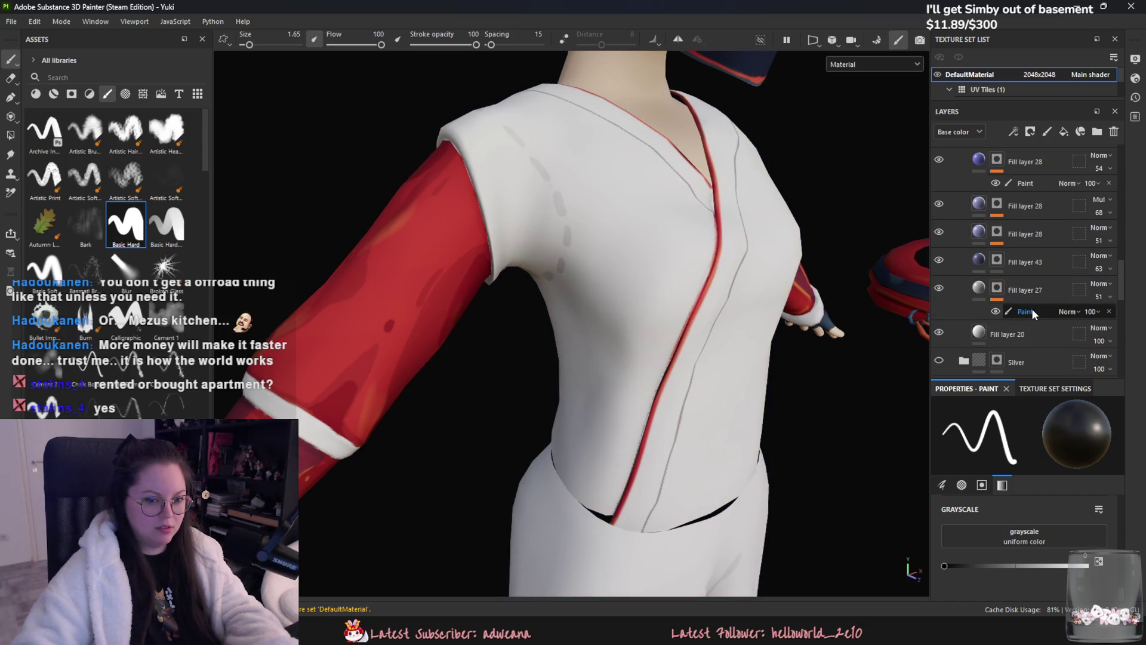
pyautogui.moveTo(976, 567); pyautogui.dragTo(1085, 566)
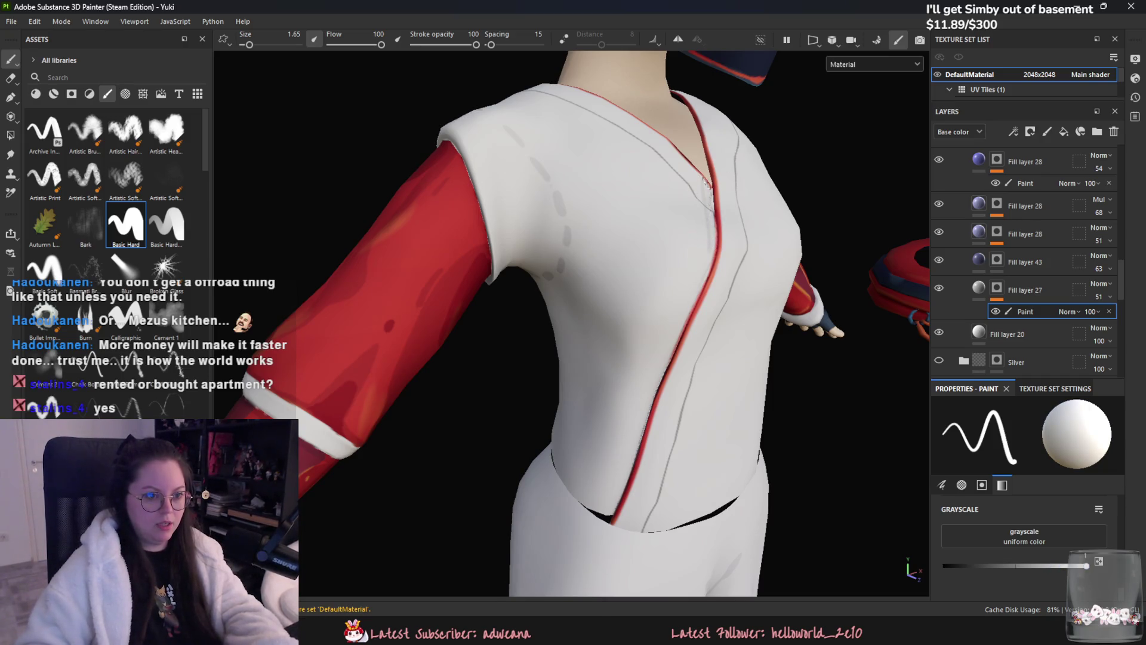
pyautogui.keyDown('alt'); pyautogui.moveTo(707, 196); pyautogui.dragTo(699, 201); pyautogui.keyUp('alt')
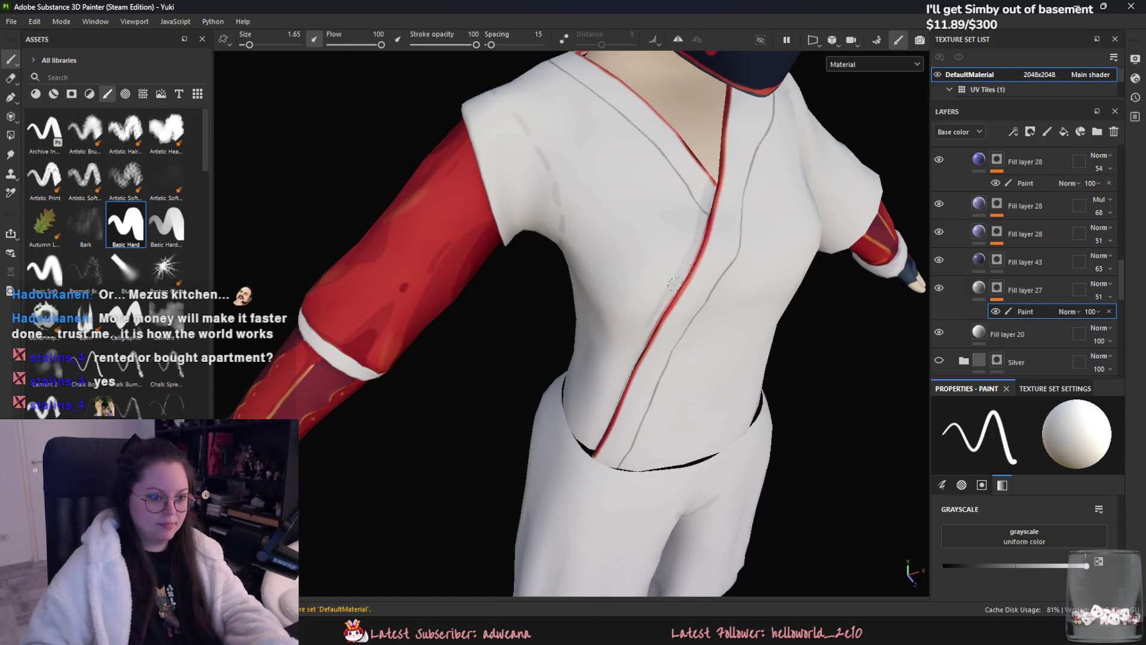
pyautogui.keyDown('alt'); pyautogui.moveTo(653, 319); pyautogui.dragTo(638, 302); pyautogui.keyUp('alt')
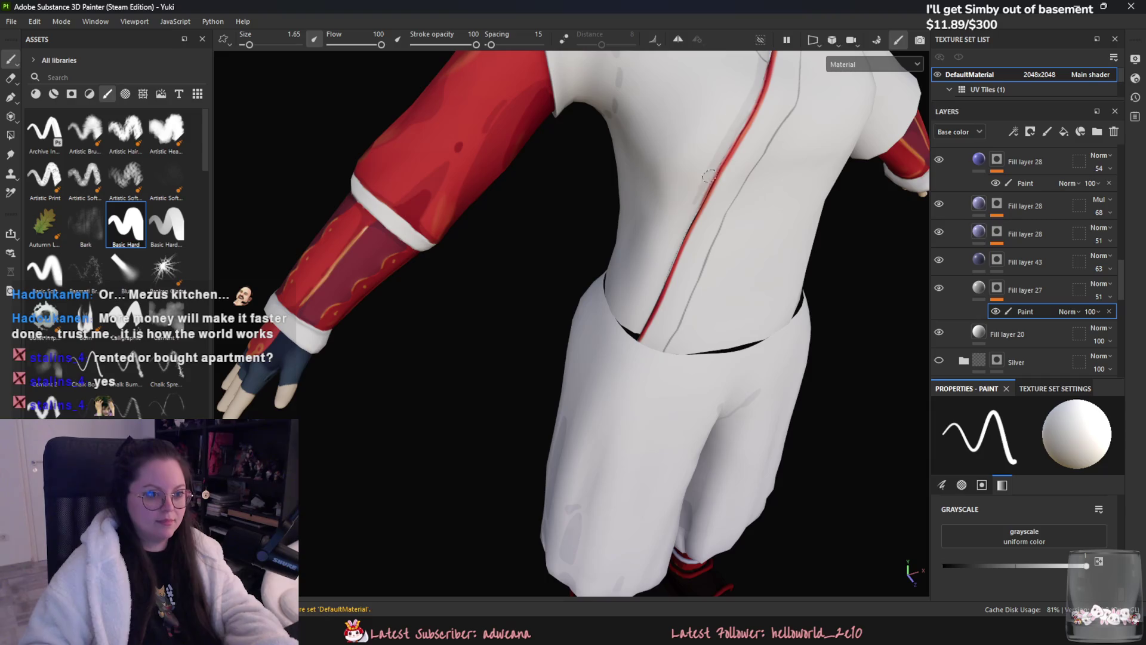
pyautogui.moveTo(689, 203)
pyautogui.mouseDown()
pyautogui.moveTo(649, 300)
pyautogui.moveTo(664, 267)
pyautogui.mouseUp()
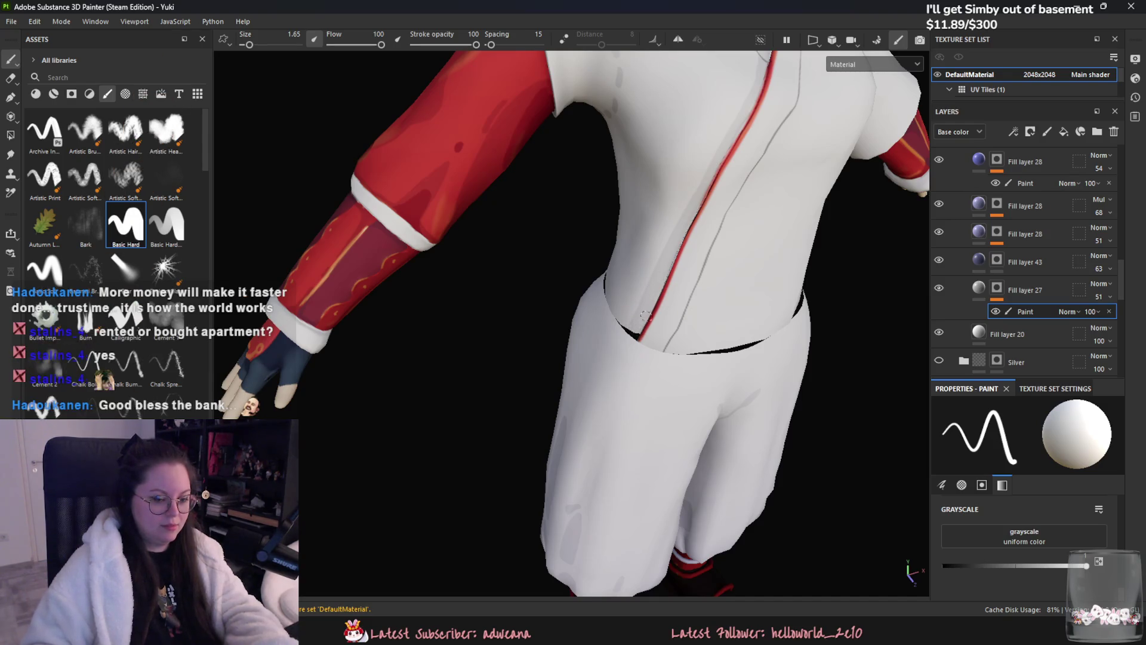
pyautogui.keyDown('alt'); pyautogui.moveTo(650, 355); pyautogui.dragTo(645, 297); pyautogui.keyUp('alt')
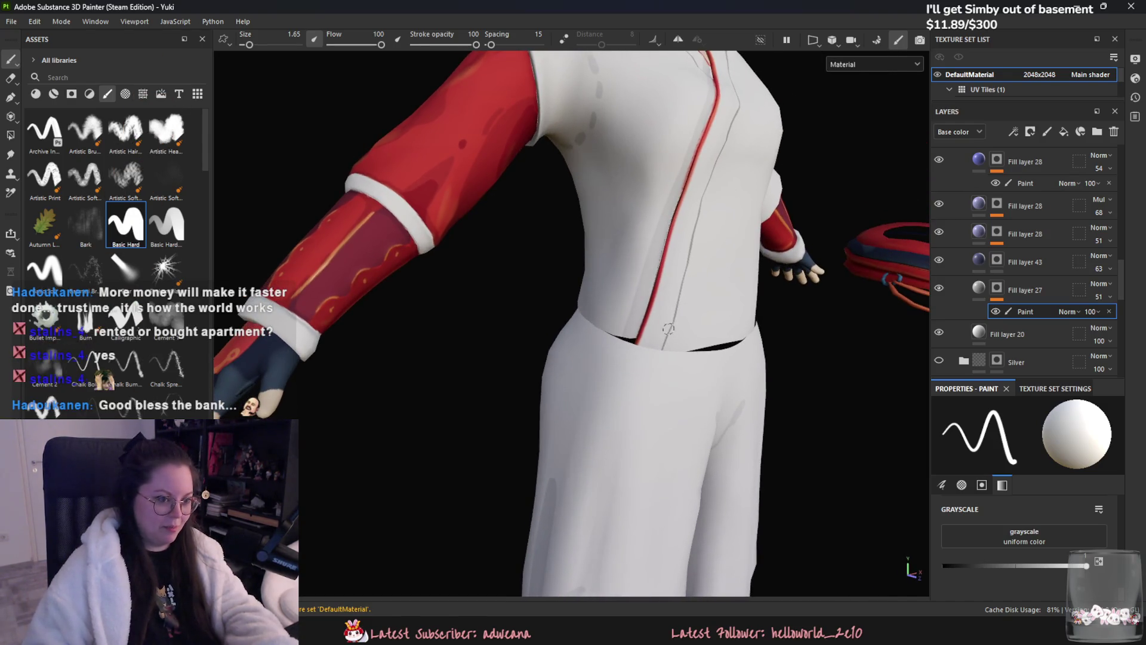
pyautogui.scroll(3, 637, 339)
pyautogui.keyDown('alt'); pyautogui.moveTo(636, 339); pyautogui.dragTo(617, 394); pyautogui.keyUp('alt')
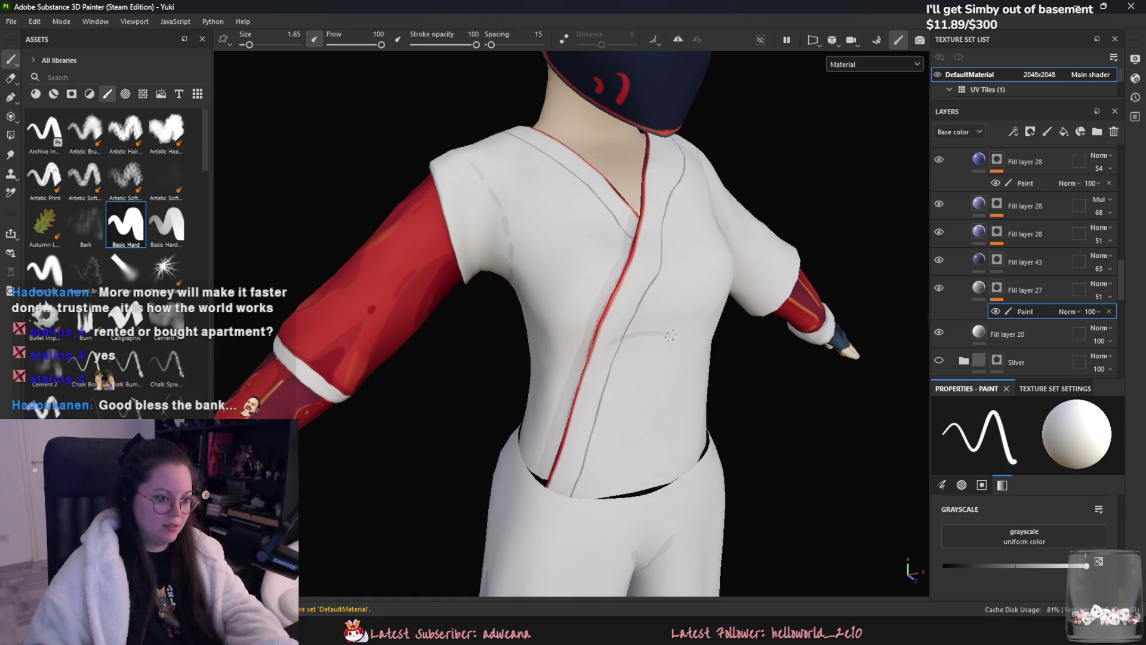
pyautogui.press('f')
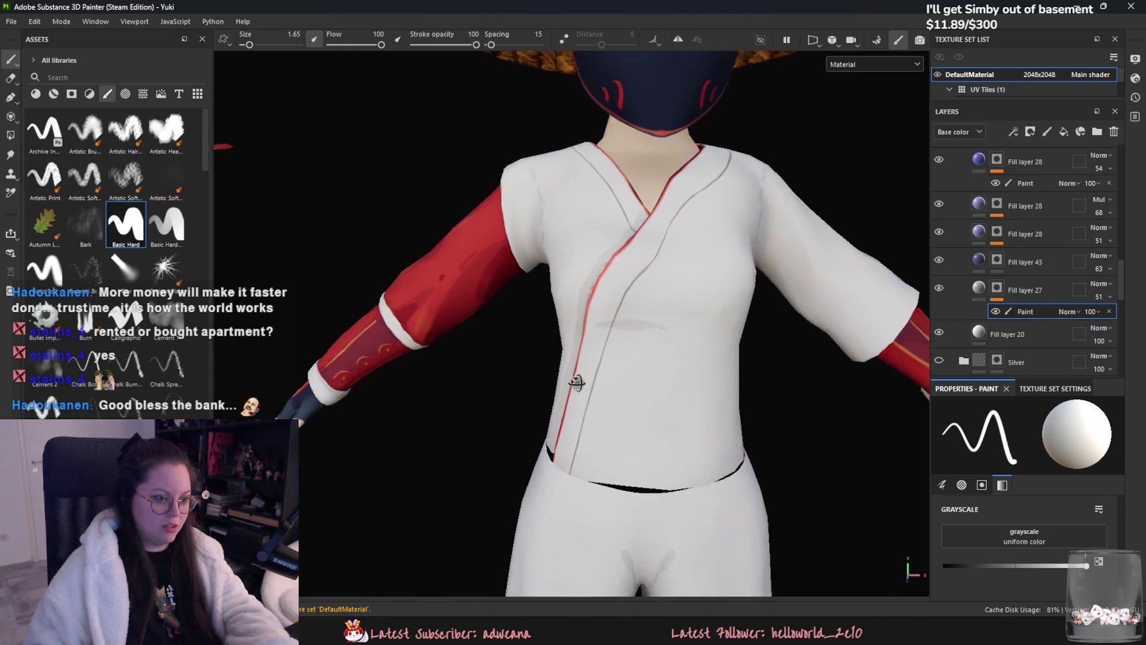
pyautogui.hotkey('ctrl', 'z')
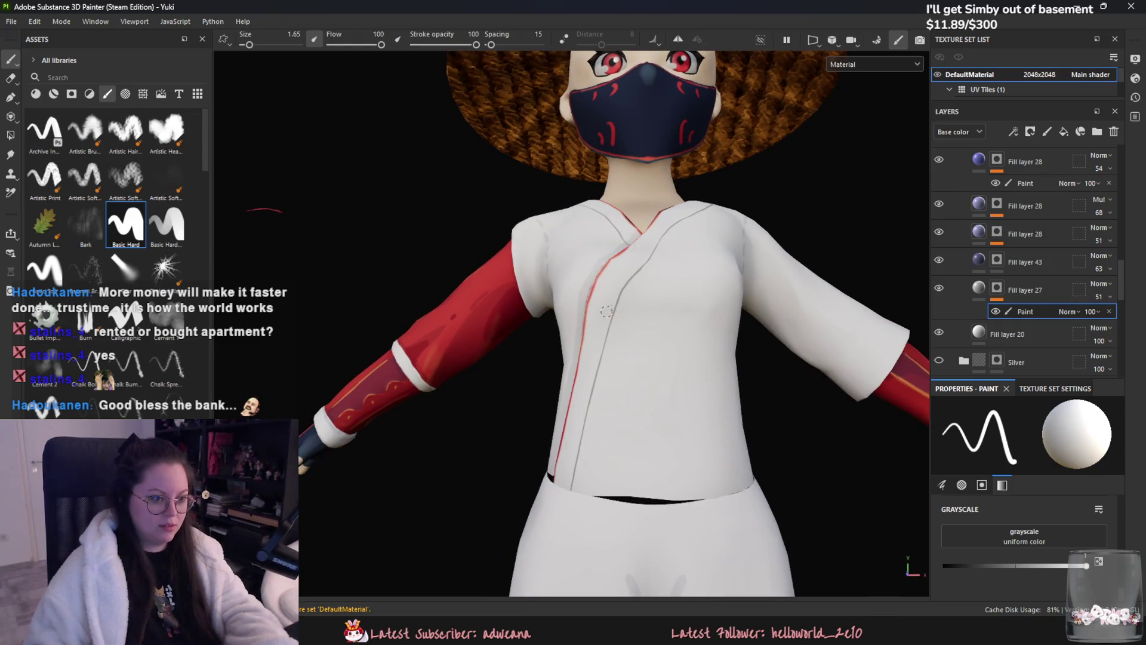
pyautogui.moveTo(611, 307); pyautogui.dragTo(685, 309)
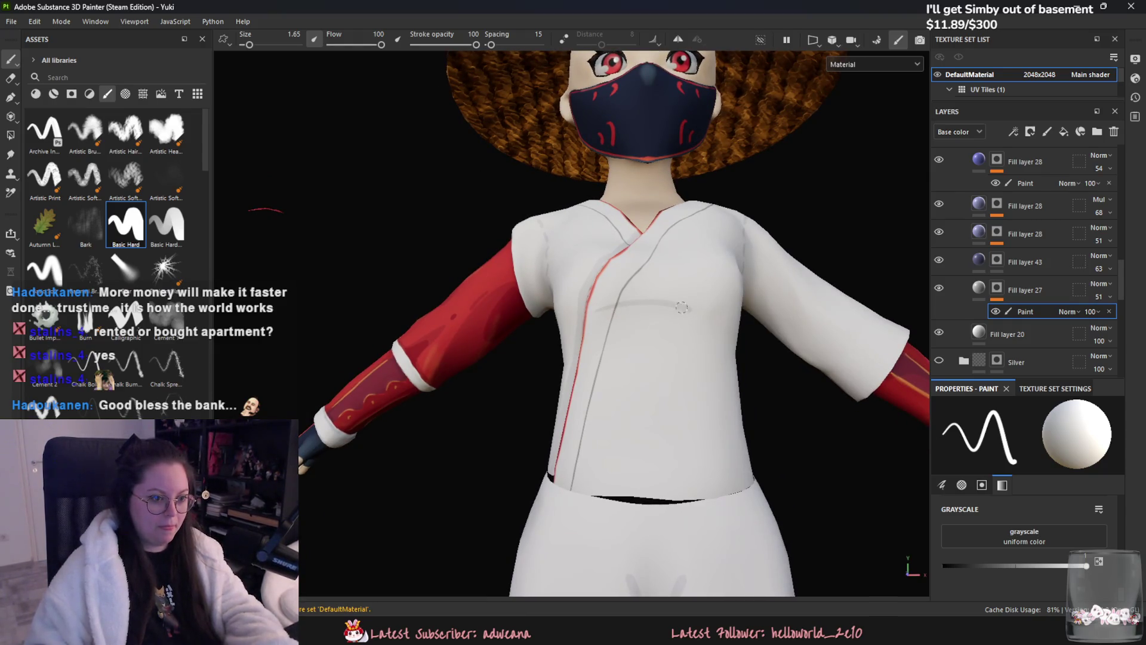
pyautogui.hotkey('ctrl', 'z')
pyautogui.keyDown('shift'); pyautogui.click(624, 307); pyautogui.keyUp('shift')
pyautogui.keyDown('alt'); pyautogui.moveTo(629, 313); pyautogui.dragTo(654, 267); pyautogui.keyUp('alt')
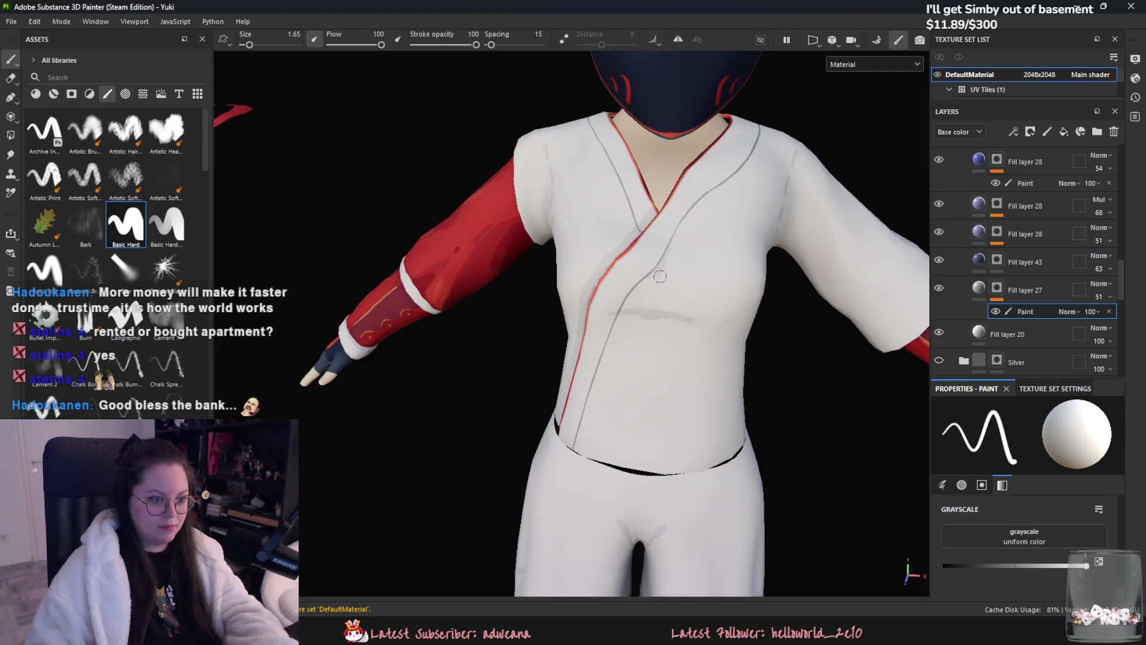
pyautogui.keyDown('alt'); pyautogui.moveTo(657, 271); pyautogui.dragTo(672, 341); pyautogui.keyUp('alt')
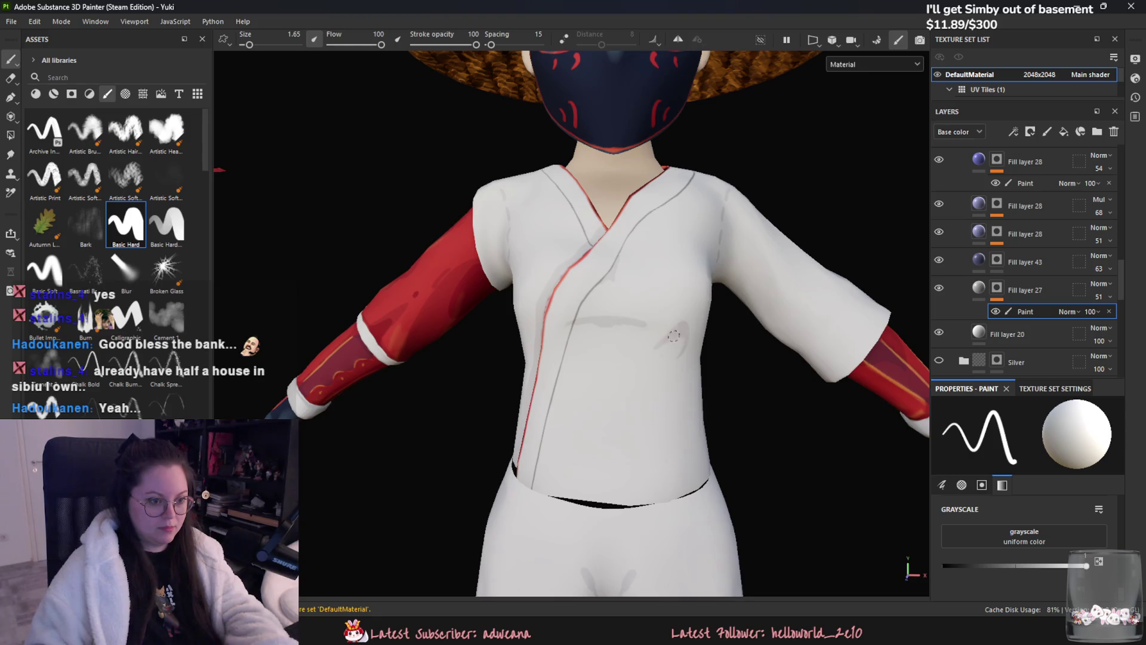
pyautogui.keyDown('alt'); pyautogui.moveTo(655, 348); pyautogui.dragTo(689, 430); pyautogui.keyUp('alt')
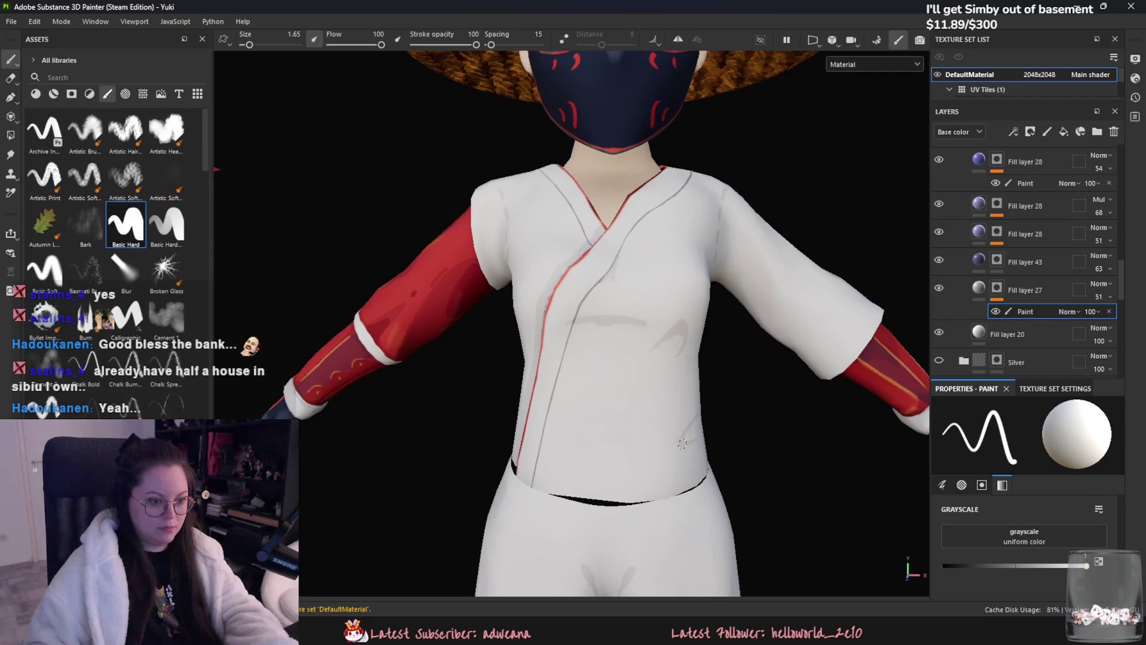
pyautogui.moveTo(481, 418)
pyautogui.keyDown('alt'); pyautogui.mouseDown()
pyautogui.moveTo(536, 413)
pyautogui.moveTo(529, 398)
pyautogui.moveTo(507, 430)
pyautogui.moveTo(502, 400)
pyautogui.mouseUp(); pyautogui.keyUp('alt')
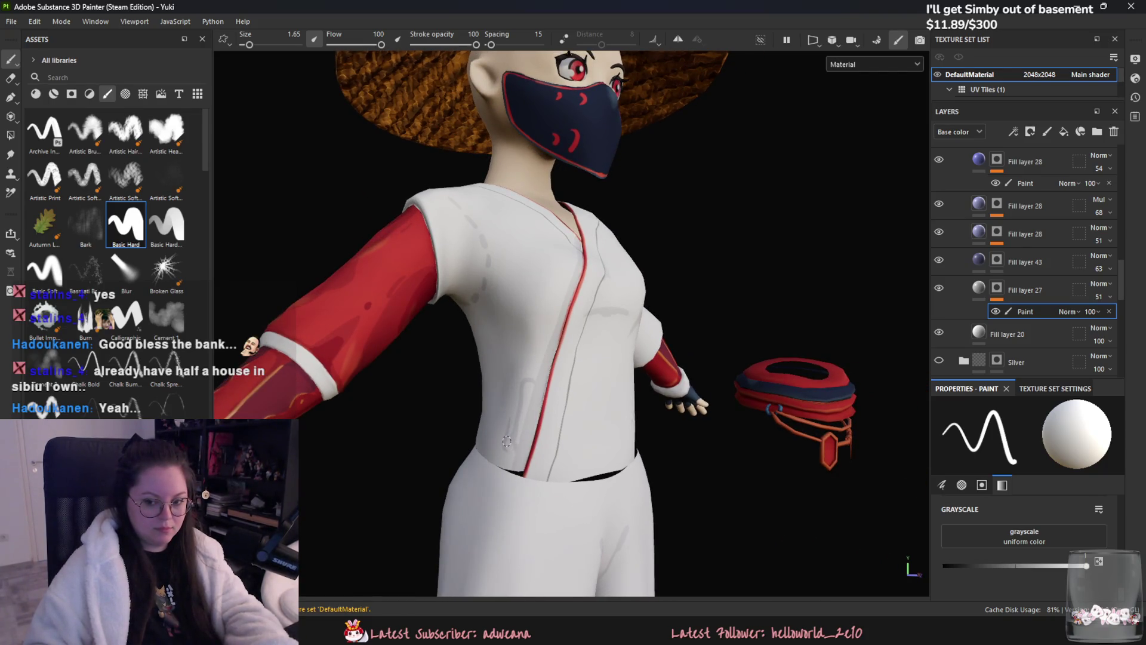
pyautogui.moveTo(508, 418)
pyautogui.mouseDown()
pyautogui.moveTo(506, 443)
pyautogui.moveTo(480, 310)
pyautogui.mouseUp()
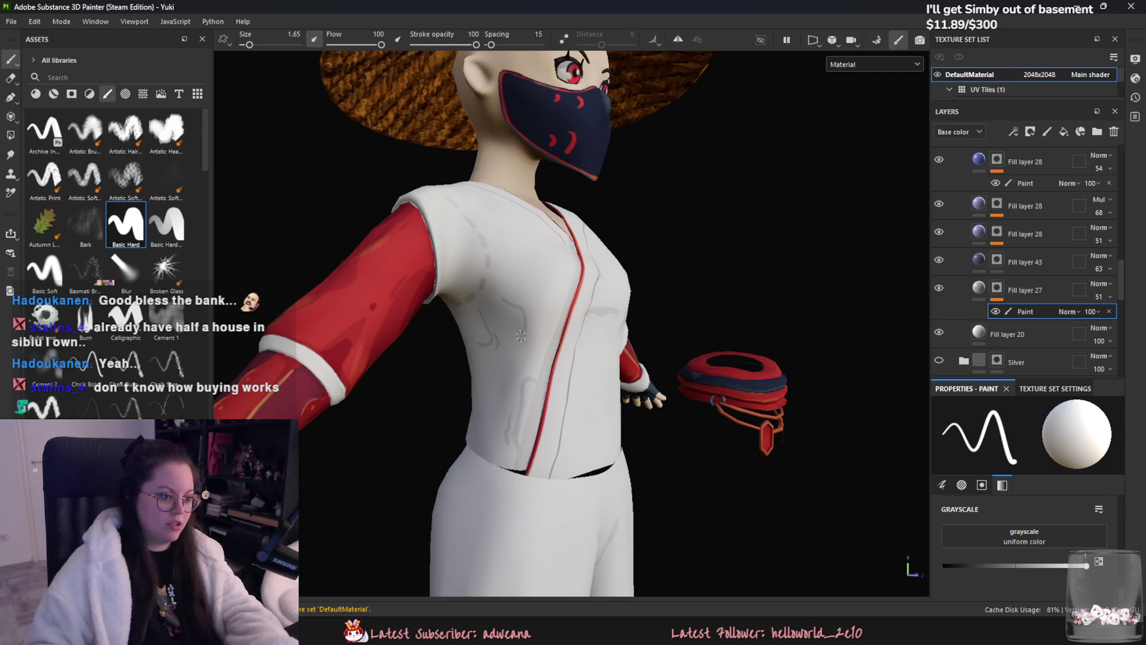
pyautogui.moveTo(503, 302)
pyautogui.keyDown('alt'); pyautogui.mouseDown()
pyautogui.moveTo(519, 275)
pyautogui.moveTo(453, 282)
pyautogui.mouseUp(); pyautogui.keyUp('alt')
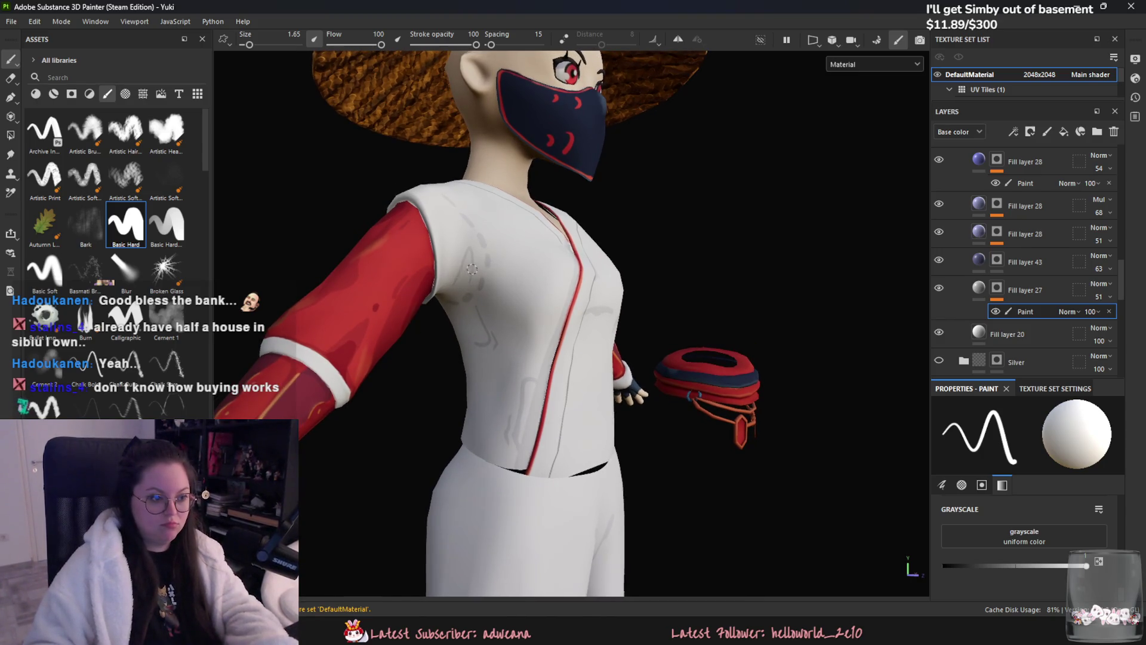
pyautogui.keyDown('alt'); pyautogui.moveTo(469, 251); pyautogui.dragTo(456, 345); pyautogui.keyUp('alt')
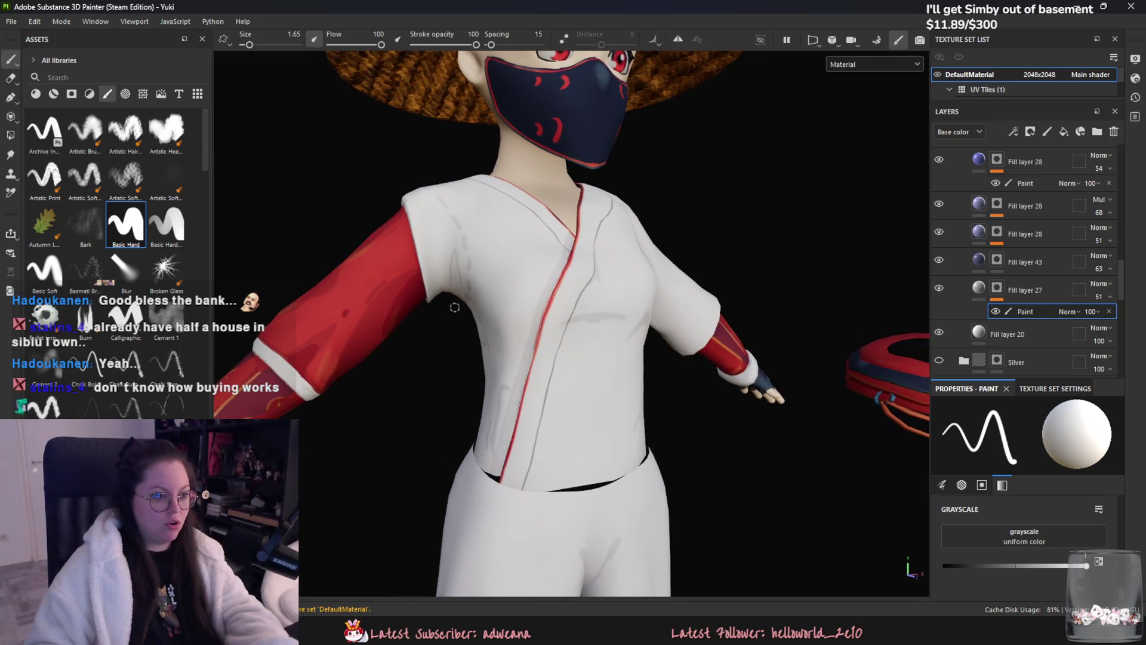
pyautogui.keyDown('alt'); pyautogui.moveTo(454, 308); pyautogui.dragTo(442, 315); pyautogui.keyUp('alt')
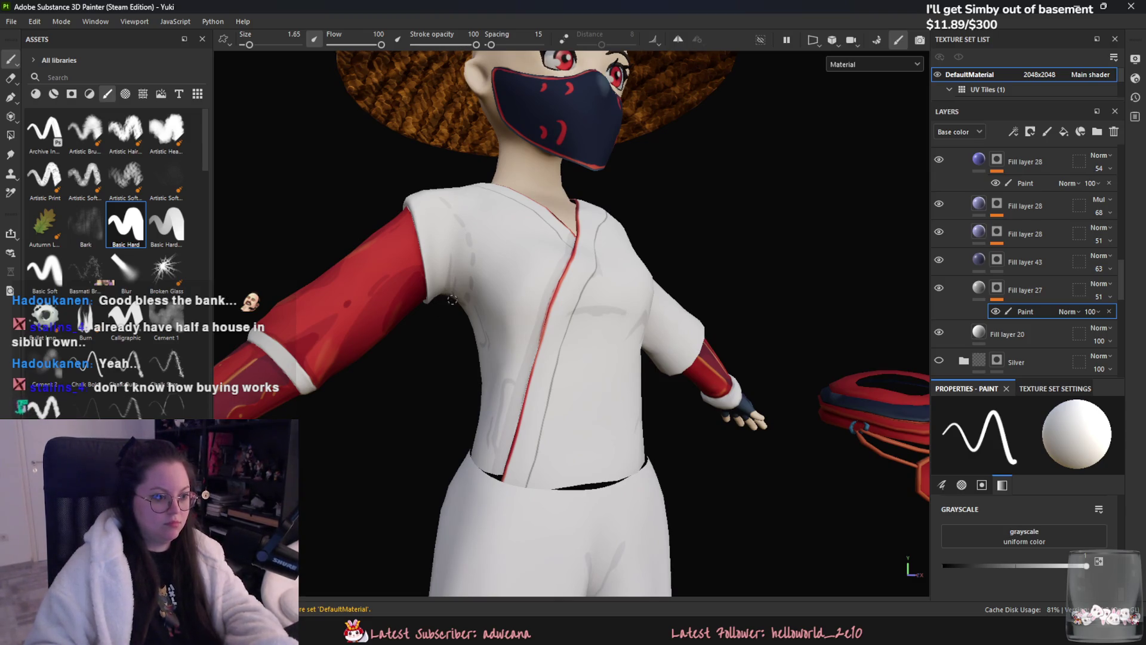
pyautogui.keyDown('alt'); pyautogui.moveTo(450, 301); pyautogui.dragTo(555, 241); pyautogui.keyUp('alt')
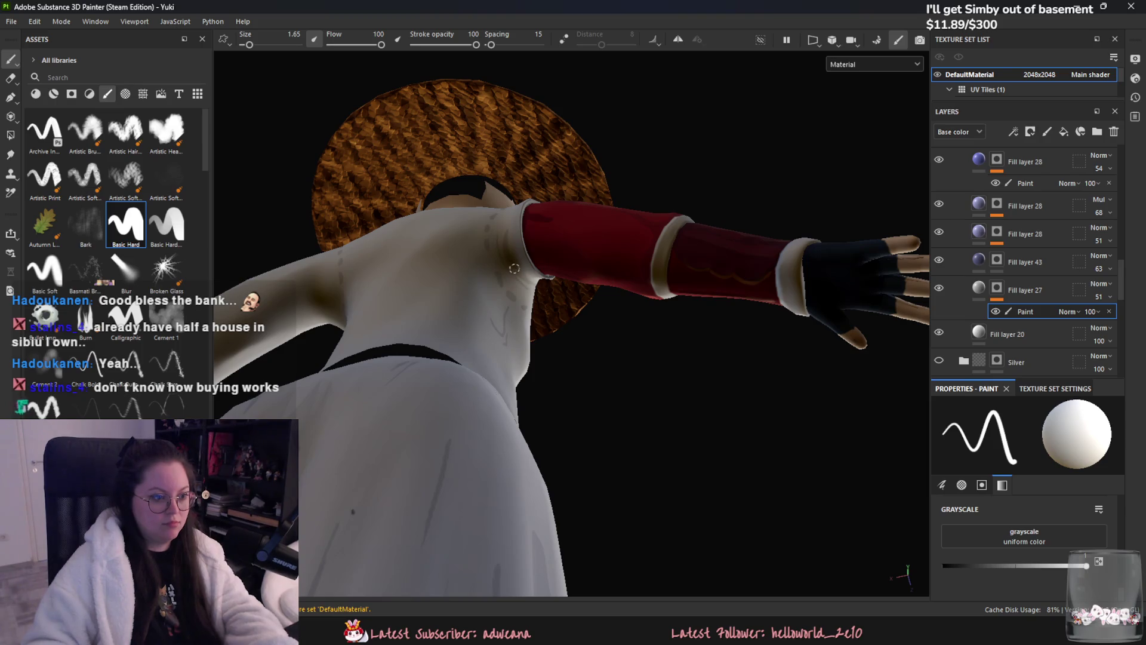
pyautogui.keyDown('alt'); pyautogui.moveTo(515, 269); pyautogui.dragTo(575, 285); pyautogui.keyUp('alt')
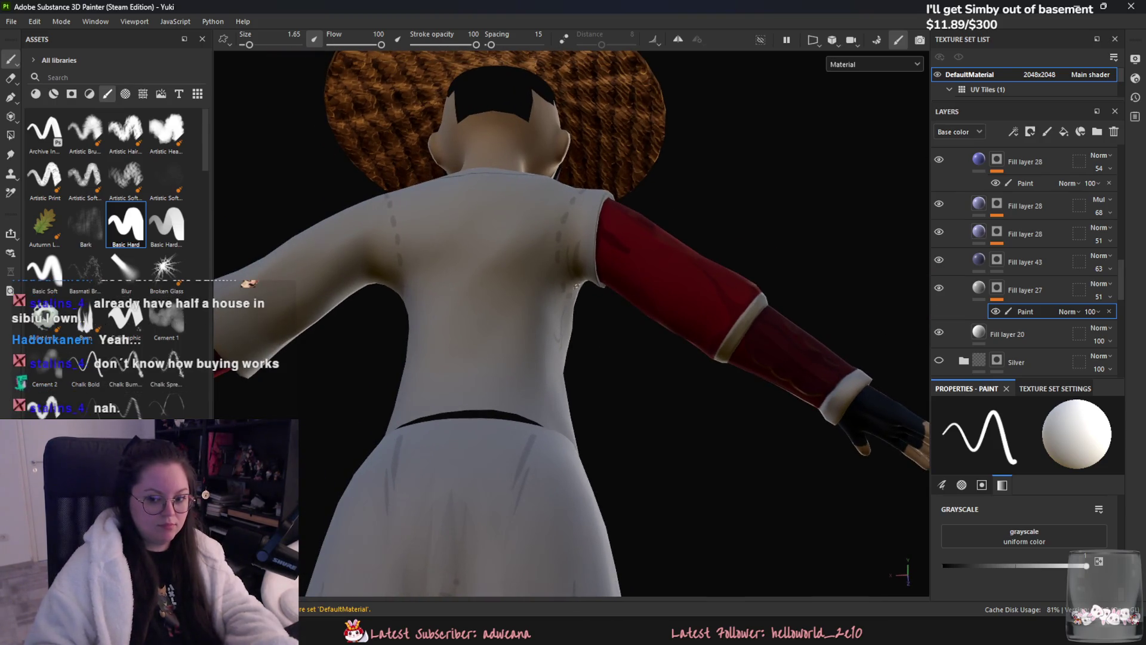
pyautogui.moveTo(570, 288)
pyautogui.keyDown('alt'); pyautogui.mouseDown()
pyautogui.moveTo(400, 256)
pyautogui.moveTo(415, 189)
pyautogui.moveTo(456, 273)
pyautogui.moveTo(471, 259)
pyautogui.moveTo(462, 258)
pyautogui.mouseUp(); pyautogui.keyUp('alt')
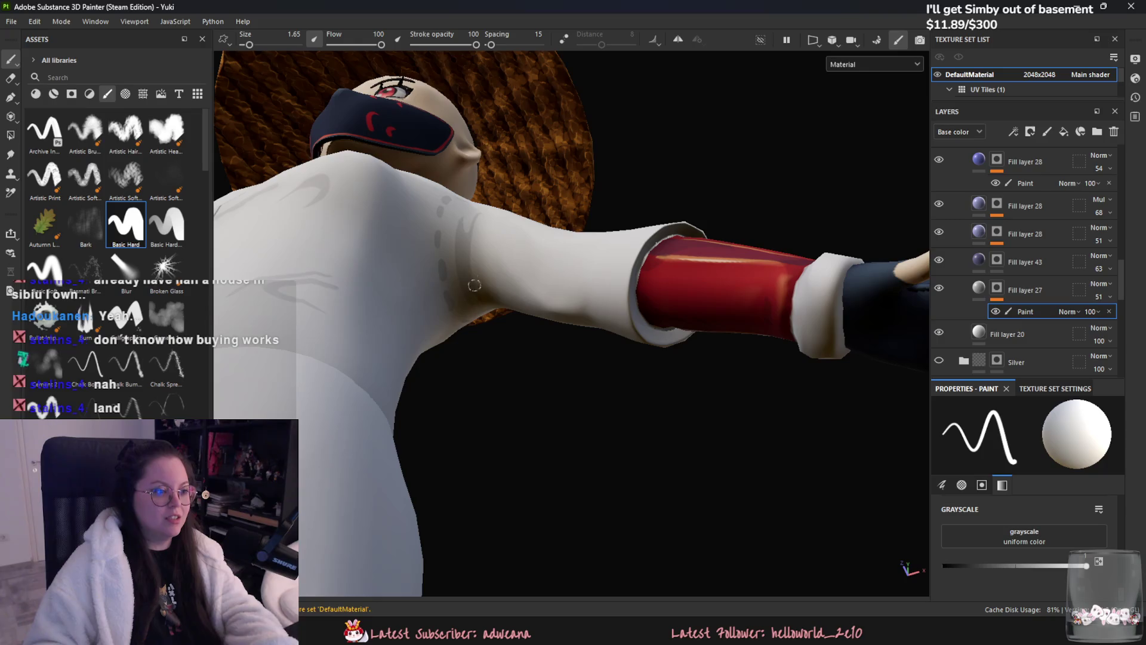
pyautogui.keyDown('alt'); pyautogui.moveTo(465, 262); pyautogui.dragTo(475, 289); pyautogui.keyUp('alt')
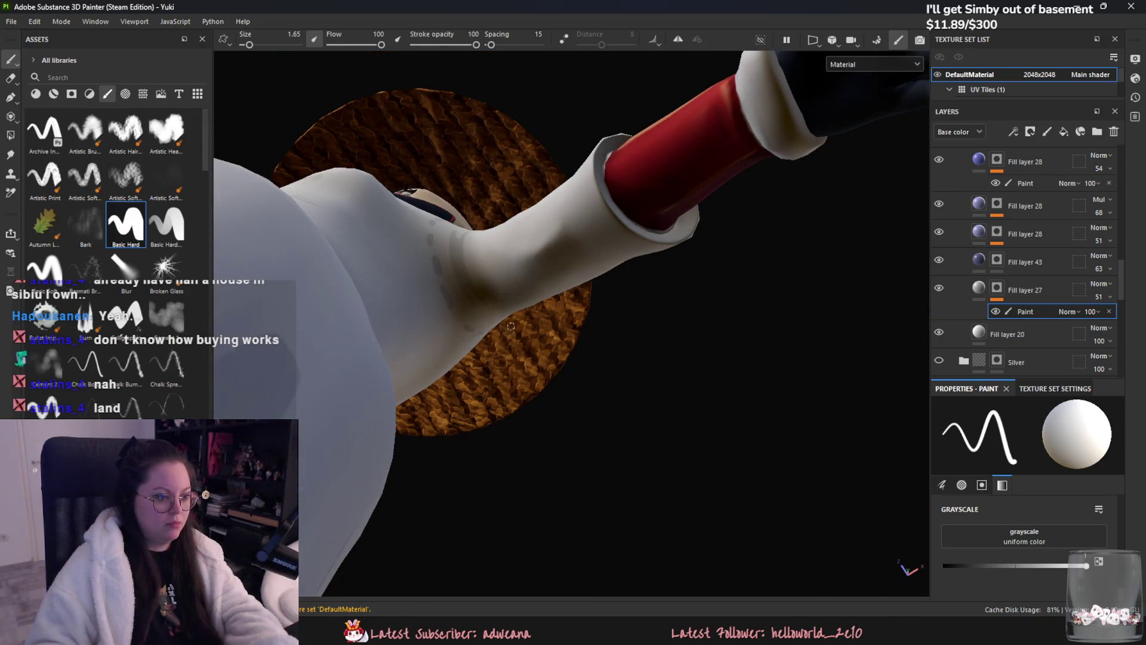
pyautogui.keyDown('alt'); pyautogui.moveTo(507, 324); pyautogui.dragTo(586, 361); pyautogui.keyUp('alt')
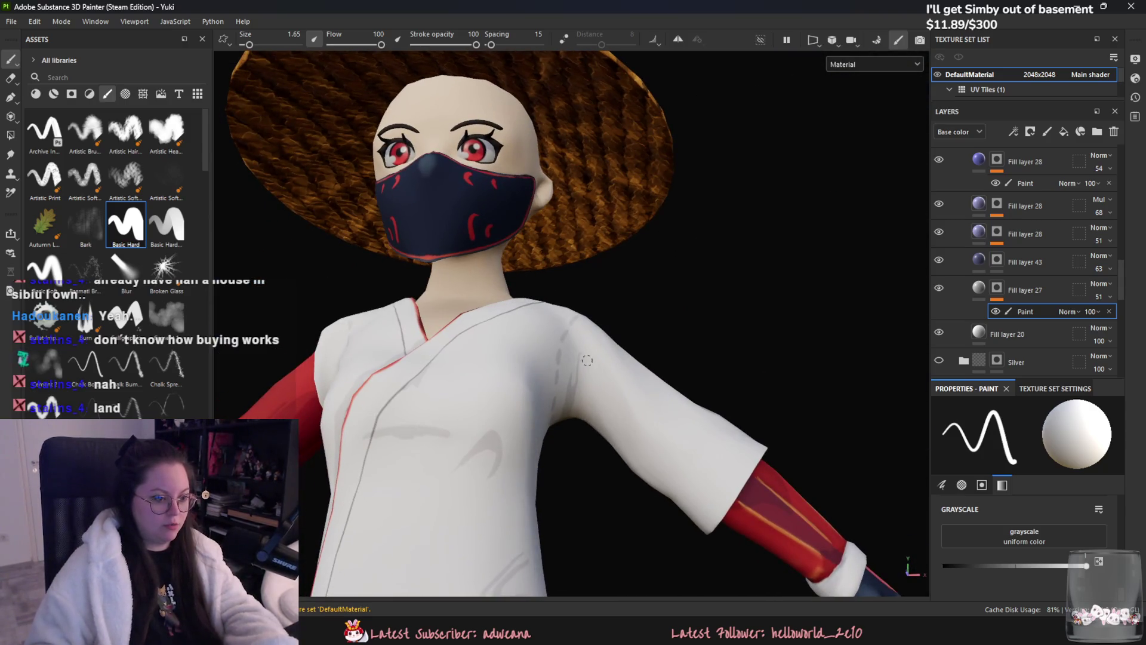
pyautogui.press('x')
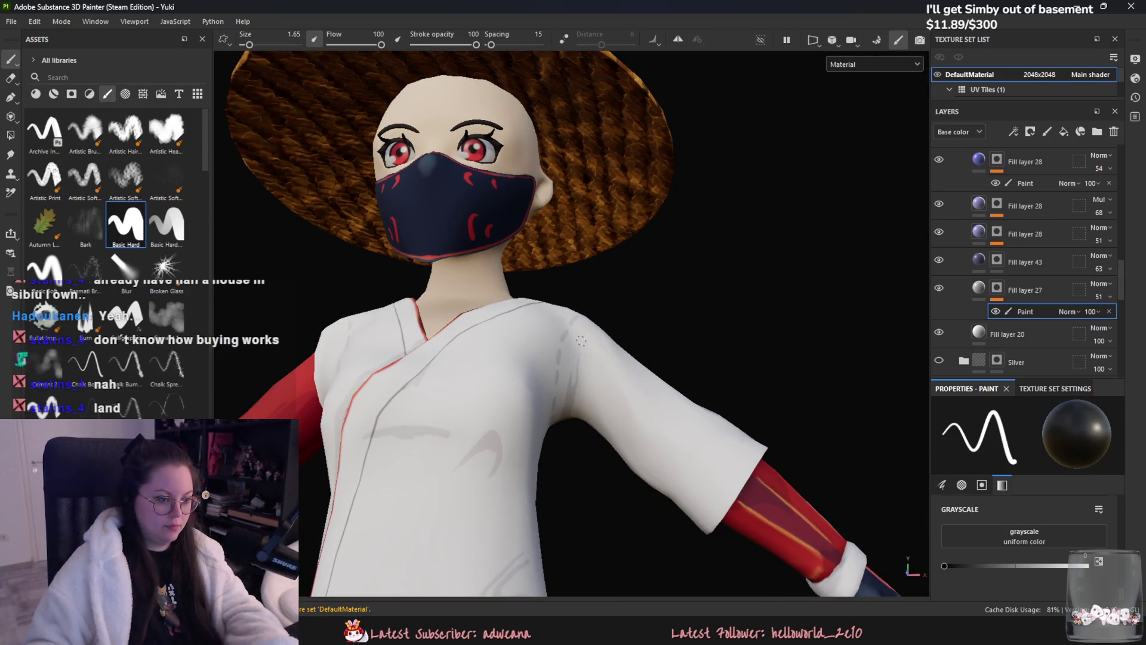
pyautogui.press('x')
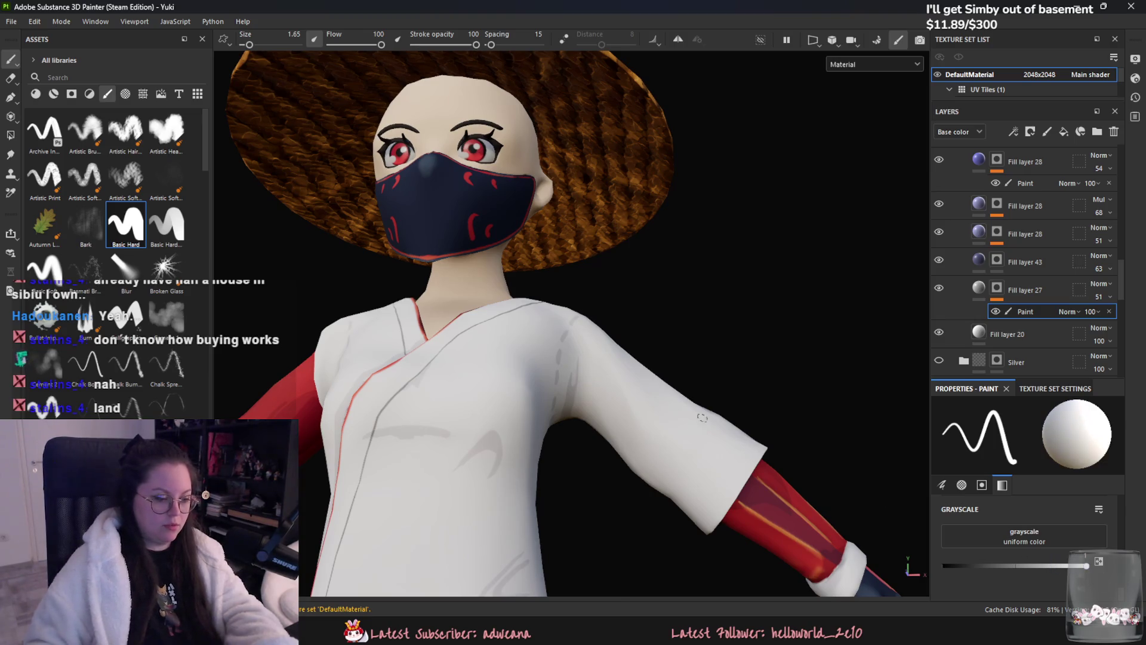
pyautogui.keyDown('alt'); pyautogui.moveTo(687, 438); pyautogui.dragTo(537, 314); pyautogui.keyUp('alt')
pyautogui.scroll(2, 524, 301)
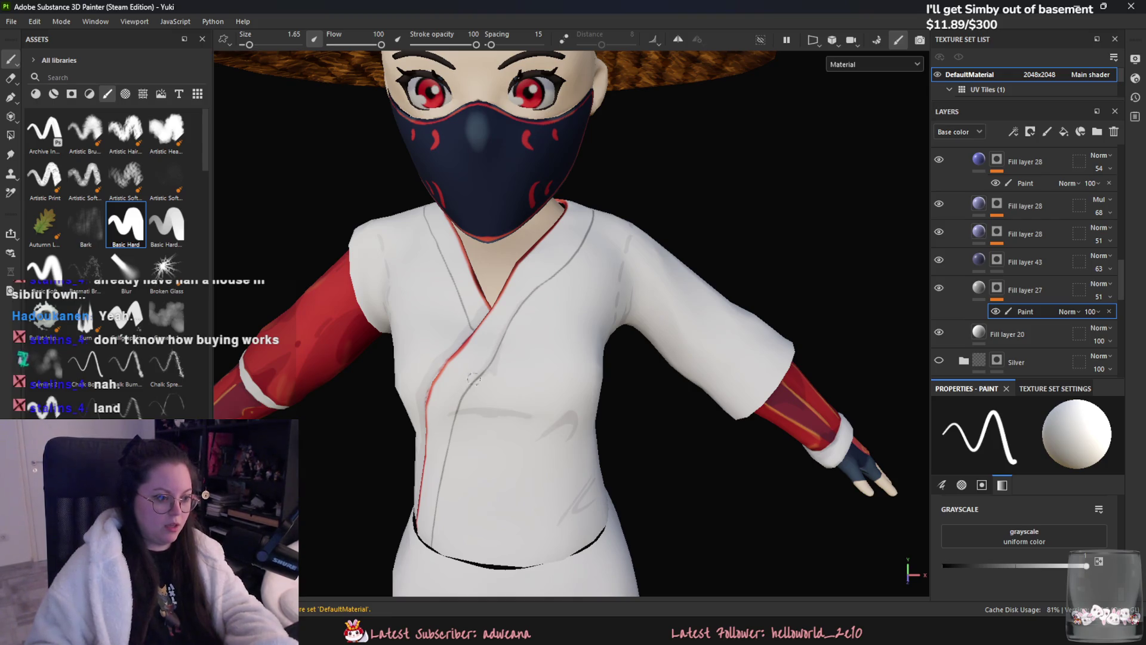
pyautogui.keyDown('alt'); pyautogui.moveTo(506, 296); pyautogui.dragTo(478, 306, button='middle'); pyautogui.keyUp('alt')
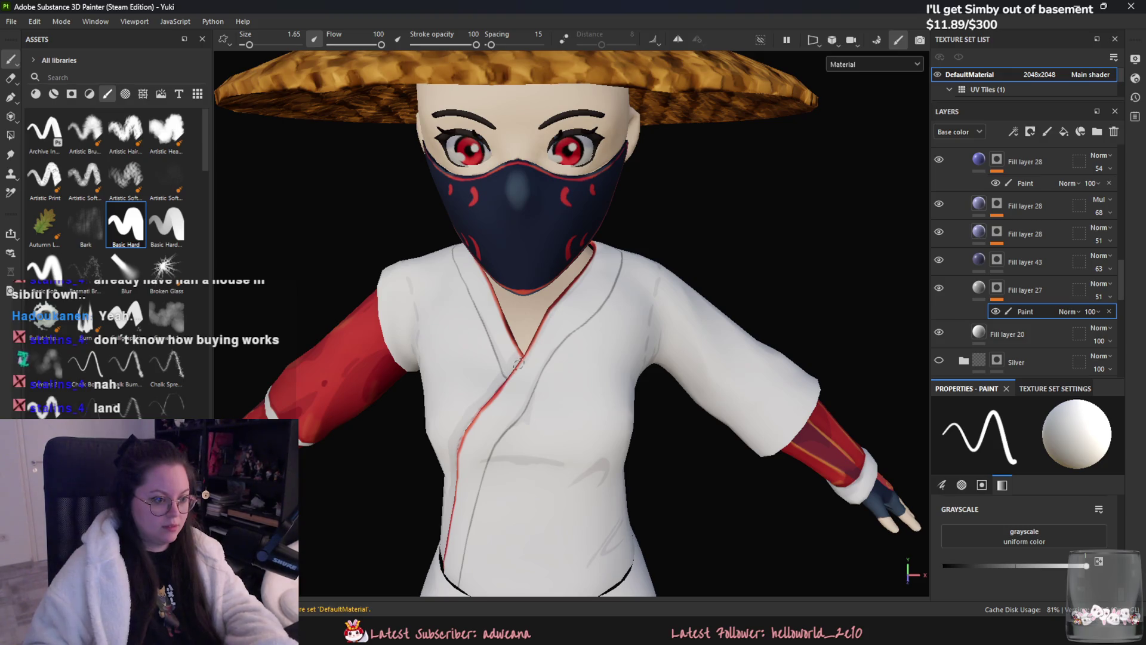
pyautogui.keyDown('alt'); pyautogui.moveTo(515, 384); pyautogui.dragTo(575, 313); pyautogui.keyUp('alt')
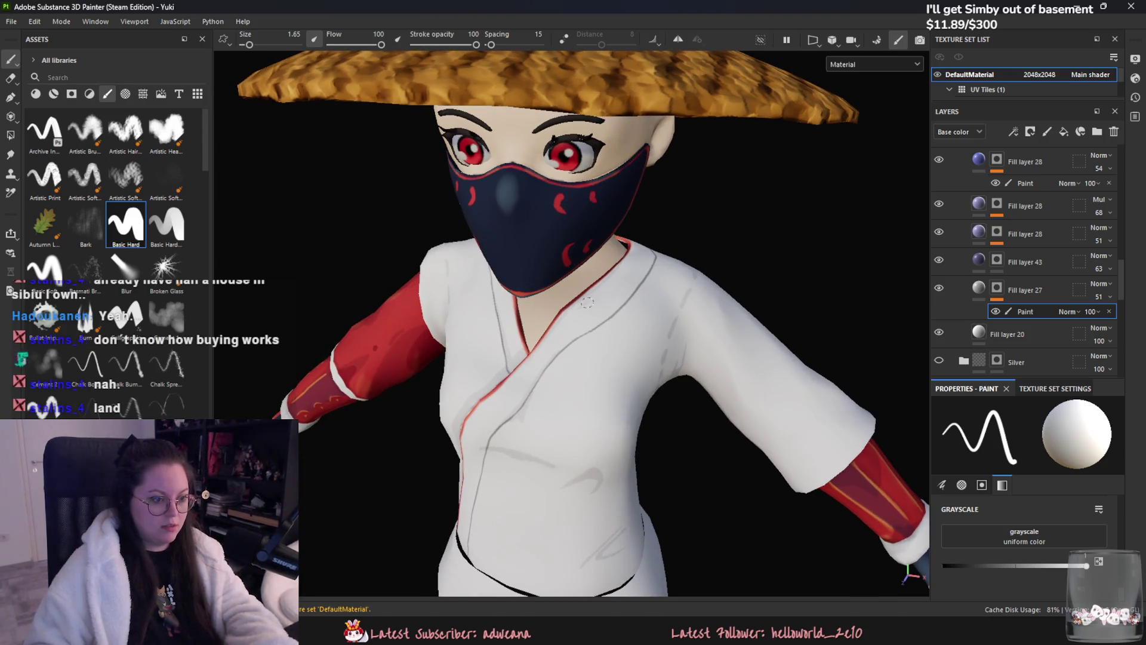
pyautogui.keyDown('alt'); pyautogui.moveTo(578, 284); pyautogui.dragTo(499, 282); pyautogui.keyUp('alt')
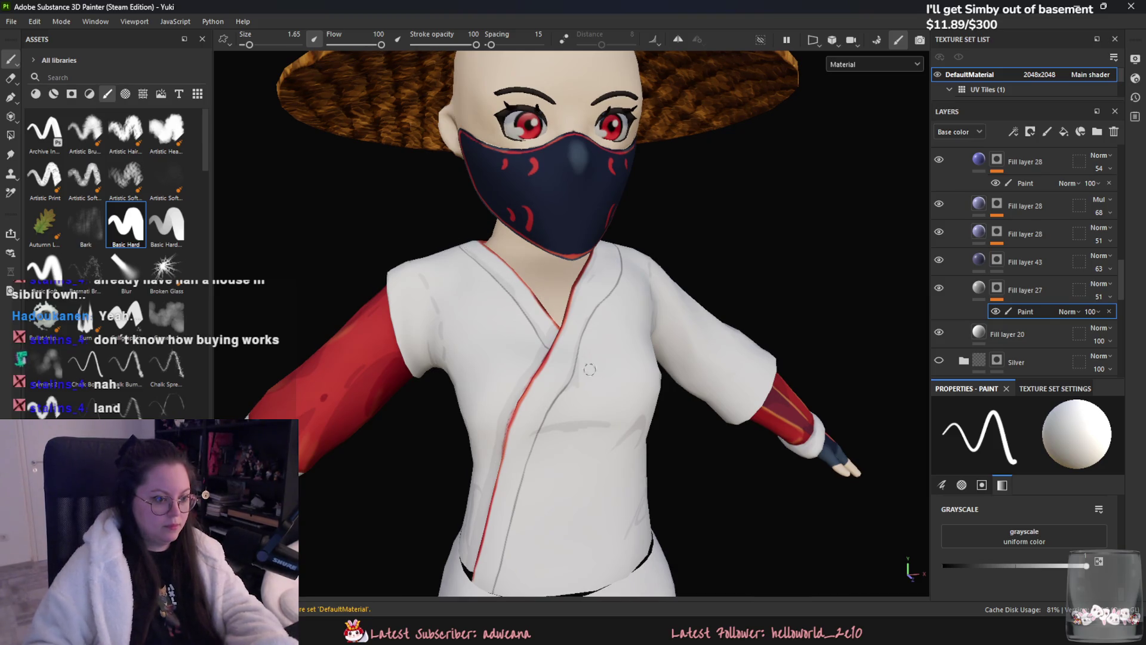
pyautogui.keyDown('alt'); pyautogui.moveTo(509, 291); pyautogui.dragTo(634, 307, button='middle'); pyautogui.keyUp('alt')
pyautogui.keyDown('alt'); pyautogui.moveTo(634, 307); pyautogui.dragTo(656, 353); pyautogui.keyUp('alt')
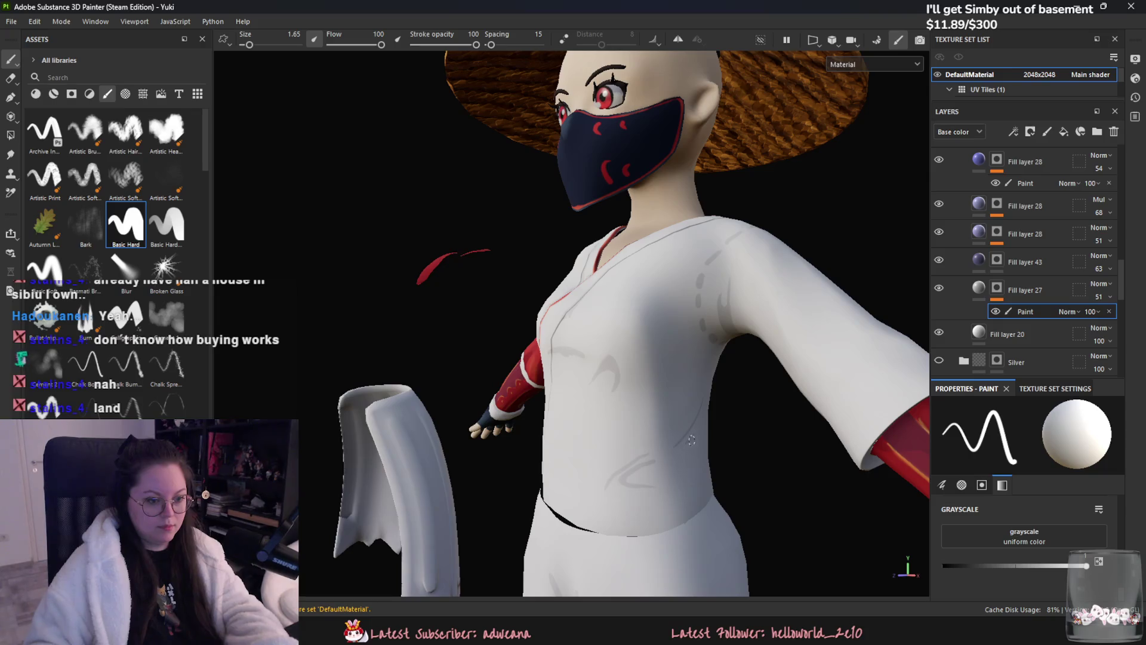
pyautogui.moveTo(700, 452)
pyautogui.keyDown('alt'); pyautogui.mouseDown()
pyautogui.moveTo(379, 303)
pyautogui.moveTo(529, 374)
pyautogui.mouseUp(); pyautogui.keyUp('alt')
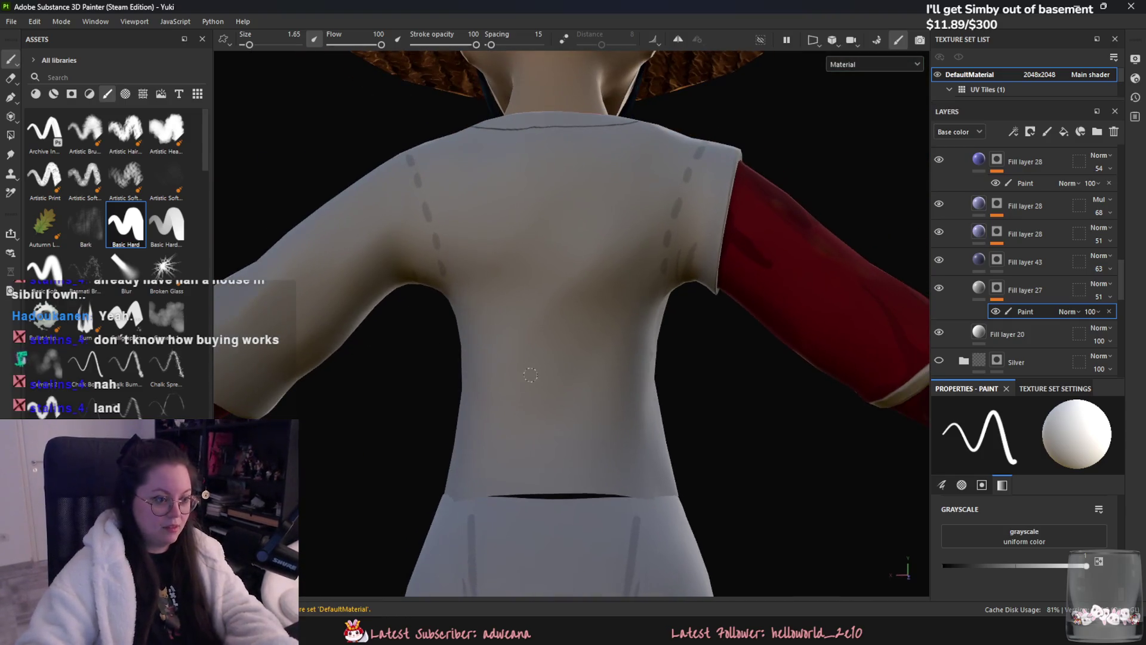
pyautogui.moveTo(533, 349); pyautogui.dragTo(605, 261)
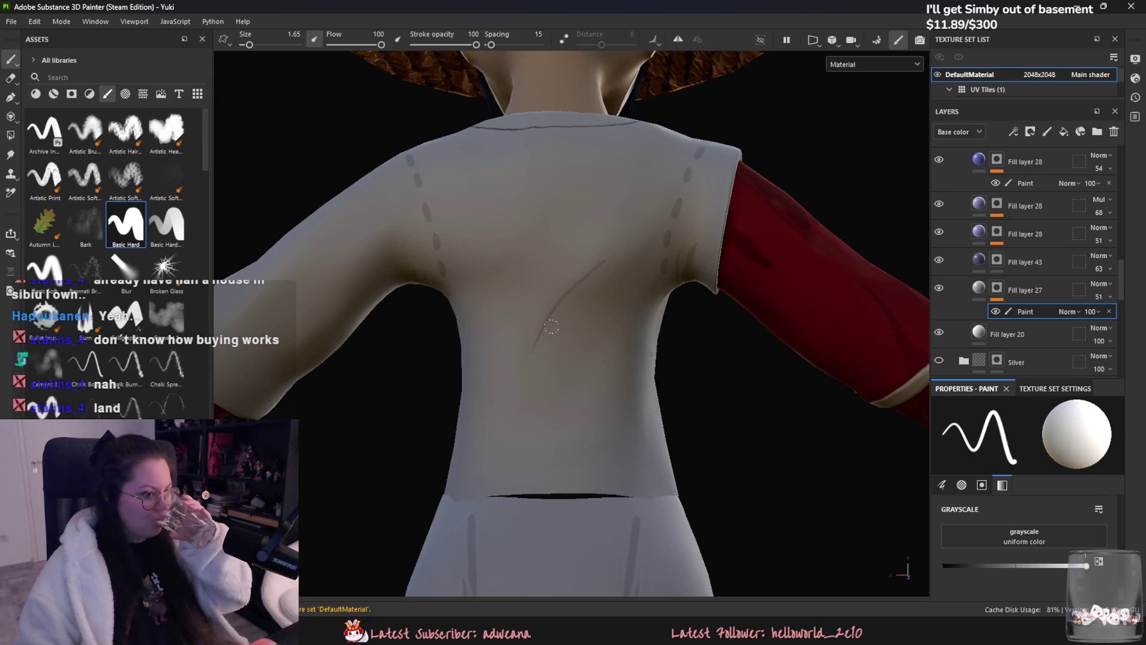
pyautogui.moveTo(542, 206); pyautogui.dragTo(483, 300)
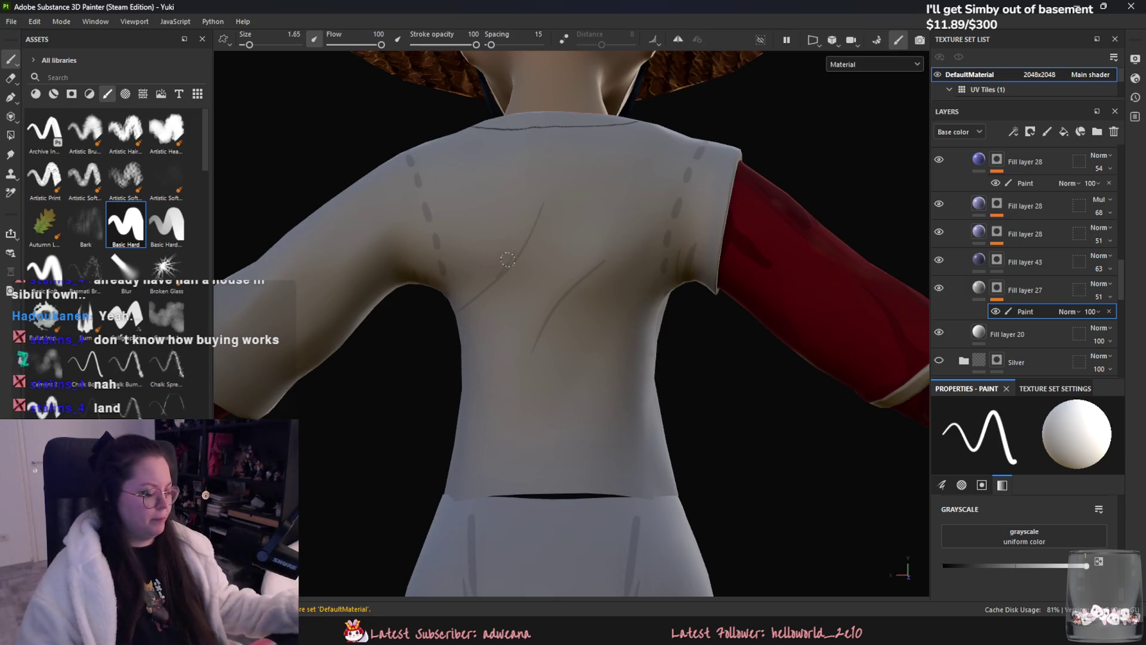
pyautogui.hotkey('ctrl', 'z')
pyautogui.hotkey('ctrl', 'z')
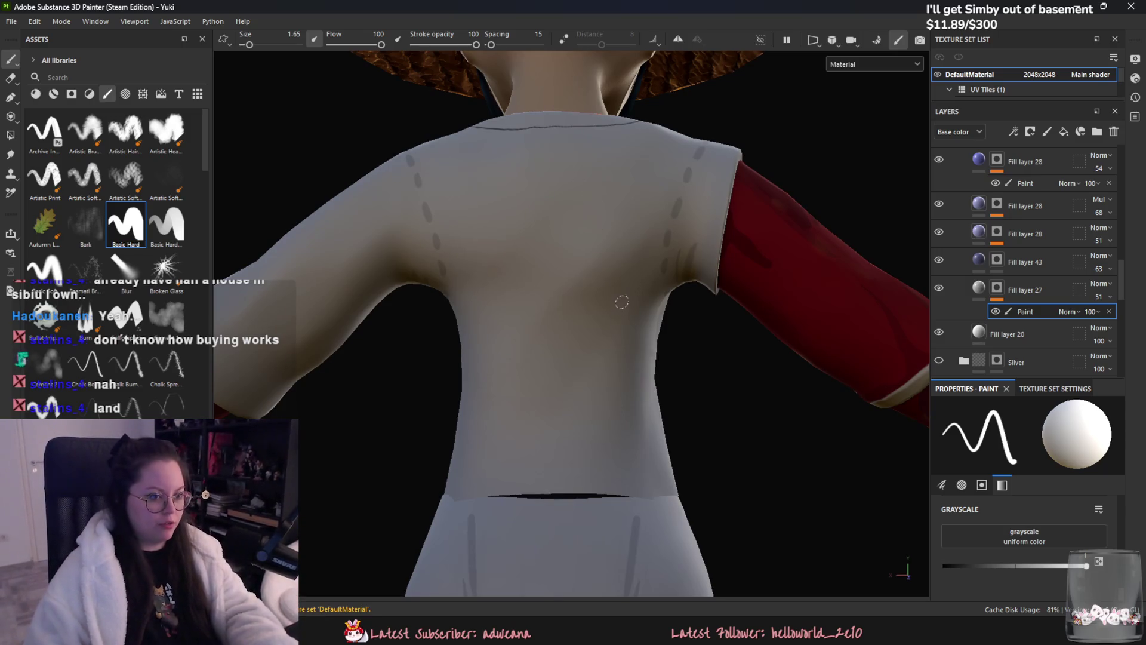
pyautogui.keyDown('alt'); pyautogui.moveTo(621, 304); pyautogui.dragTo(574, 254); pyautogui.keyUp('alt')
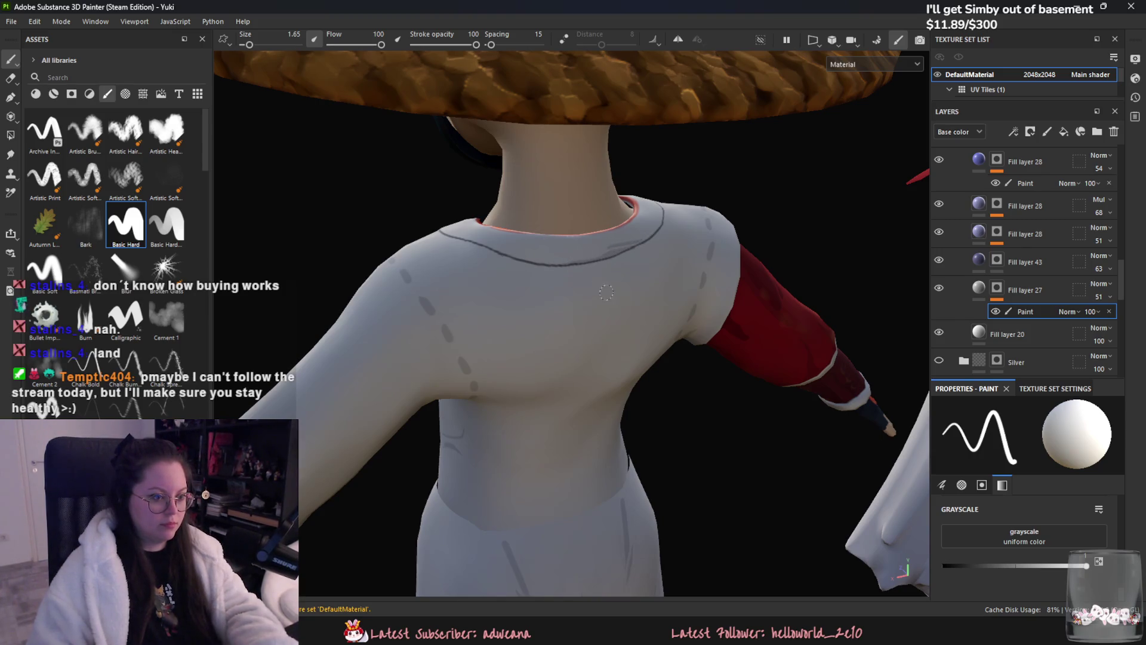
# - Paint thin grey fold lines across the shirt back and left sleeve, orbiting between strokes
pyautogui.keyDown('alt'); pyautogui.moveTo(601, 289); pyautogui.dragTo(560, 277); pyautogui.keyUp('alt')
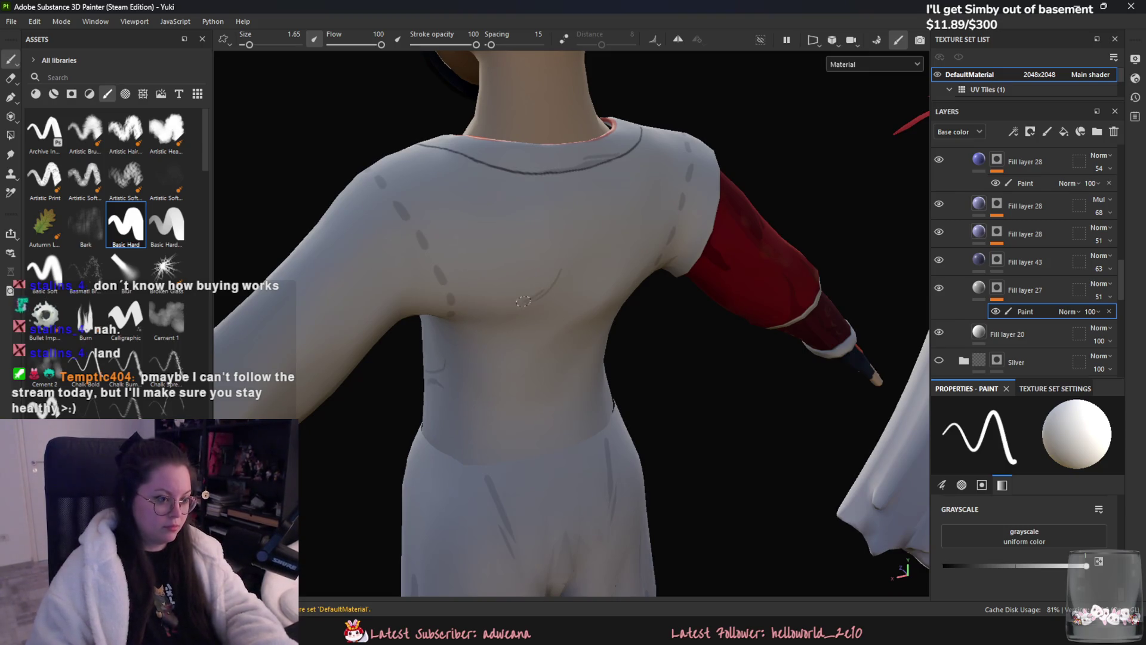
pyautogui.moveTo(553, 335)
pyautogui.keyDown('alt'); pyautogui.mouseDown()
pyautogui.moveTo(576, 224)
pyautogui.moveTo(535, 269)
pyautogui.mouseUp(); pyautogui.keyUp('alt')
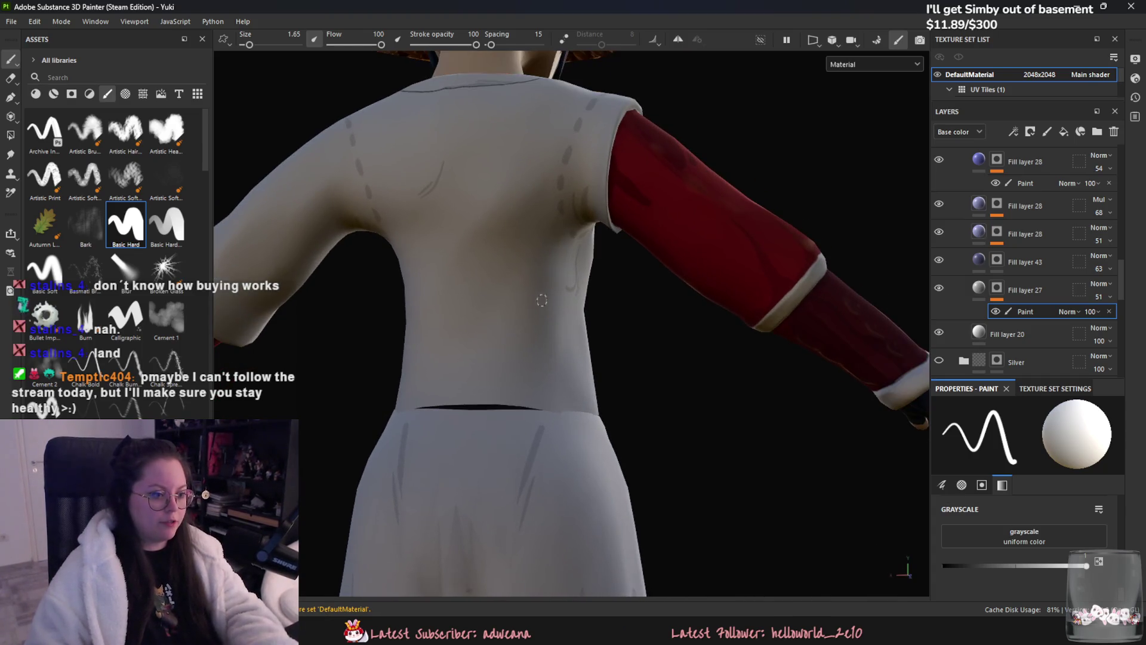
pyautogui.keyDown('alt'); pyautogui.moveTo(515, 328); pyautogui.dragTo(521, 332); pyautogui.keyUp('alt')
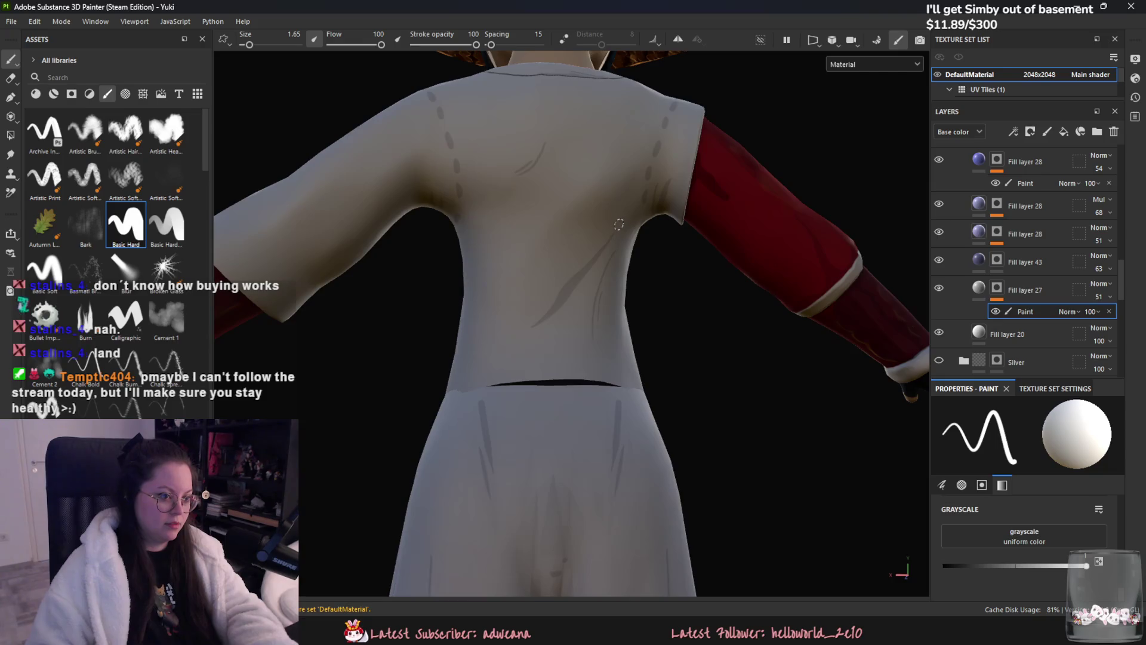
pyautogui.keyDown('alt'); pyautogui.moveTo(595, 262); pyautogui.dragTo(586, 306); pyautogui.keyUp('alt')
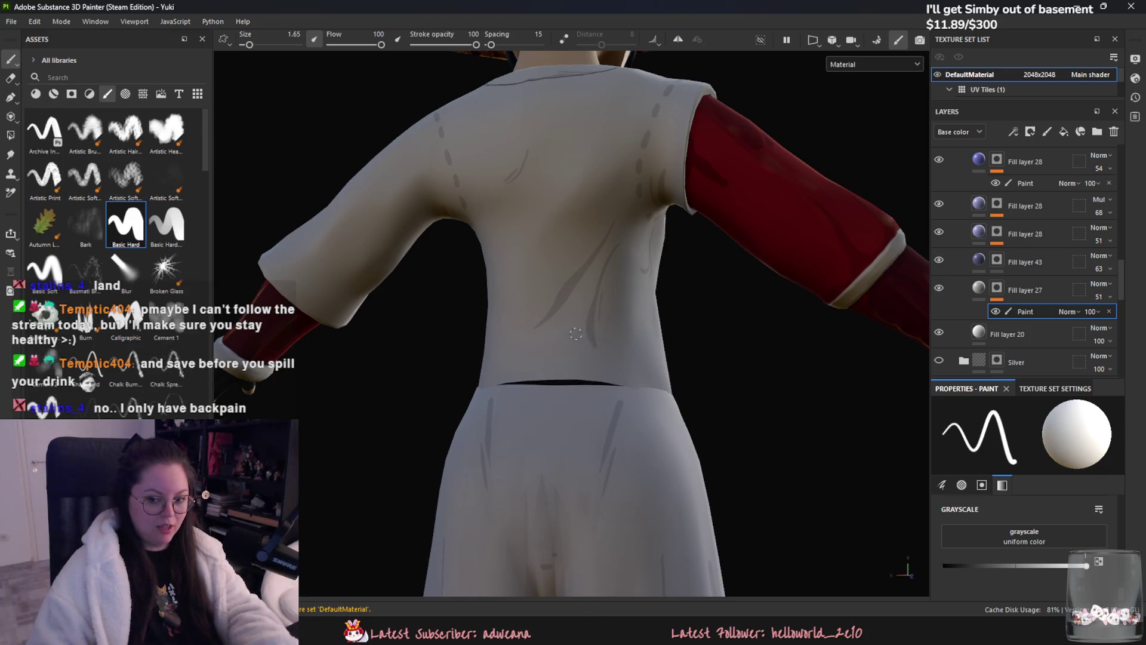
pyautogui.moveTo(601, 326)
pyautogui.keyDown('alt'); pyautogui.mouseDown()
pyautogui.moveTo(524, 288)
pyautogui.moveTo(542, 286)
pyautogui.mouseUp(); pyautogui.keyUp('alt')
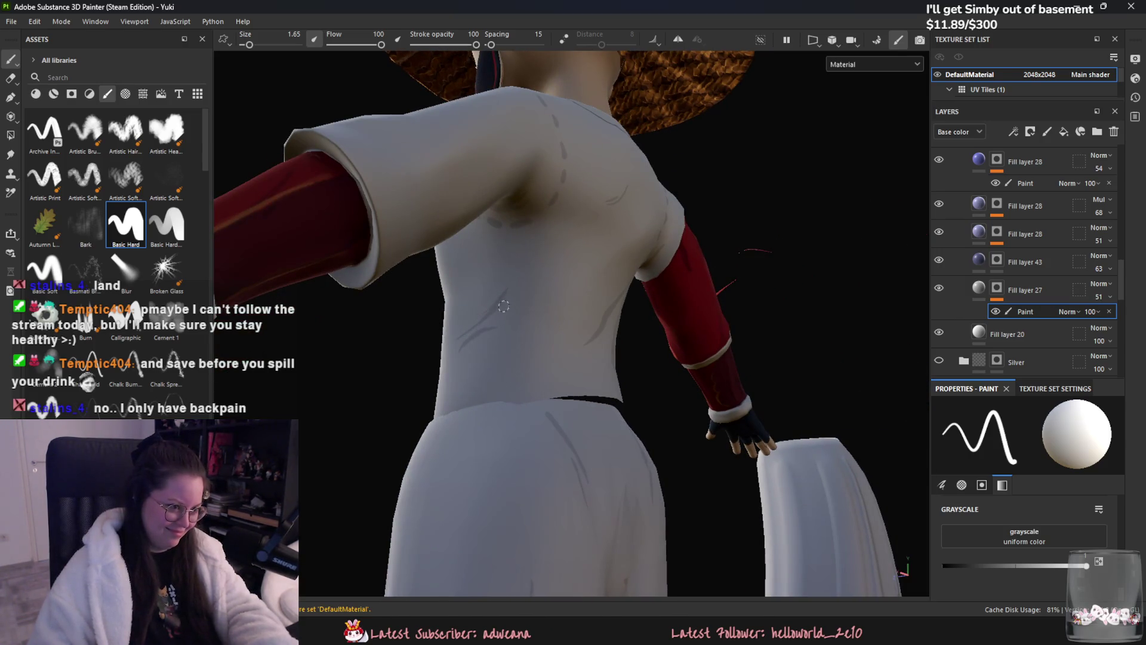
# - Add more dark fold strokes on the shirt back and its side under the arm
pyautogui.keyDown('alt'); pyautogui.moveTo(500, 301); pyautogui.dragTo(547, 248); pyautogui.keyUp('alt')
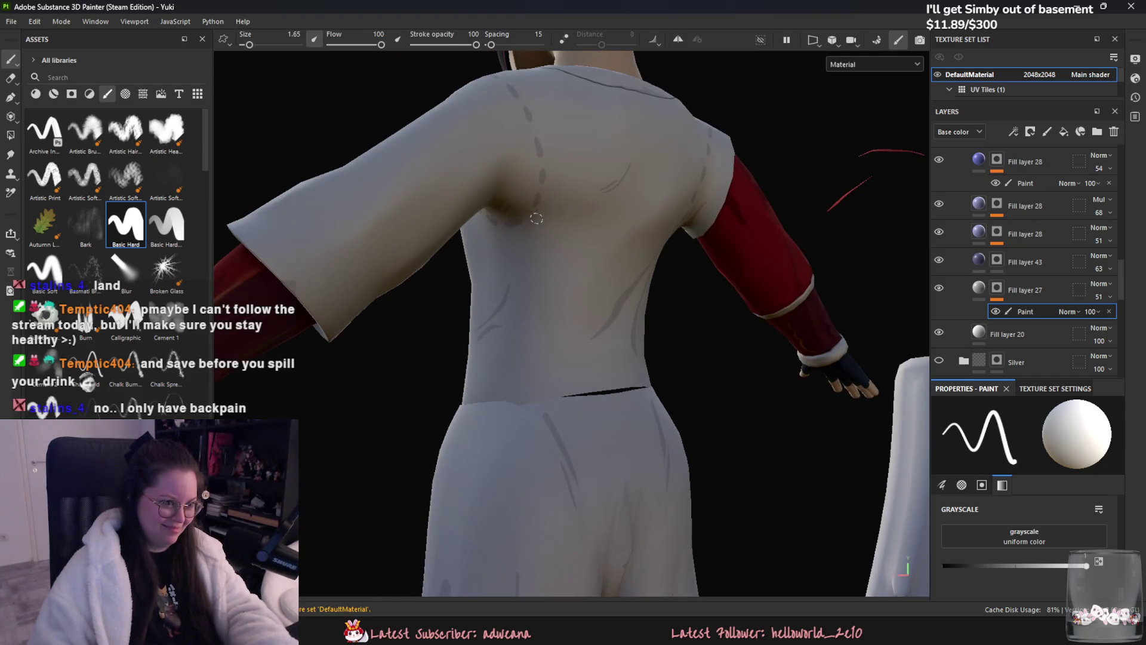
pyautogui.moveTo(609, 294)
pyautogui.keyDown('alt'); pyautogui.mouseDown()
pyautogui.moveTo(548, 298)
pyautogui.moveTo(569, 296)
pyautogui.mouseUp(); pyautogui.keyUp('alt')
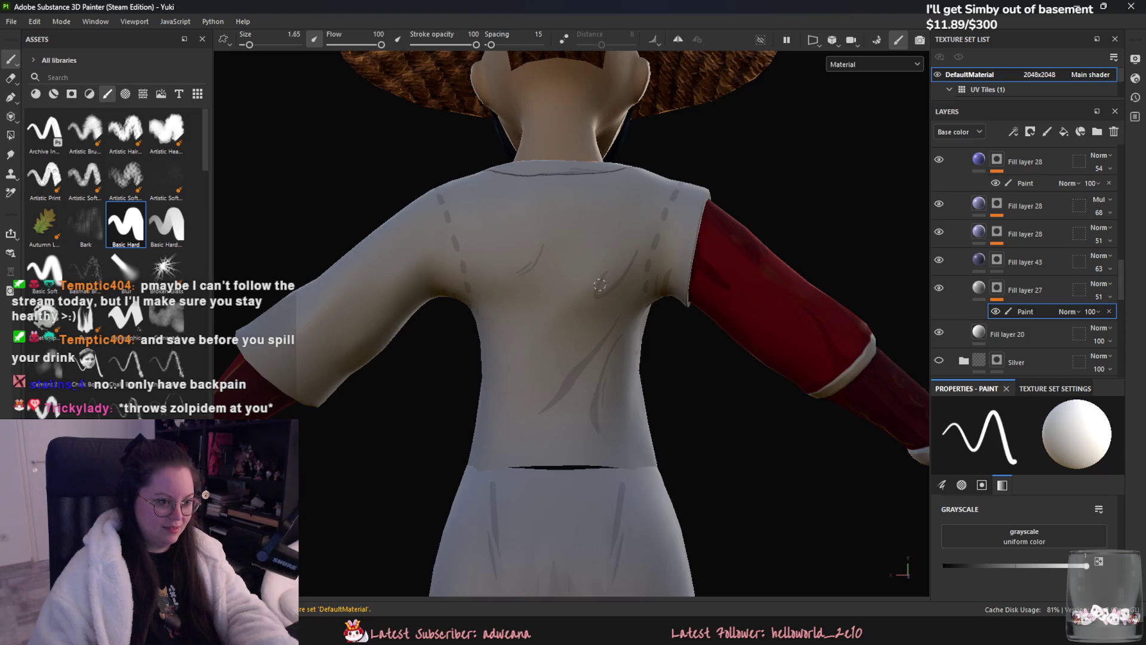
pyautogui.keyDown('alt'); pyautogui.moveTo(628, 355); pyautogui.dragTo(525, 259); pyautogui.keyUp('alt')
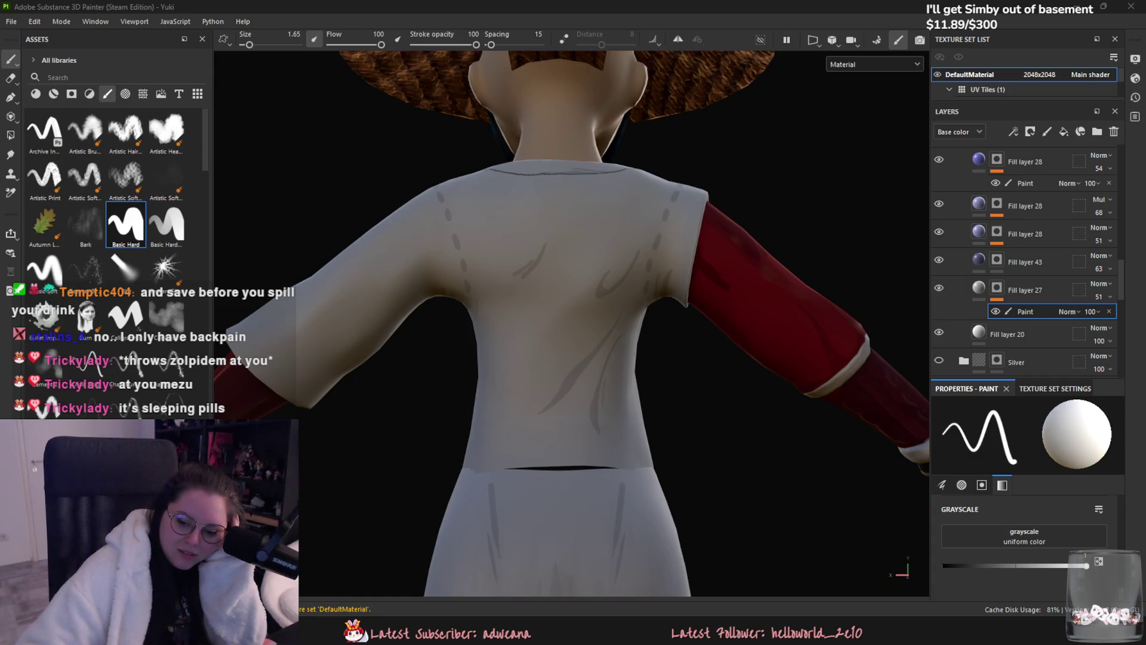
pyautogui.moveTo(499, 213)
pyautogui.keyDown('alt'); pyautogui.mouseDown()
pyautogui.moveTo(363, 406)
pyautogui.moveTo(516, 312)
pyautogui.mouseUp(); pyautogui.keyUp('alt')
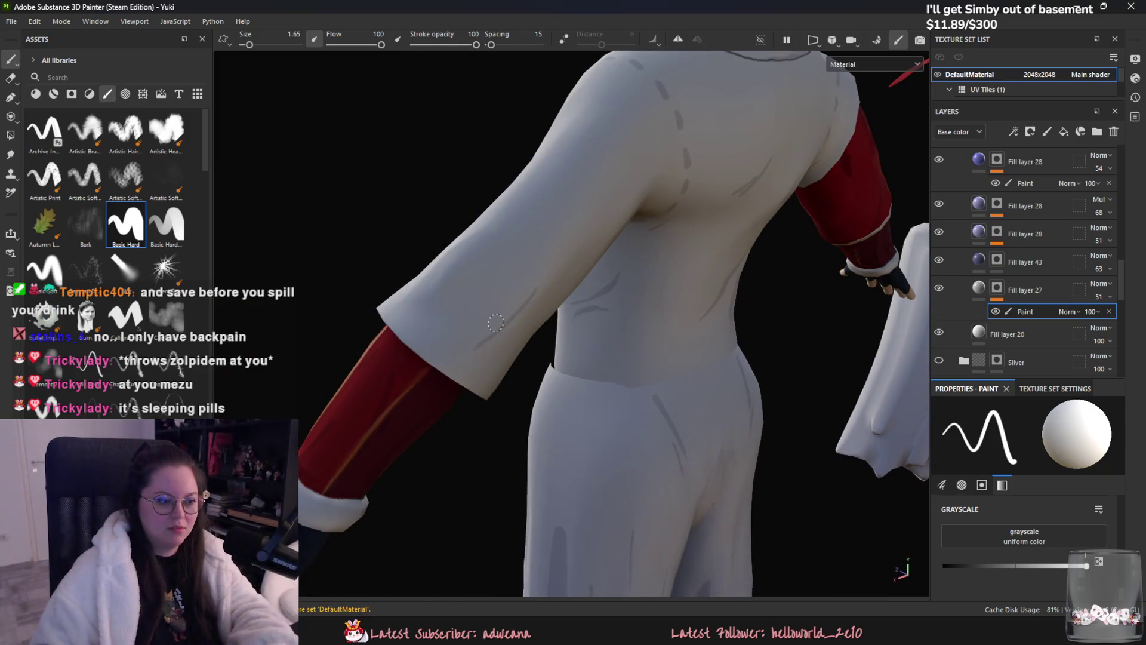
pyautogui.moveTo(462, 261)
pyautogui.mouseDown()
pyautogui.moveTo(432, 318)
pyautogui.moveTo(535, 269)
pyautogui.mouseUp()
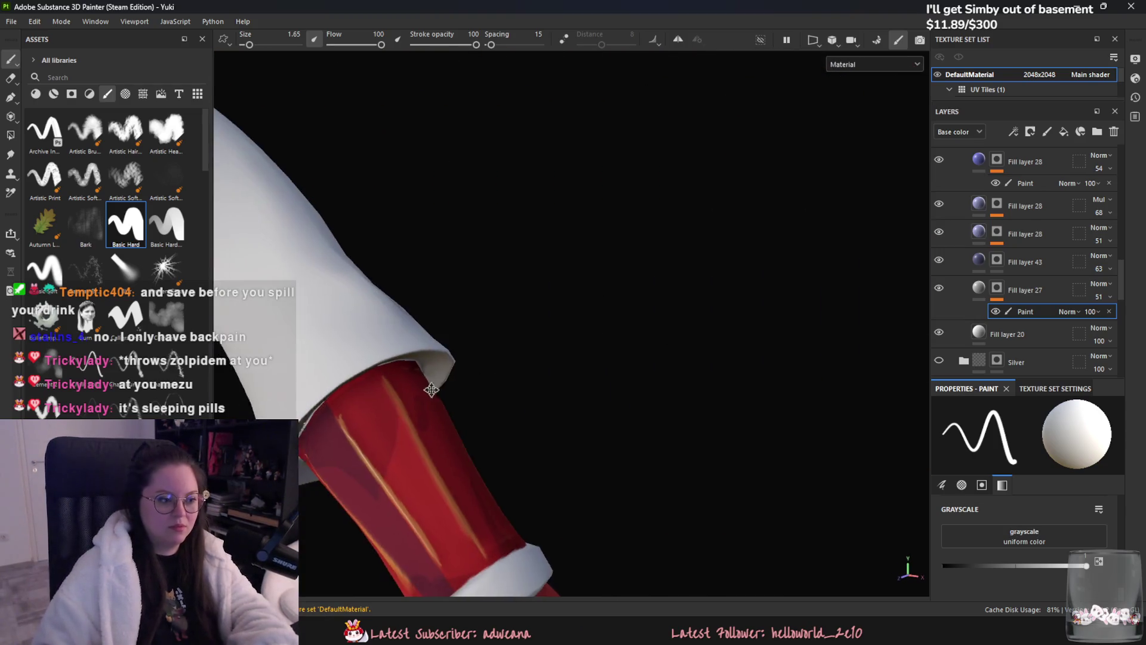
pyautogui.moveTo(503, 270)
pyautogui.keyDown('alt'); pyautogui.mouseDown()
pyautogui.moveTo(470, 223)
pyautogui.moveTo(518, 345)
pyautogui.mouseUp(); pyautogui.keyUp('alt')
pyautogui.moveTo(459, 280); pyautogui.dragTo(510, 352)
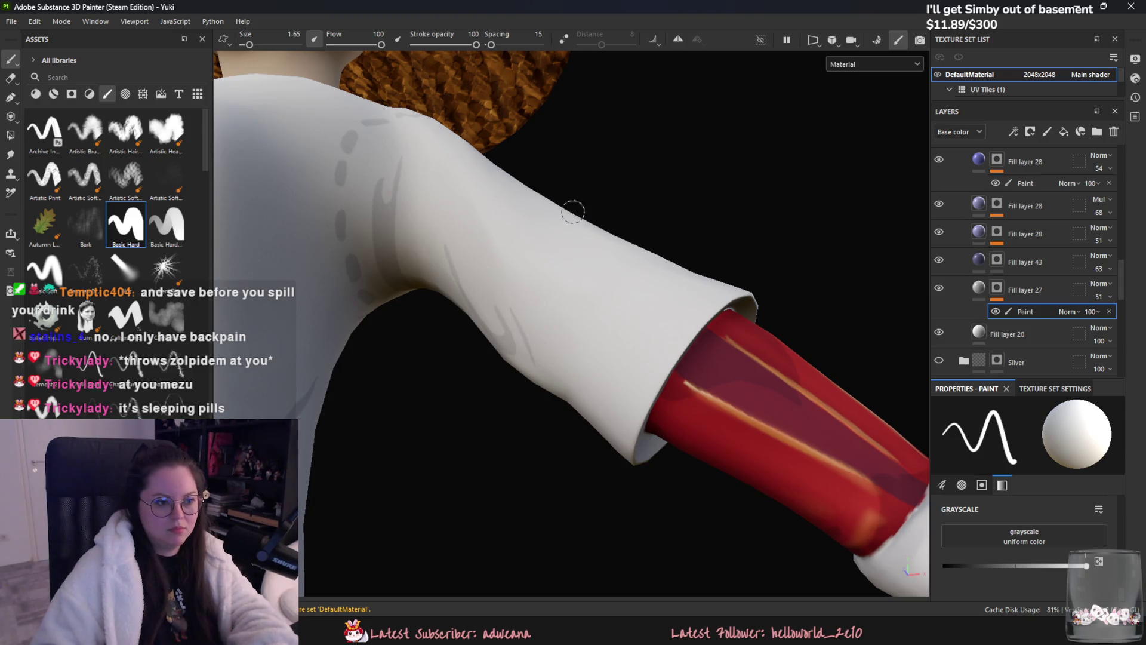
pyautogui.moveTo(628, 259)
pyautogui.keyDown('alt'); pyautogui.mouseDown()
pyautogui.moveTo(591, 197)
pyautogui.moveTo(637, 225)
pyautogui.moveTo(628, 187)
pyautogui.mouseUp(); pyautogui.keyUp('alt')
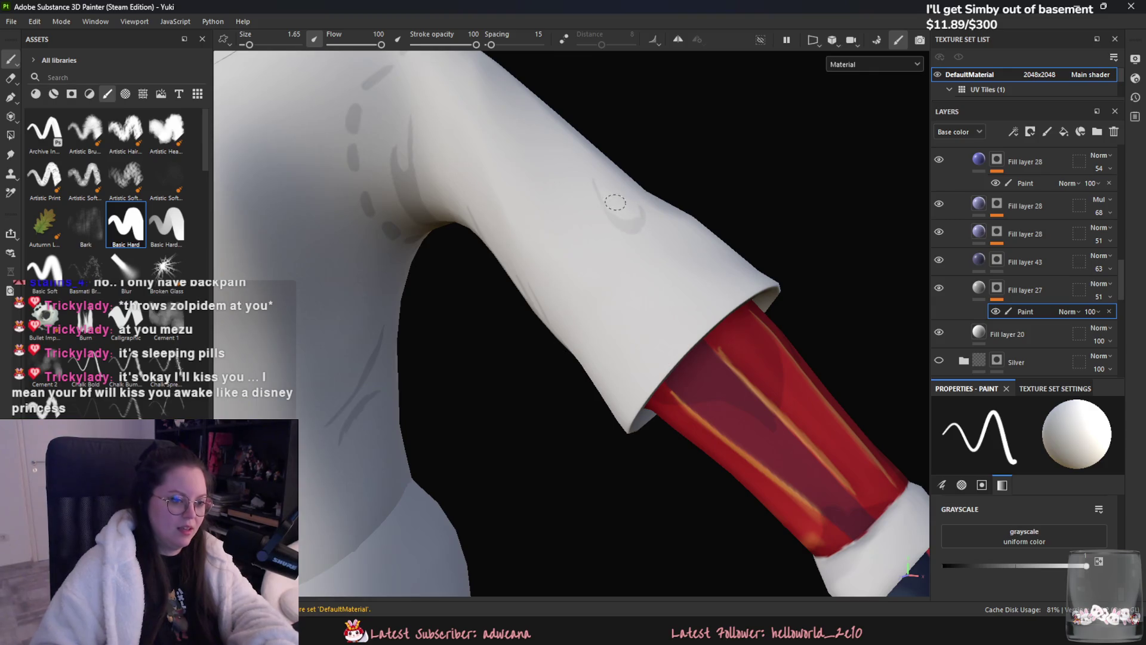
pyautogui.keyDown('alt'); pyautogui.moveTo(773, 136); pyautogui.dragTo(573, 261); pyautogui.keyUp('alt')
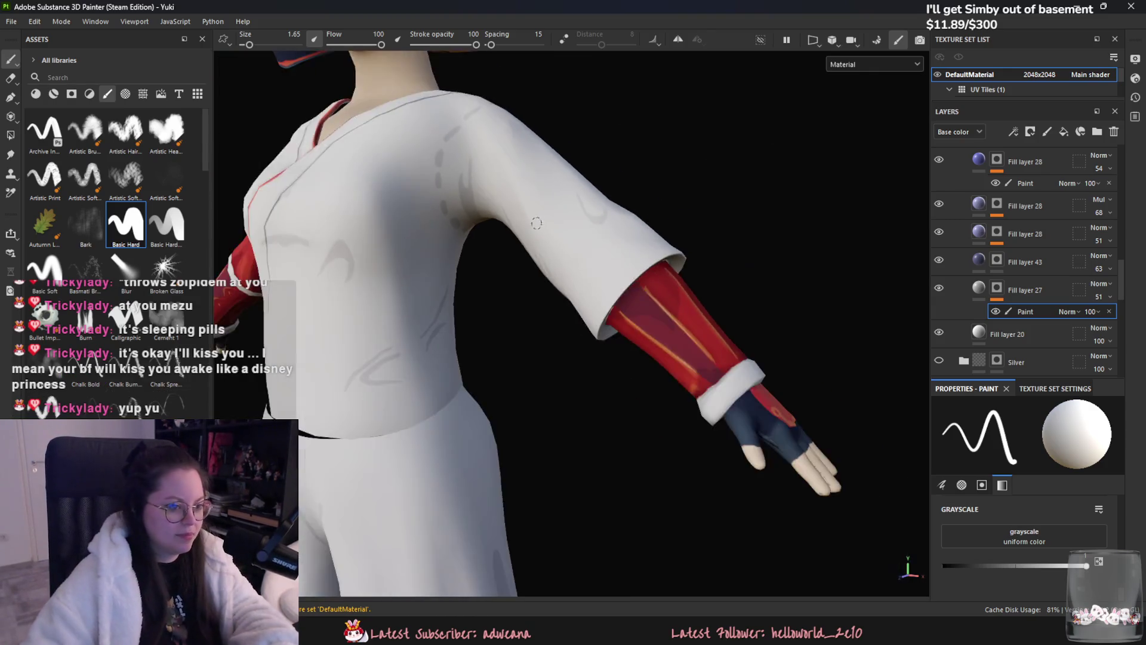
pyautogui.scroll(3, 573, 261)
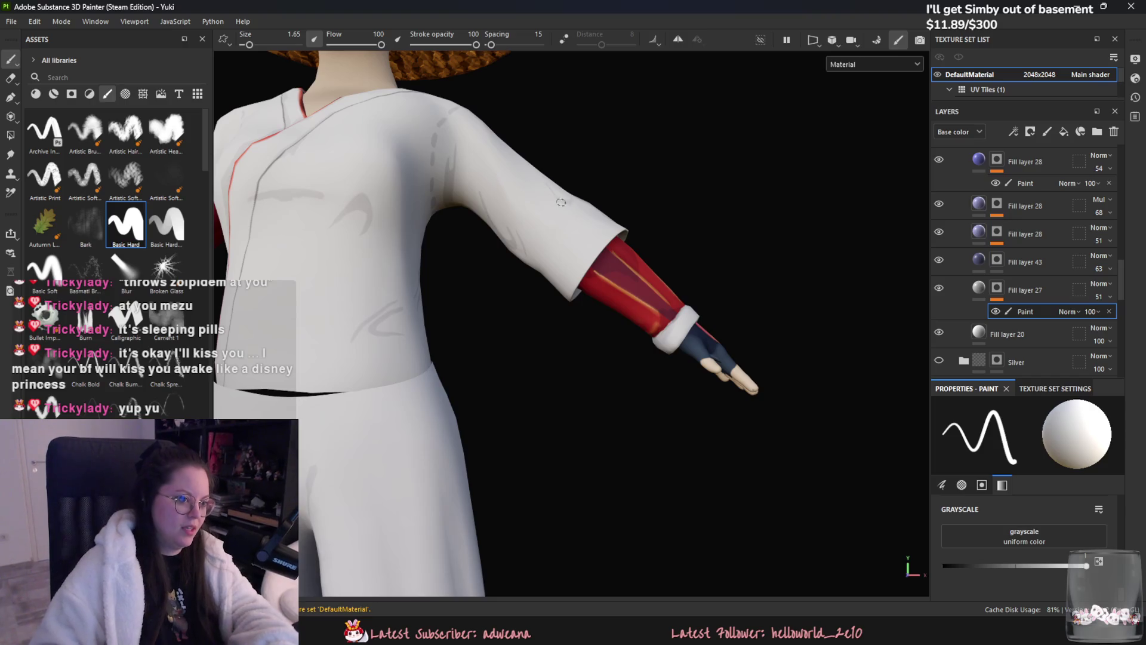
pyautogui.keyDown('alt'); pyautogui.moveTo(565, 203); pyautogui.dragTo(599, 318); pyautogui.keyUp('alt')
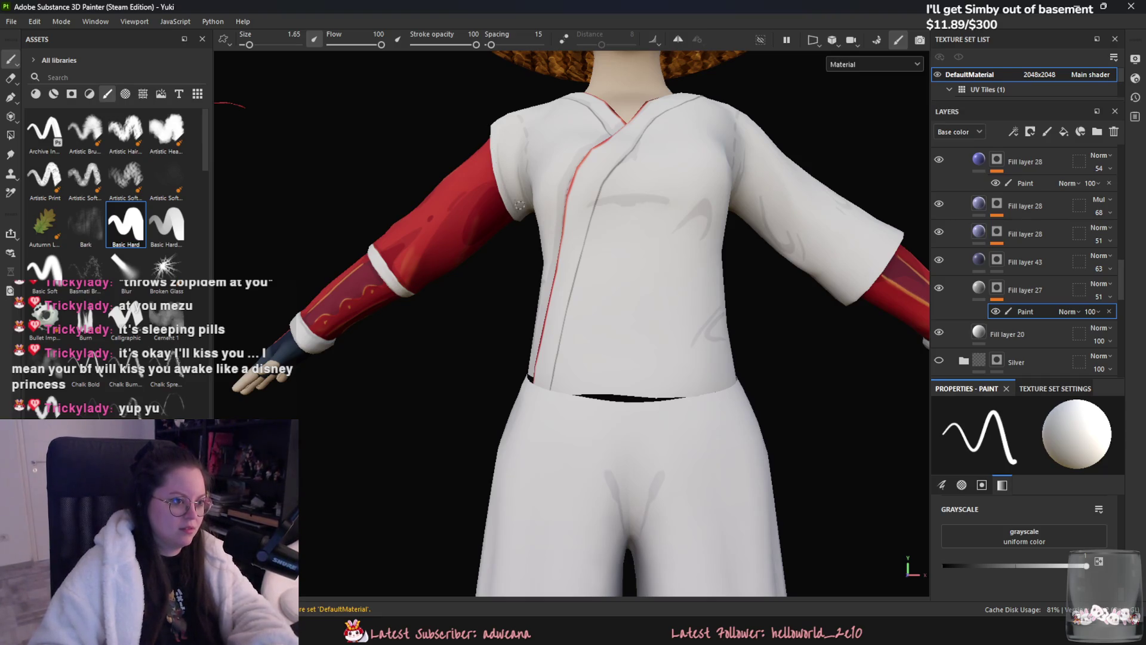
pyautogui.moveTo(530, 237)
pyautogui.keyDown('alt'); pyautogui.mouseDown()
pyautogui.moveTo(653, 307)
pyautogui.moveTo(766, 281)
pyautogui.mouseUp(); pyautogui.keyUp('alt')
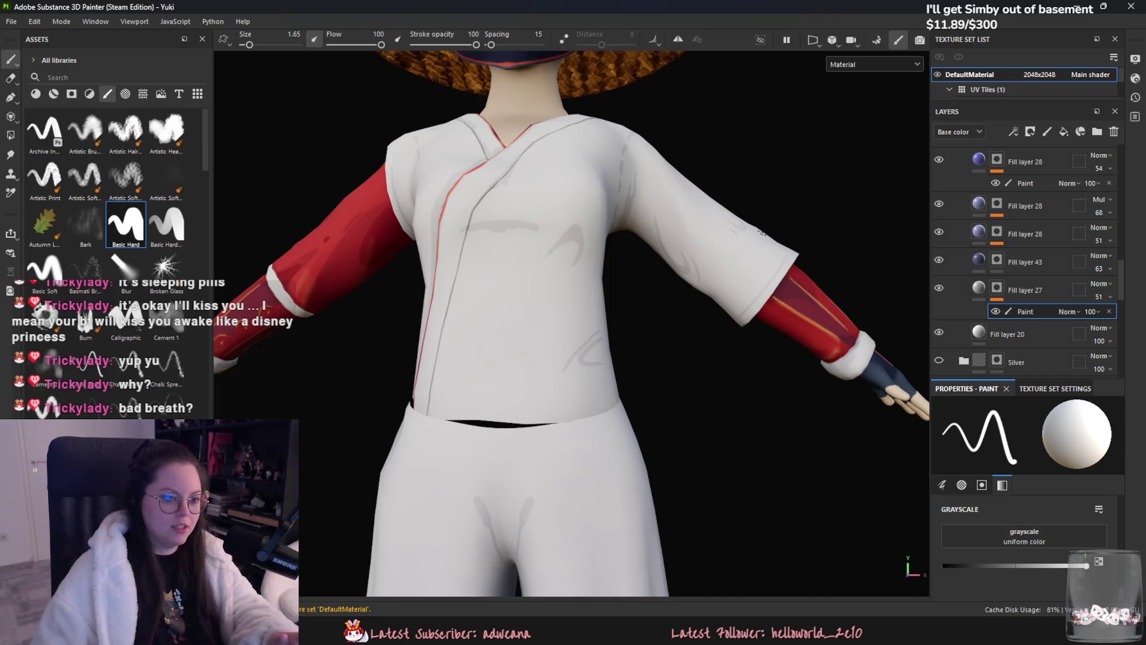
pyautogui.moveTo(717, 282)
pyautogui.keyDown('alt'); pyautogui.mouseDown()
pyautogui.moveTo(593, 349)
pyautogui.moveTo(594, 385)
pyautogui.mouseUp(); pyautogui.keyUp('alt')
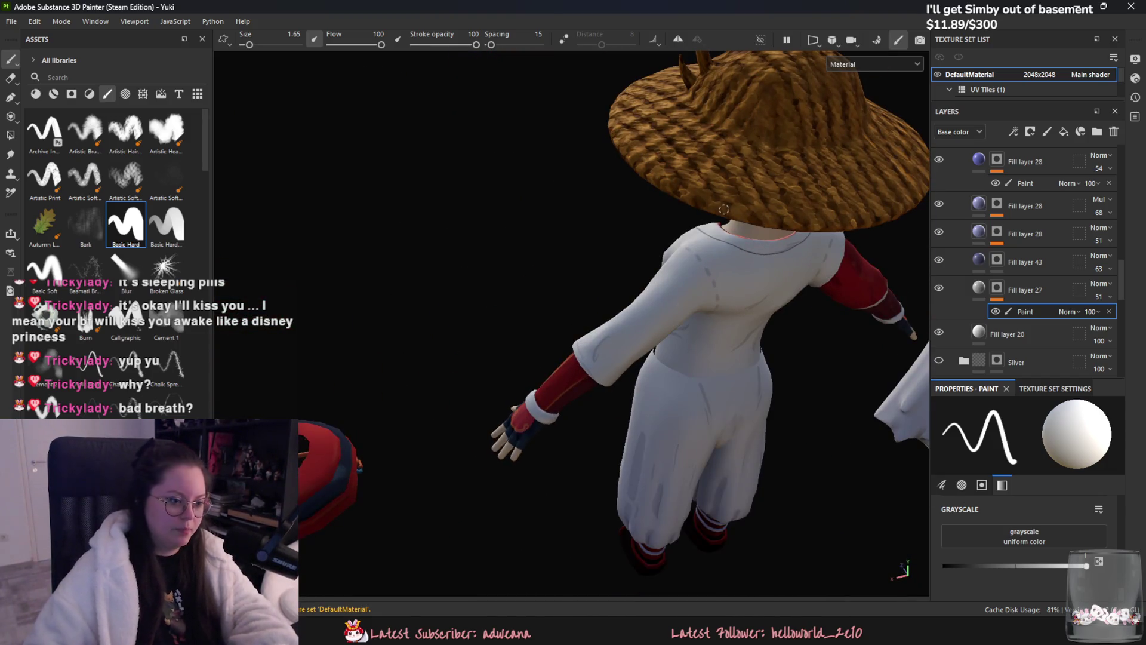
pyautogui.moveTo(594, 385)
pyautogui.keyDown('alt'); pyautogui.mouseDown(button='right')
pyautogui.moveTo(595, 425)
pyautogui.moveTo(567, 414)
pyautogui.mouseUp(button='right'); pyautogui.keyUp('alt')
pyautogui.keyDown('alt'); pyautogui.moveTo(568, 414); pyautogui.dragTo(606, 461); pyautogui.keyUp('alt')
pyautogui.keyDown('alt'); pyautogui.moveTo(609, 353); pyautogui.dragTo(575, 354); pyautogui.keyUp('alt')
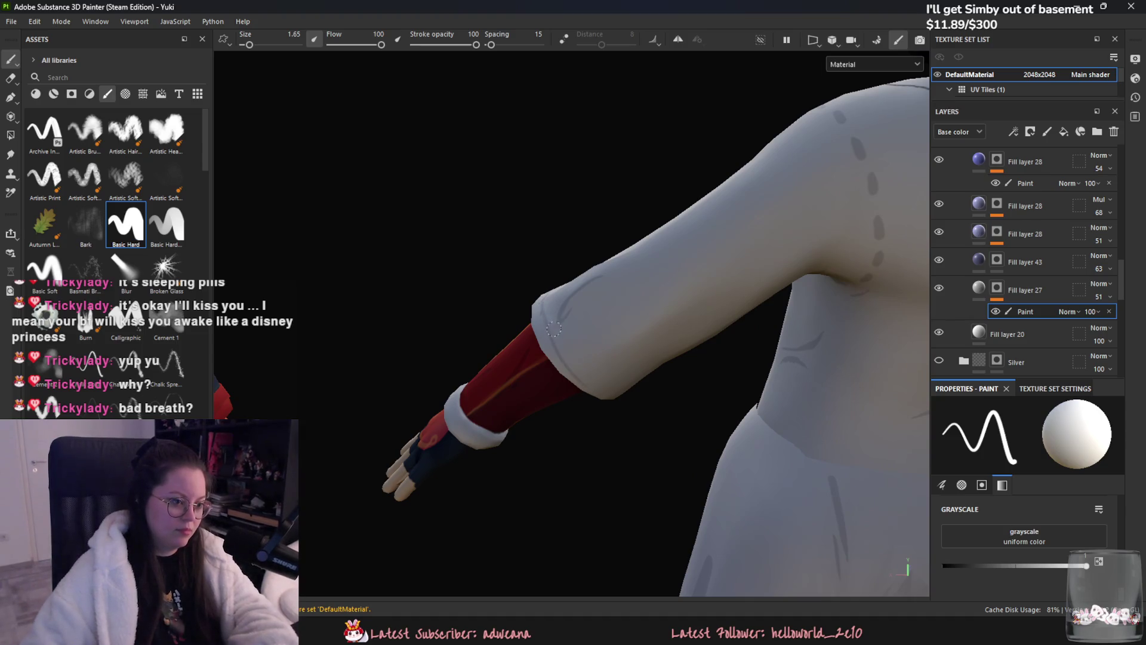
# - Swap the paint value between white and black with X, ending on black, while checking the sleeve
pyautogui.keyDown('alt'); pyautogui.moveTo(583, 368); pyautogui.dragTo(518, 335); pyautogui.keyUp('alt')
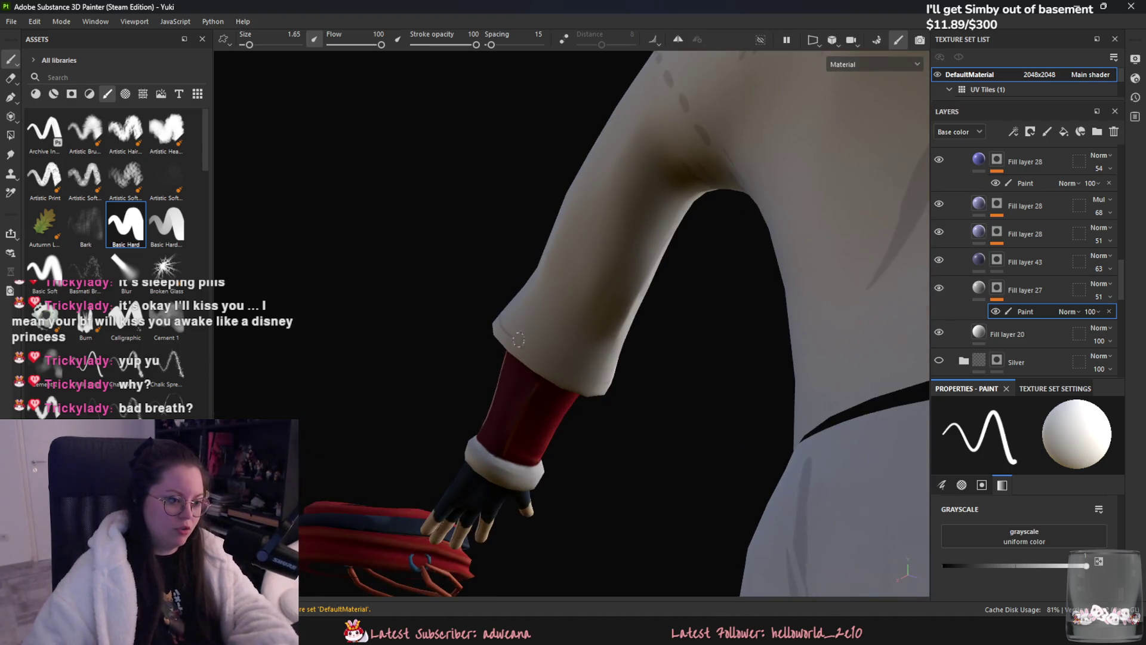
pyautogui.moveTo(590, 364)
pyautogui.keyDown('alt'); pyautogui.mouseDown()
pyautogui.moveTo(671, 371)
pyautogui.moveTo(499, 333)
pyautogui.mouseUp(); pyautogui.keyUp('alt')
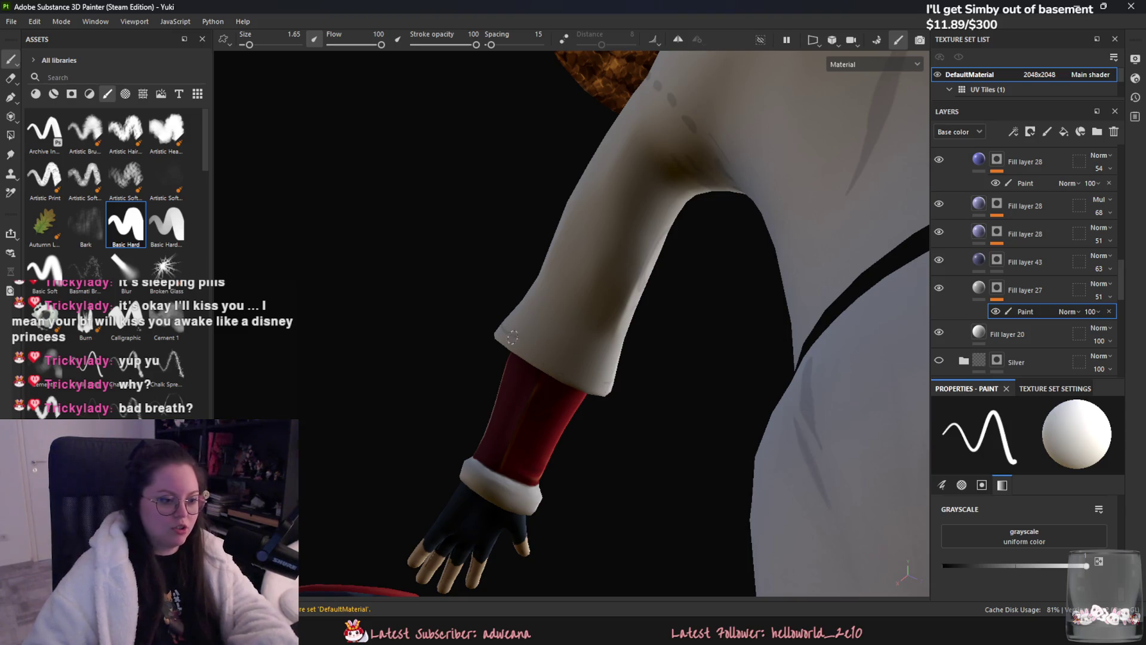
pyautogui.press('x')
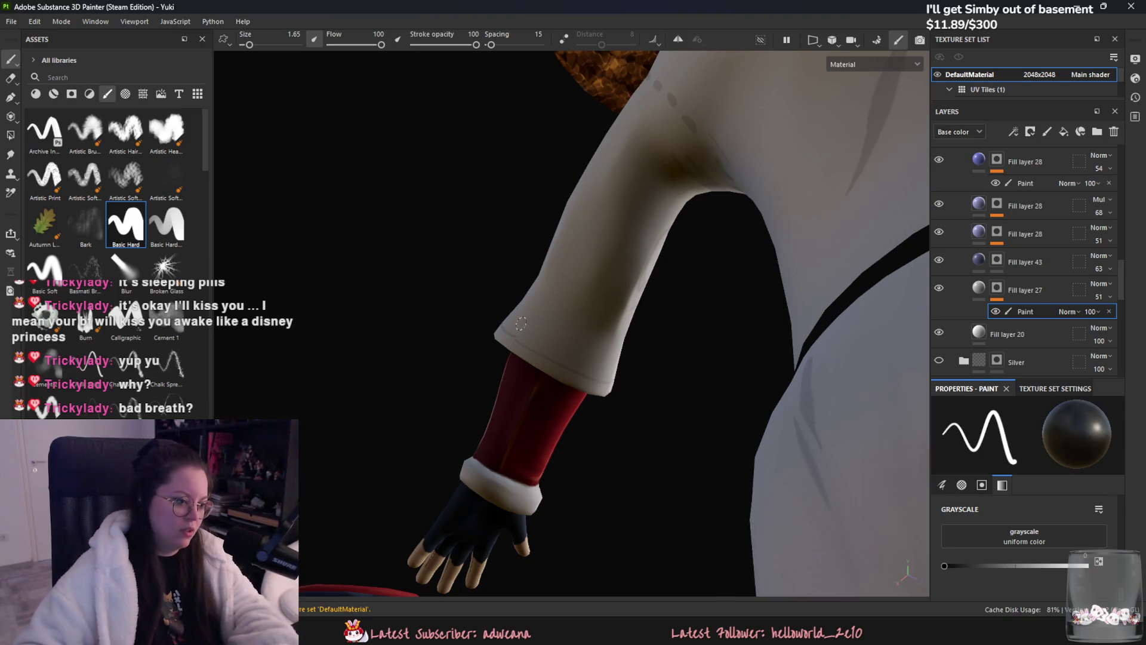
pyautogui.press('x')
pyautogui.moveTo(689, 397)
pyautogui.keyDown('alt'); pyautogui.mouseDown()
pyautogui.moveTo(559, 327)
pyautogui.moveTo(537, 338)
pyautogui.moveTo(640, 384)
pyautogui.moveTo(553, 385)
pyautogui.mouseUp(); pyautogui.keyUp('alt')
pyautogui.press('x')
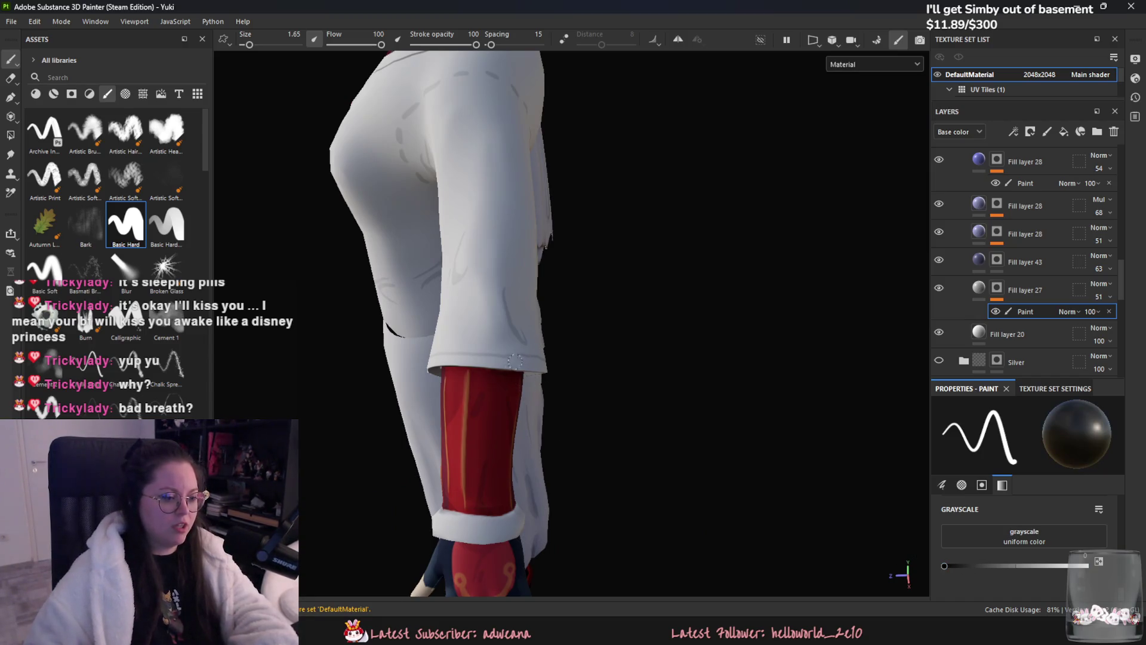
pyautogui.moveTo(456, 364)
pyautogui.keyDown('alt'); pyautogui.mouseDown()
pyautogui.moveTo(560, 346)
pyautogui.moveTo(706, 376)
pyautogui.moveTo(633, 414)
pyautogui.moveTo(614, 406)
pyautogui.moveTo(648, 391)
pyautogui.mouseUp(); pyautogui.keyUp('alt')
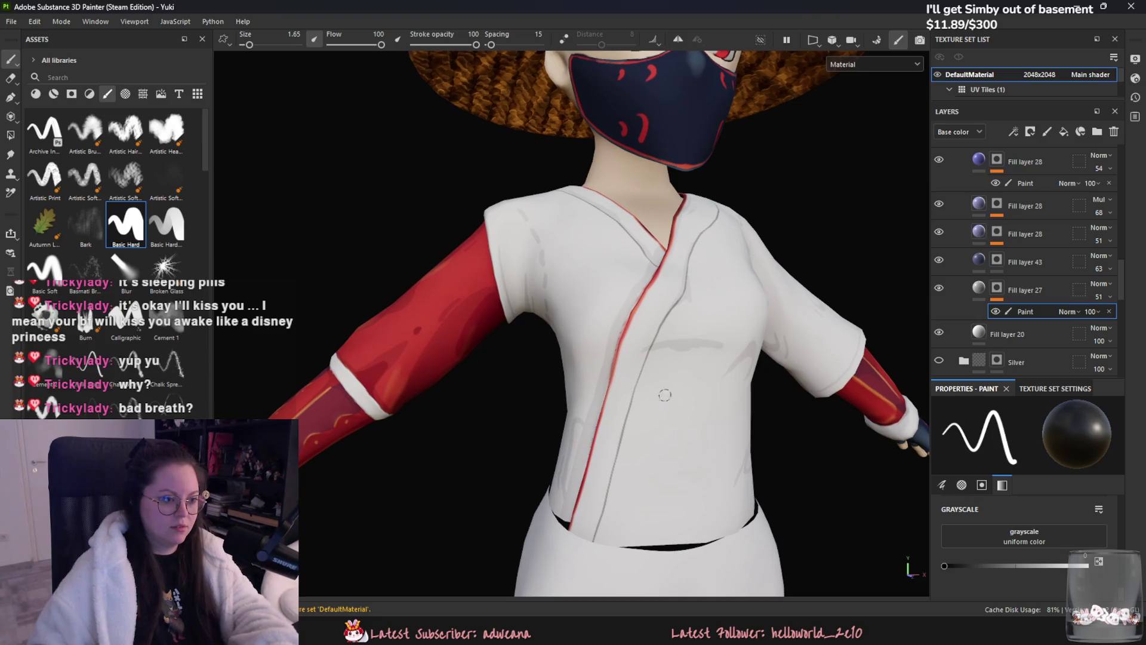
pyautogui.keyDown('alt'); pyautogui.moveTo(481, 184); pyautogui.dragTo(490, 226); pyautogui.keyUp('alt')
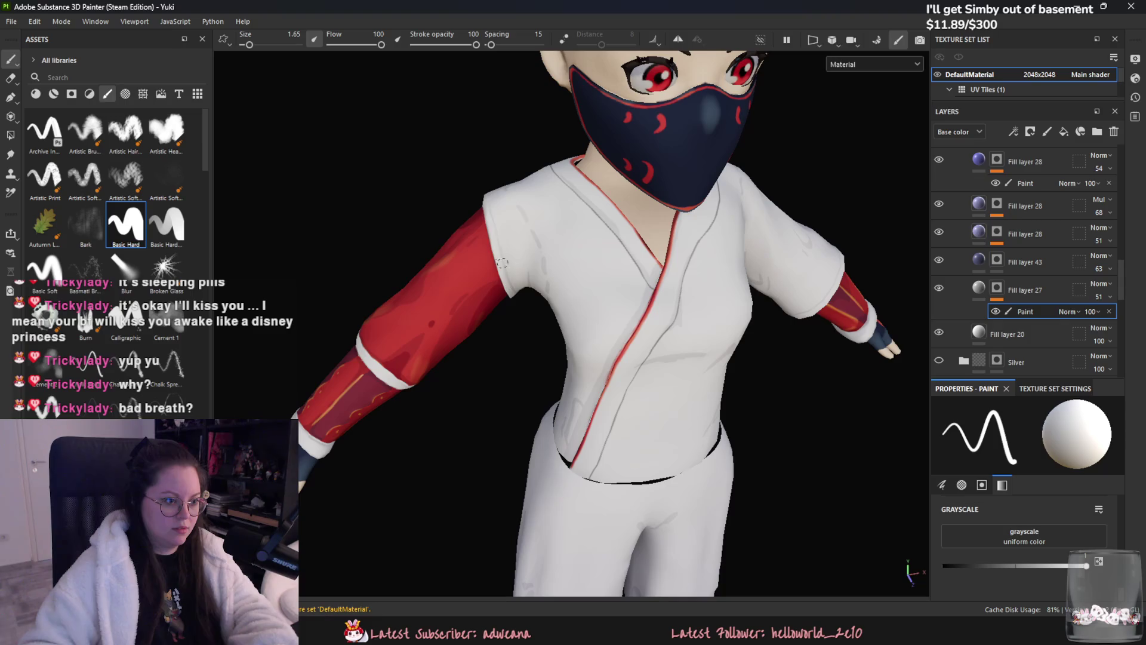
pyautogui.moveTo(507, 274)
pyautogui.keyDown('alt'); pyautogui.mouseDown()
pyautogui.moveTo(758, 307)
pyautogui.moveTo(462, 271)
pyautogui.moveTo(447, 317)
pyautogui.mouseUp(); pyautogui.keyUp('alt')
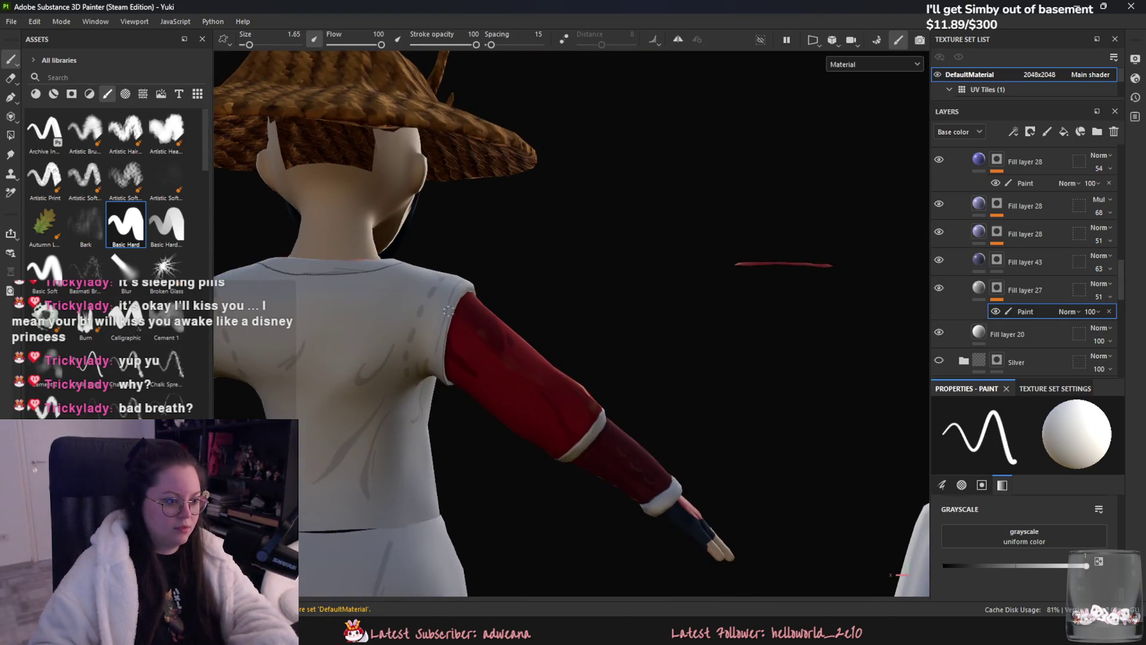
pyautogui.moveTo(436, 389)
pyautogui.keyDown('alt'); pyautogui.mouseDown()
pyautogui.moveTo(509, 319)
pyautogui.moveTo(503, 330)
pyautogui.moveTo(526, 250)
pyautogui.moveTo(531, 288)
pyautogui.mouseUp(); pyautogui.keyUp('alt')
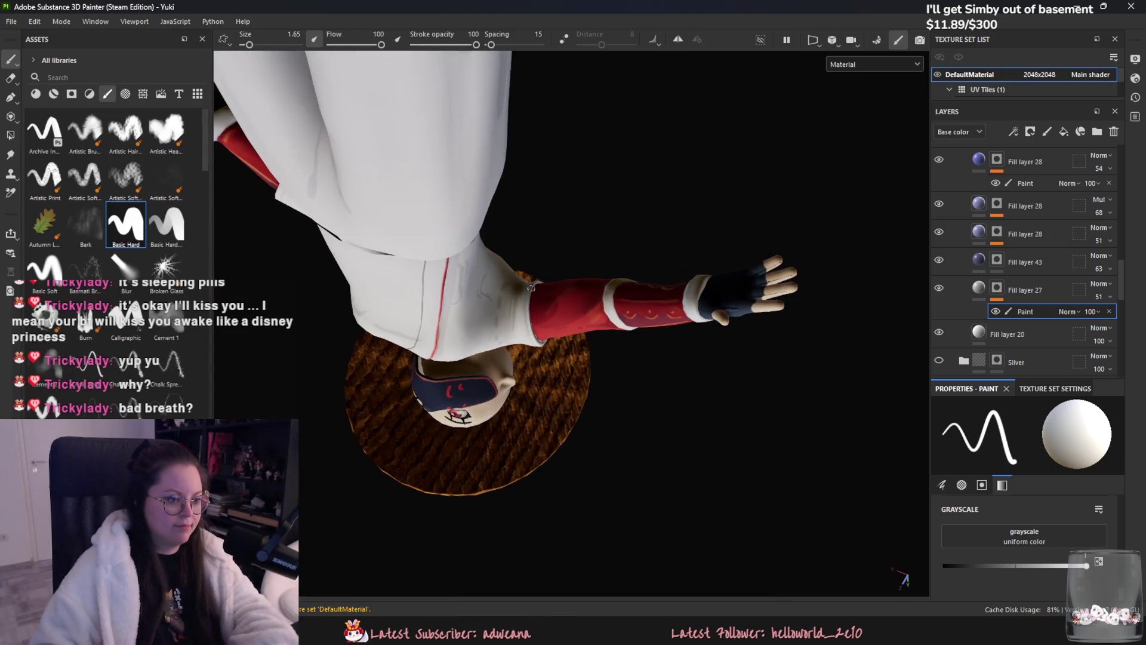
pyautogui.press('x')
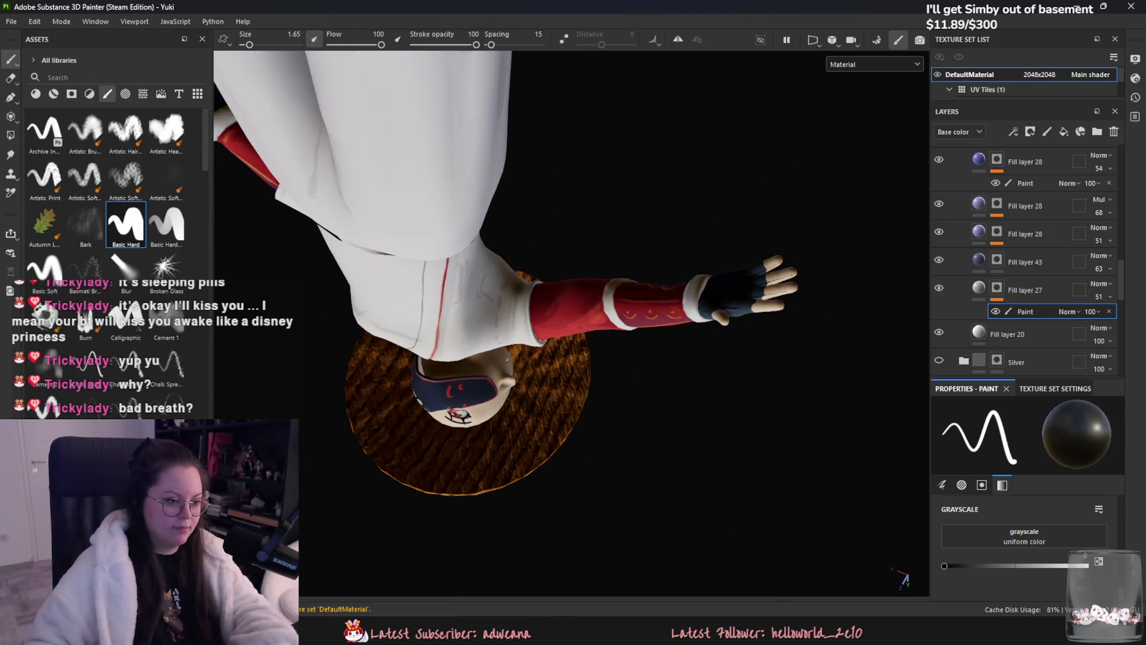
pyautogui.moveTo(524, 296)
pyautogui.keyDown('alt'); pyautogui.mouseDown()
pyautogui.moveTo(654, 330)
pyautogui.moveTo(542, 297)
pyautogui.mouseUp(); pyautogui.keyUp('alt')
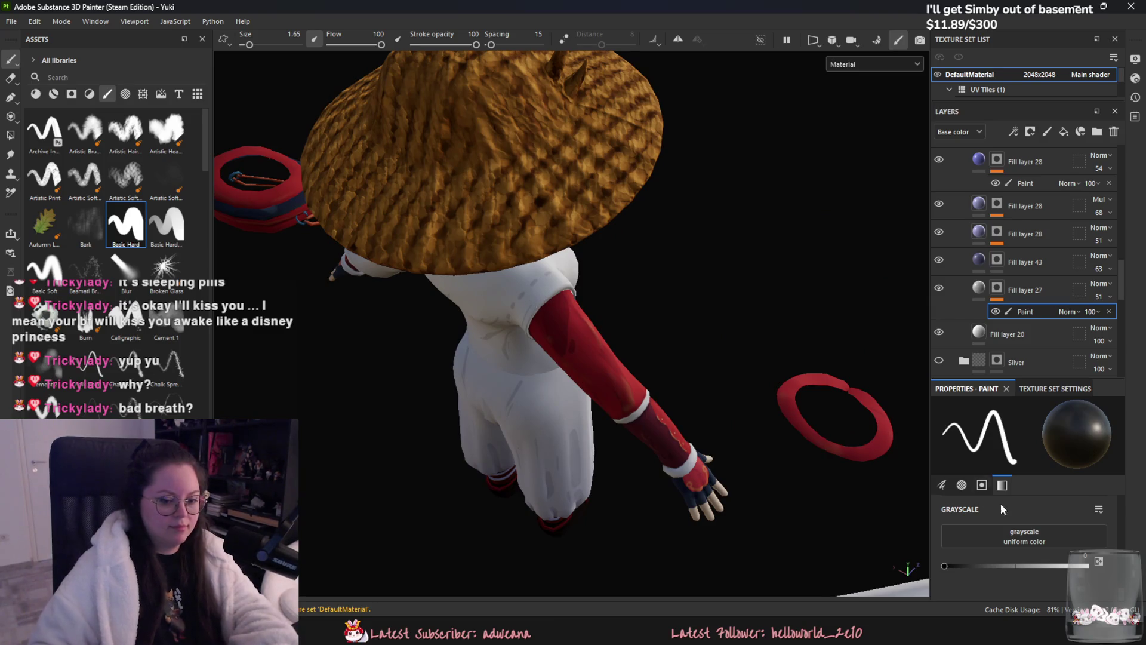
pyautogui.press('x')
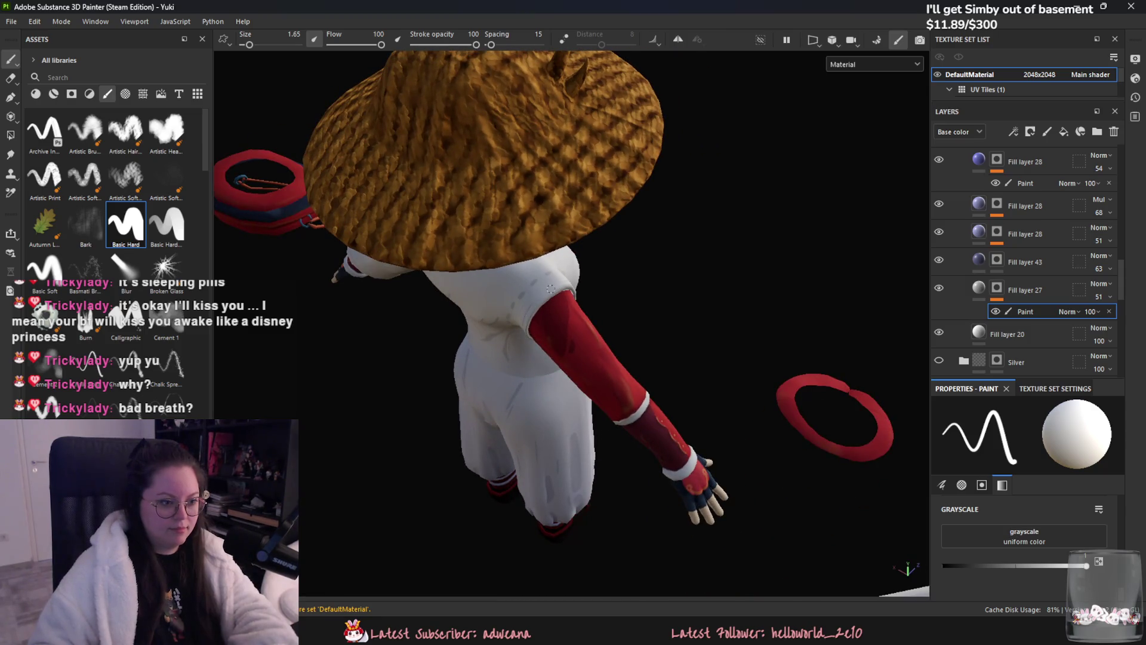
pyautogui.keyDown('alt'); pyautogui.moveTo(541, 298); pyautogui.dragTo(580, 305); pyautogui.keyUp('alt')
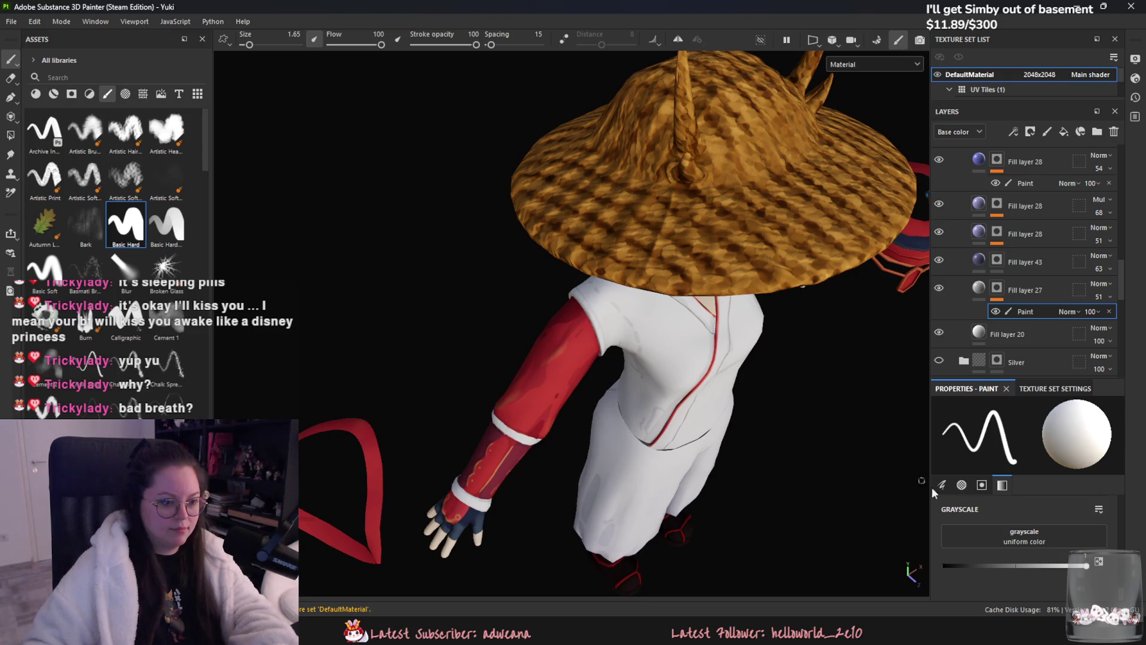
pyautogui.press('x')
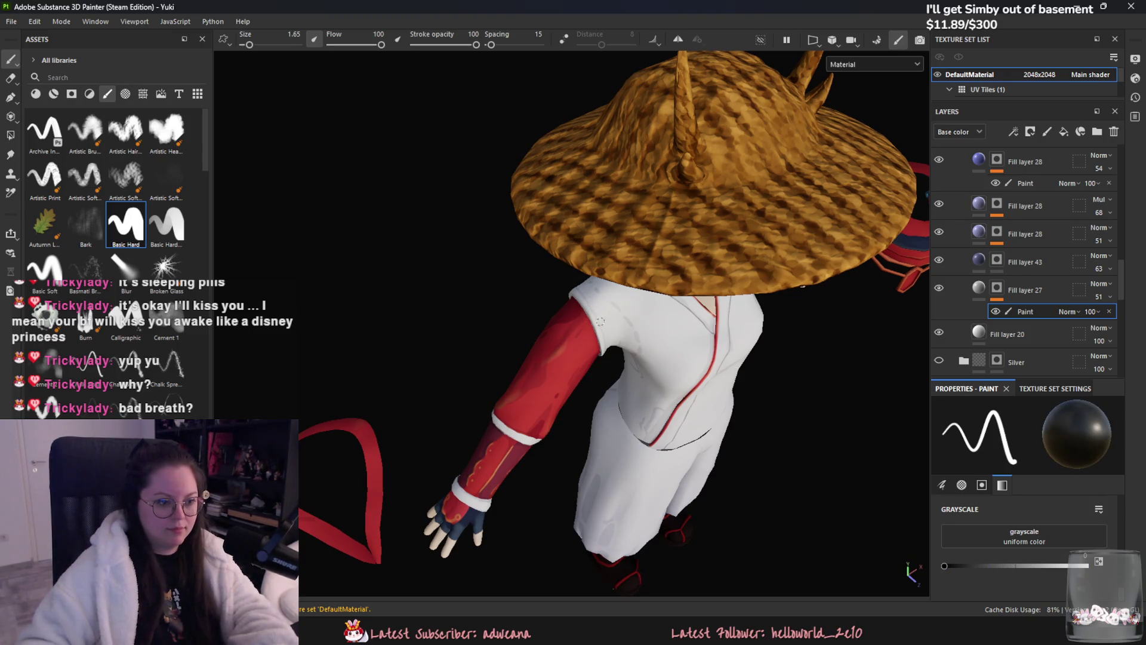
pyautogui.keyDown('alt'); pyautogui.moveTo(587, 298); pyautogui.dragTo(688, 285); pyautogui.keyUp('alt')
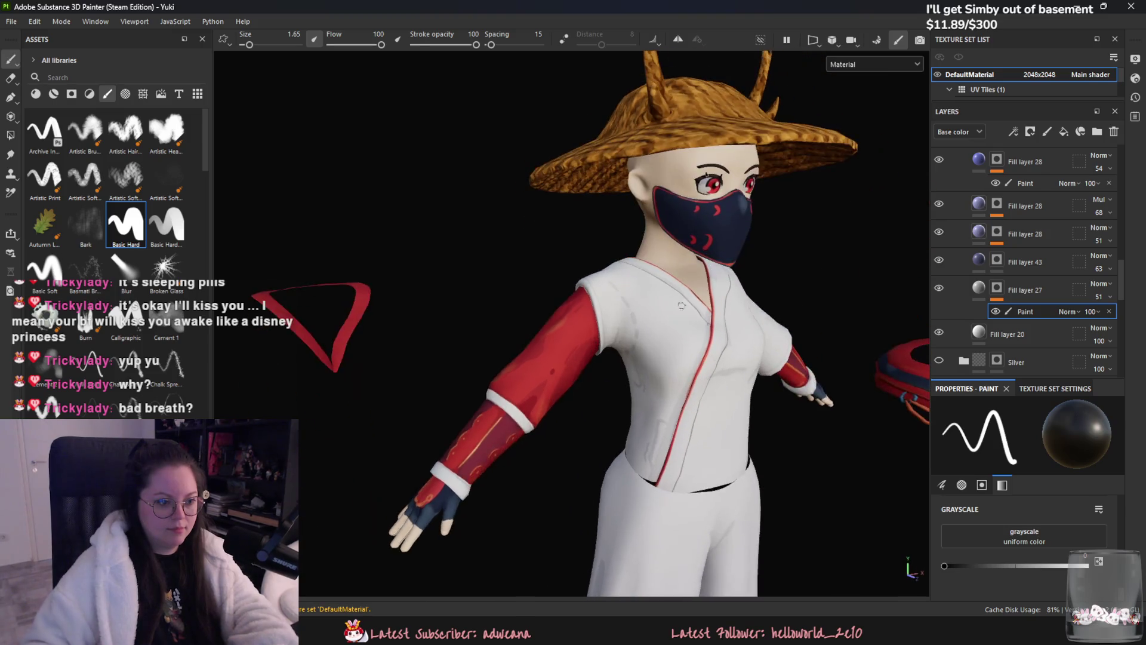
pyautogui.scroll(-2, 730, 339)
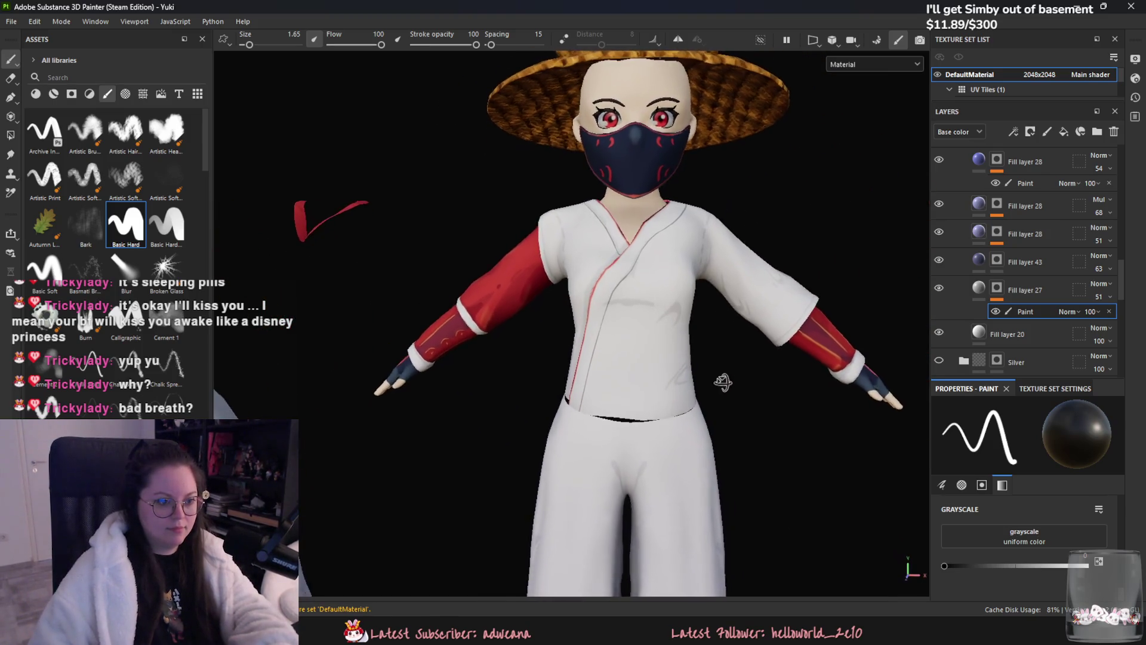
pyautogui.scroll(-3, 724, 270)
# - Frame the character, select Fill layer 18's paint sub-layer and set the paint value to white
pyautogui.press('f')
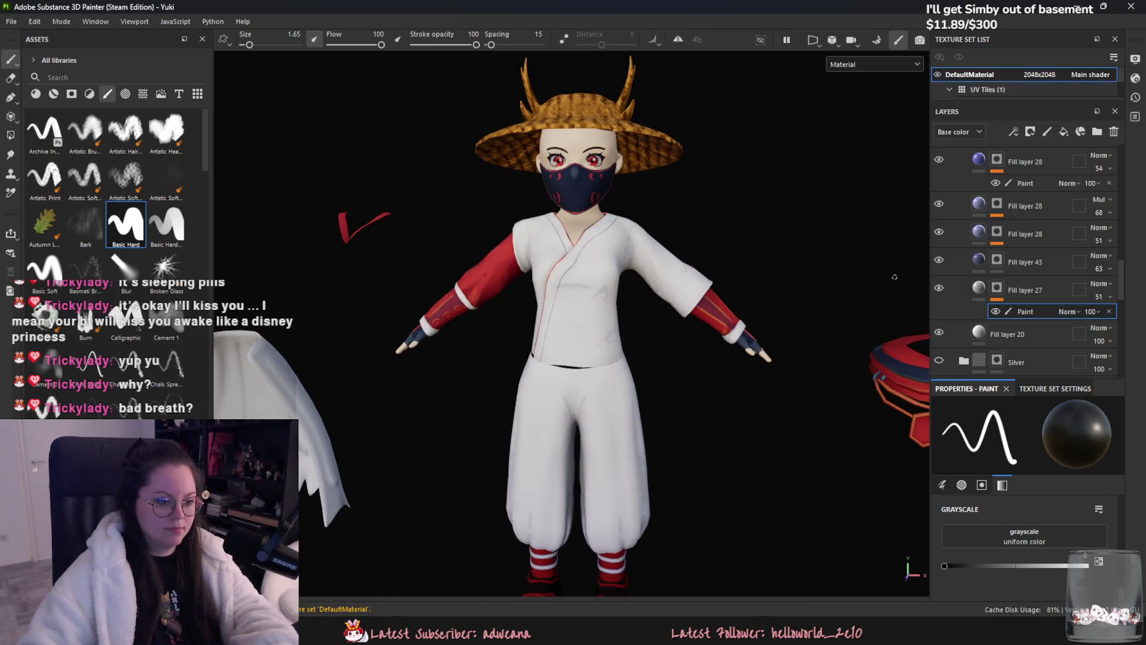
pyautogui.scroll(2, 1037, 272)
pyautogui.scroll(2, 1034, 269)
pyautogui.scroll(2, 1029, 264)
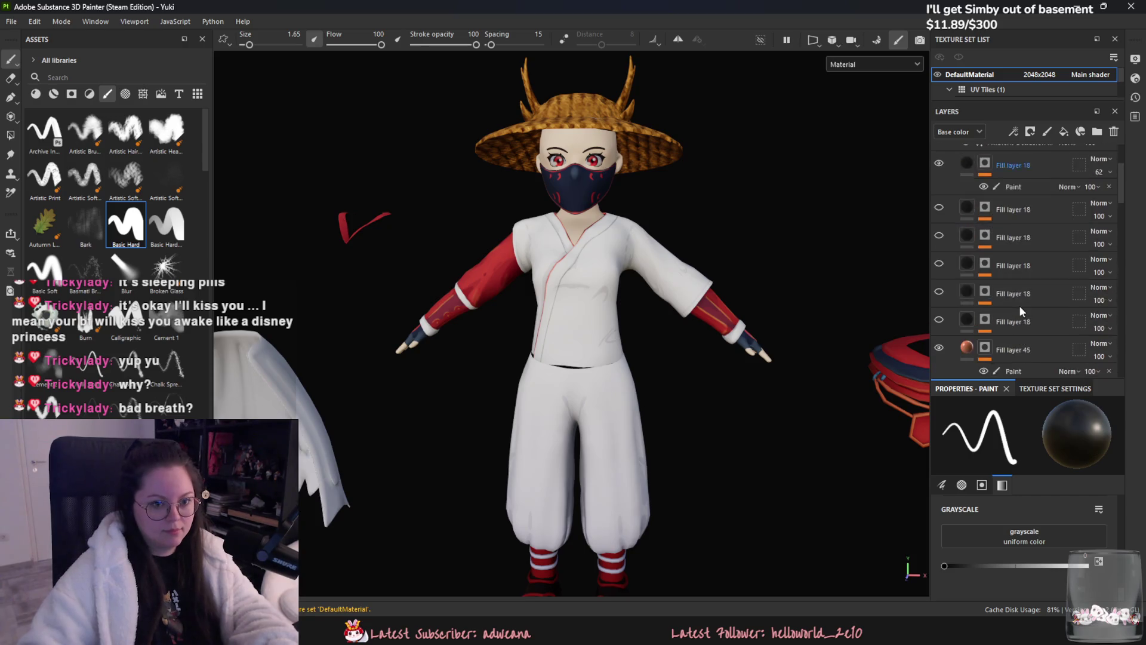
pyautogui.scroll(2, 1019, 257)
pyautogui.click(1019, 258)
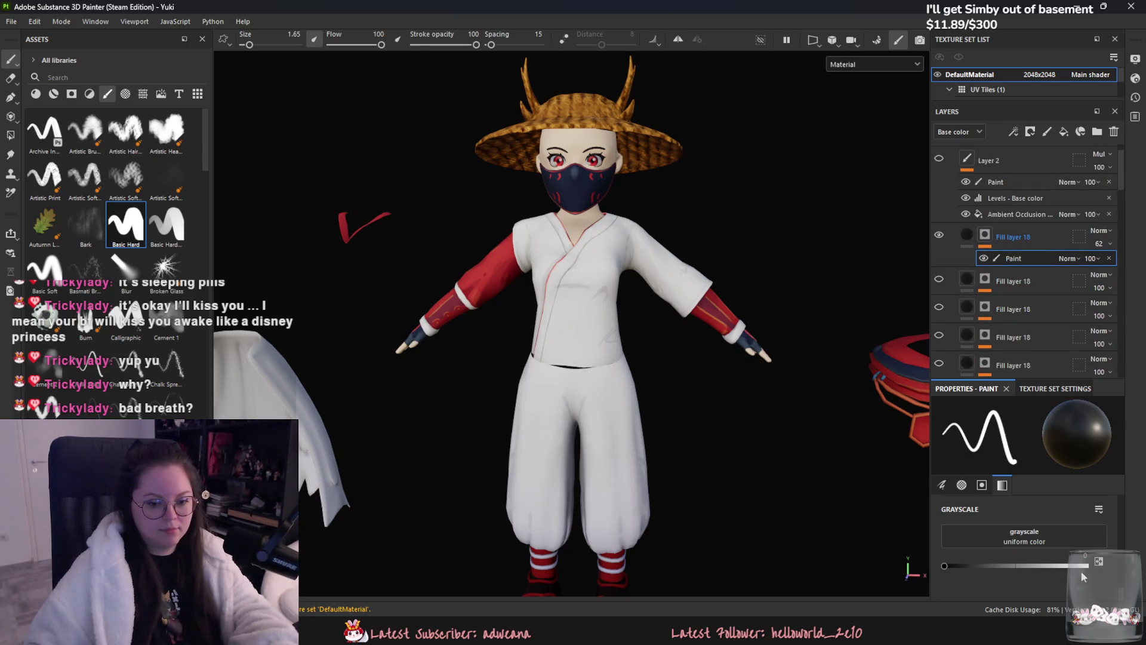
pyautogui.moveTo(1073, 566); pyautogui.dragTo(1086, 566)
# - Paint over a dark stroke on the trousers and add a thin shading stroke on the lower legs
pyautogui.keyDown('alt'); pyautogui.moveTo(627, 358); pyautogui.dragTo(563, 338); pyautogui.keyUp('alt')
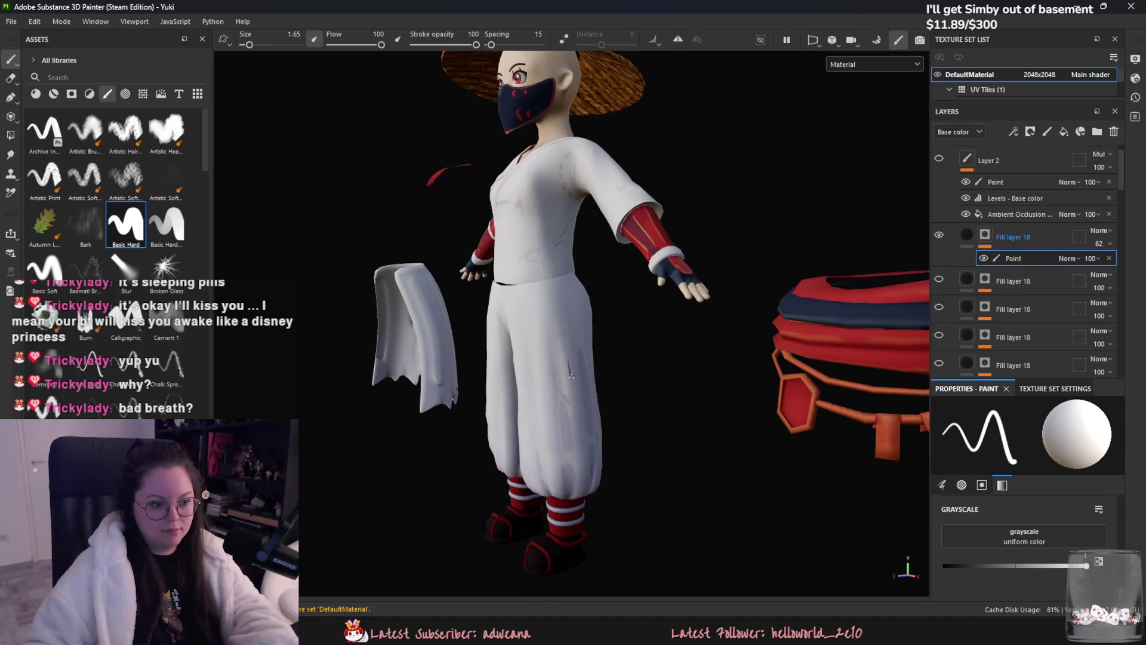
pyautogui.moveTo(571, 450); pyautogui.dragTo(558, 411)
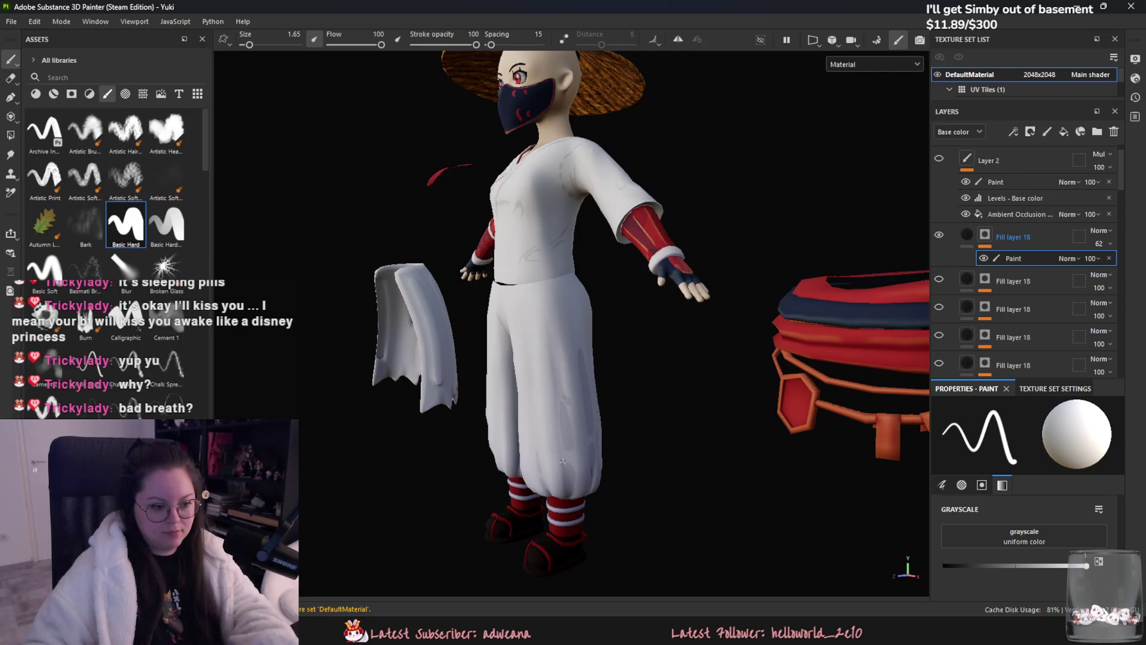
pyautogui.moveTo(565, 485); pyautogui.dragTo(563, 467)
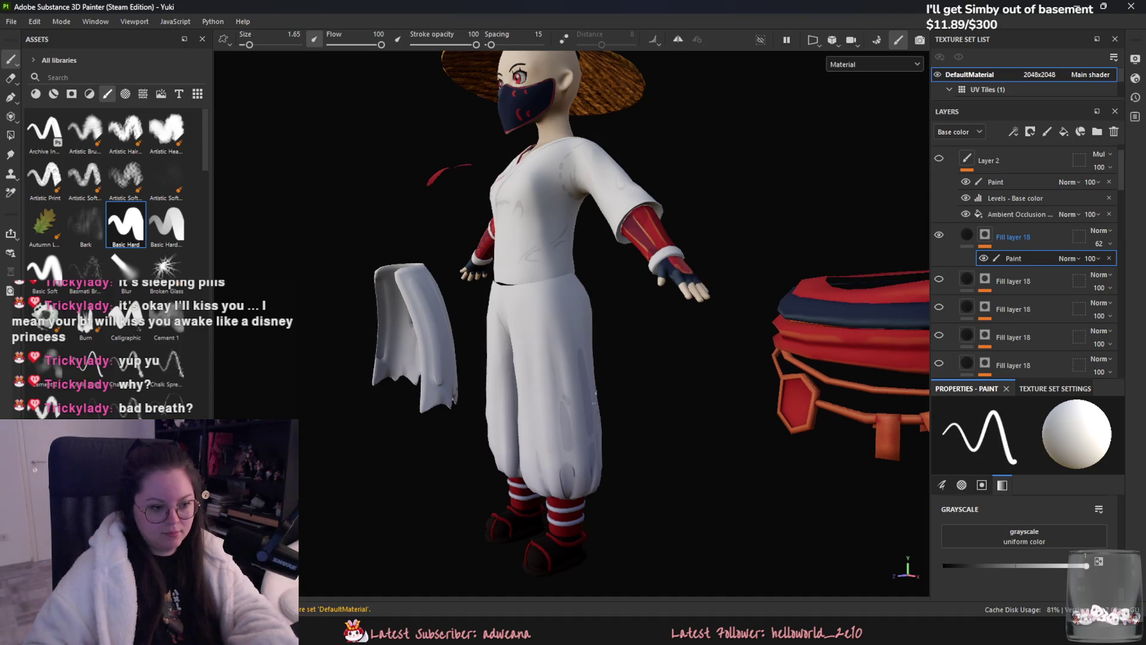
pyautogui.keyDown('alt'); pyautogui.moveTo(573, 474); pyautogui.dragTo(583, 405); pyautogui.keyUp('alt')
pyautogui.moveTo(574, 447)
pyautogui.keyDown('alt'); pyautogui.mouseDown()
pyautogui.moveTo(557, 311)
pyautogui.moveTo(462, 439)
pyautogui.moveTo(423, 352)
pyautogui.mouseUp(); pyautogui.keyUp('alt')
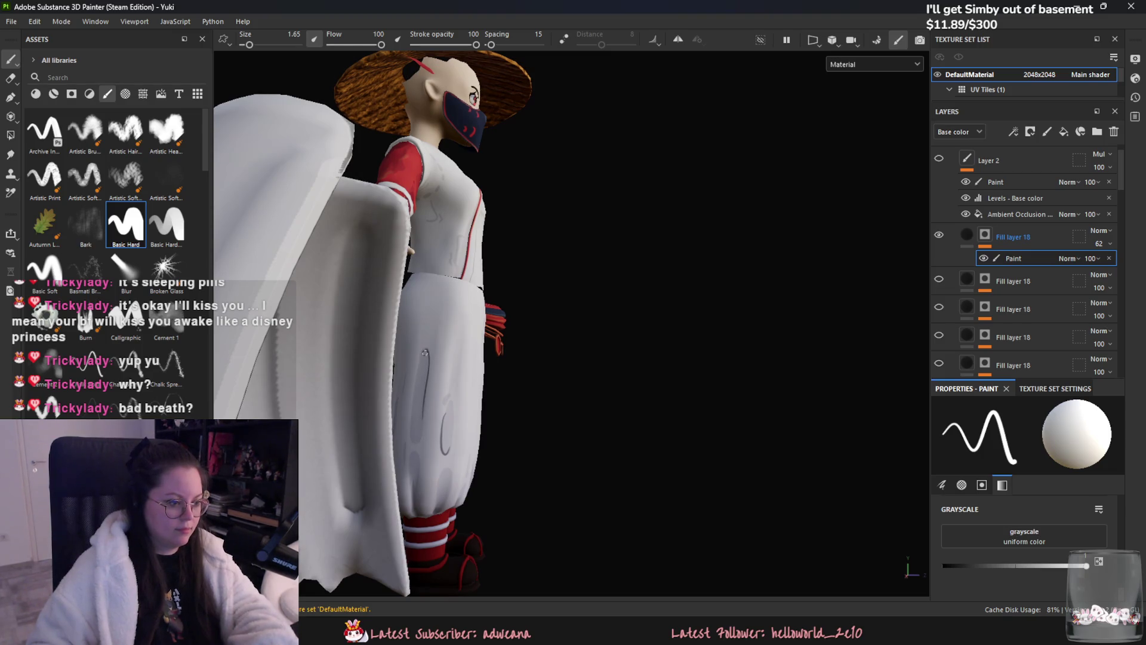
pyautogui.moveTo(425, 352)
pyautogui.keyDown('alt'); pyautogui.mouseDown()
pyautogui.moveTo(415, 468)
pyautogui.moveTo(408, 445)
pyautogui.mouseUp(); pyautogui.keyUp('alt')
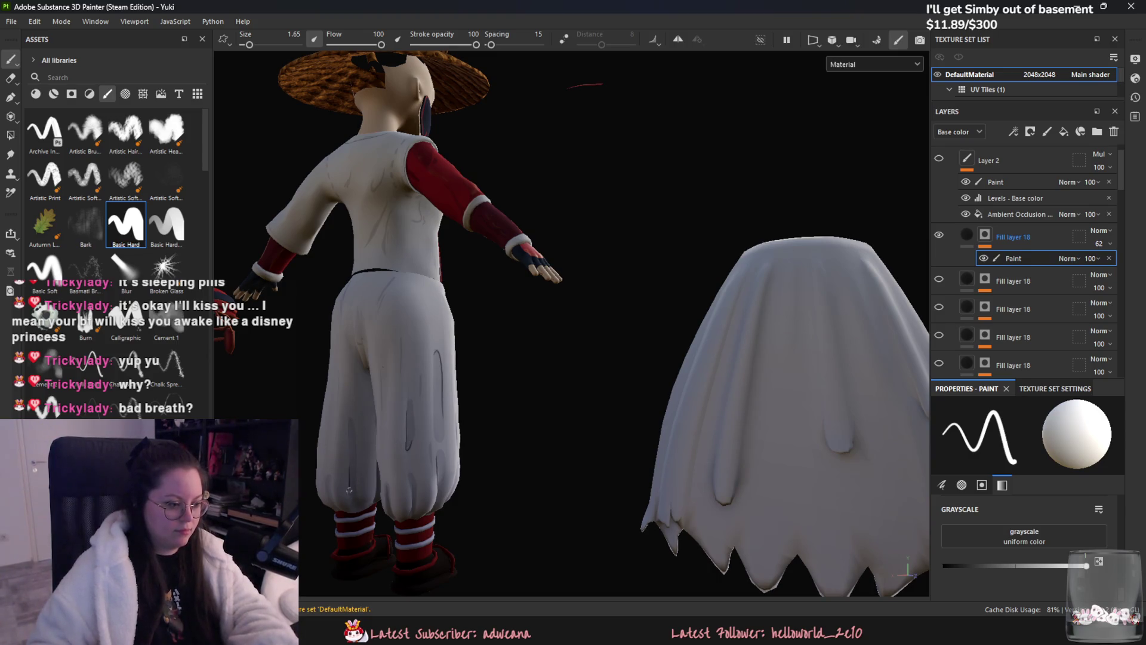
pyautogui.keyDown('alt'); pyautogui.moveTo(351, 507); pyautogui.dragTo(408, 491); pyautogui.keyUp('alt')
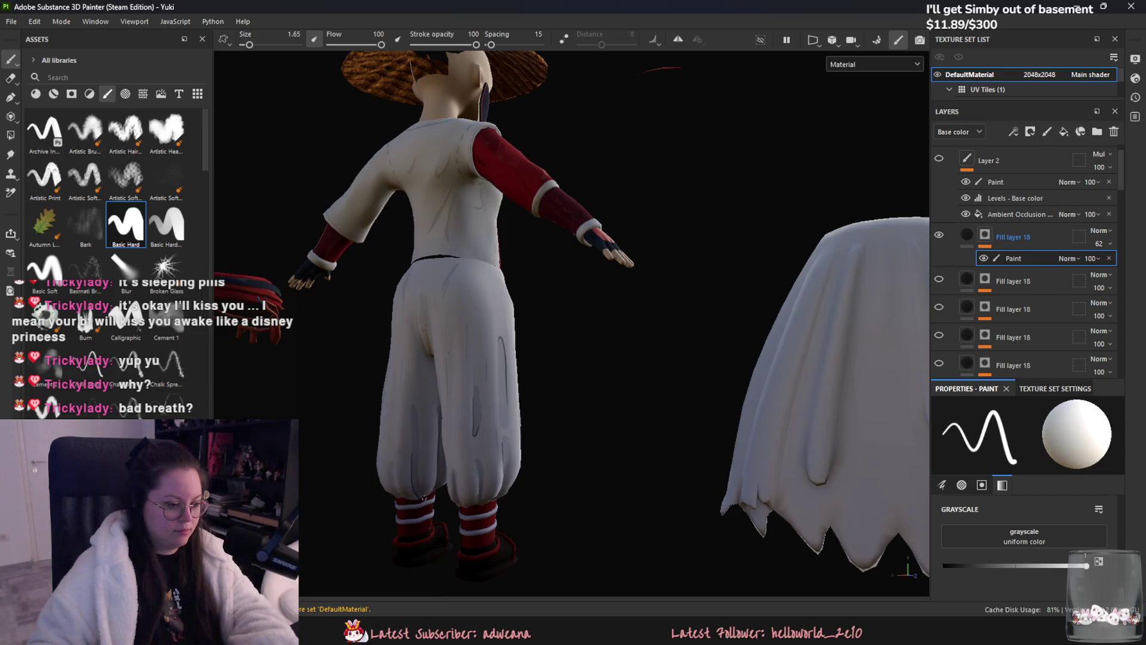
pyautogui.keyDown('alt'); pyautogui.moveTo(408, 508); pyautogui.dragTo(458, 488); pyautogui.keyUp('alt')
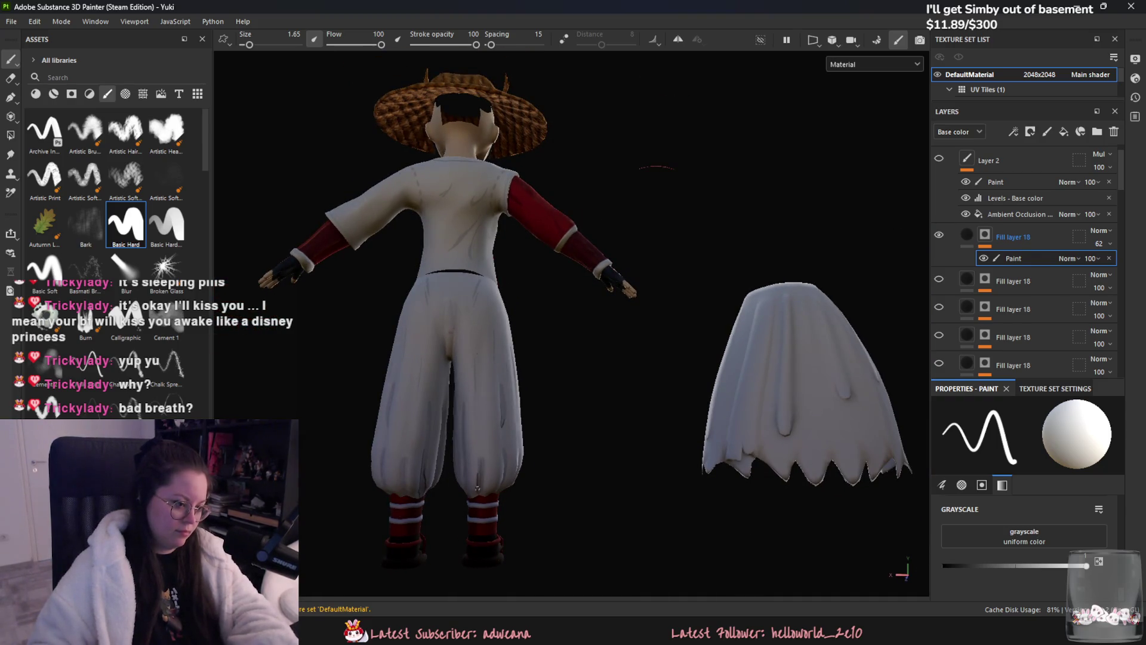
pyautogui.keyDown('alt'); pyautogui.moveTo(481, 472); pyautogui.dragTo(507, 448); pyautogui.keyUp('alt')
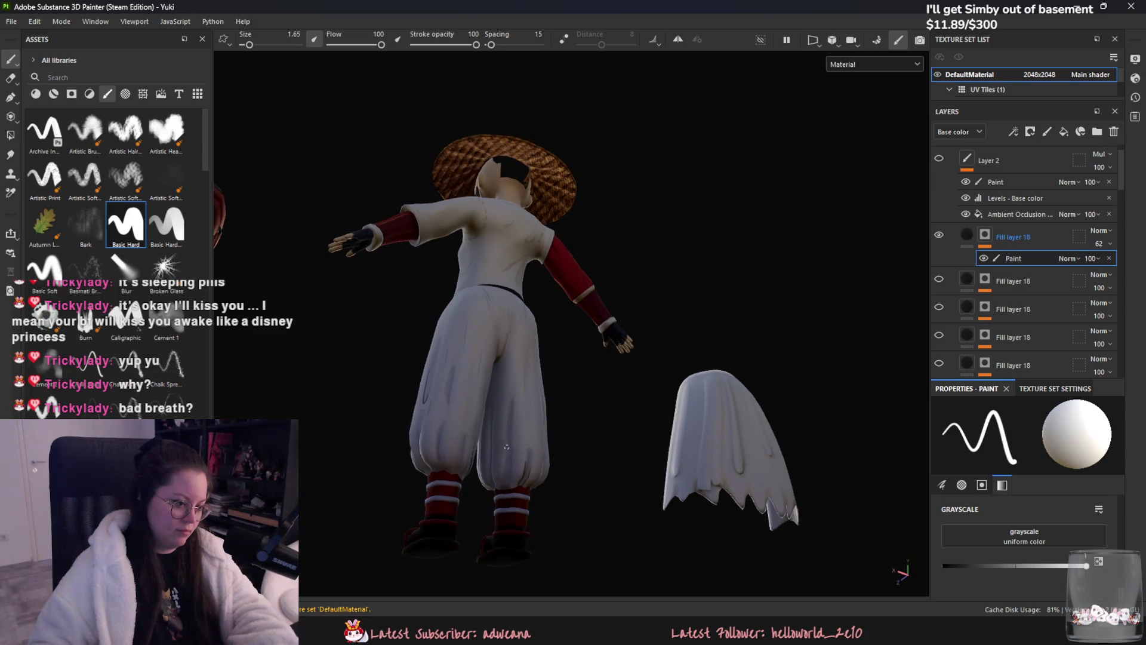
pyautogui.moveTo(501, 480)
pyautogui.keyDown('alt'); pyautogui.mouseDown()
pyautogui.moveTo(461, 437)
pyautogui.moveTo(486, 471)
pyautogui.mouseUp(); pyautogui.keyUp('alt')
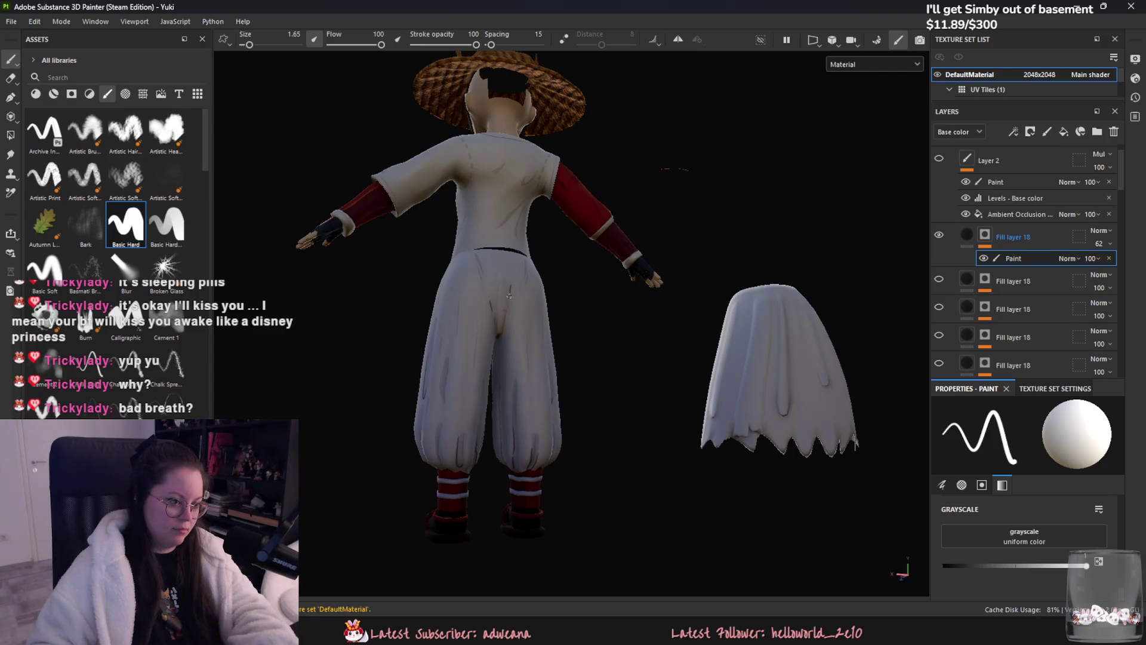
pyautogui.keyDown('alt'); pyautogui.moveTo(490, 327); pyautogui.dragTo(429, 373, button='right'); pyautogui.keyUp('alt')
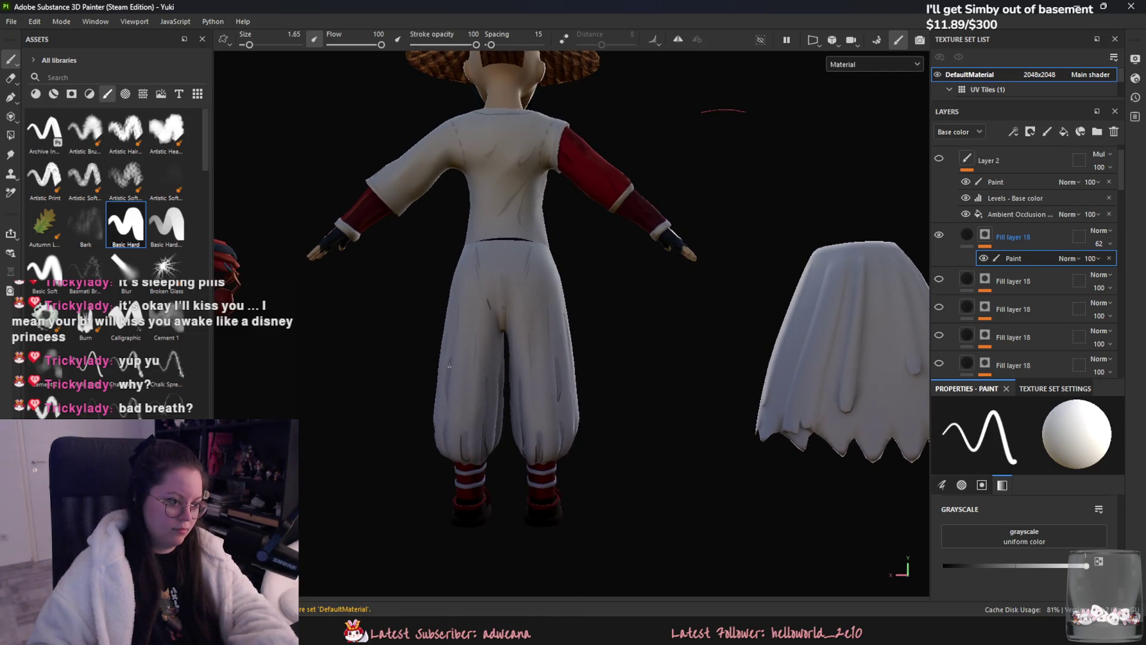
pyautogui.keyDown('alt'); pyautogui.moveTo(449, 365); pyautogui.dragTo(498, 229, button='right'); pyautogui.keyUp('alt')
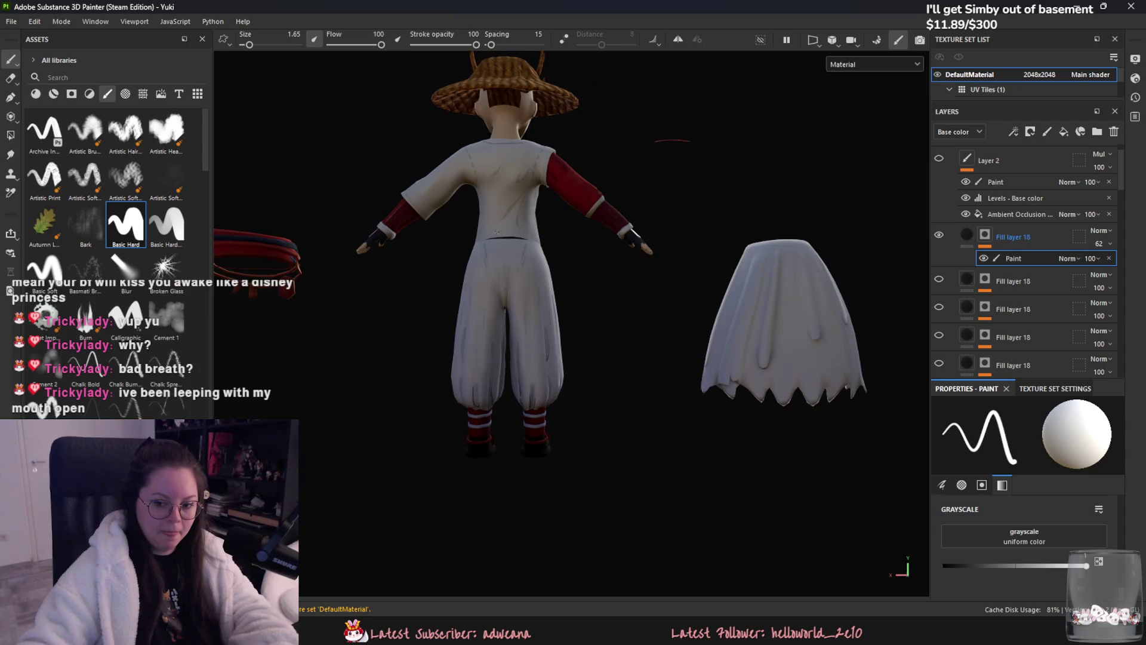
pyautogui.moveTo(555, 259)
pyautogui.keyDown('alt'); pyautogui.mouseDown()
pyautogui.moveTo(458, 256)
pyautogui.moveTo(497, 264)
pyautogui.mouseUp(); pyautogui.keyUp('alt')
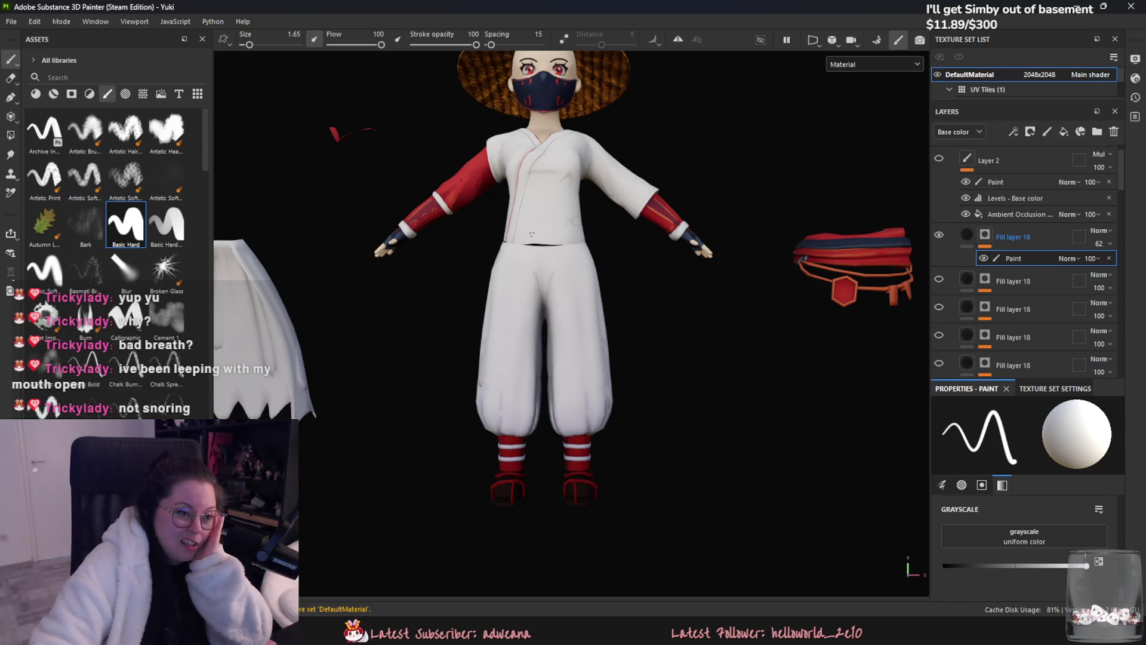
pyautogui.scroll(2, 520, 143)
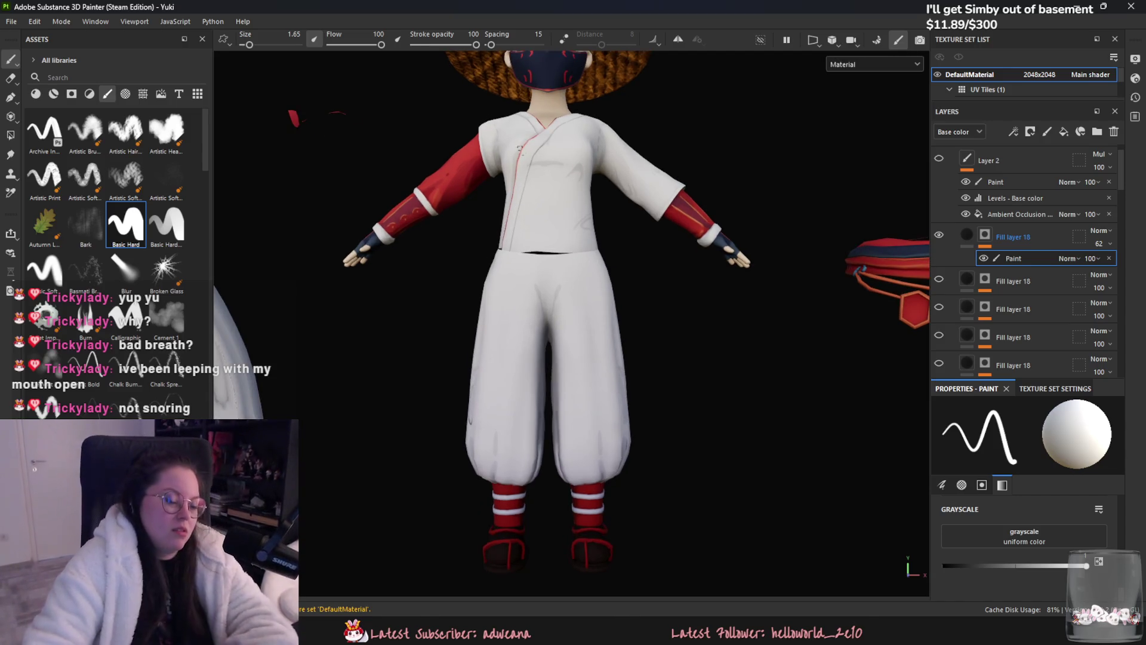
pyautogui.scroll(3, 520, 143)
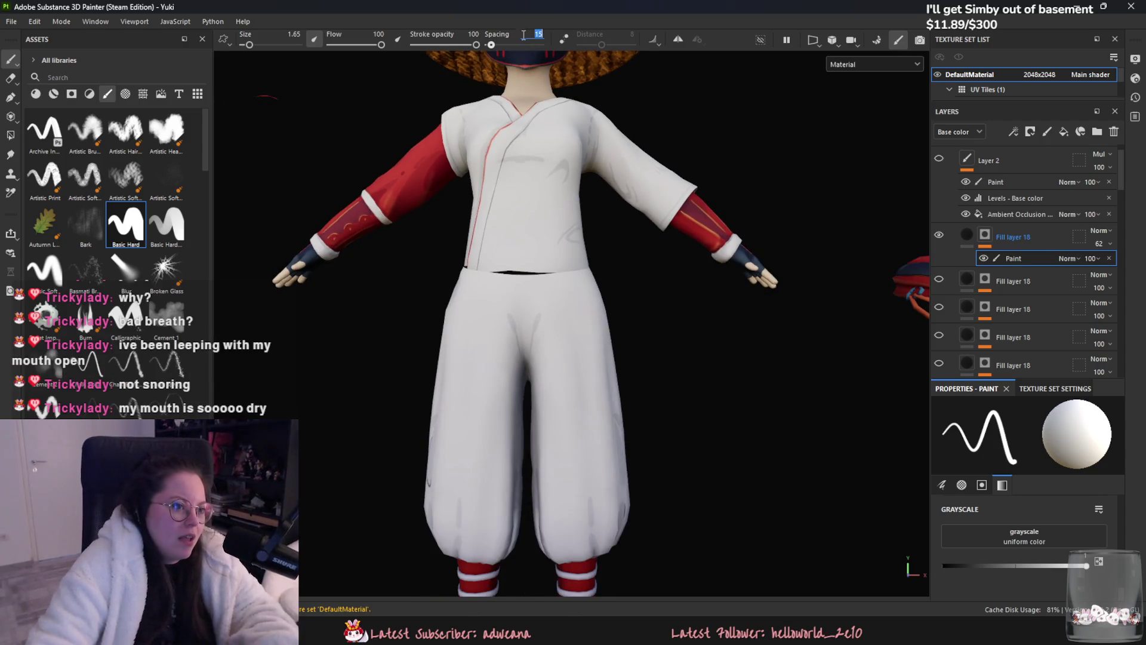
pyautogui.write('5')
# - Confirm brush Spacing 5 and inspect the head, mask and torso from below and the front
pyautogui.press('Return')
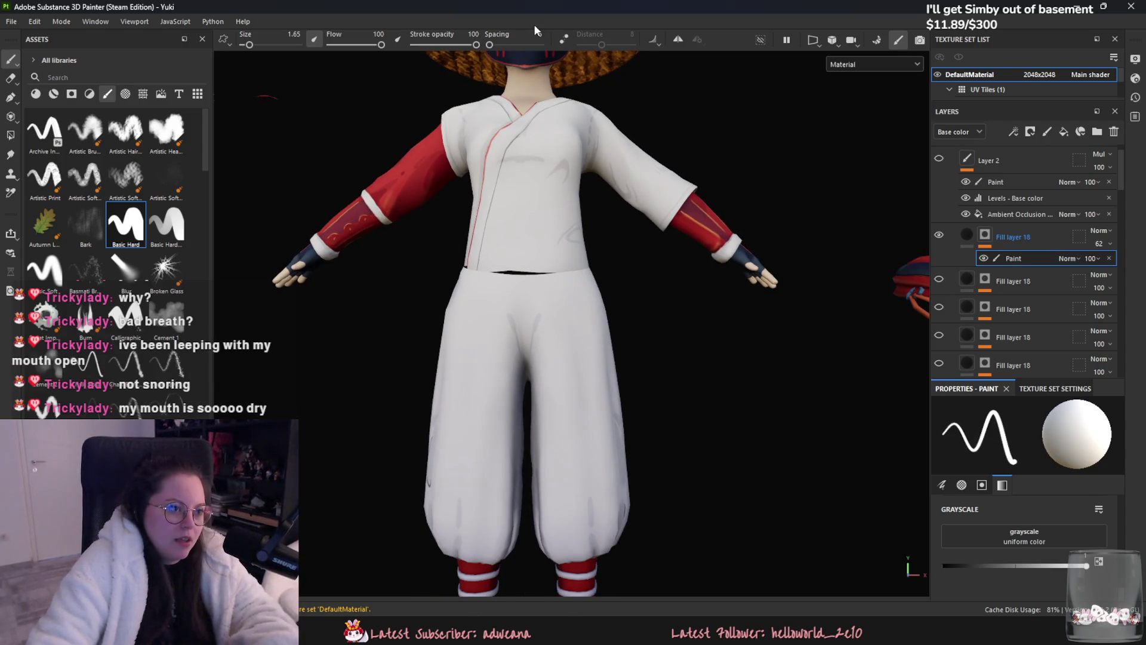
pyautogui.moveTo(555, 92); pyautogui.dragTo(600, 264, button='middle')
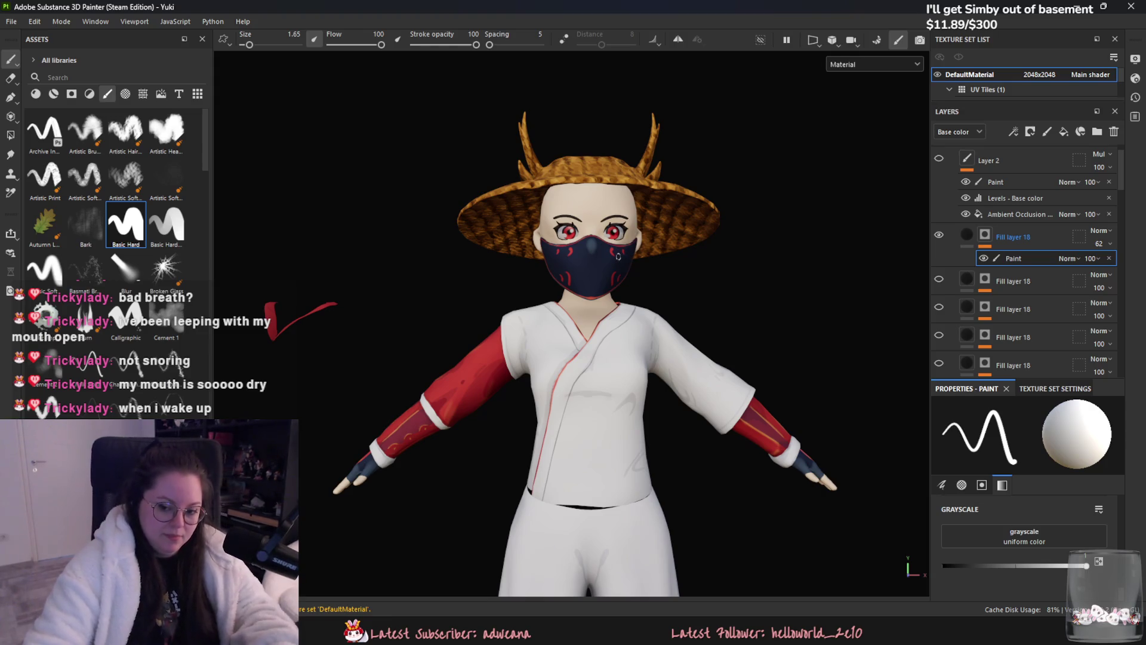
pyautogui.scroll(1, 618, 256)
pyautogui.scroll(1, 623, 273)
pyautogui.scroll(1, 626, 296)
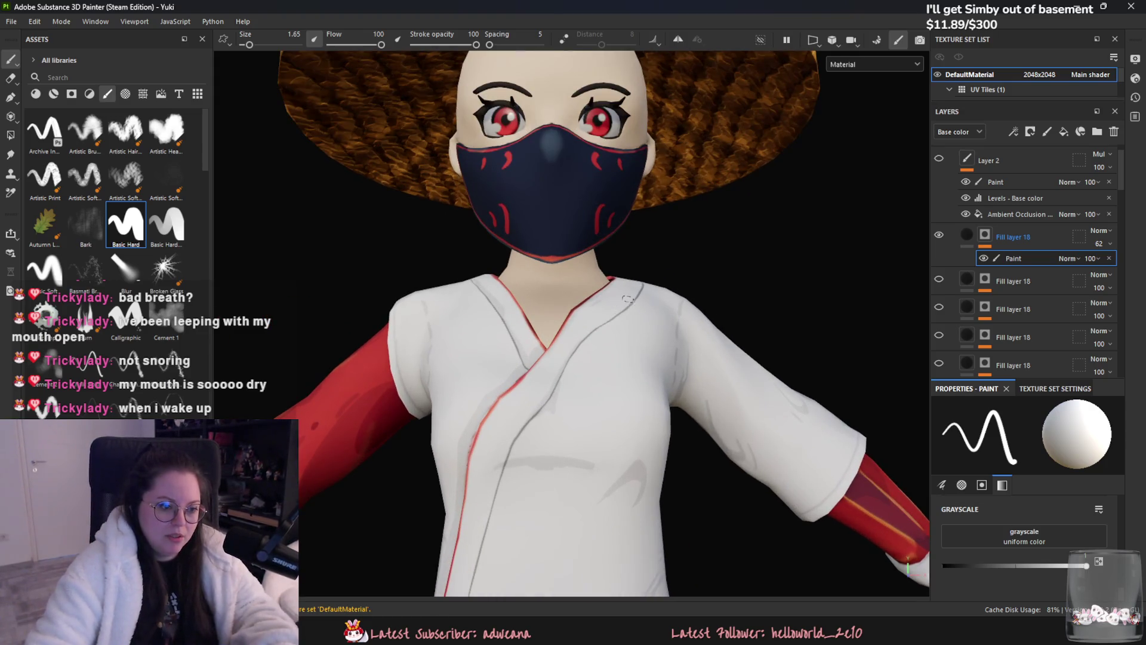
pyautogui.moveTo(493, 340); pyautogui.dragTo(570, 281, button='middle')
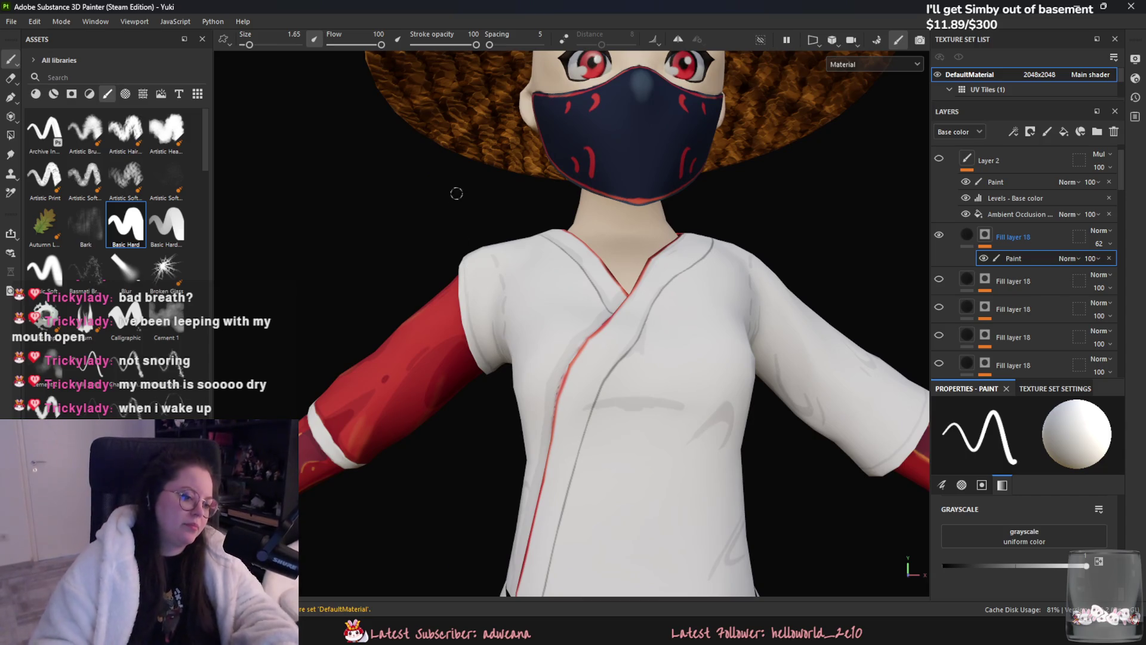
pyautogui.moveTo(500, 355)
pyautogui.keyDown('alt'); pyautogui.mouseDown()
pyautogui.moveTo(490, 329)
pyautogui.moveTo(491, 359)
pyautogui.mouseUp(); pyautogui.keyUp('alt')
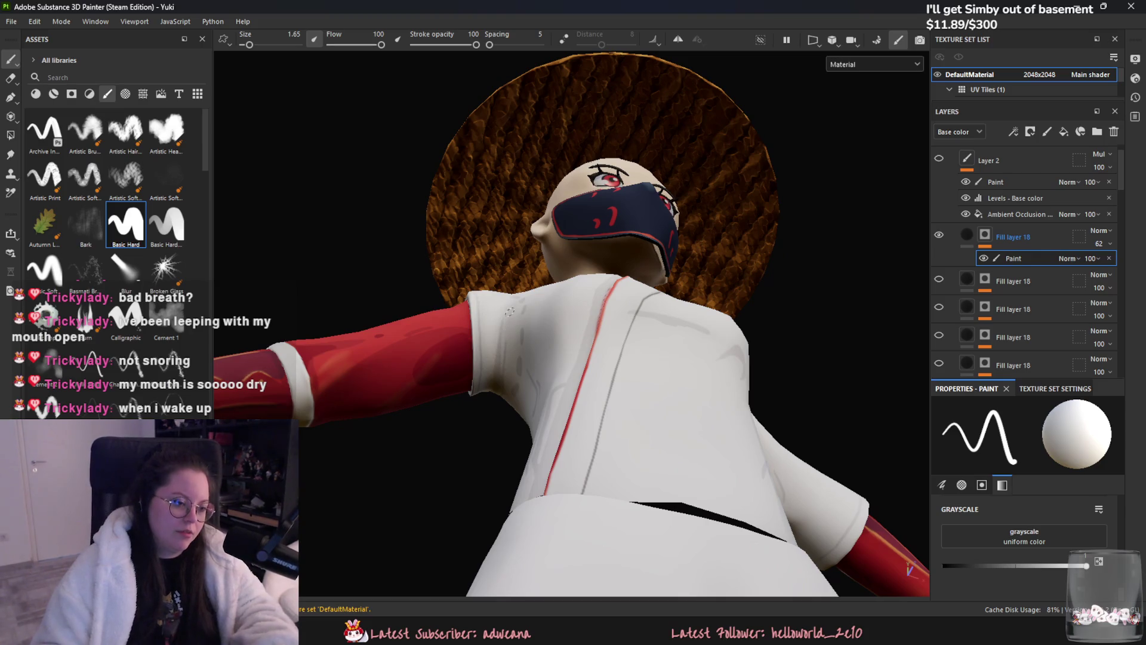
pyautogui.moveTo(500, 347)
pyautogui.keyDown('alt'); pyautogui.mouseDown()
pyautogui.moveTo(532, 469)
pyautogui.moveTo(556, 429)
pyautogui.moveTo(567, 296)
pyautogui.moveTo(445, 224)
pyautogui.mouseUp(); pyautogui.keyUp('alt')
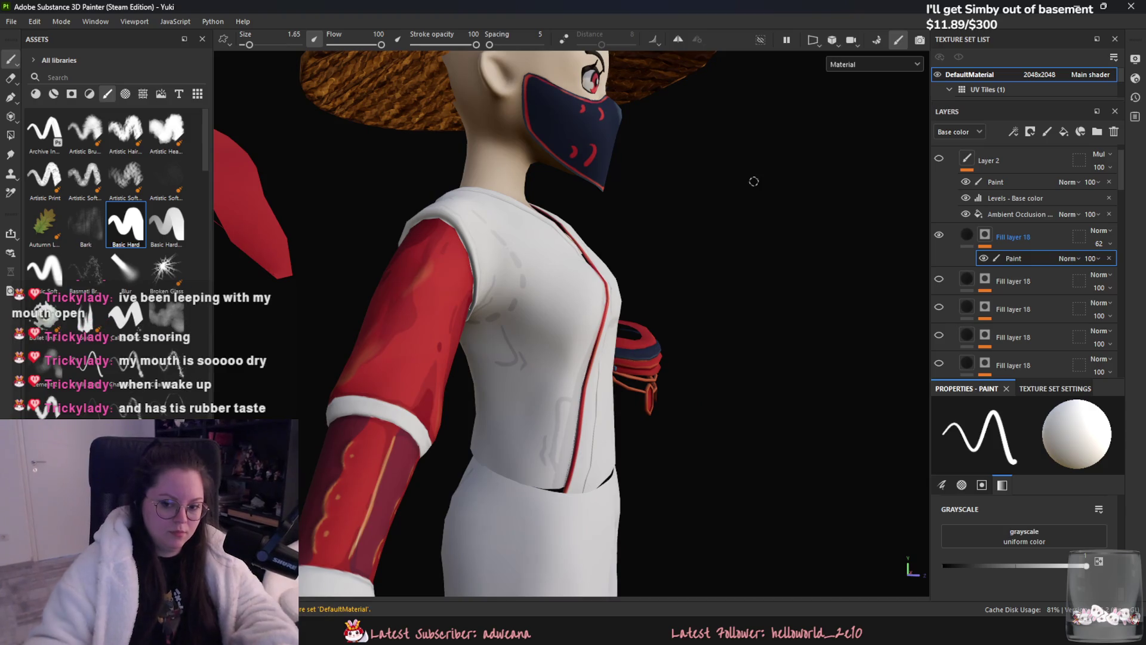
pyautogui.scroll(-5, 764, 284)
pyautogui.keyDown('alt'); pyautogui.moveTo(765, 284); pyautogui.dragTo(359, 387); pyautogui.keyUp('alt')
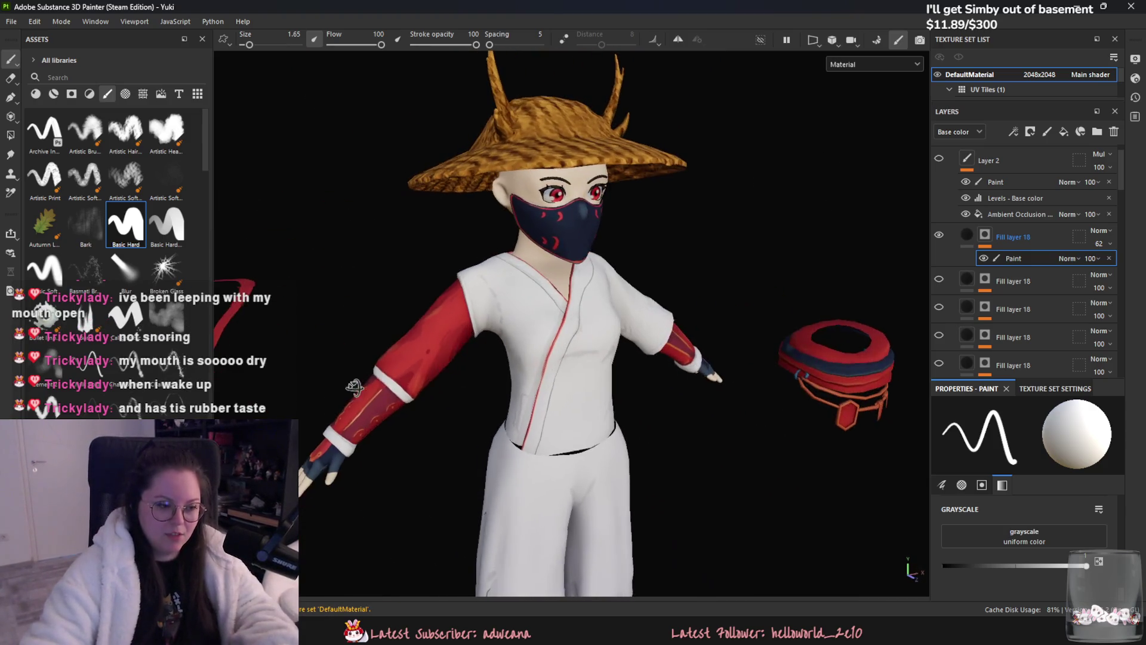
pyautogui.scroll(3, 604, 405)
pyautogui.scroll(2, 719, 409)
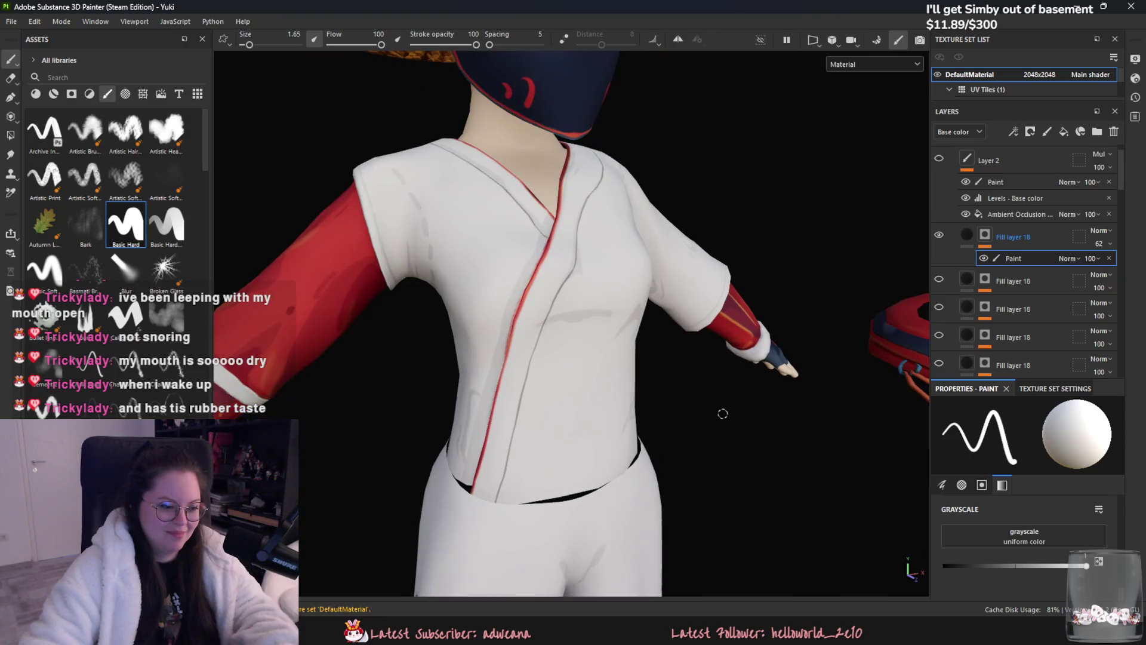
pyautogui.scroll(-3, 723, 409)
# - Orbit in close on the red sleeve and white torso, then around the character to the side and back
pyautogui.moveTo(724, 409)
pyautogui.keyDown('alt'); pyautogui.mouseDown()
pyautogui.moveTo(663, 371)
pyautogui.moveTo(770, 444)
pyautogui.mouseUp(); pyautogui.keyUp('alt')
pyautogui.scroll(2, 663, 372)
pyautogui.scroll(2, 781, 449)
pyautogui.moveTo(576, 370)
pyautogui.keyDown('alt'); pyautogui.mouseDown(button='middle')
pyautogui.moveTo(501, 296)
pyautogui.moveTo(481, 229)
pyautogui.mouseUp(button='middle'); pyautogui.keyUp('alt')
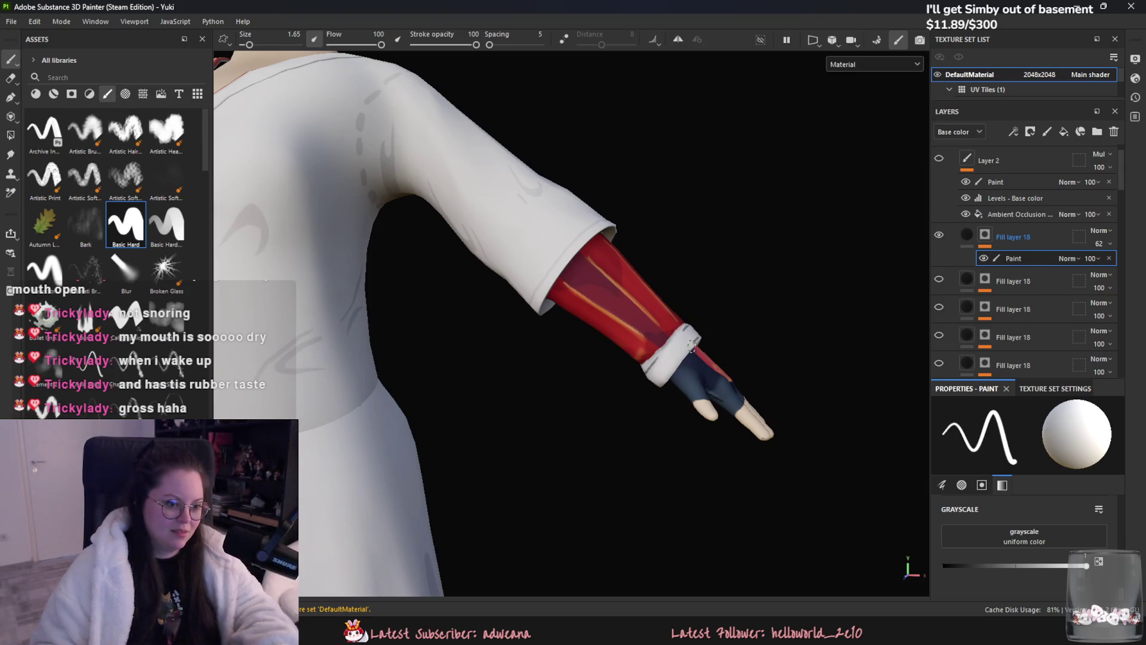
pyautogui.press('f')
pyautogui.keyDown('alt'); pyautogui.moveTo(650, 391); pyautogui.dragTo(400, 380); pyautogui.keyUp('alt')
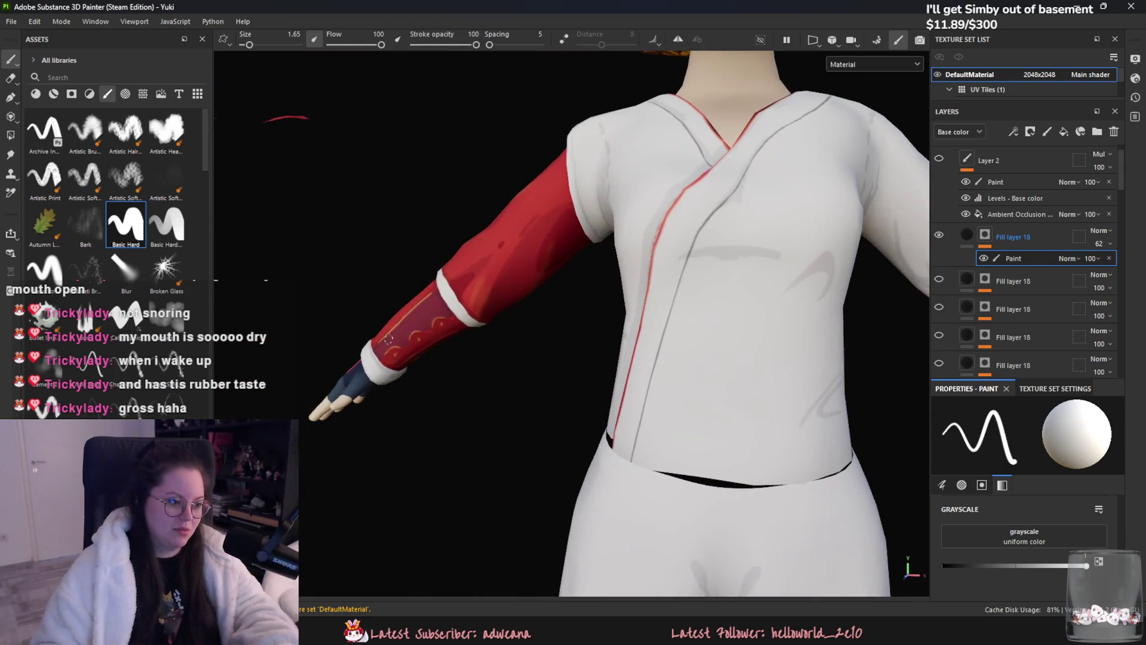
pyautogui.scroll(5, 400, 380)
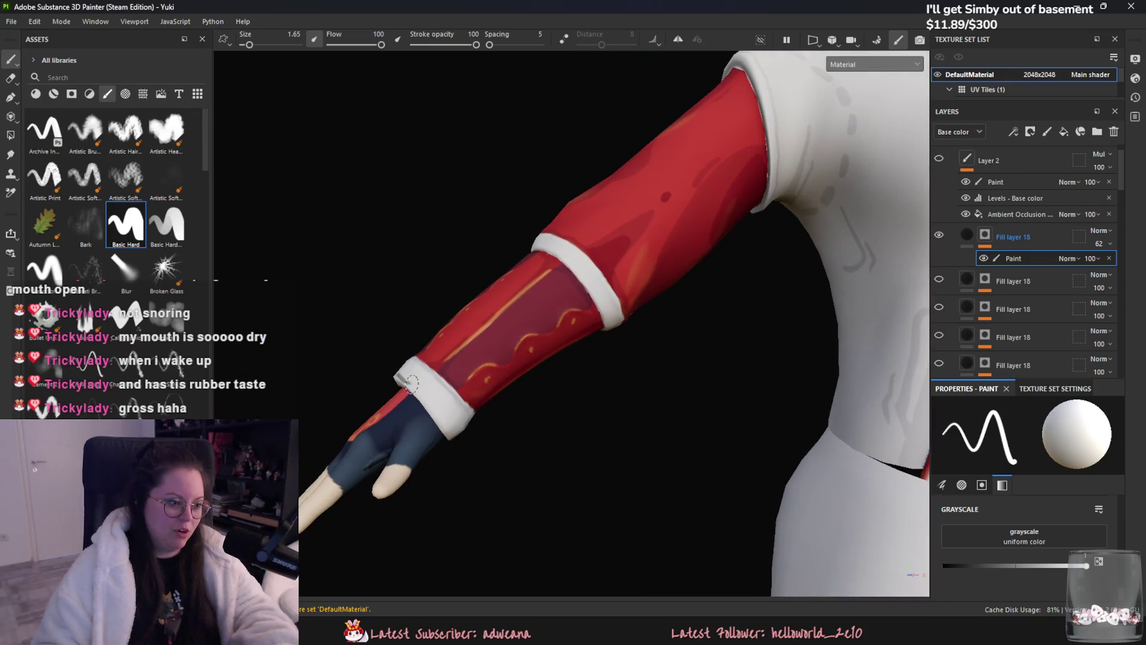
pyautogui.moveTo(448, 430)
pyautogui.keyDown('alt'); pyautogui.mouseDown()
pyautogui.moveTo(474, 447)
pyautogui.moveTo(499, 428)
pyautogui.mouseUp(); pyautogui.keyUp('alt')
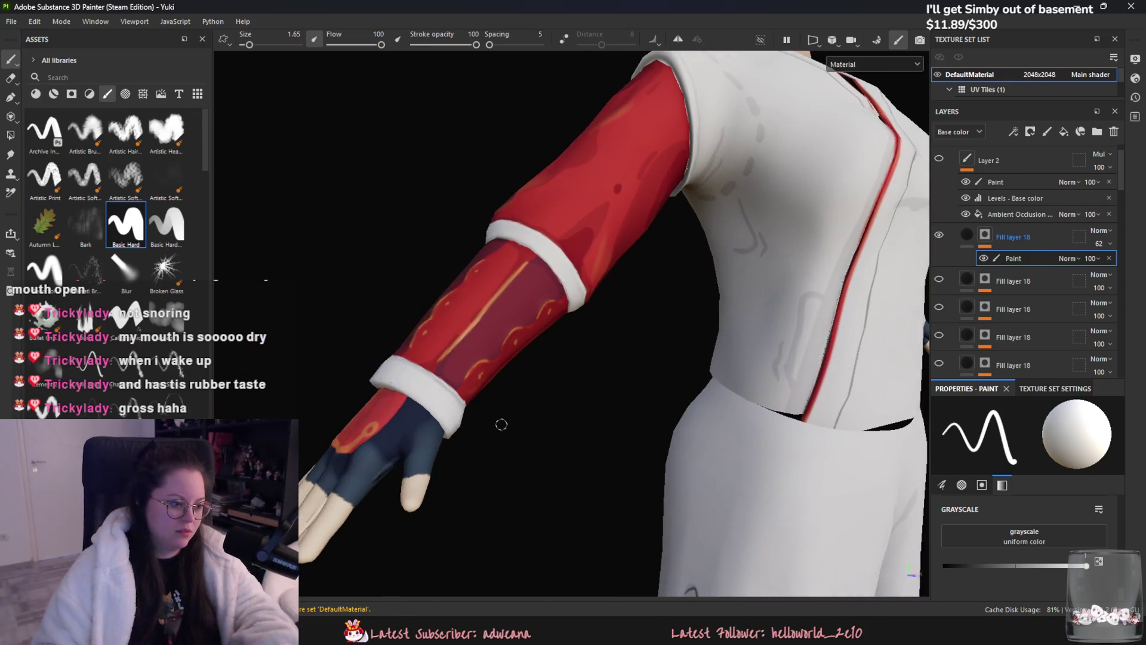
pyautogui.scroll(-3, 698, 287)
pyautogui.scroll(-4, 698, 268)
pyautogui.keyDown('alt'); pyautogui.moveTo(704, 268); pyautogui.dragTo(780, 285); pyautogui.keyUp('alt')
pyautogui.scroll(4, 780, 285)
pyautogui.scroll(3, 590, 273)
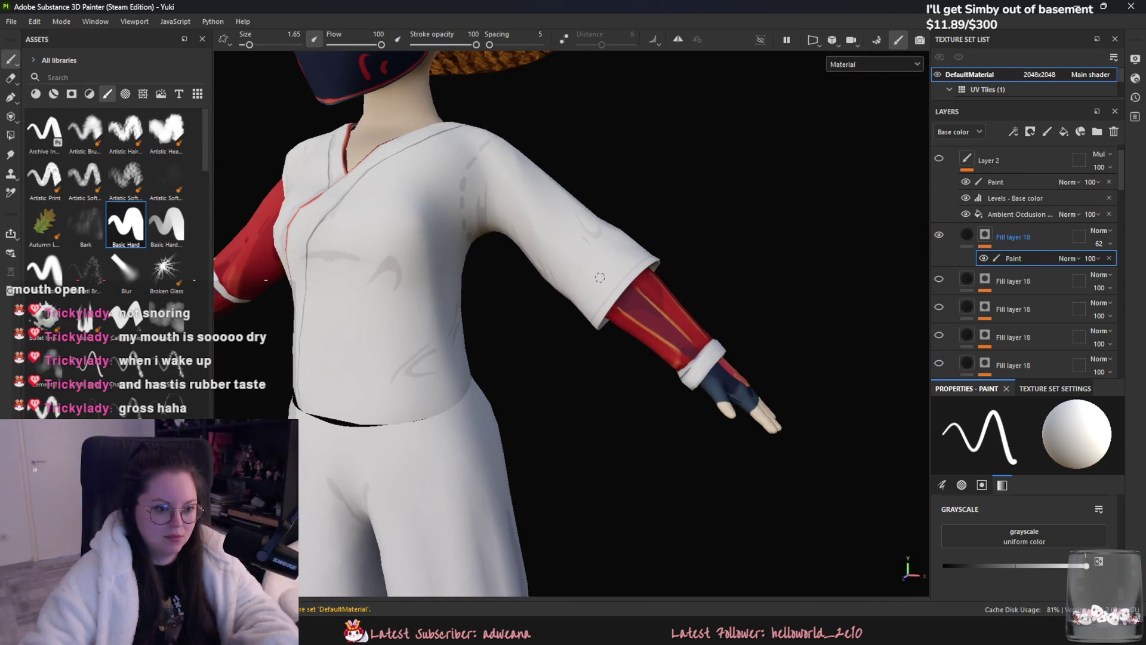
pyautogui.scroll(-3, 576, 290)
pyautogui.scroll(-2, 538, 278)
pyautogui.moveTo(519, 277)
pyautogui.keyDown('alt'); pyautogui.mouseDown(button='middle')
pyautogui.moveTo(534, 278)
pyautogui.moveTo(537, 224)
pyautogui.mouseUp(button='middle'); pyautogui.keyUp('alt')
pyautogui.moveTo(538, 224)
pyautogui.keyDown('alt'); pyautogui.mouseDown()
pyautogui.moveTo(711, 313)
pyautogui.moveTo(689, 398)
pyautogui.mouseUp(); pyautogui.keyUp('alt')
pyautogui.scroll(-2, 710, 312)
pyautogui.scroll(-2, 711, 313)
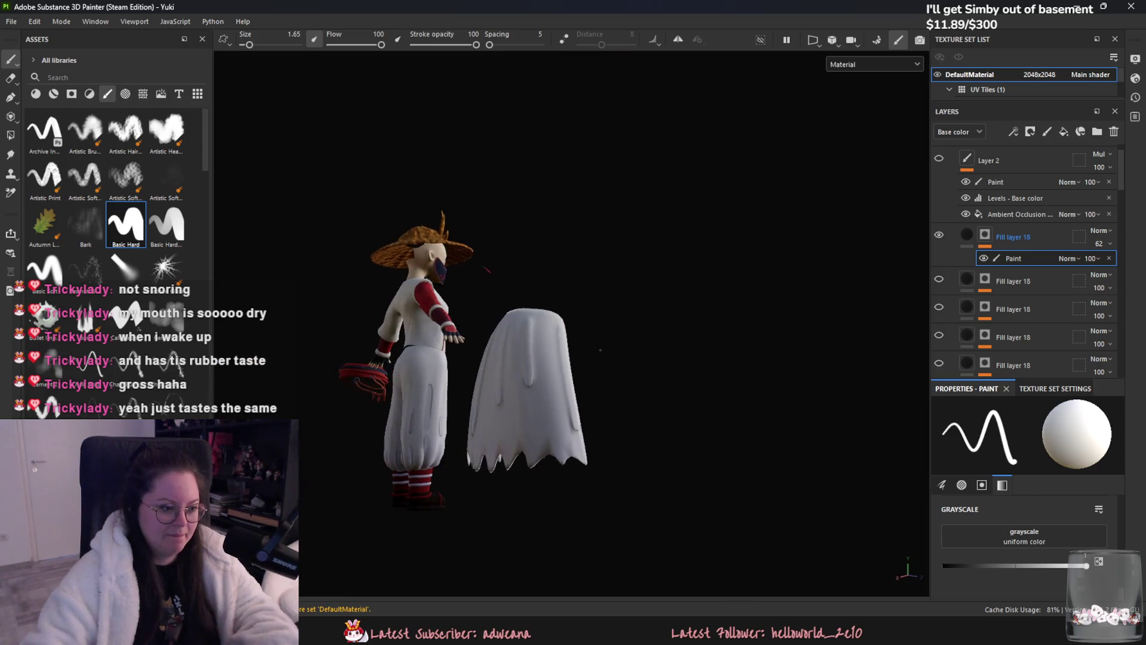
pyautogui.scroll(3, 689, 398)
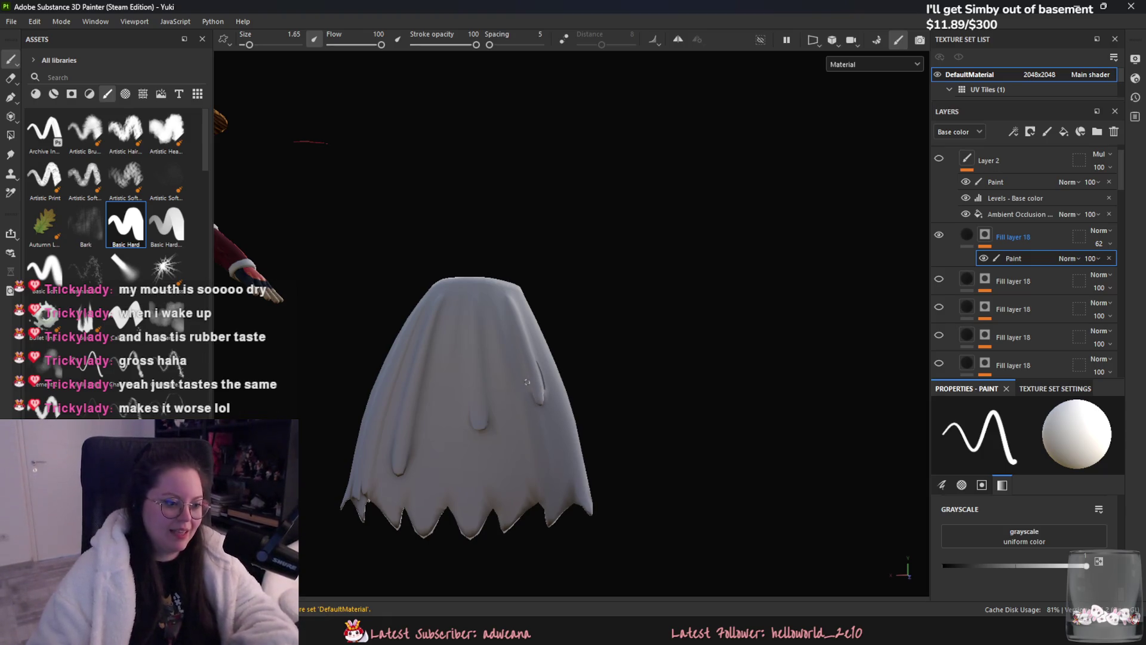
# - Paint a vertical fold stroke on the white cloth and orbit around it to check the drips
pyautogui.keyDown('alt'); pyautogui.moveTo(525, 386); pyautogui.dragTo(560, 370, button='middle'); pyautogui.keyUp('alt')
pyautogui.moveTo(507, 388); pyautogui.dragTo(509, 412)
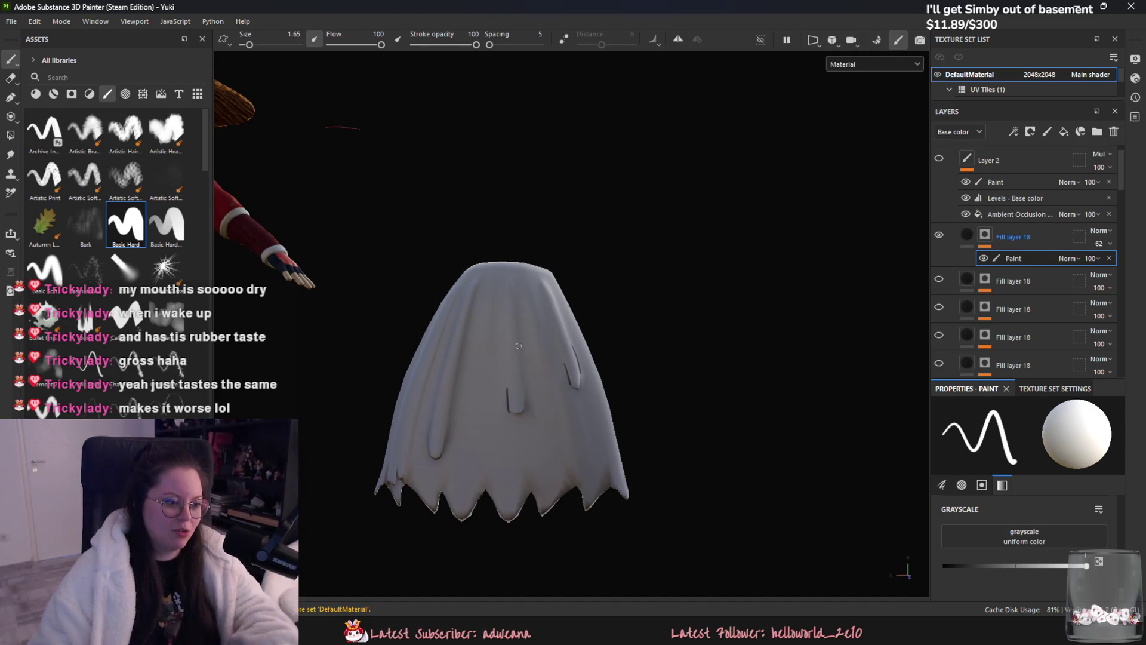
pyautogui.moveTo(518, 348)
pyautogui.keyDown('alt'); pyautogui.mouseDown()
pyautogui.moveTo(475, 433)
pyautogui.moveTo(502, 403)
pyautogui.mouseUp(); pyautogui.keyUp('alt')
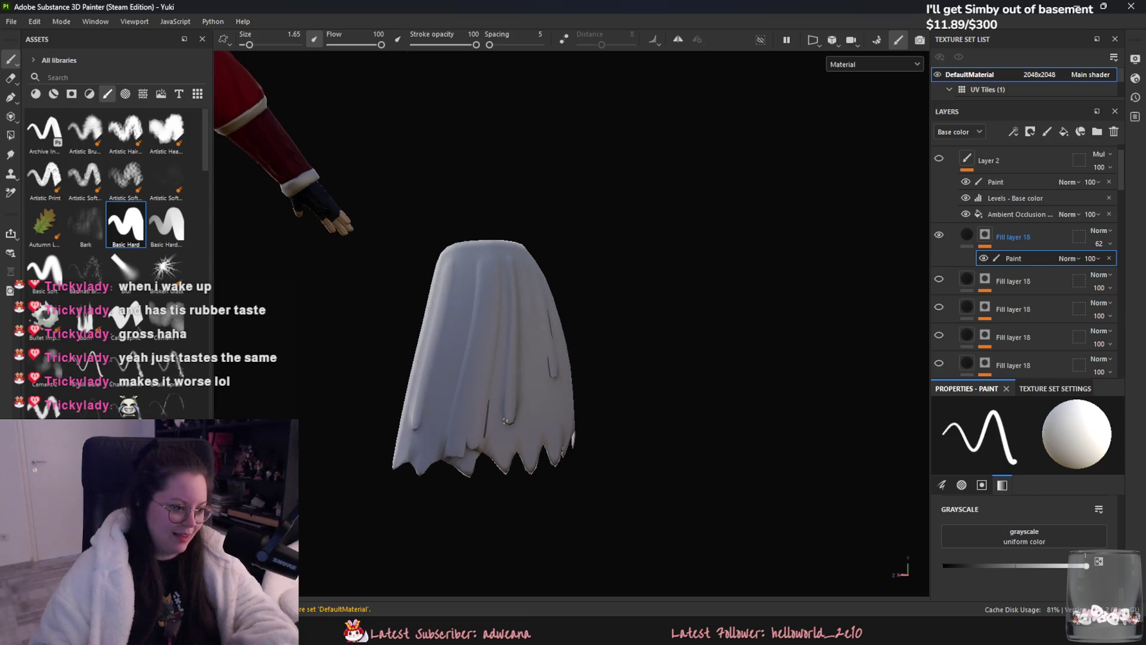
pyautogui.moveTo(472, 331)
pyautogui.keyDown('alt'); pyautogui.mouseDown()
pyautogui.moveTo(483, 394)
pyautogui.moveTo(519, 408)
pyautogui.mouseUp(); pyautogui.keyUp('alt')
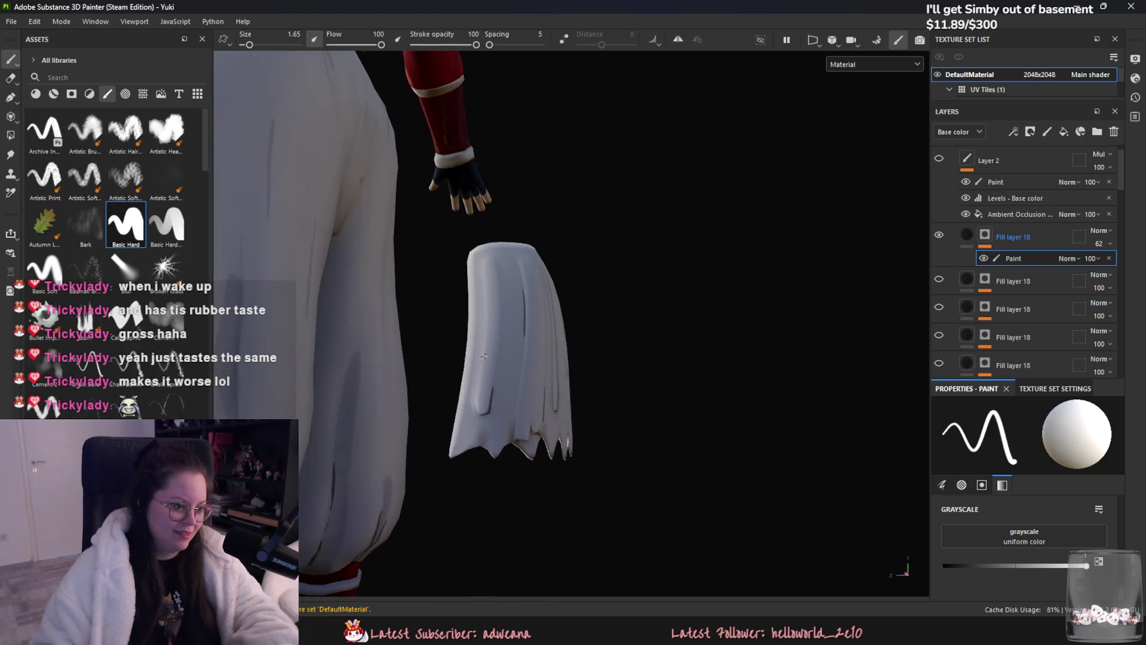
pyautogui.moveTo(483, 371)
pyautogui.keyDown('alt'); pyautogui.mouseDown()
pyautogui.moveTo(439, 404)
pyautogui.moveTo(524, 409)
pyautogui.moveTo(468, 401)
pyautogui.mouseUp(); pyautogui.keyUp('alt')
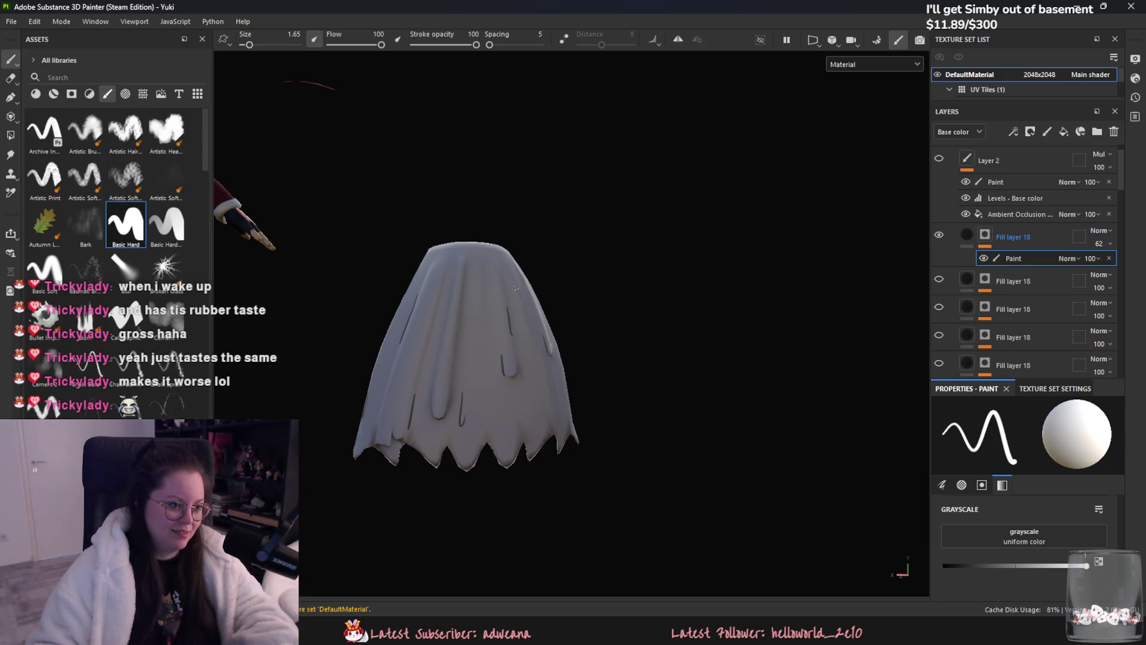
pyautogui.keyDown('alt'); pyautogui.moveTo(517, 287); pyautogui.dragTo(511, 437); pyautogui.keyUp('alt')
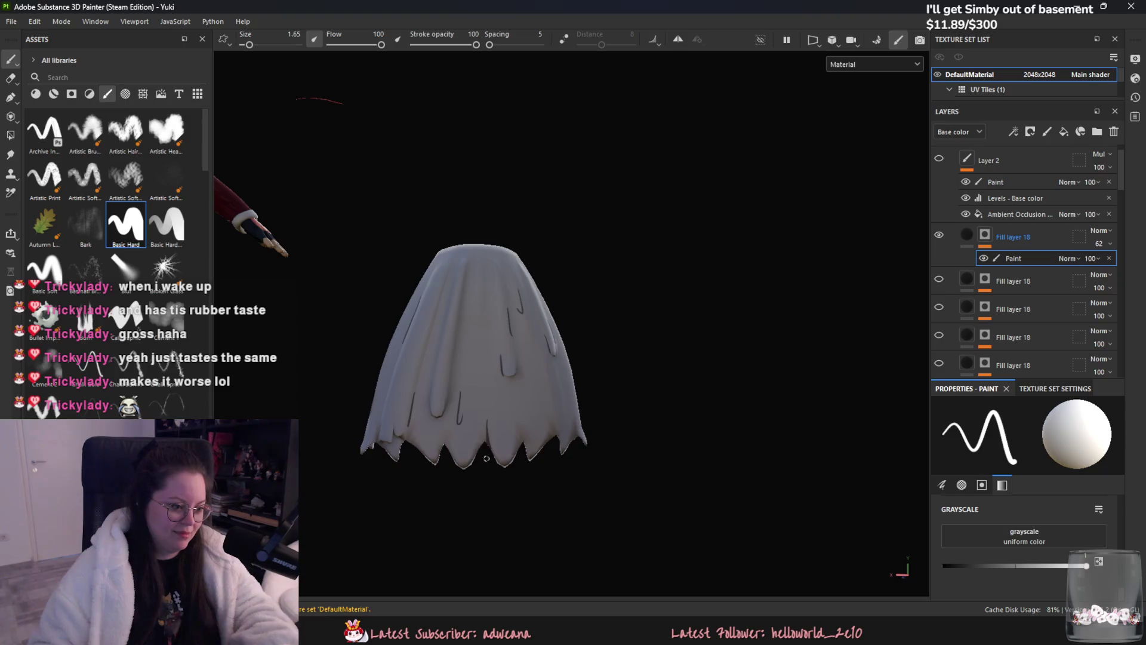
pyautogui.keyDown('alt'); pyautogui.moveTo(485, 459); pyautogui.dragTo(555, 413); pyautogui.keyUp('alt')
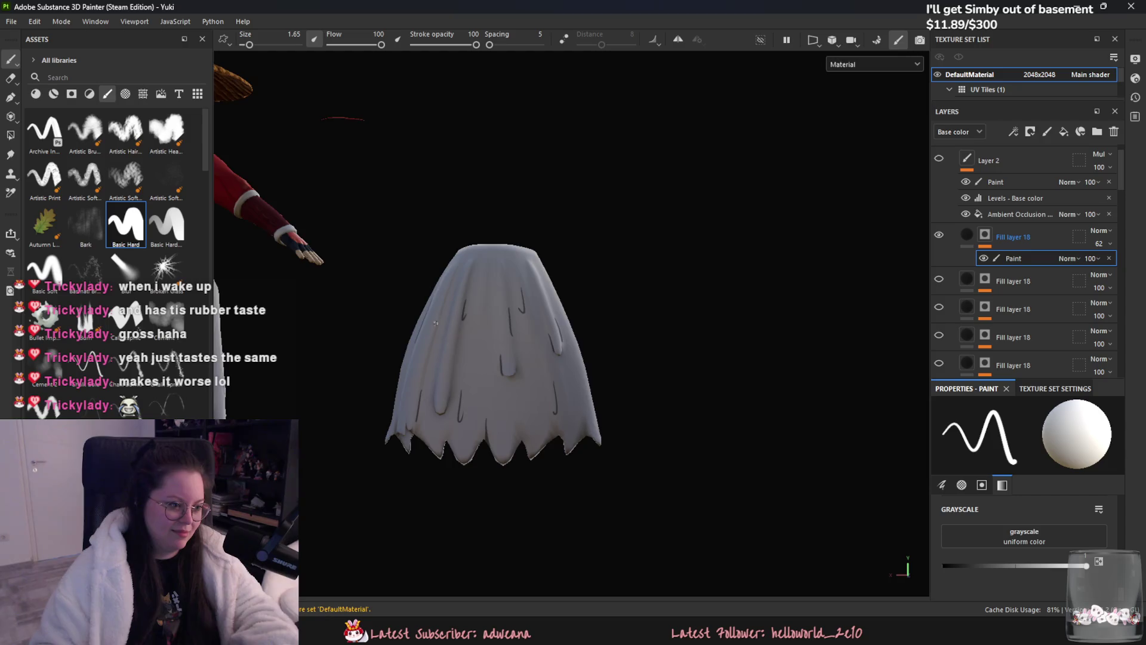
# - Paint a short dark fold near the ghost cloak's top and inspect the cloak from several angles
pyautogui.keyDown('alt'); pyautogui.moveTo(435, 324); pyautogui.dragTo(447, 321); pyautogui.keyUp('alt')
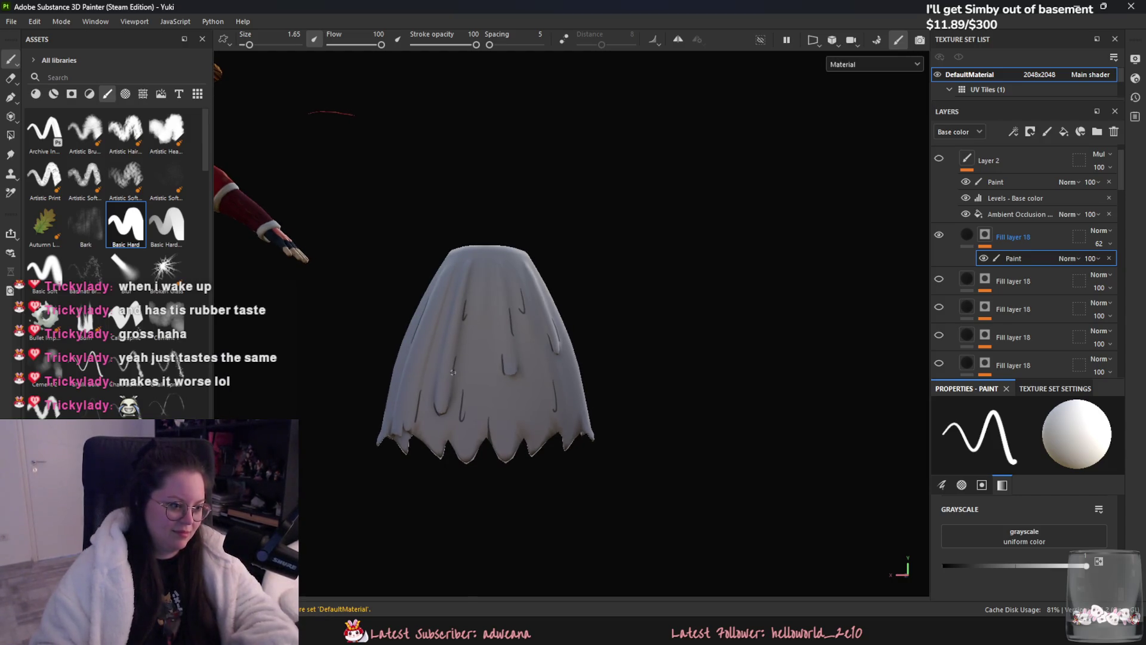
pyautogui.moveTo(503, 254); pyautogui.dragTo(503, 267)
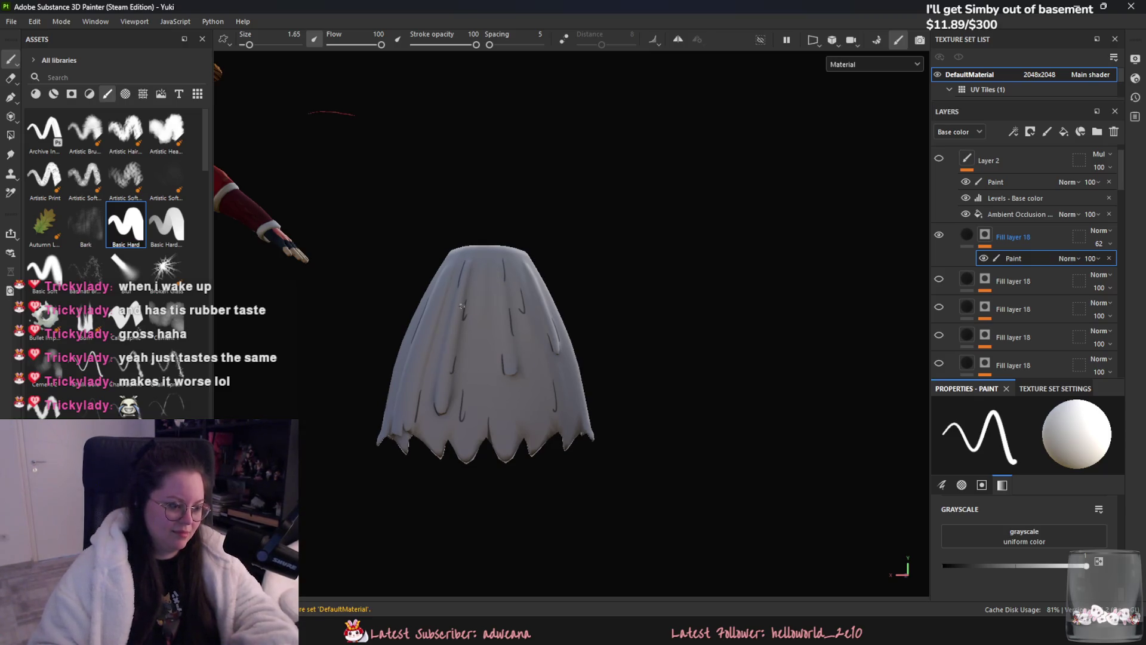
pyautogui.keyDown('alt'); pyautogui.moveTo(461, 304); pyautogui.dragTo(606, 406); pyautogui.keyUp('alt')
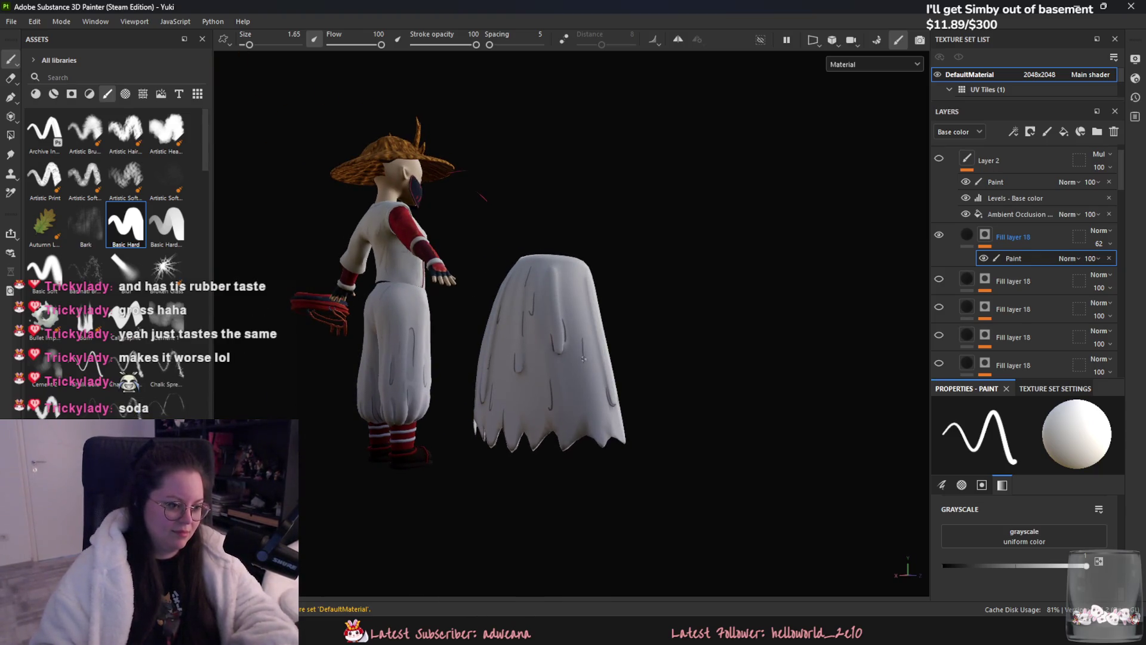
pyautogui.keyDown('alt'); pyautogui.moveTo(580, 288); pyautogui.dragTo(460, 278); pyautogui.keyUp('alt')
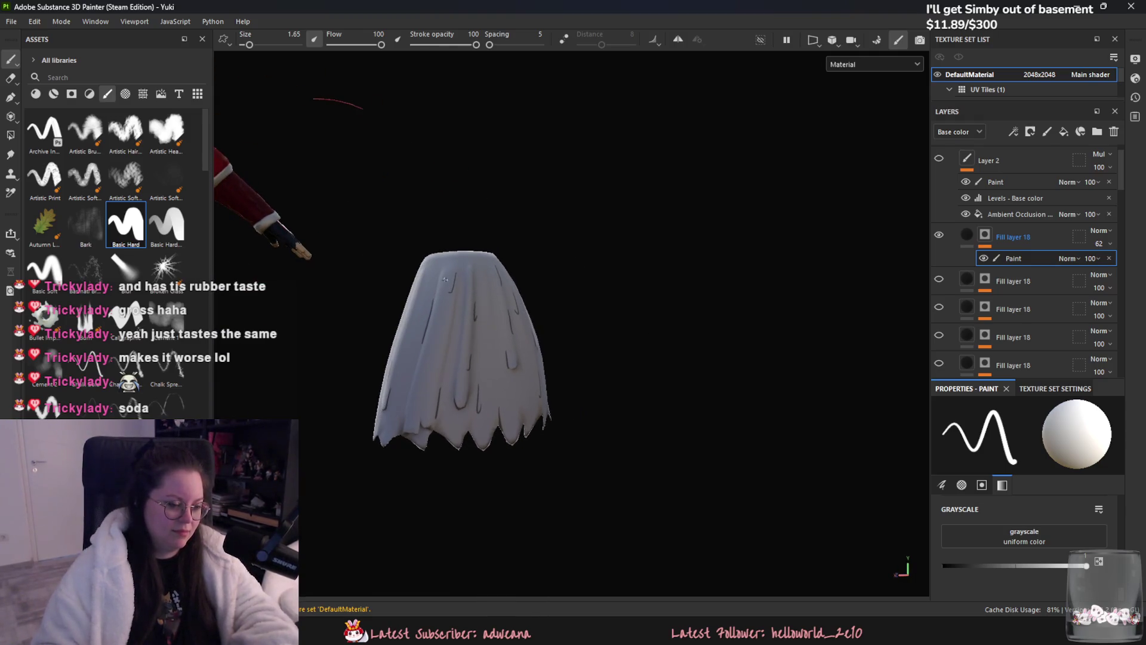
pyautogui.keyDown('alt'); pyautogui.moveTo(404, 318); pyautogui.dragTo(427, 282); pyautogui.keyUp('alt')
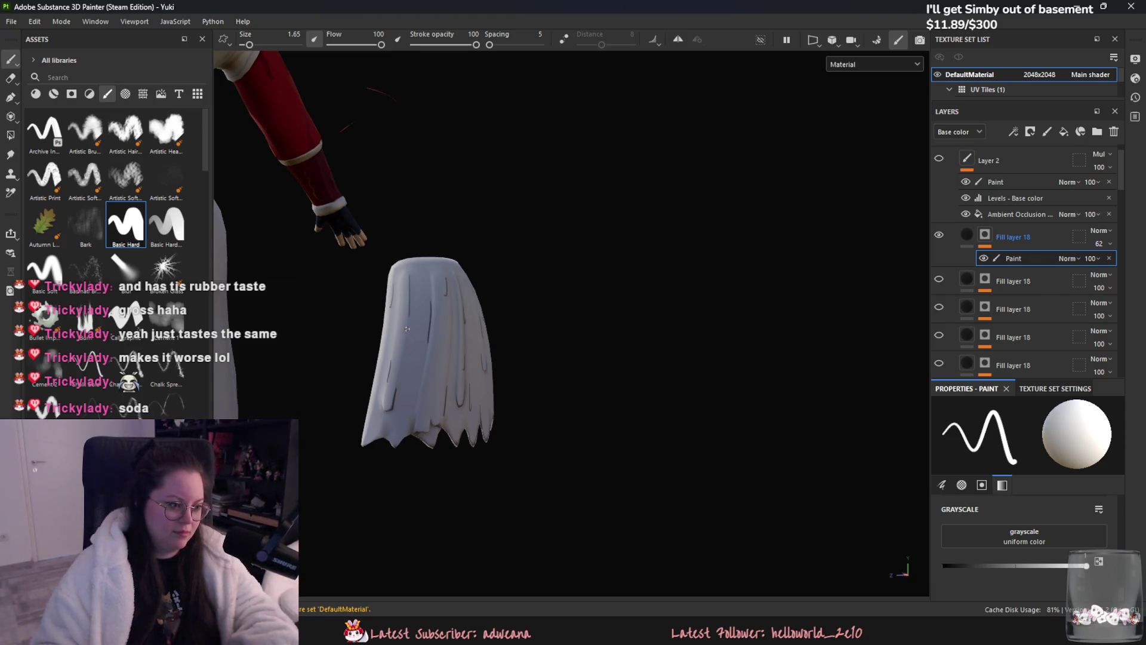
pyautogui.keyDown('alt'); pyautogui.moveTo(406, 330); pyautogui.dragTo(418, 385); pyautogui.keyUp('alt')
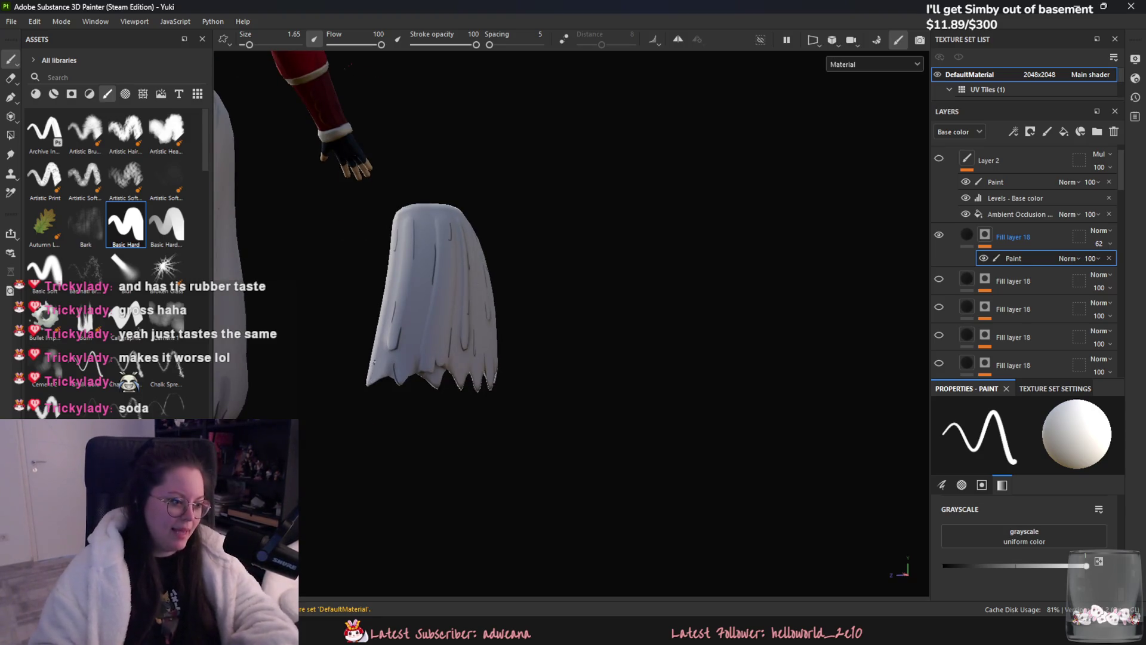
pyautogui.moveTo(397, 397)
pyautogui.keyDown('alt'); pyautogui.mouseDown()
pyautogui.moveTo(391, 388)
pyautogui.moveTo(408, 385)
pyautogui.mouseUp(); pyautogui.keyUp('alt')
pyautogui.scroll(-2, 1021, 296)
pyautogui.scroll(-1, 1027, 300)
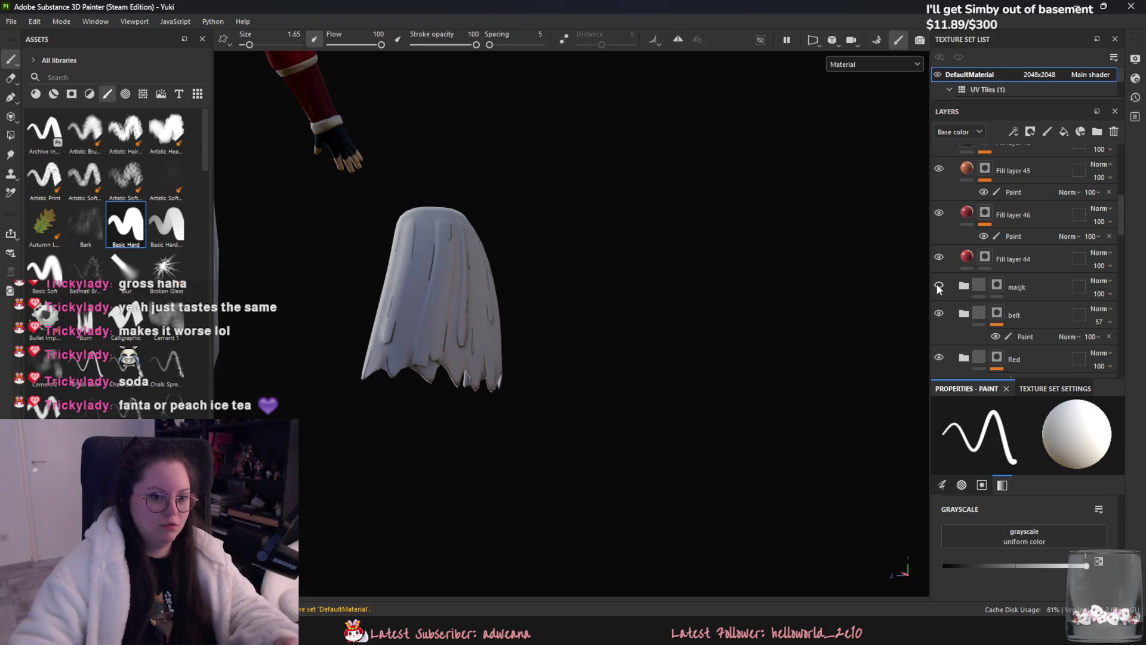
pyautogui.scroll(-1, 973, 334)
pyautogui.scroll(-1, 971, 332)
pyautogui.scroll(-1, 964, 330)
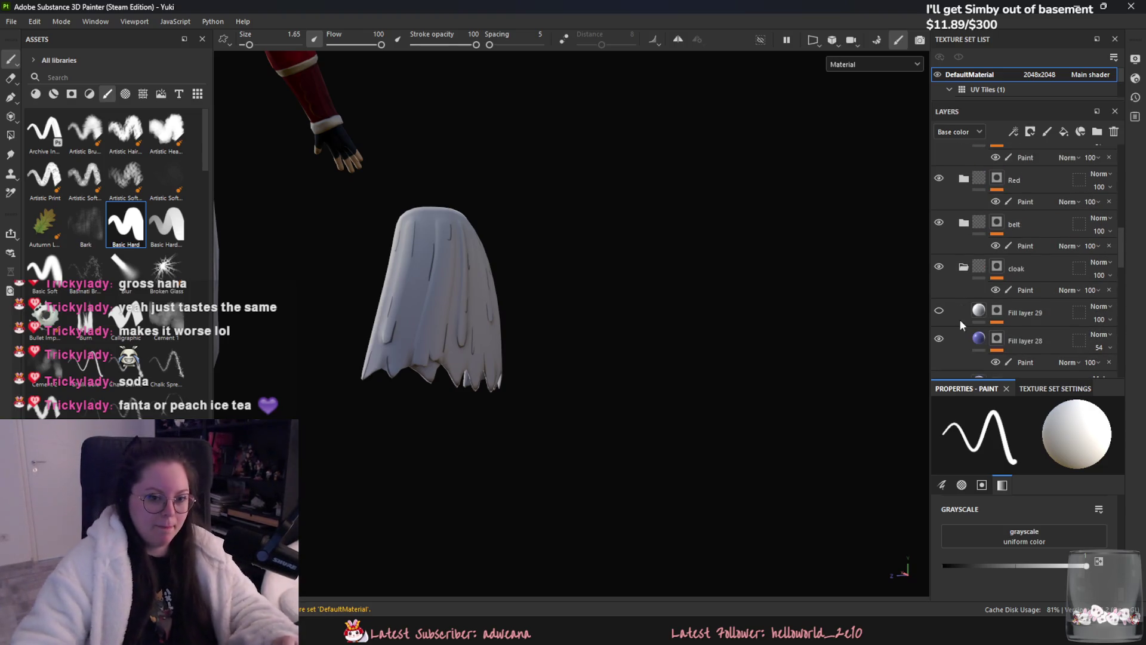
# - Toggle the cloak layer's visibility off and on, then select Fill layer 43
pyautogui.click(938, 267)
pyautogui.click(938, 267)
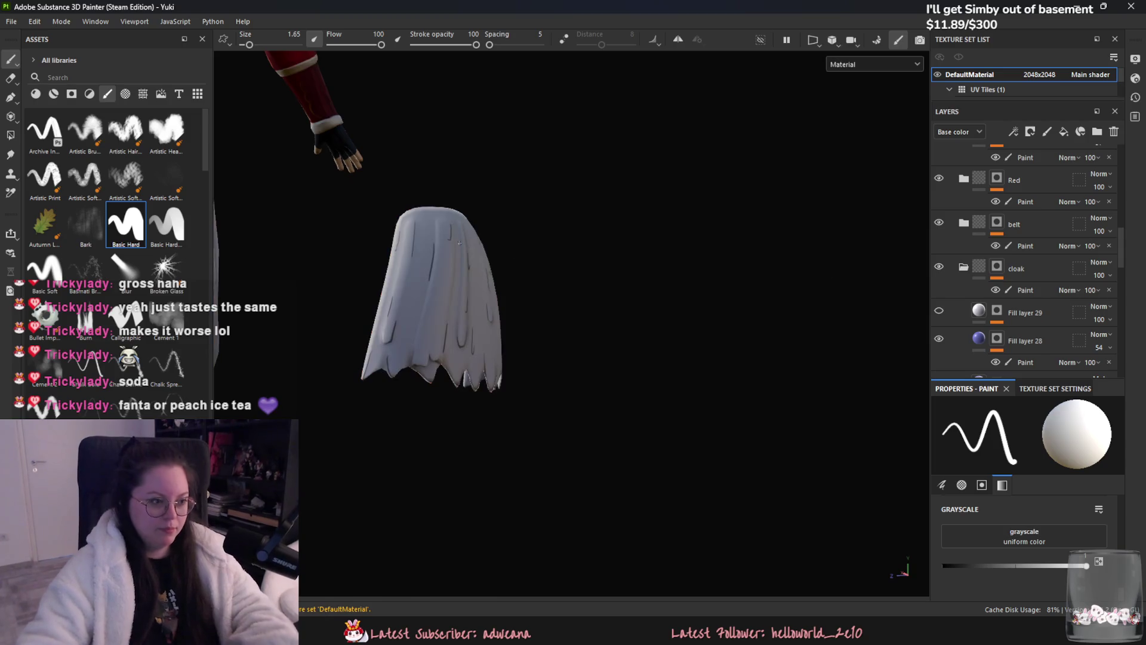
pyautogui.scroll(2, 688, 333)
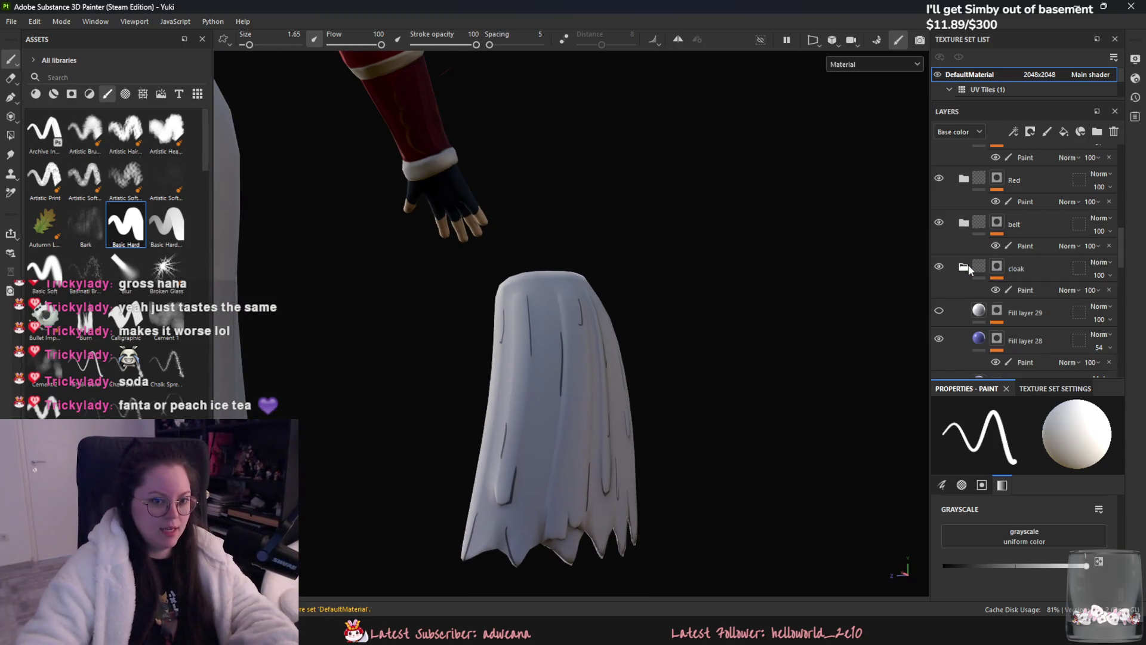
pyautogui.click(996, 310)
pyautogui.scroll(-2, 996, 313)
pyautogui.scroll(-1, 966, 296)
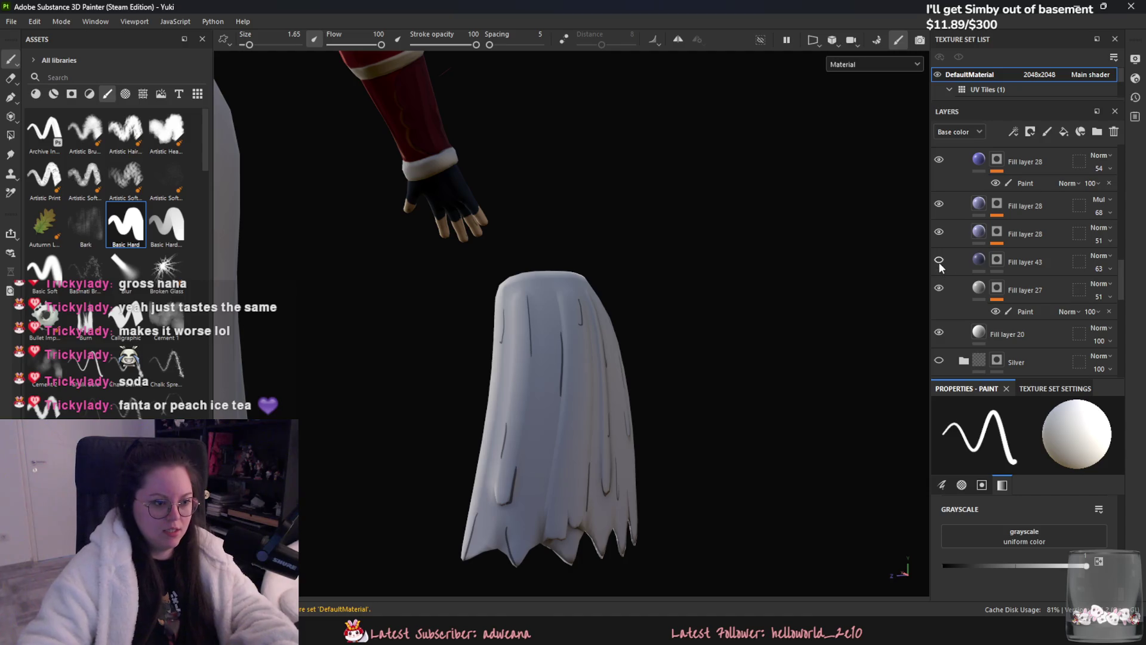
pyautogui.click(980, 260)
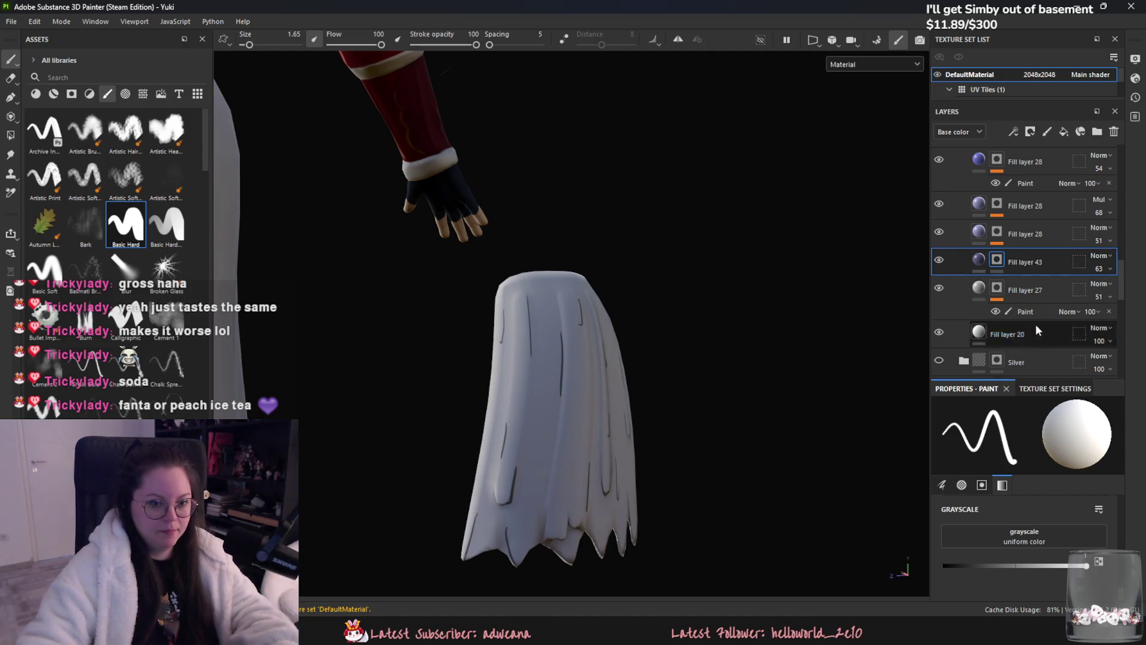
# - Add a paint layer to Fill layer 43, set brush size 8.4 and paint dark folds on the cloak's lower left
pyautogui.rightClick(1003, 257)
pyautogui.click(1058, 457)
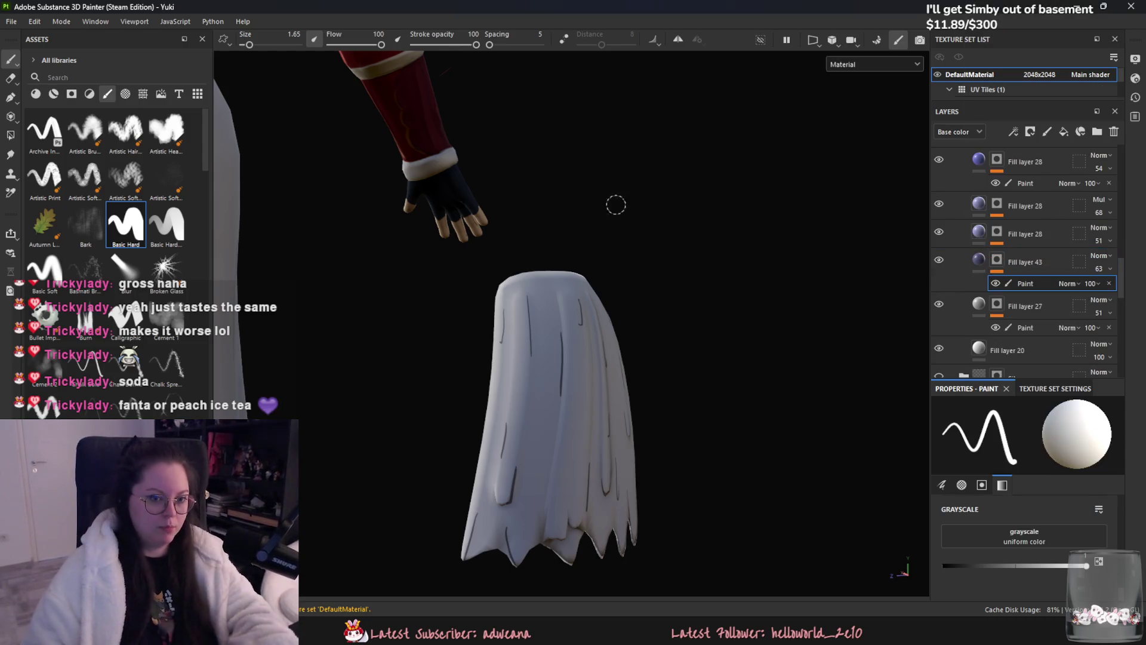
pyautogui.keyDown('alt'); pyautogui.moveTo(573, 358); pyautogui.dragTo(537, 268, button='middle'); pyautogui.keyUp('alt')
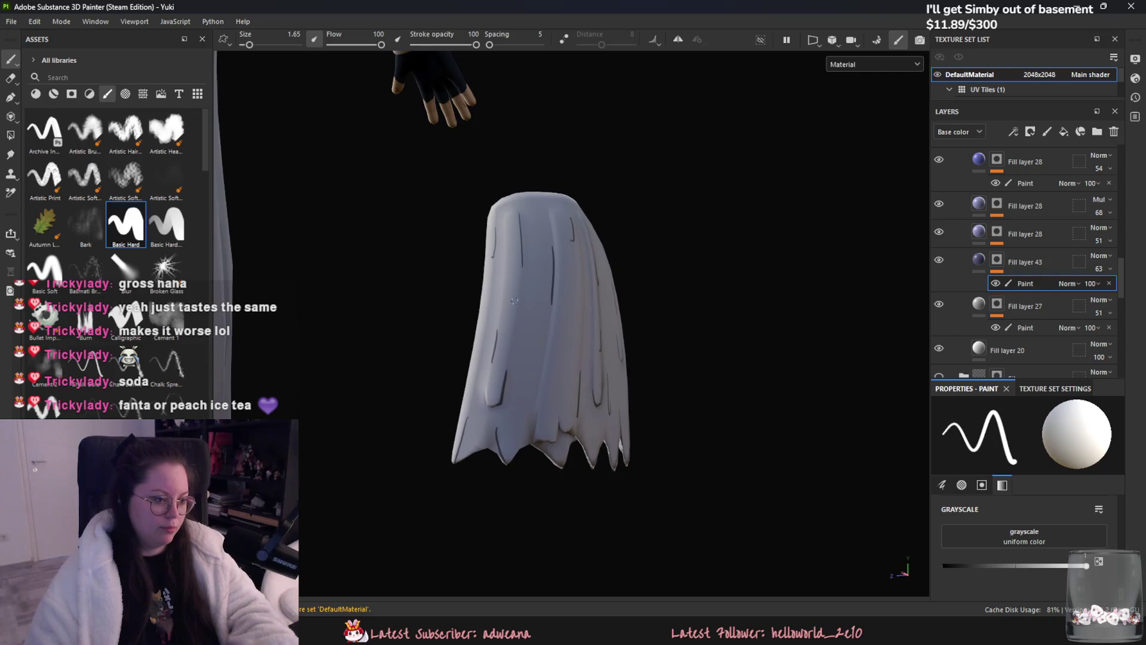
pyautogui.moveTo(249, 44); pyautogui.dragTo(260, 45)
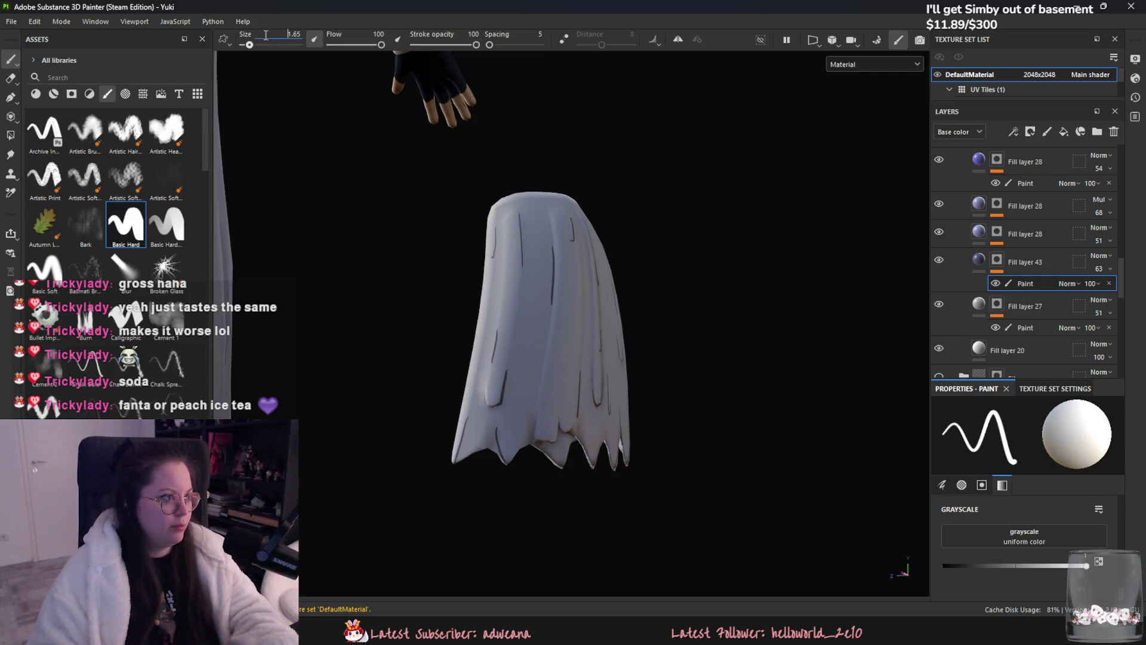
pyautogui.moveTo(526, 315)
pyautogui.mouseDown()
pyautogui.moveTo(530, 366)
pyautogui.moveTo(503, 379)
pyautogui.mouseUp()
pyautogui.moveTo(502, 367)
pyautogui.mouseDown()
pyautogui.moveTo(495, 453)
pyautogui.moveTo(498, 430)
pyautogui.mouseUp()
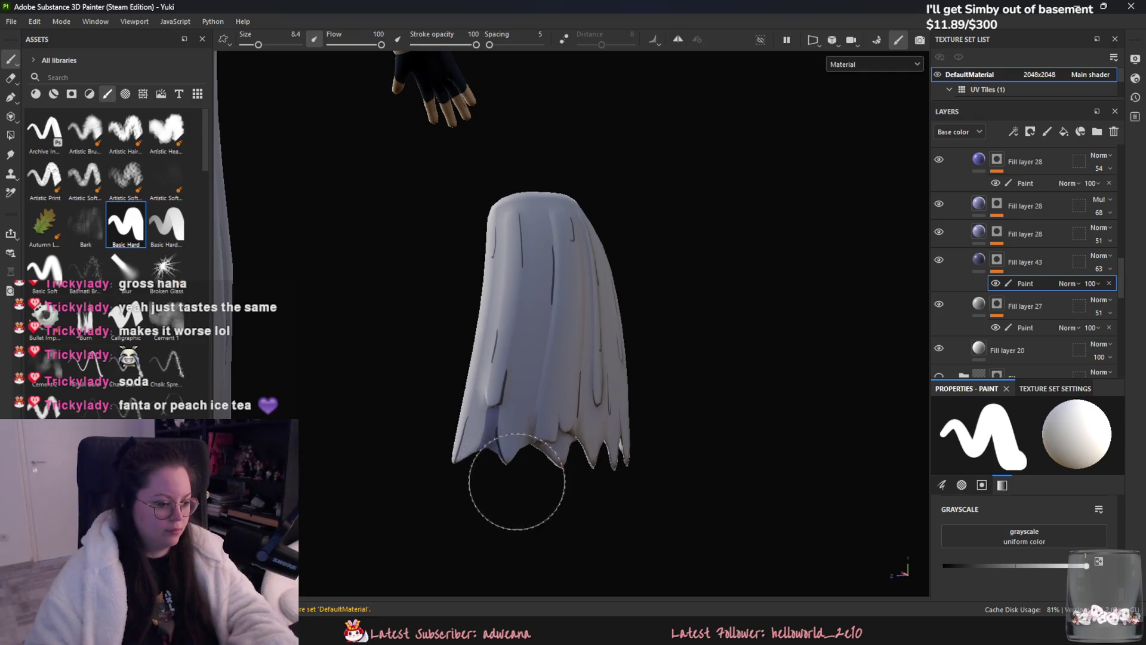
# - Paint a fold on the upper cloak, undo an overly wide shadow patch and darken the lower-left fold
pyautogui.keyDown('alt'); pyautogui.moveTo(512, 479); pyautogui.dragTo(581, 337); pyautogui.keyUp('alt')
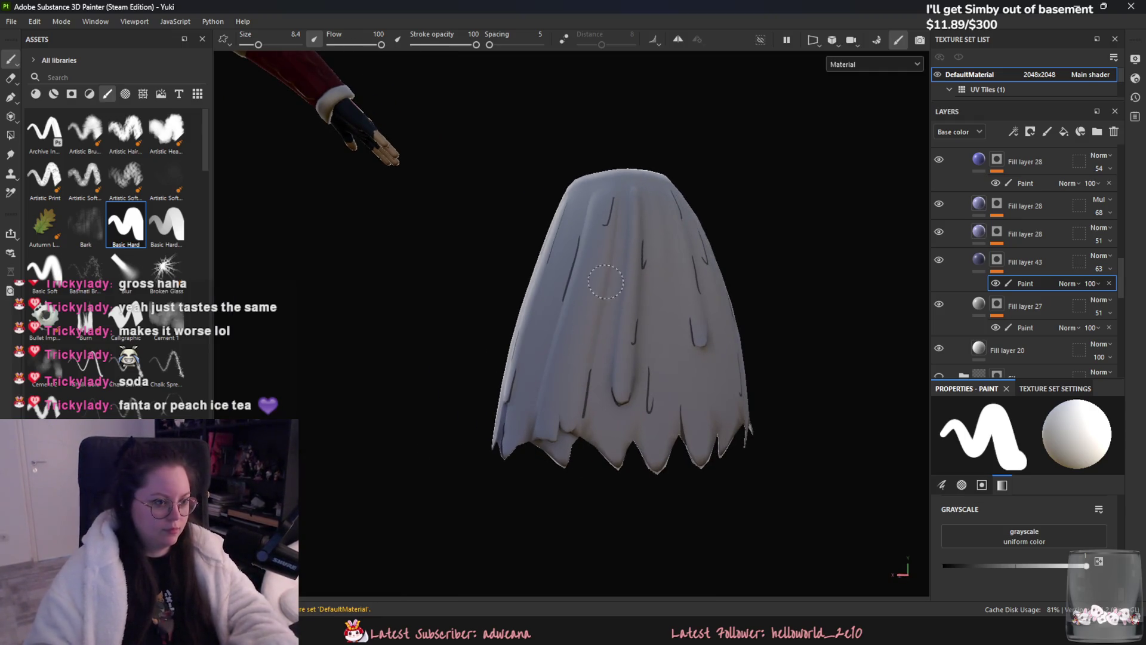
pyautogui.moveTo(619, 236); pyautogui.dragTo(597, 337)
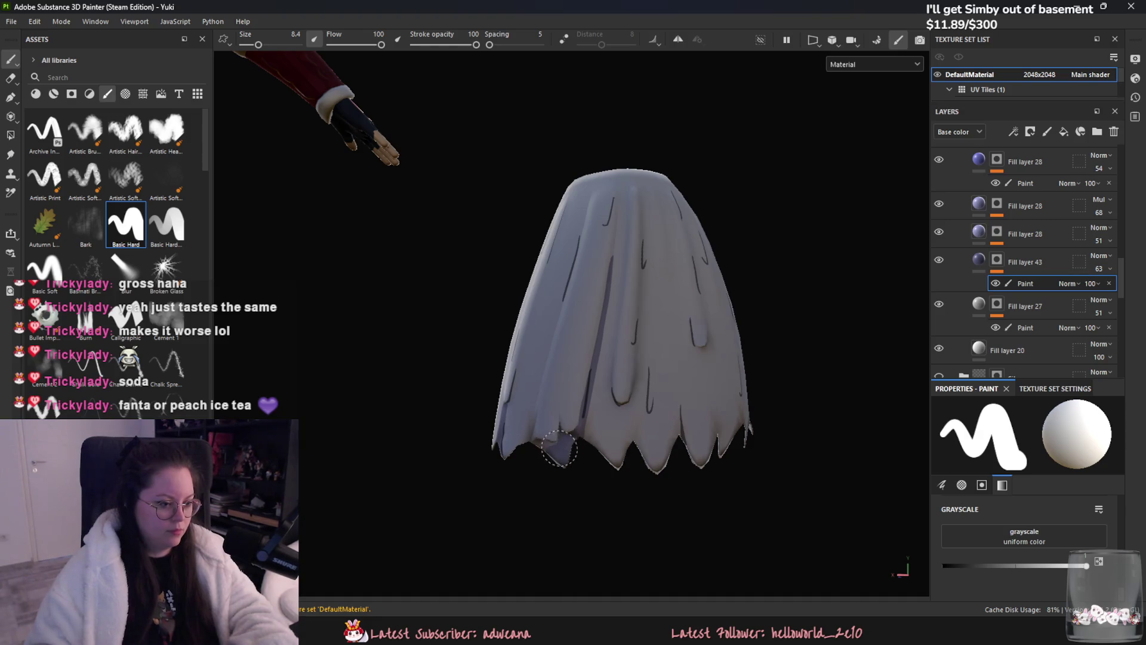
pyautogui.keyDown('alt'); pyautogui.moveTo(592, 432); pyautogui.dragTo(617, 367); pyautogui.keyUp('alt')
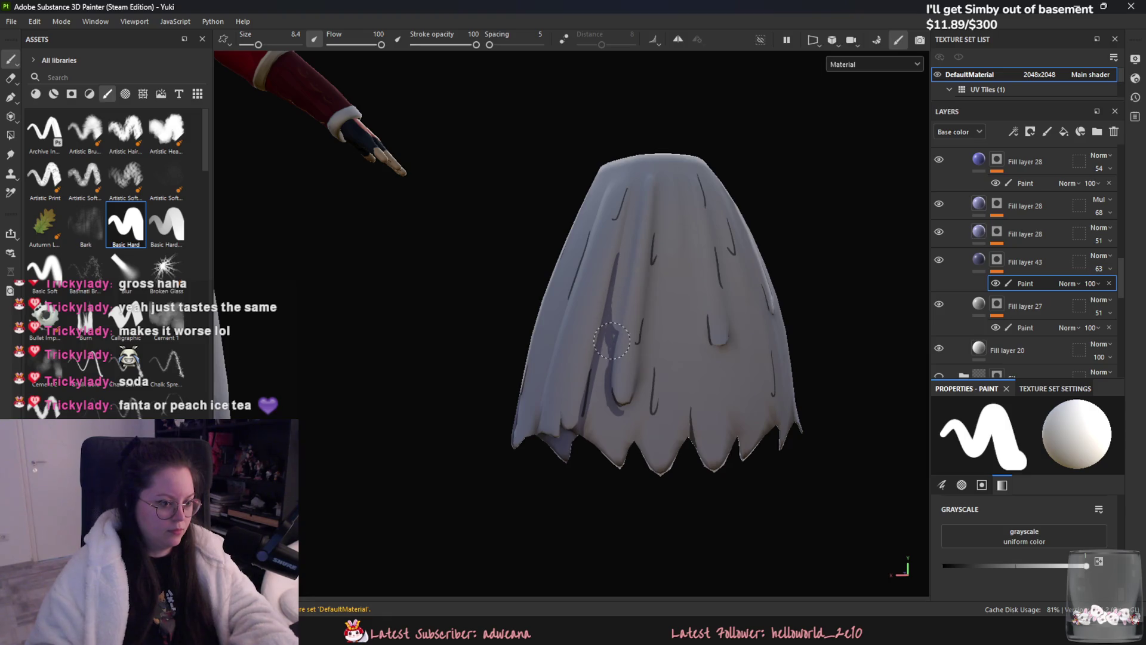
pyautogui.moveTo(609, 336); pyautogui.dragTo(595, 392)
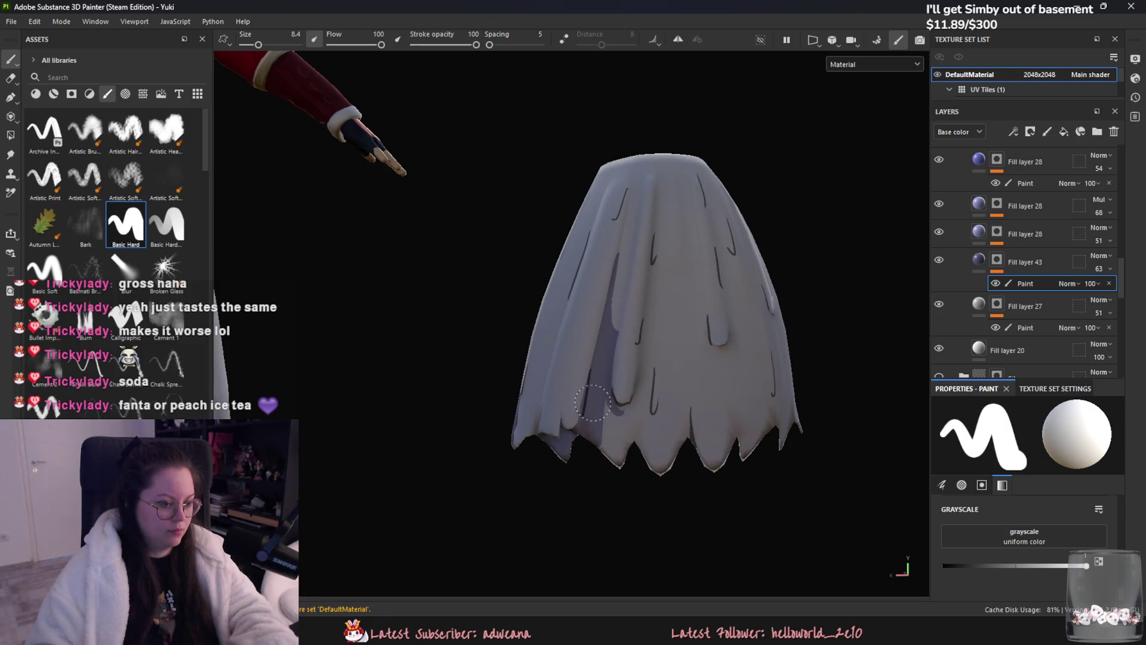
pyautogui.hotkey('ctrl', 'z')
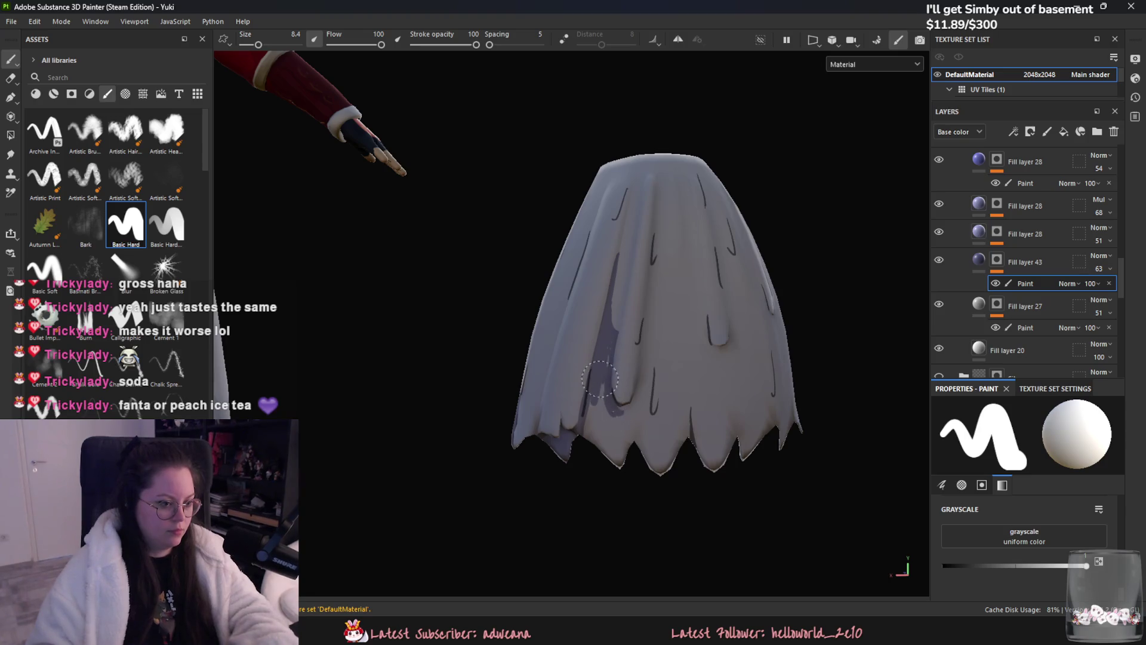
pyautogui.moveTo(603, 448)
pyautogui.mouseDown()
pyautogui.moveTo(596, 392)
pyautogui.moveTo(625, 458)
pyautogui.mouseUp()
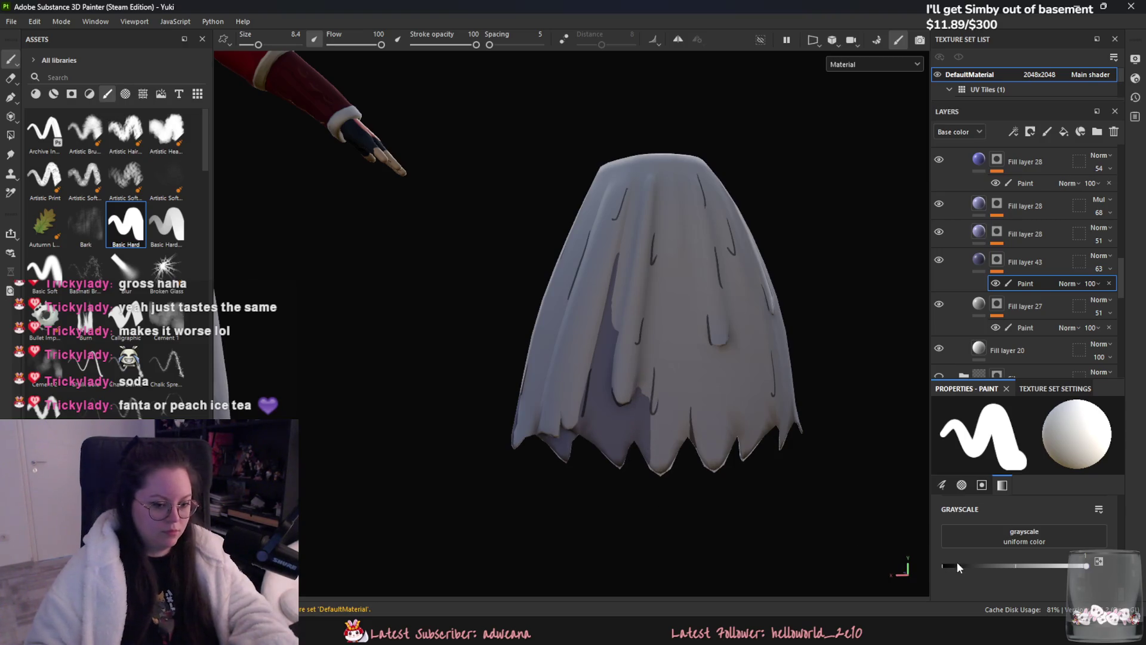
# - Paint white over the cloak's lower-left shadow to lighten it, swapping grayscale with X
pyautogui.press('x')
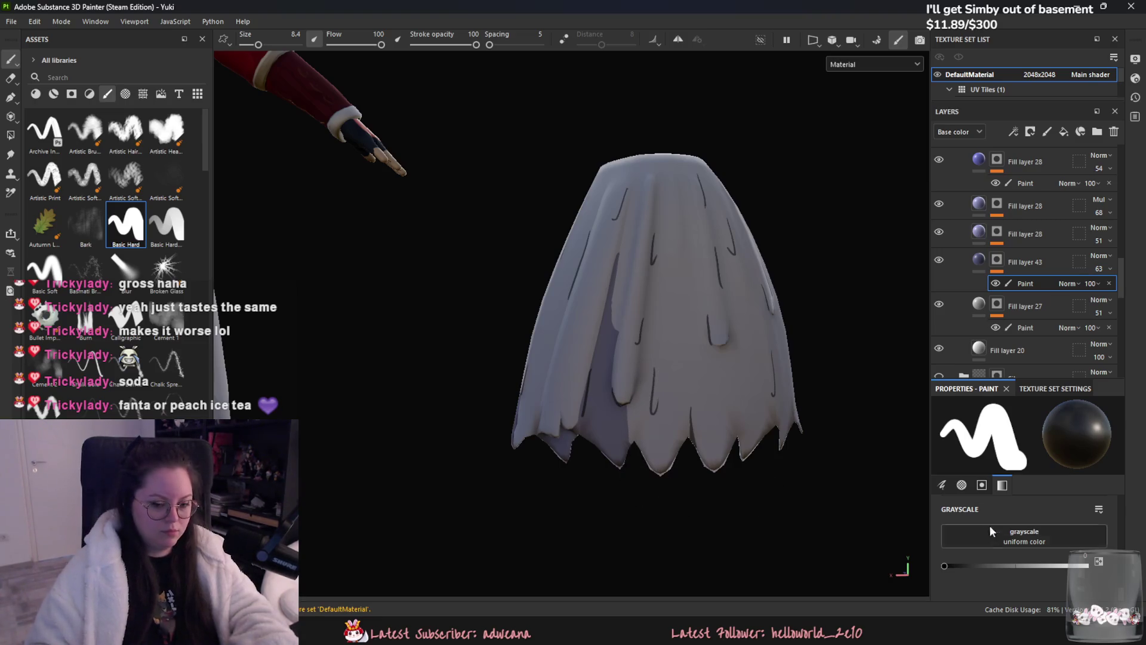
pyautogui.click(1086, 565)
pyautogui.keyDown('alt'); pyautogui.moveTo(682, 416); pyautogui.dragTo(601, 376, button='middle'); pyautogui.keyUp('alt')
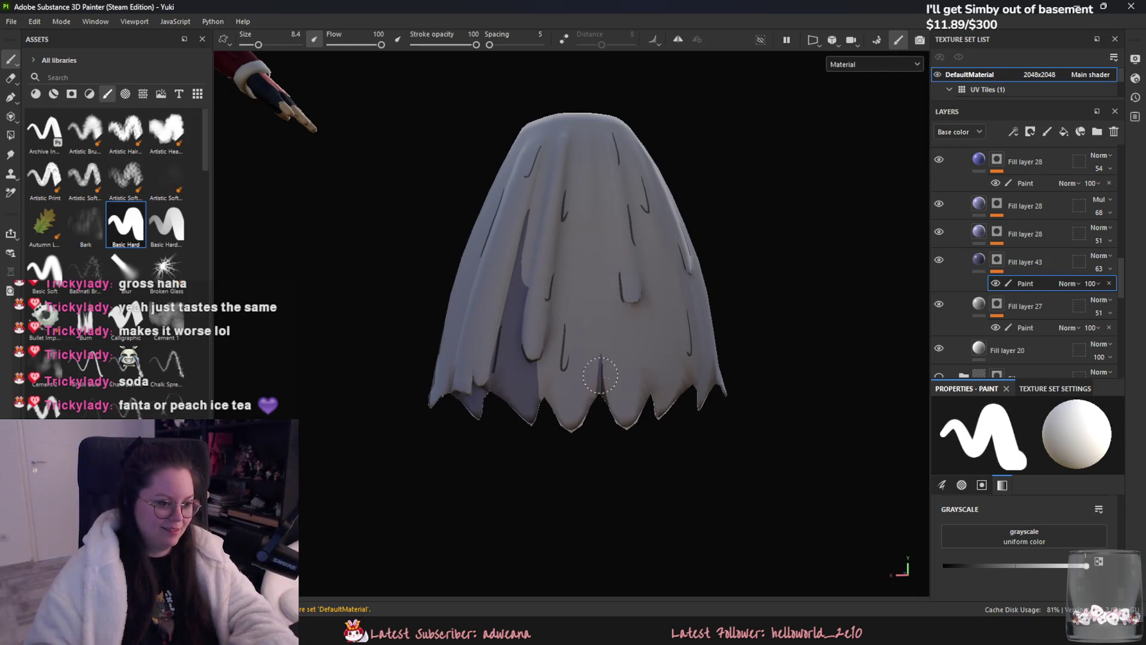
pyautogui.keyDown('alt'); pyautogui.moveTo(612, 423); pyautogui.dragTo(654, 375); pyautogui.keyUp('alt')
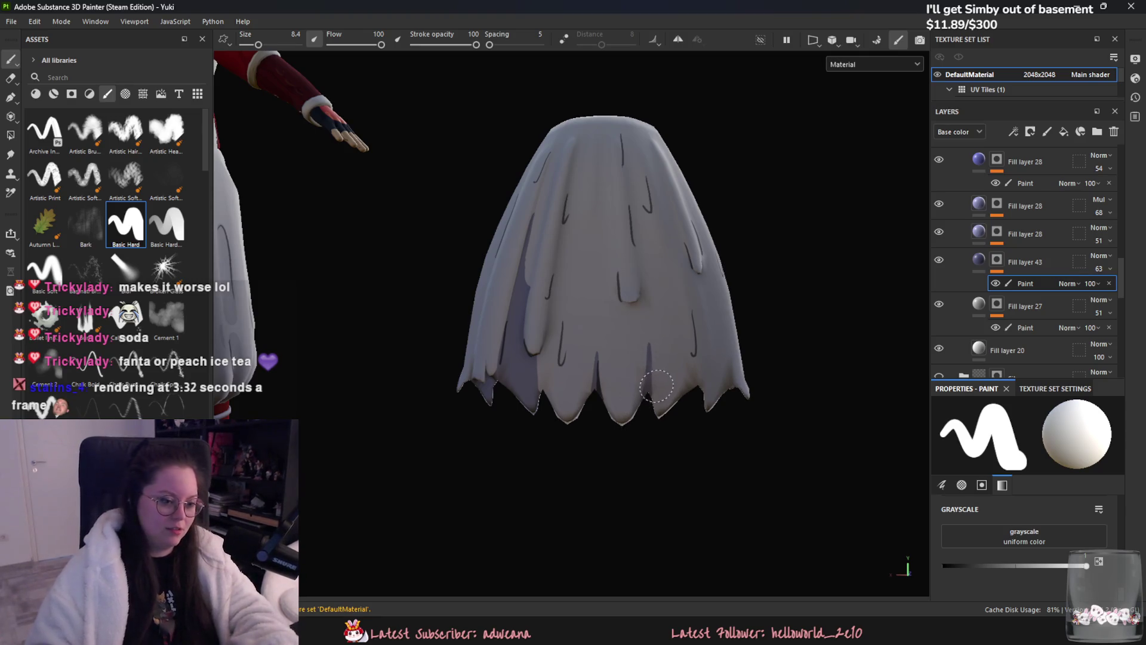
pyautogui.press('x')
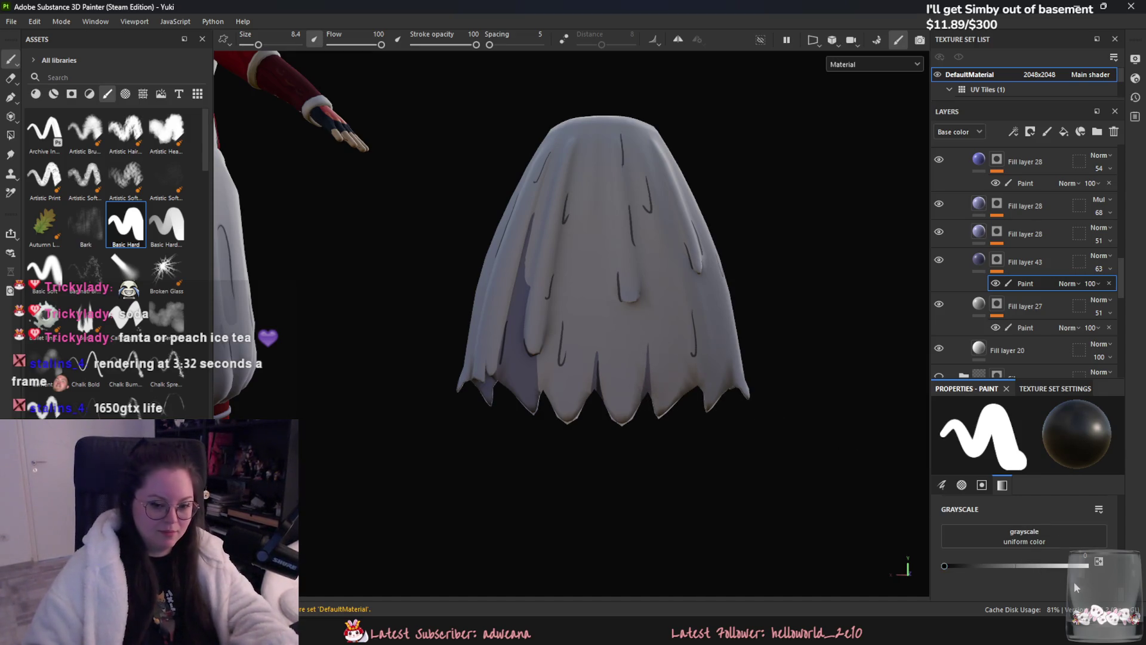
pyautogui.click(1084, 565)
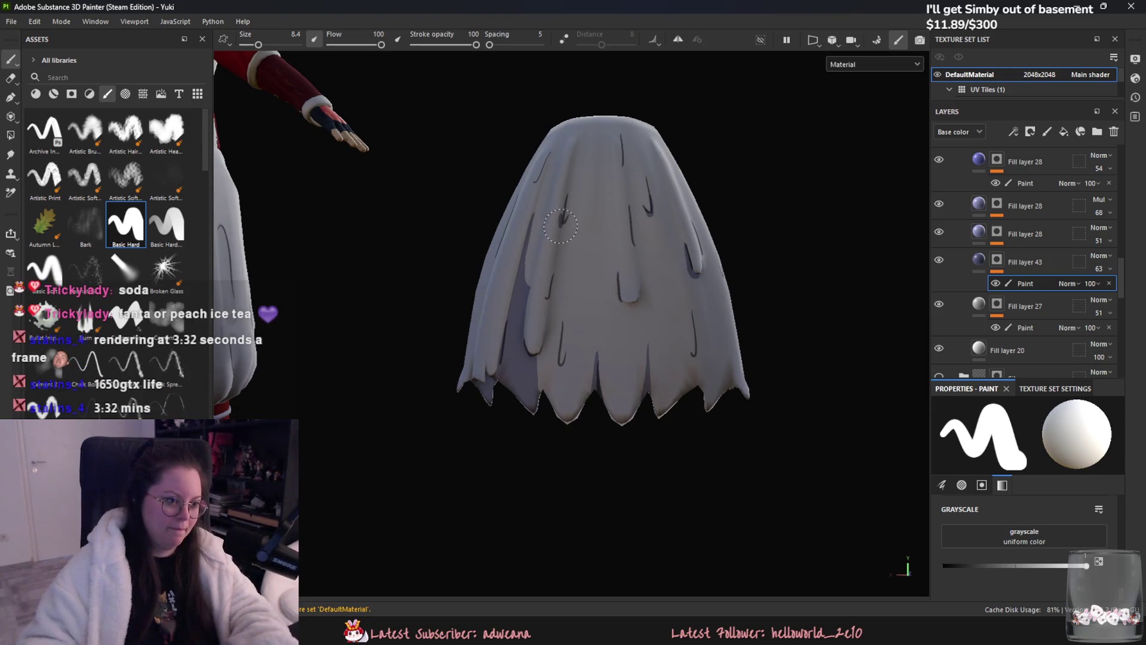
pyautogui.scroll(2, 740, 366)
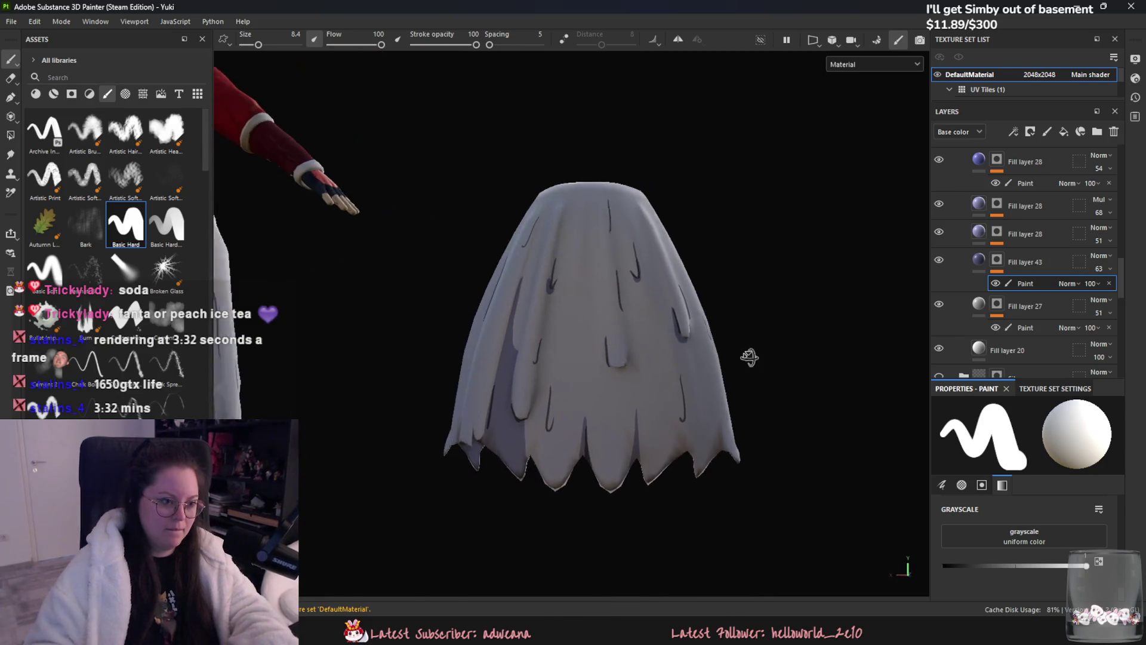
# - Paint dark fold marks near the cloak hem with grayscale 0, then return the value to white
pyautogui.keyDown('alt'); pyautogui.moveTo(555, 272); pyautogui.dragTo(598, 323); pyautogui.keyUp('alt')
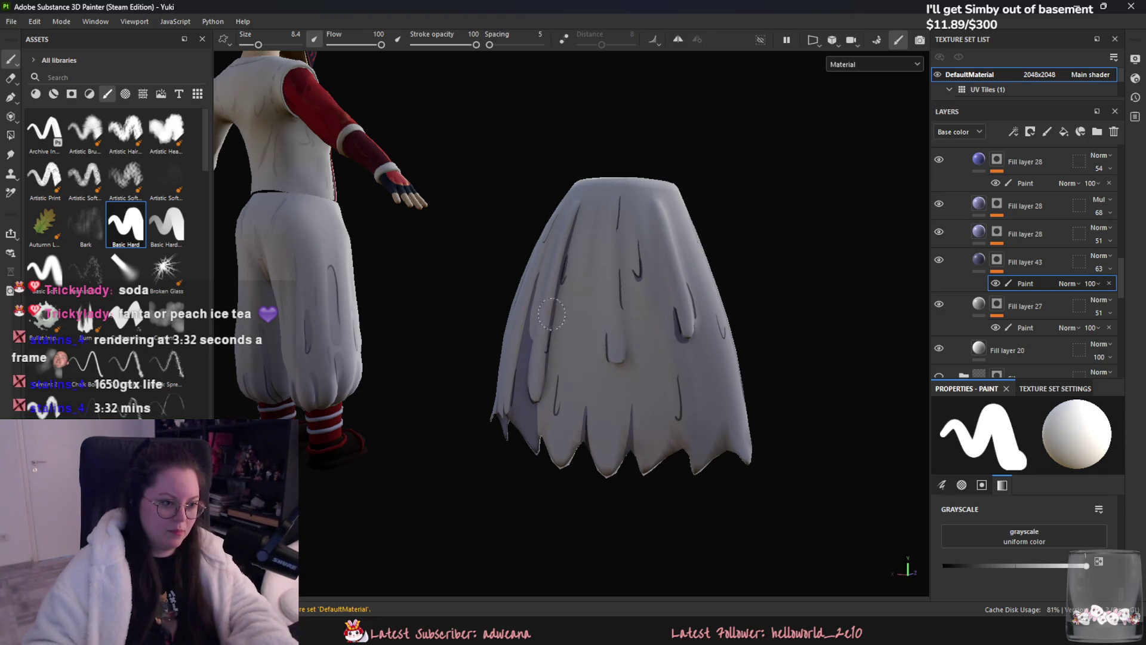
pyautogui.moveTo(729, 307)
pyautogui.keyDown('alt'); pyautogui.mouseDown()
pyautogui.moveTo(592, 259)
pyautogui.moveTo(592, 340)
pyautogui.mouseUp(); pyautogui.keyUp('alt')
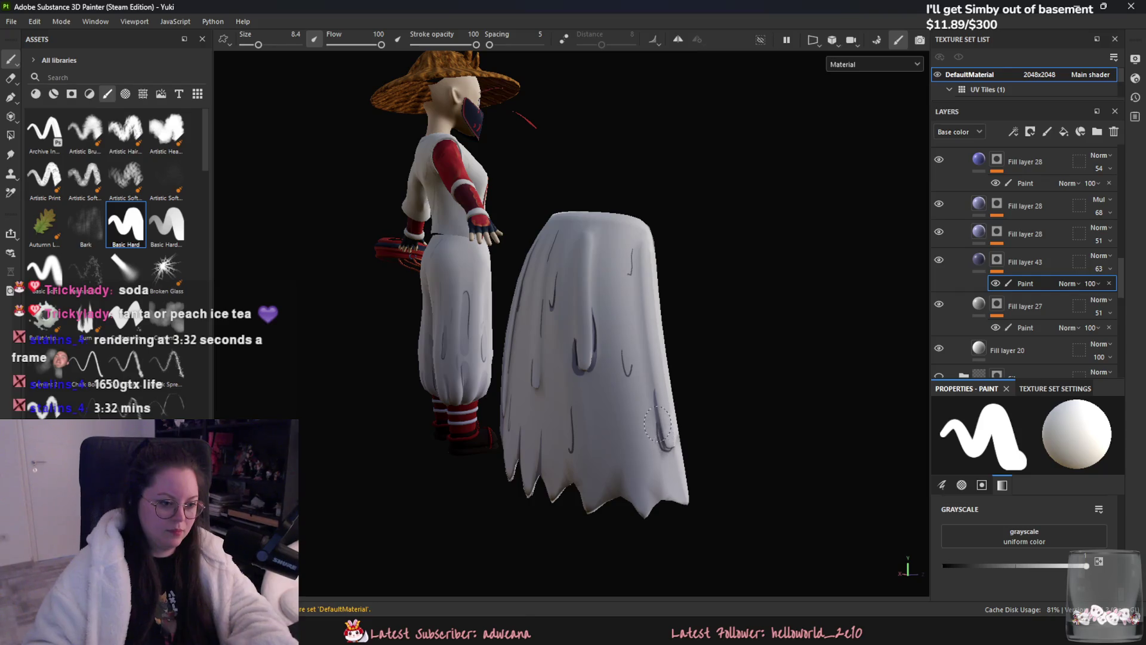
pyautogui.moveTo(656, 495); pyautogui.dragTo(651, 499)
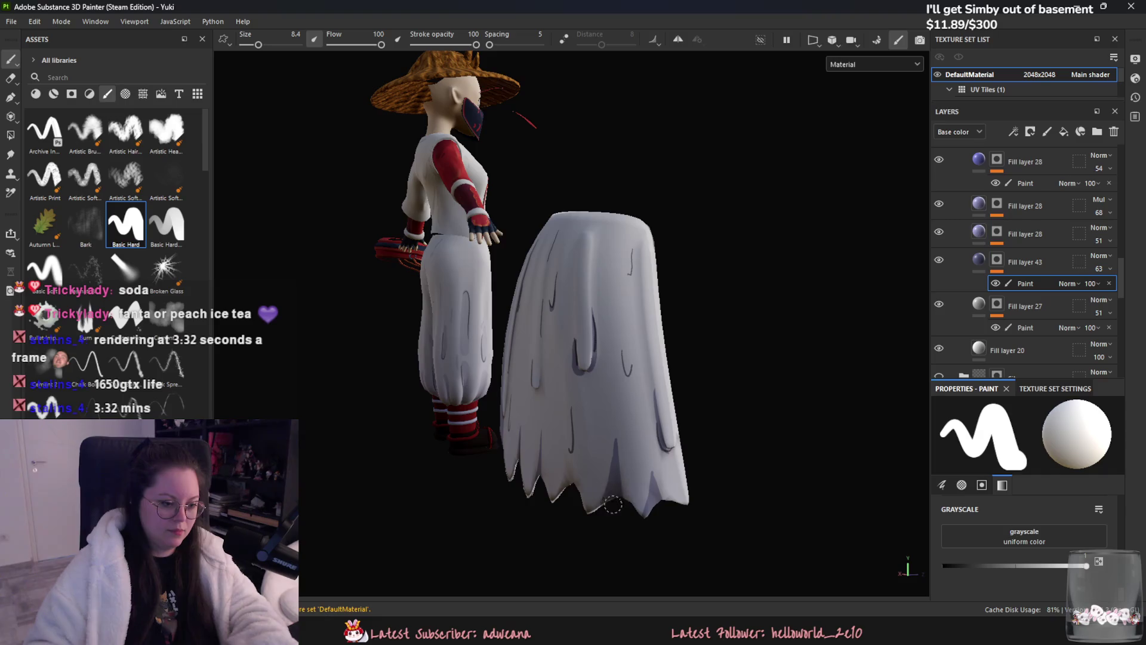
pyautogui.keyDown('alt'); pyautogui.moveTo(613, 504); pyautogui.dragTo(600, 484); pyautogui.keyUp('alt')
pyautogui.scroll(2, 600, 484)
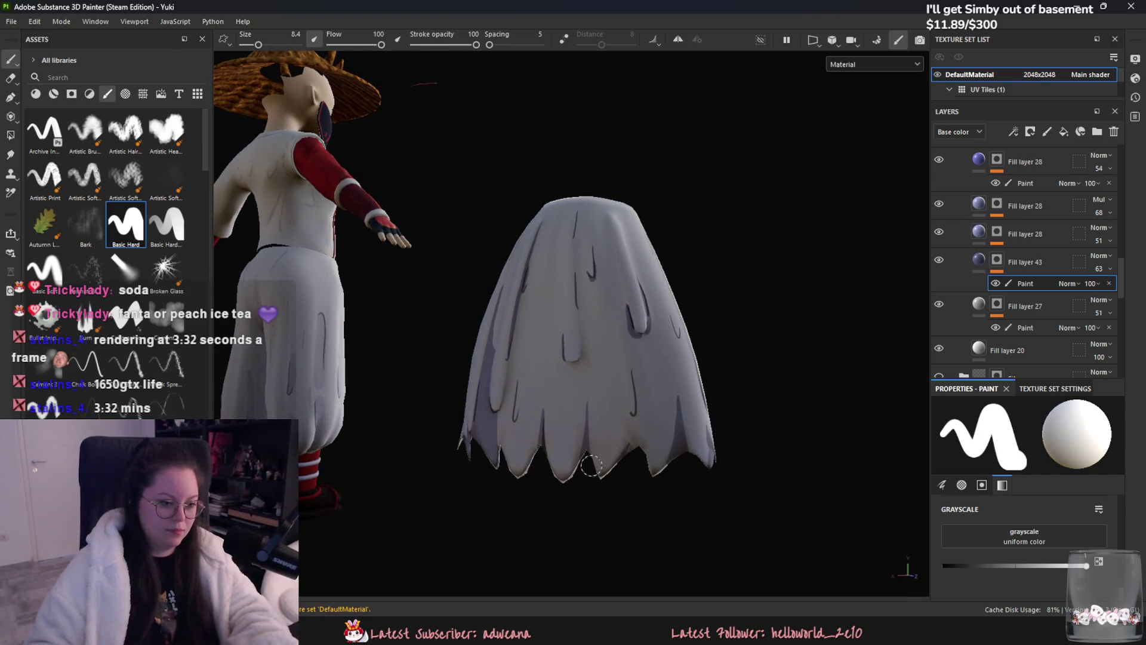
pyautogui.press('x')
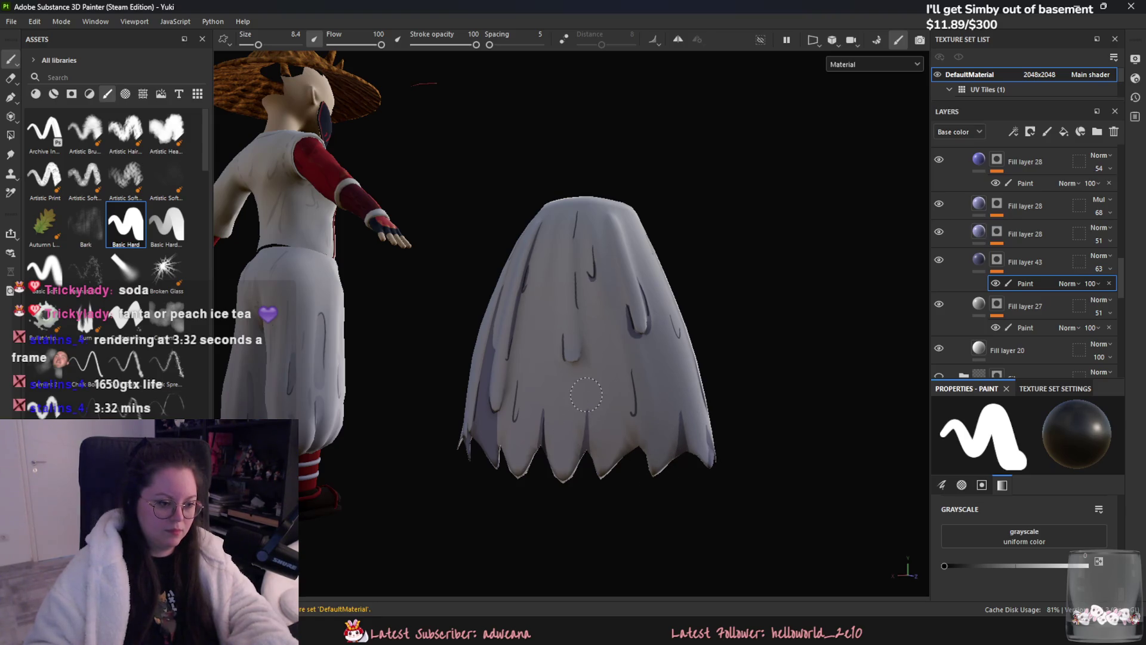
pyautogui.keyDown('alt'); pyautogui.moveTo(506, 437); pyautogui.dragTo(653, 436); pyautogui.keyUp('alt')
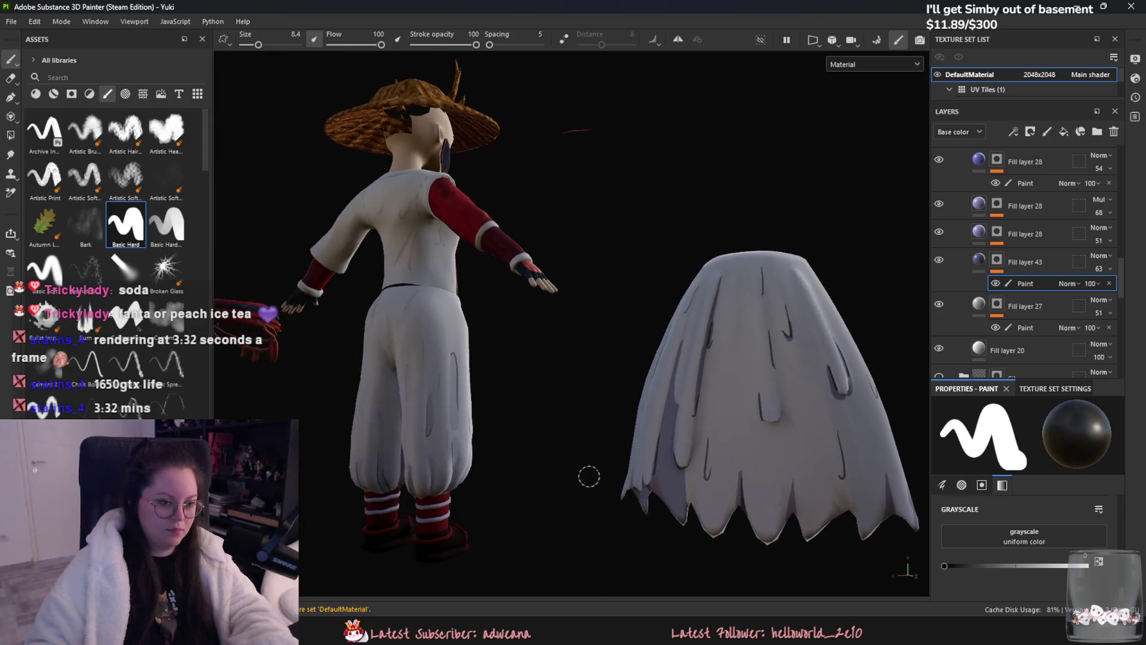
pyautogui.moveTo(1065, 572); pyautogui.dragTo(1086, 566)
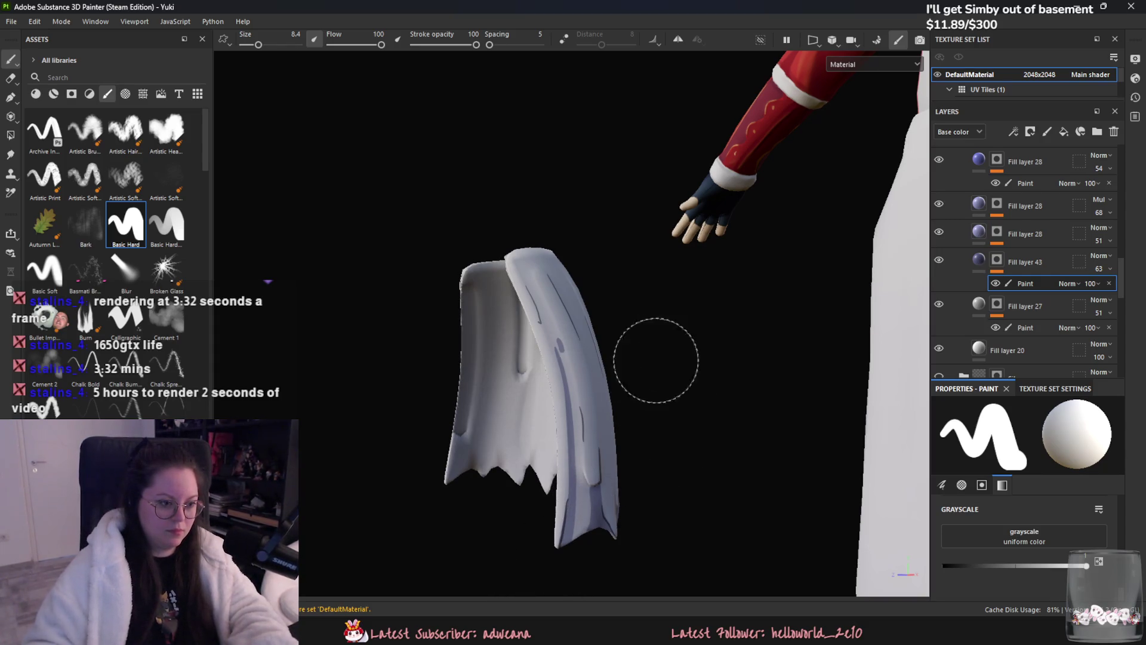
# - Try Polygon Fill in UV chunk mode, then undo a grey test brush stroke on the skirt
pyautogui.click(11, 135)
pyautogui.click(280, 39)
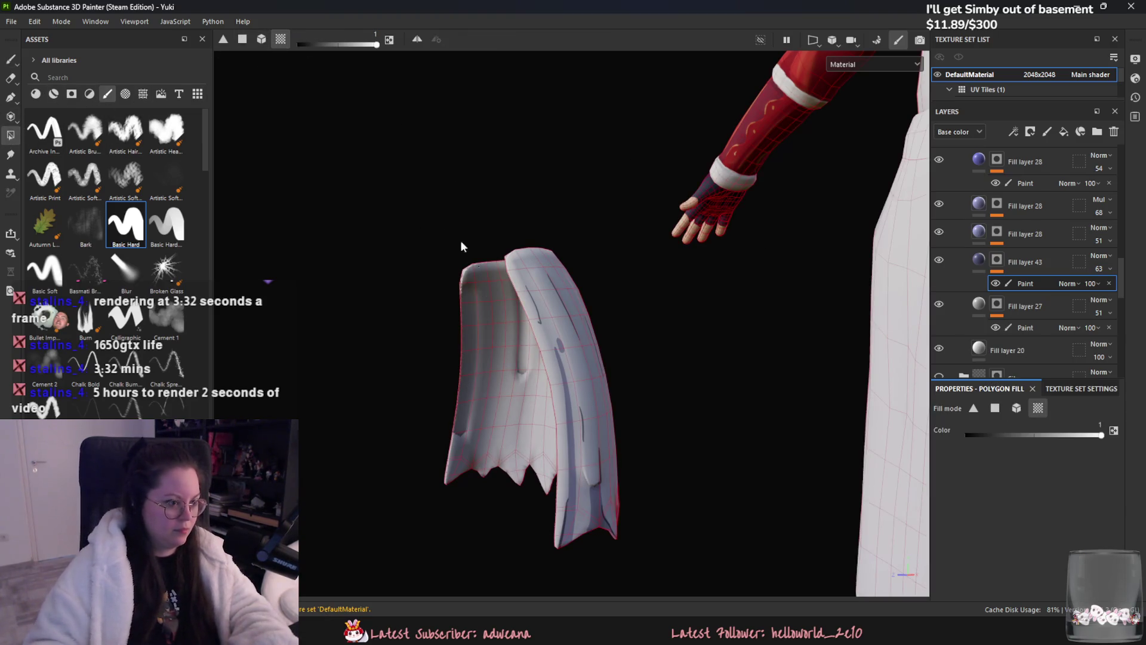
pyautogui.keyDown('alt'); pyautogui.moveTo(488, 362); pyautogui.dragTo(595, 354); pyautogui.keyUp('alt')
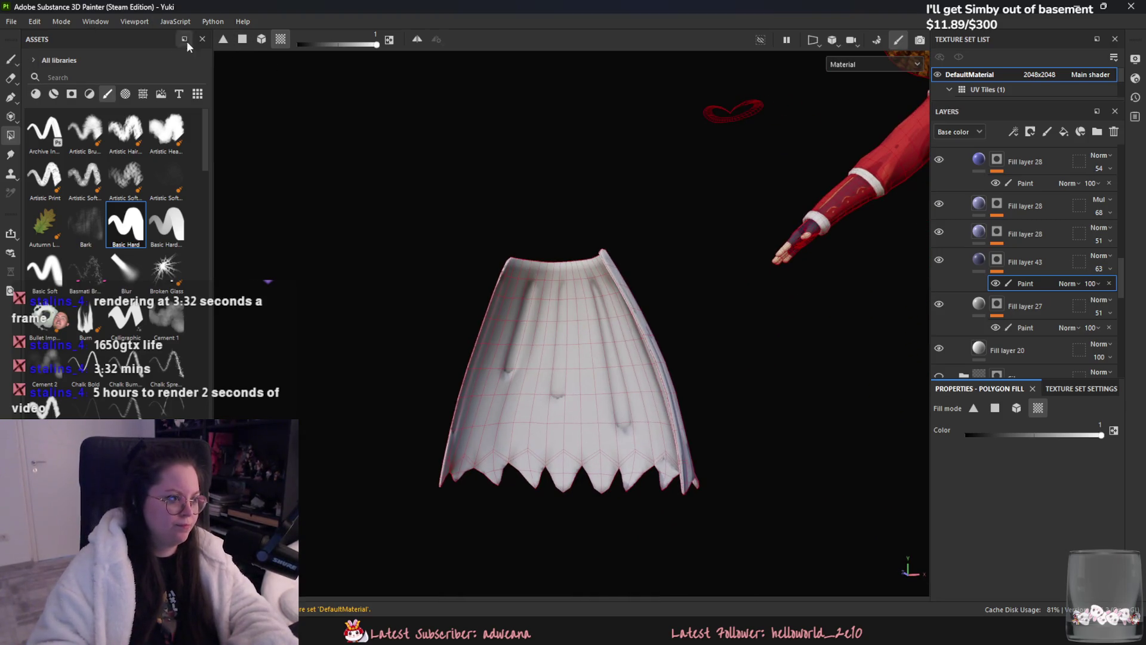
pyautogui.click(11, 58)
pyautogui.moveTo(510, 326); pyautogui.dragTo(489, 410)
pyautogui.hotkey('ctrl', 'z')
# - Return to Polygon Fill set to single-face mode, viewing the skirt from the side
pyautogui.press('4')
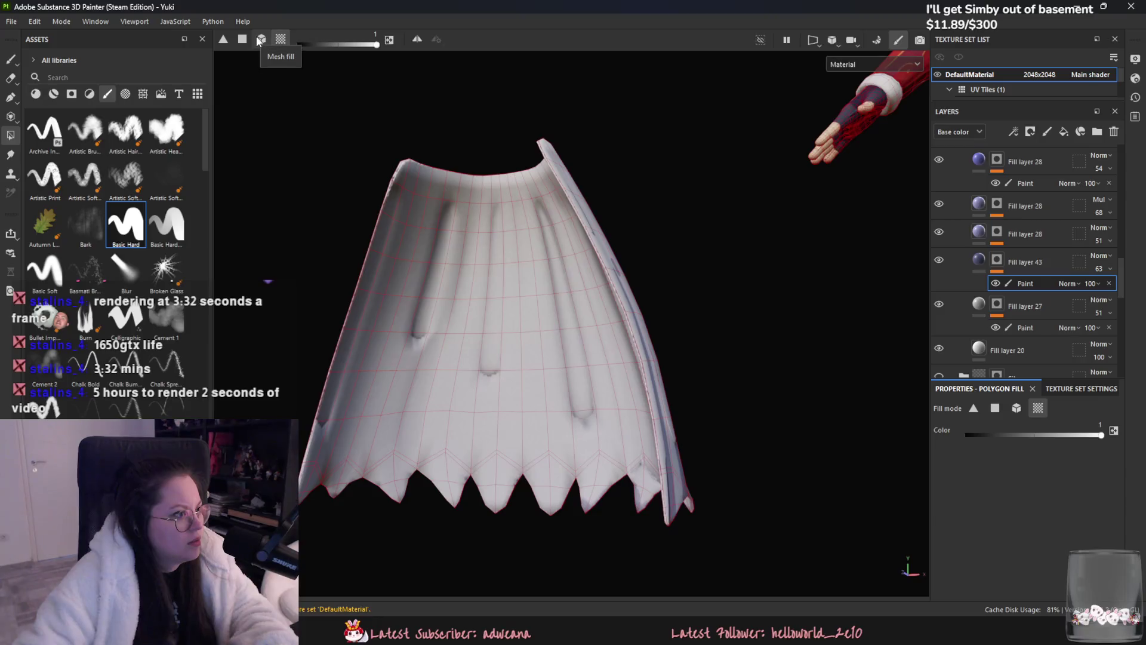
pyautogui.click(242, 39)
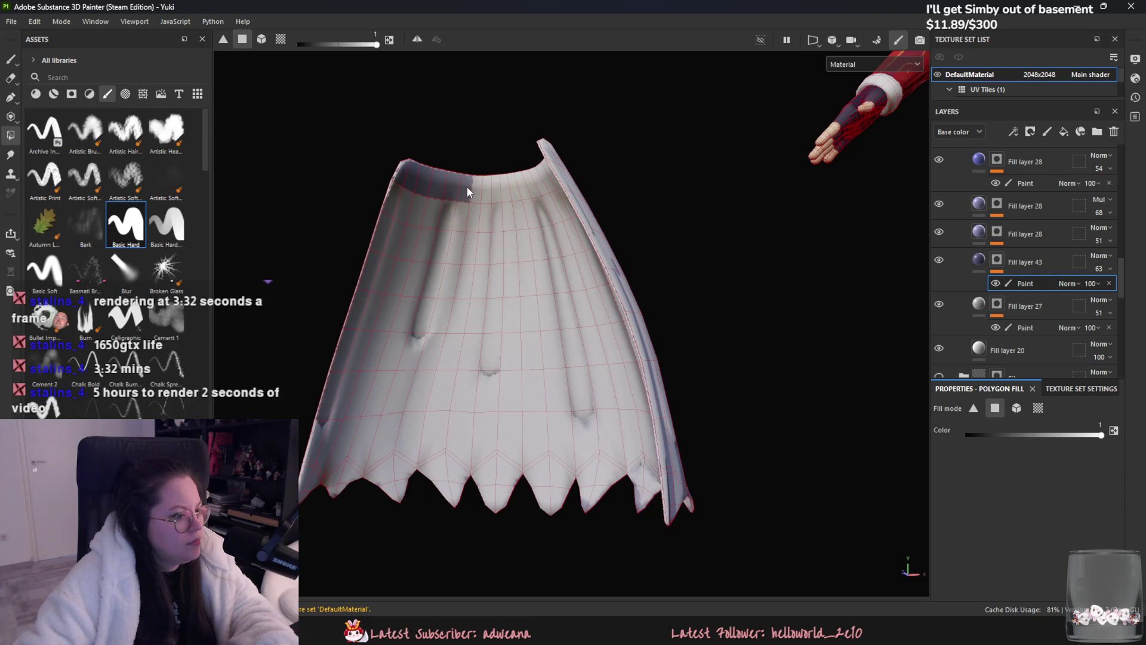
pyautogui.scroll(2, 484, 196)
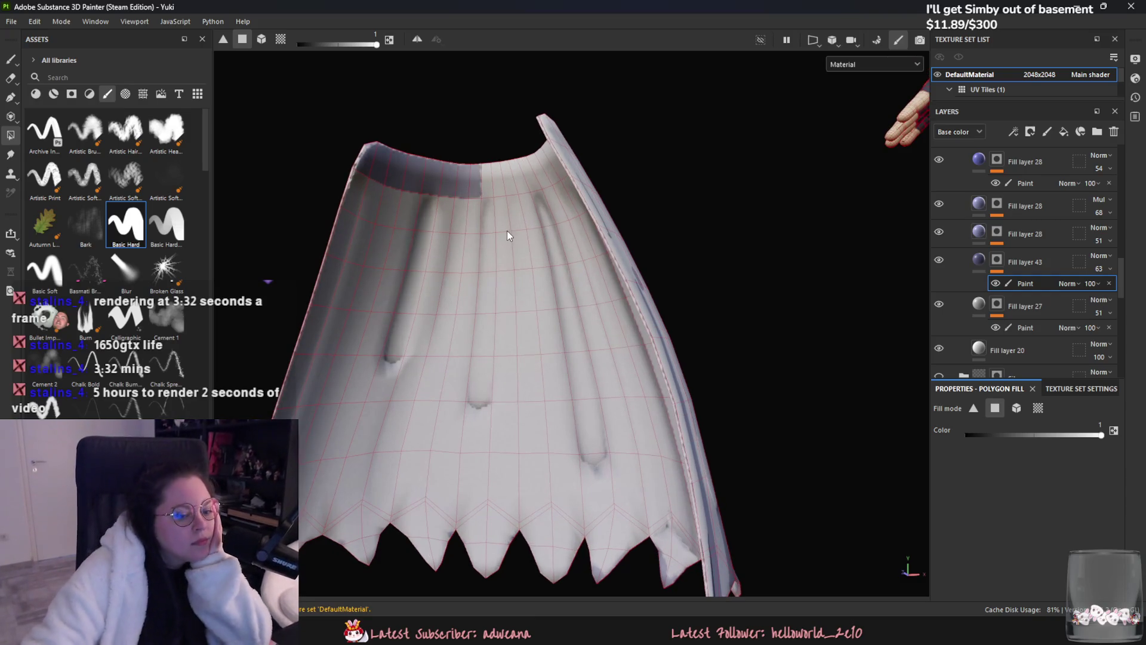
pyautogui.scroll(-2, 506, 232)
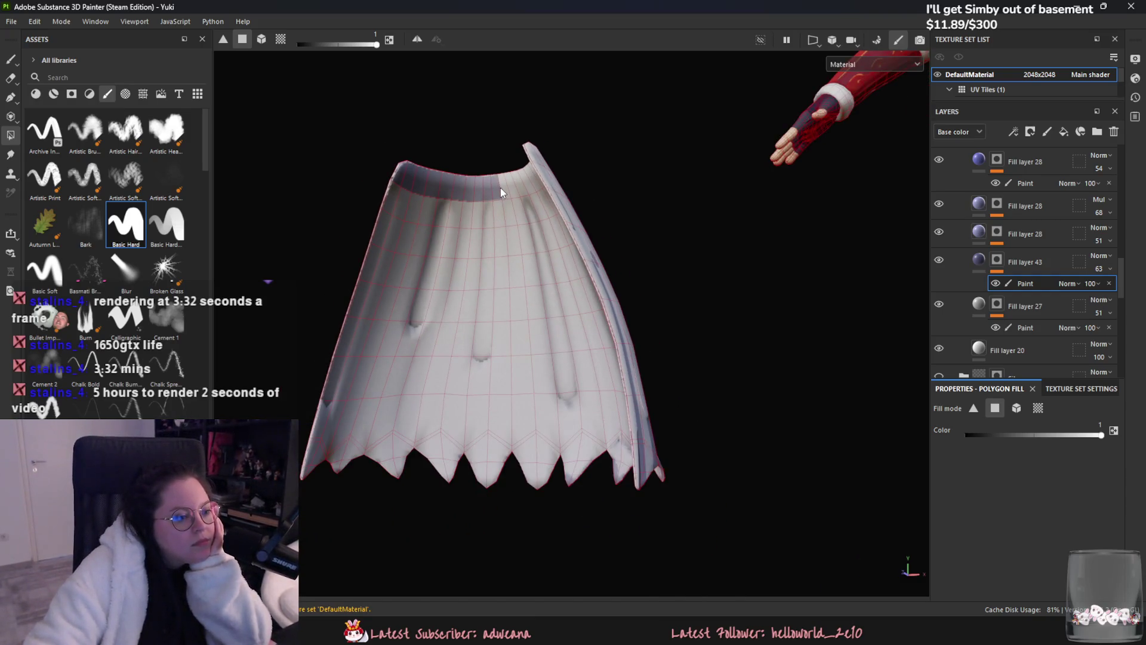
pyautogui.moveTo(510, 191)
pyautogui.keyDown('alt'); pyautogui.mouseDown()
pyautogui.moveTo(709, 338)
pyautogui.moveTo(627, 329)
pyautogui.moveTo(621, 354)
pyautogui.moveTo(722, 384)
pyautogui.moveTo(710, 353)
pyautogui.moveTo(838, 336)
pyautogui.moveTo(797, 330)
pyautogui.mouseUp(); pyautogui.keyUp('alt')
pyautogui.scroll(3, 698, 388)
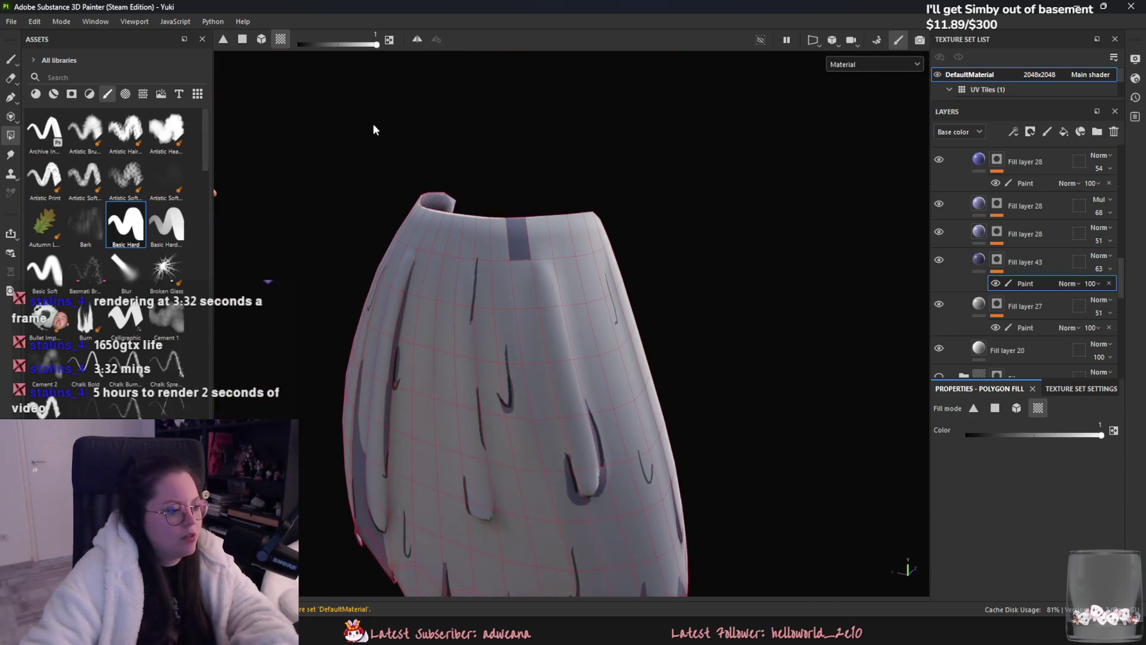
pyautogui.click(242, 39)
pyautogui.scroll(-3, 516, 225)
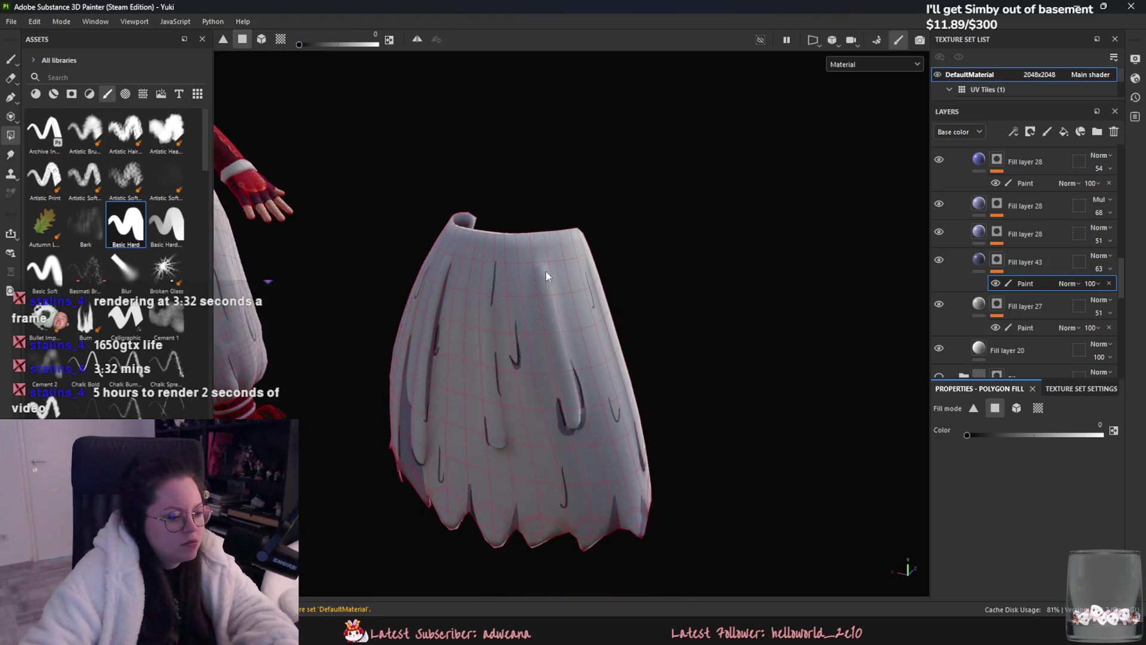
pyautogui.scroll(-2, 545, 272)
# - Fill the skirt mesh with darker colour on Fill layer 18's Paint sublayer using Mesh fill mode
pyautogui.moveTo(545, 271)
pyautogui.keyDown('alt'); pyautogui.mouseDown()
pyautogui.moveTo(528, 341)
pyautogui.moveTo(663, 363)
pyautogui.moveTo(590, 363)
pyautogui.mouseUp(); pyautogui.keyUp('alt')
pyautogui.scroll(4, 518, 356)
pyautogui.scroll(-3, 519, 357)
pyautogui.scroll(-3, 518, 357)
pyautogui.scroll(5, 589, 364)
pyautogui.scroll(1, 1000, 266)
pyautogui.scroll(-2, 1018, 262)
pyautogui.scroll(-2, 1019, 259)
pyautogui.scroll(-2, 1019, 259)
pyautogui.scroll(-2, 1020, 259)
pyautogui.scroll(1, 965, 234)
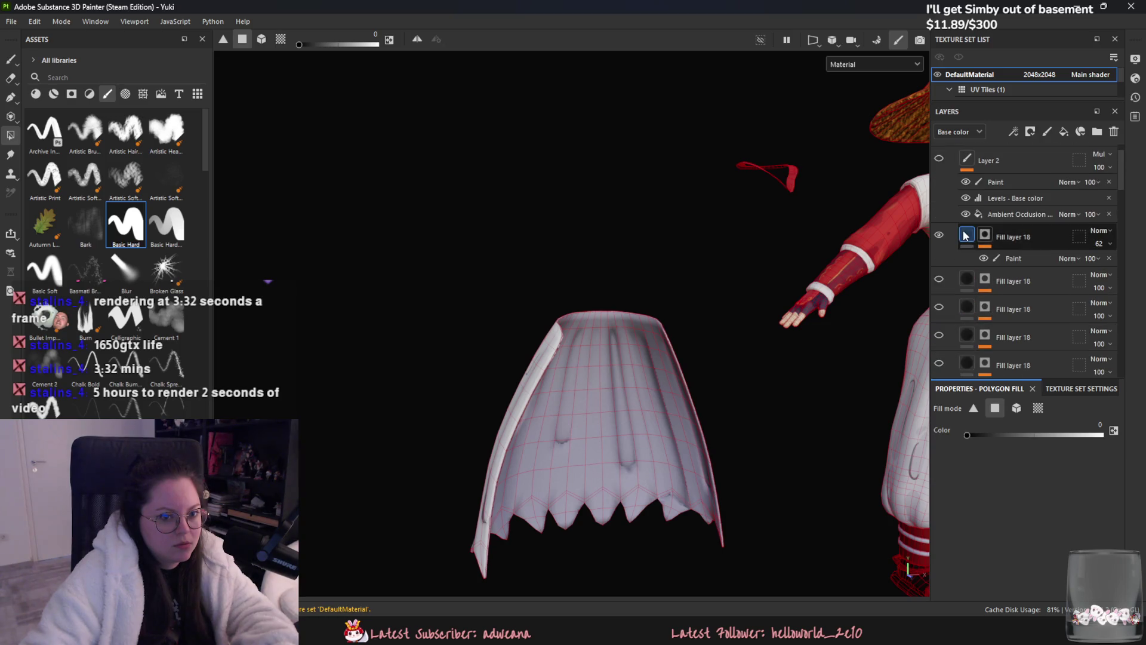
pyautogui.scroll(-3, 646, 270)
pyautogui.scroll(2, 985, 278)
pyautogui.scroll(1, 984, 278)
pyautogui.click(1012, 284)
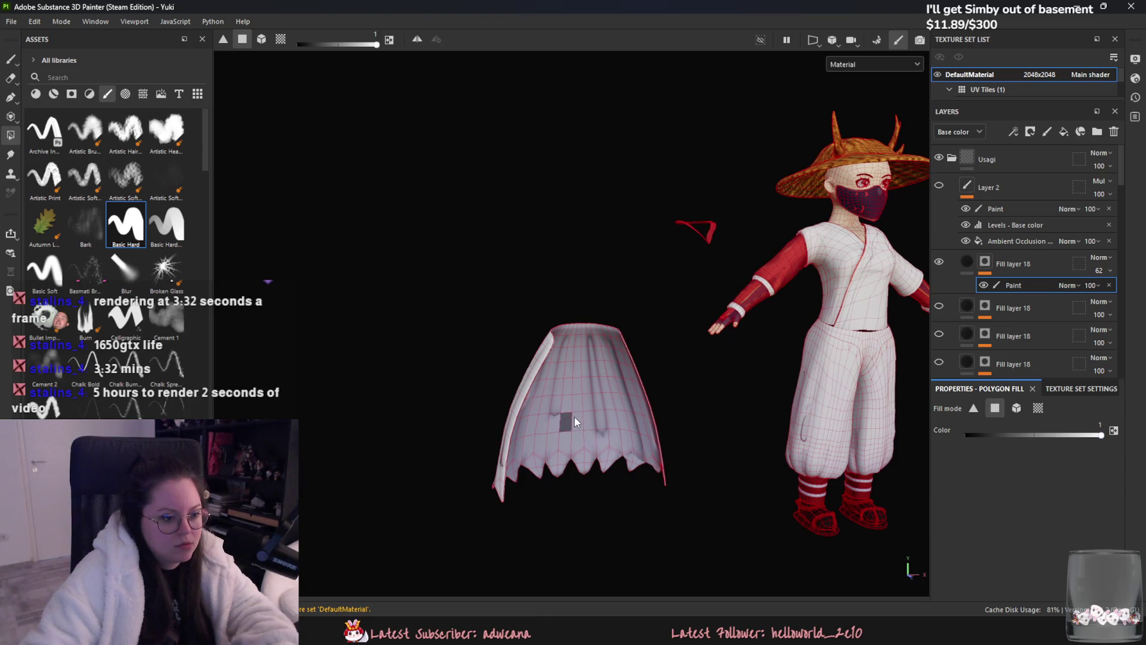
pyautogui.click(1016, 408)
pyautogui.click(528, 408)
pyautogui.scroll(2, 565, 421)
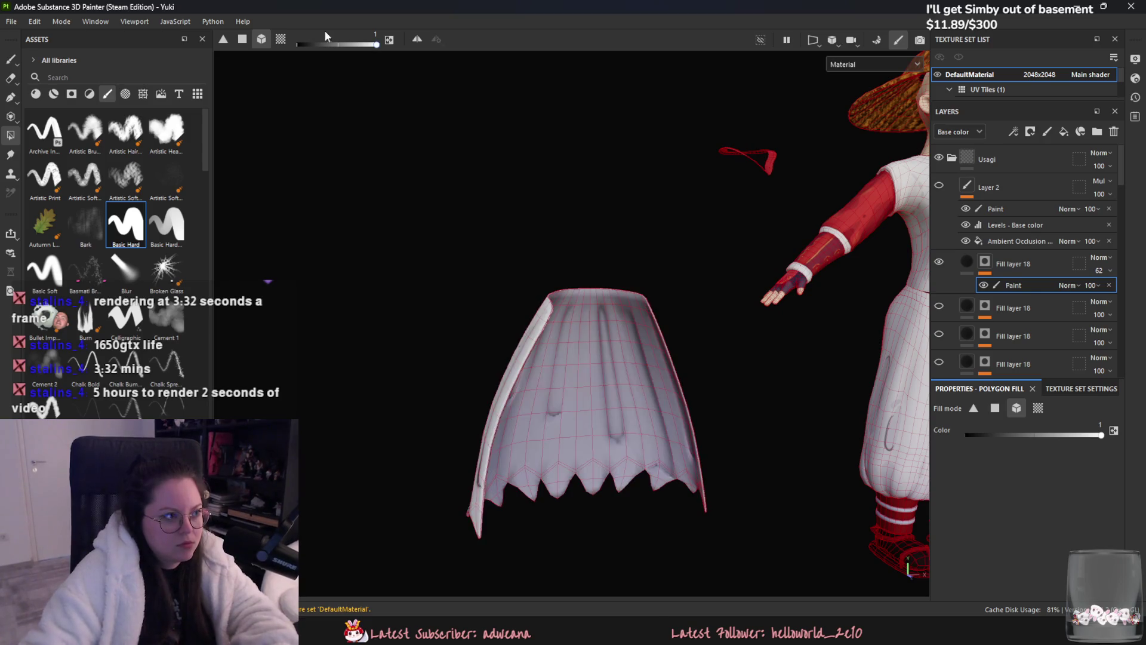
# - Switch fill mode to UV island, then return to the brush Paint tool
pyautogui.click(281, 39)
pyautogui.moveTo(594, 414)
pyautogui.keyDown('alt'); pyautogui.mouseDown()
pyautogui.moveTo(808, 444)
pyautogui.moveTo(525, 417)
pyautogui.mouseUp(); pyautogui.keyUp('alt')
pyautogui.press('1')
pyautogui.scroll(-2, 525, 417)
pyautogui.scroll(-1, 479, 392)
pyautogui.moveTo(594, 357)
pyautogui.keyDown('alt'); pyautogui.mouseDown()
pyautogui.moveTo(678, 409)
pyautogui.moveTo(583, 430)
pyautogui.moveTo(646, 396)
pyautogui.moveTo(940, 391)
pyautogui.moveTo(670, 369)
pyautogui.mouseUp(); pyautogui.keyUp('alt')
pyautogui.scroll(1, 609, 443)
pyautogui.scroll(2, 492, 440)
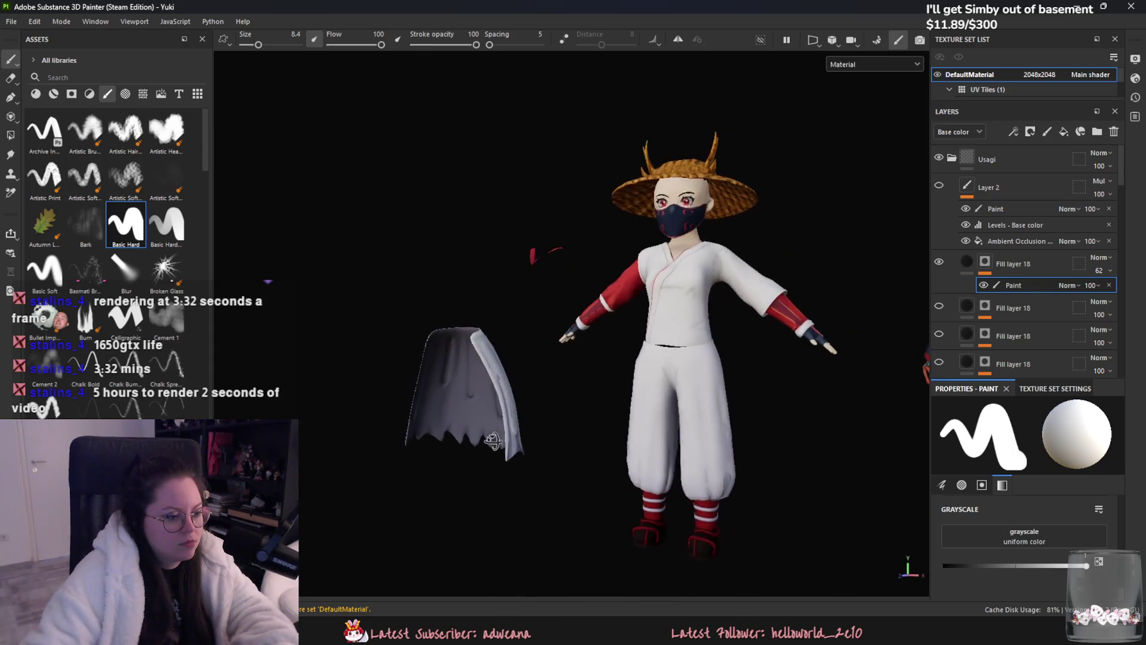
# - Save the project with Ctrl+S and hide Layer 2 to compare the textures
pyautogui.keyDown('alt'); pyautogui.moveTo(492, 439); pyautogui.dragTo(588, 402); pyautogui.keyUp('alt')
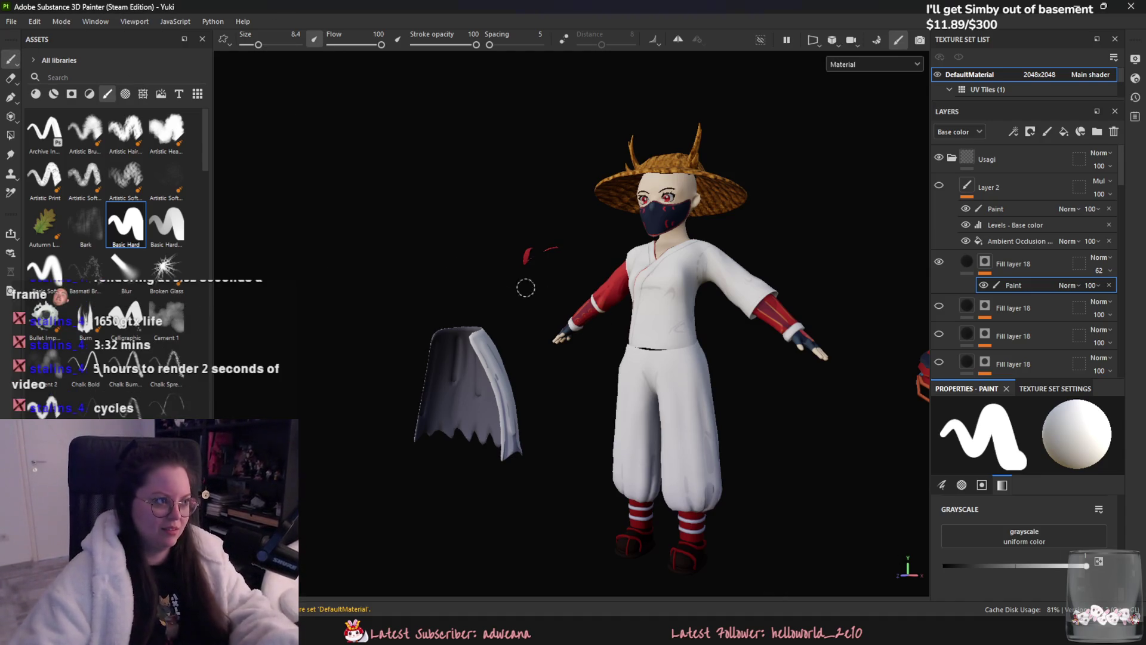
pyautogui.scroll(2, 537, 359)
pyautogui.scroll(2, 582, 376)
pyautogui.scroll(-1, 534, 318)
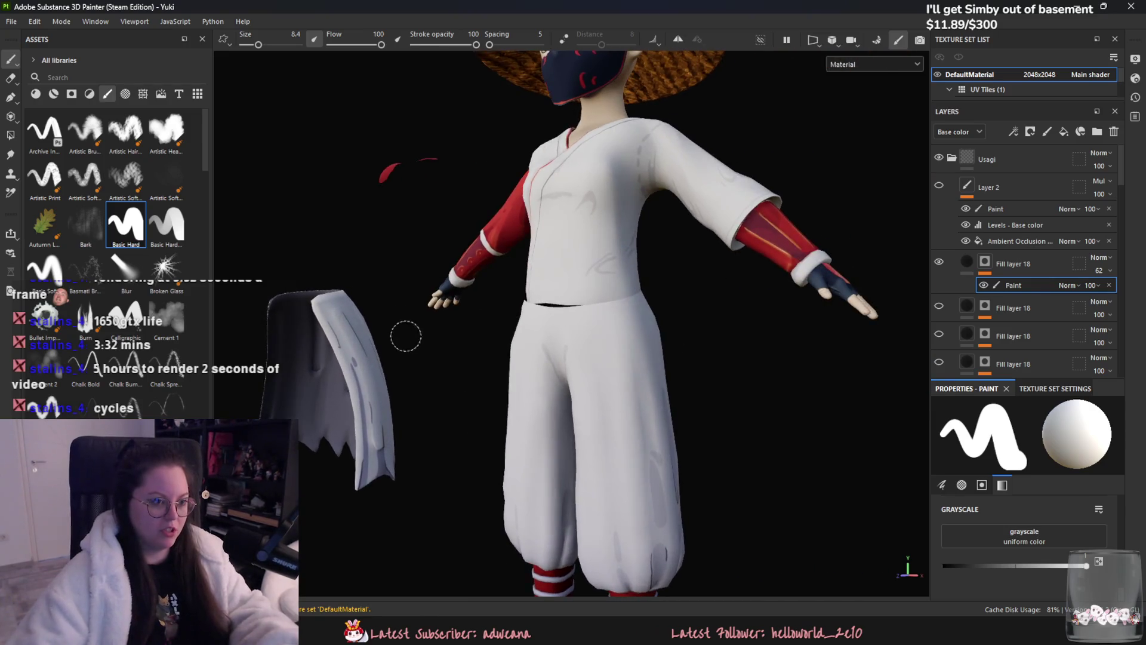
pyautogui.scroll(-1, 404, 331)
pyautogui.hotkey('ctrl', 's')
pyautogui.scroll(-2, 356, 274)
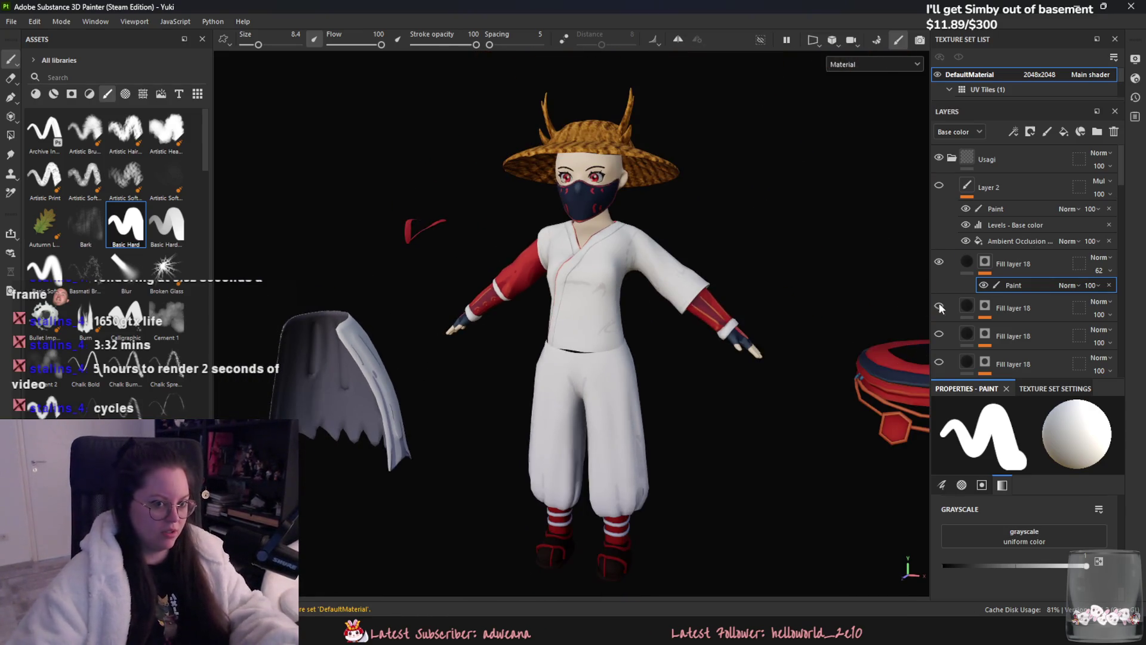
pyautogui.click(939, 187)
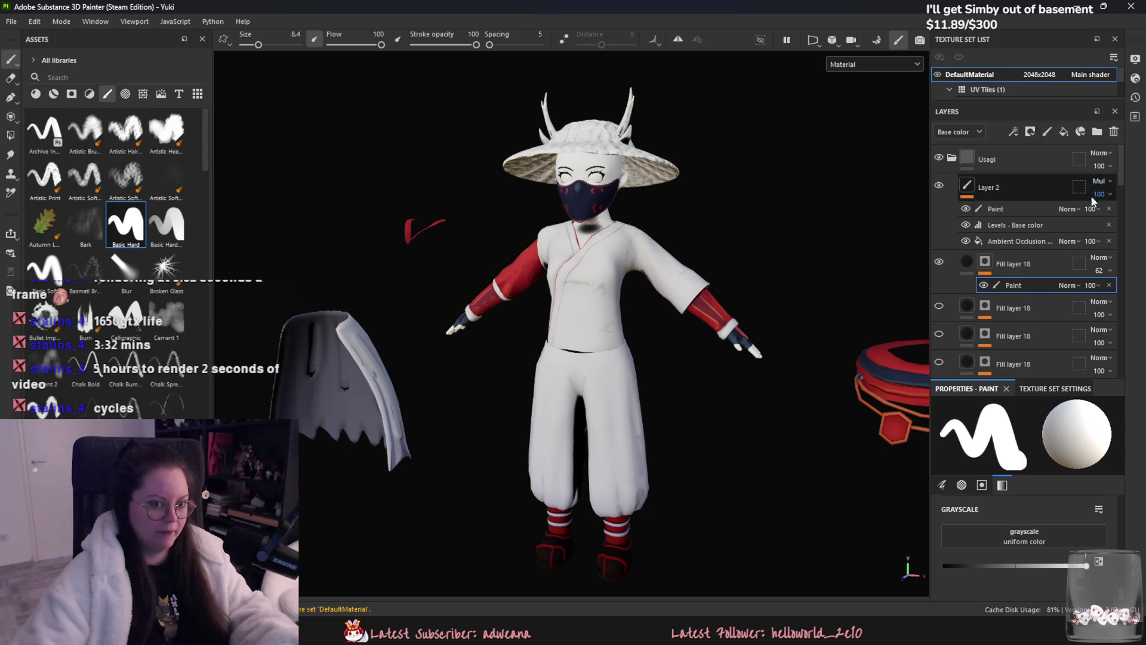
# - Assign the Ambient Occlusion from Mesh map to the AO fill's Base color slot
pyautogui.click(1094, 243)
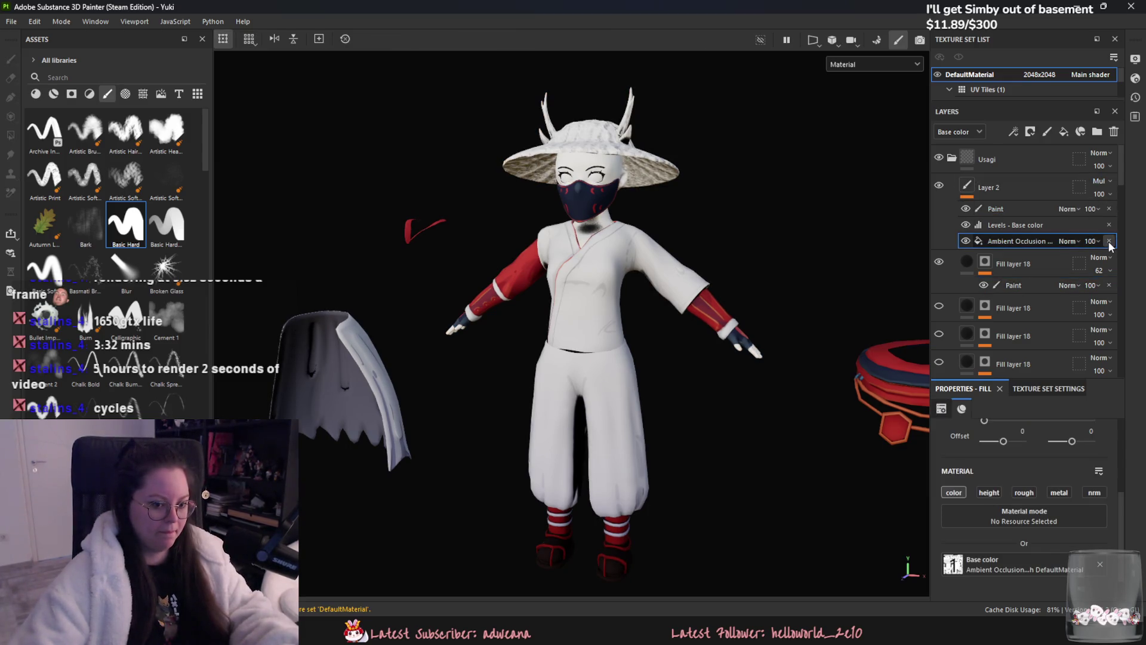
pyautogui.click(1057, 565)
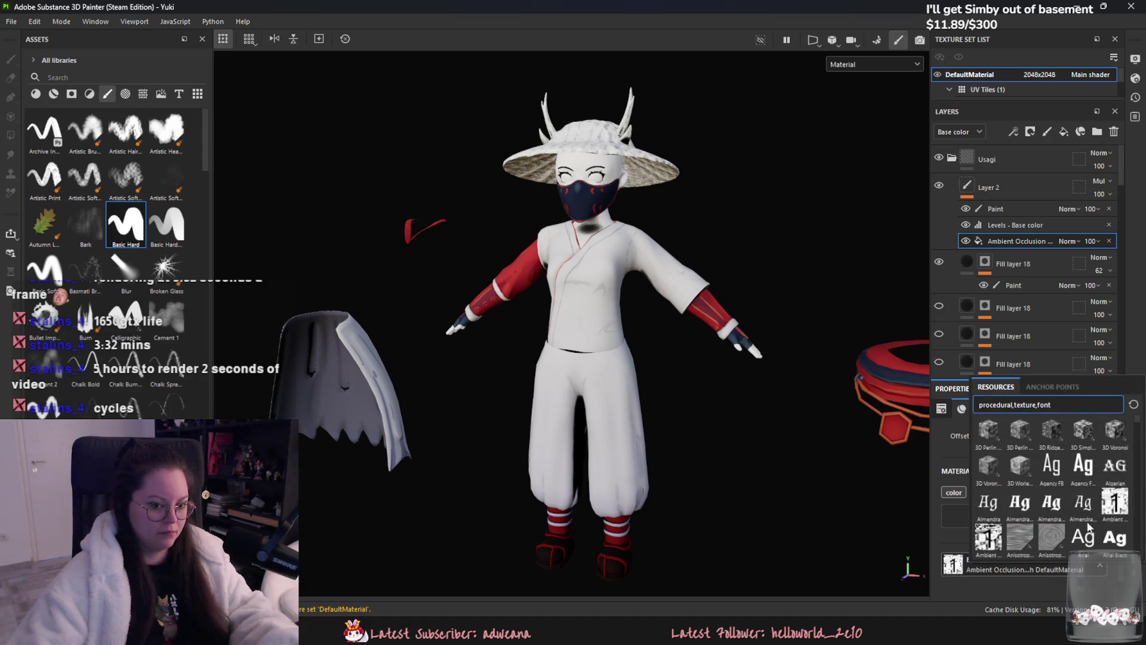
pyautogui.click(1113, 504)
pyautogui.click(1084, 527)
pyautogui.click(991, 504)
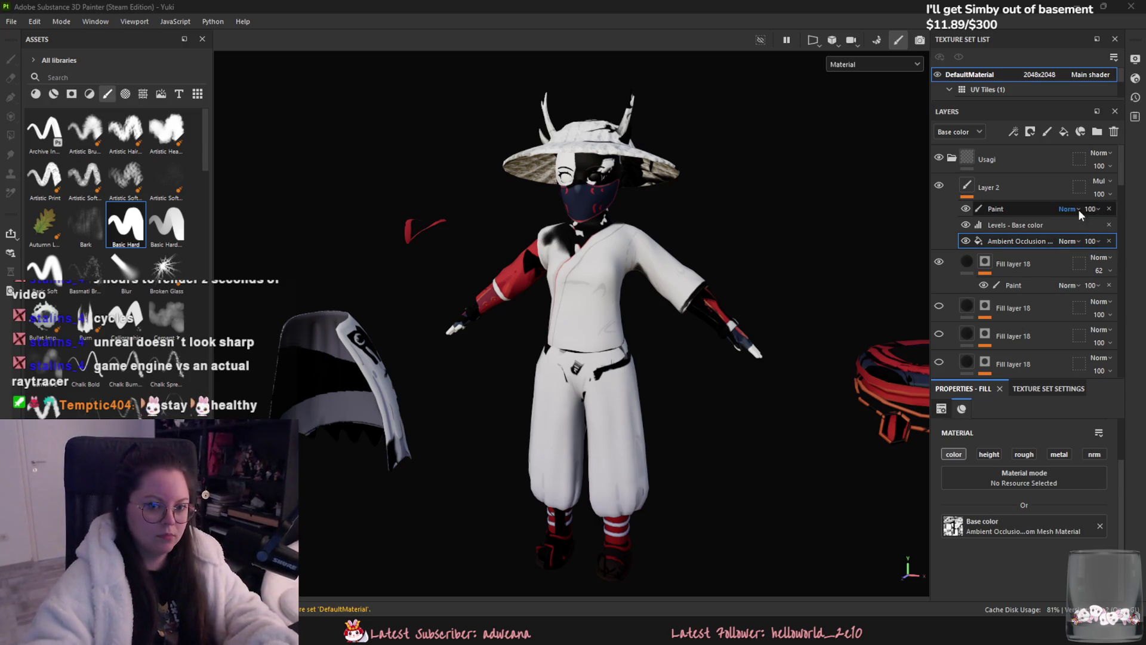
# - Compare Layer 2 hidden and shown, then delete Layer 2 from the stack
pyautogui.doubleClick(939, 184)
pyautogui.click(965, 224)
pyautogui.click(1029, 186)
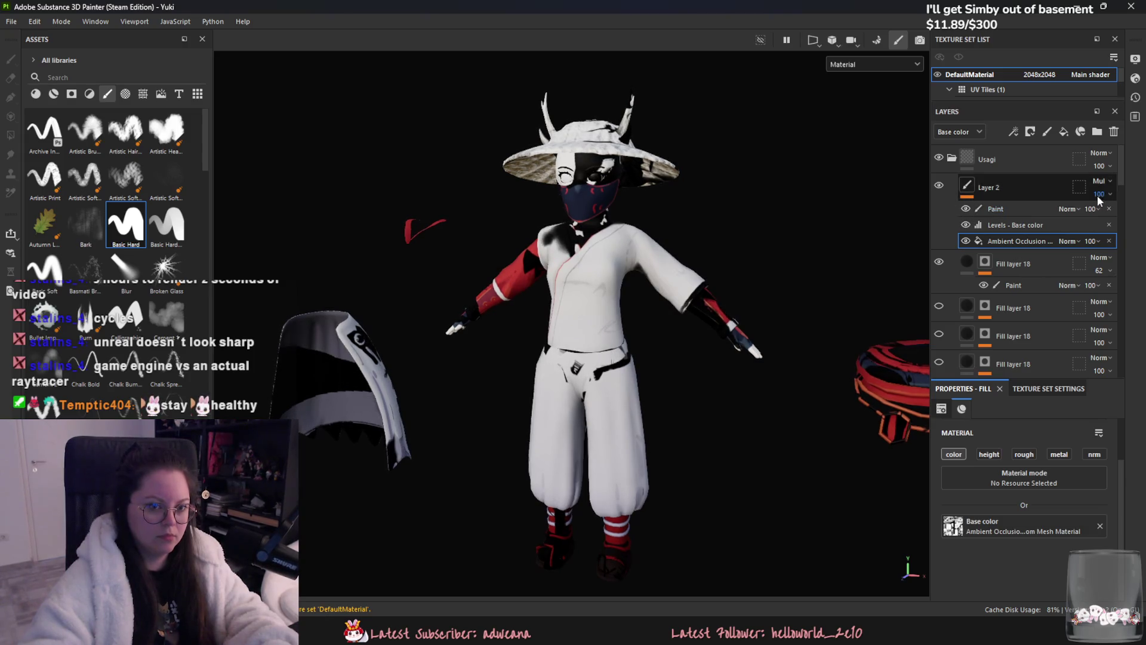
pyautogui.click(1113, 132)
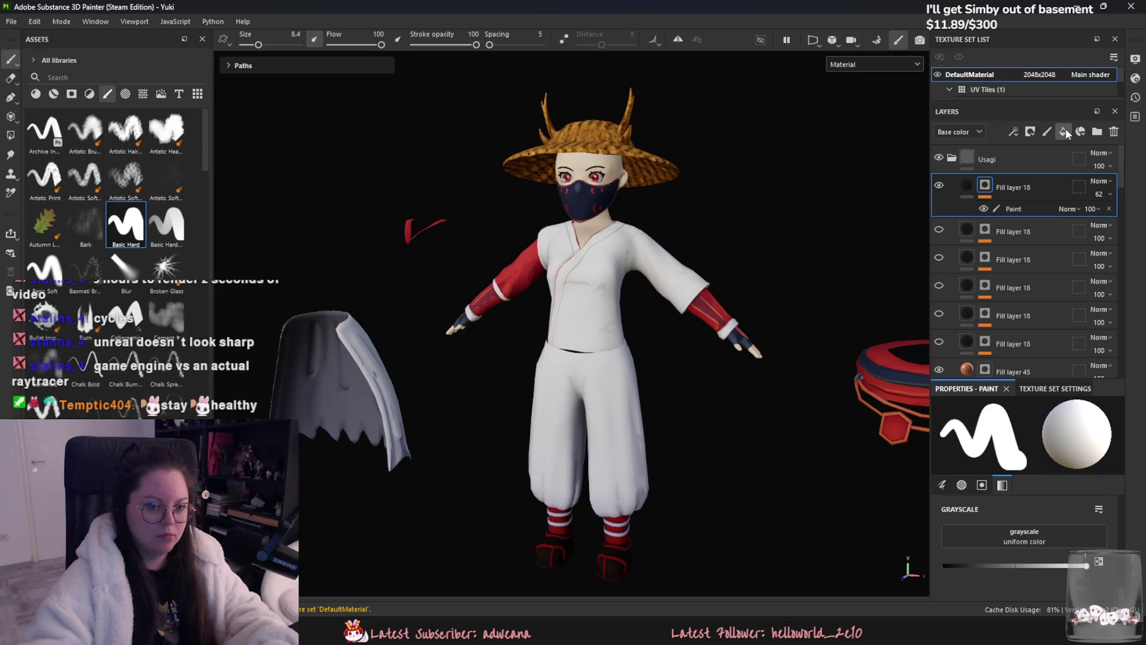
# - Drop the Ambient Occlusion map onto the model as a fill layer set to Multiply
pyautogui.click(1064, 131)
pyautogui.click(140, 94)
pyautogui.moveTo(45, 223)
pyautogui.mouseDown()
pyautogui.moveTo(557, 248)
pyautogui.moveTo(592, 215)
pyautogui.mouseUp()
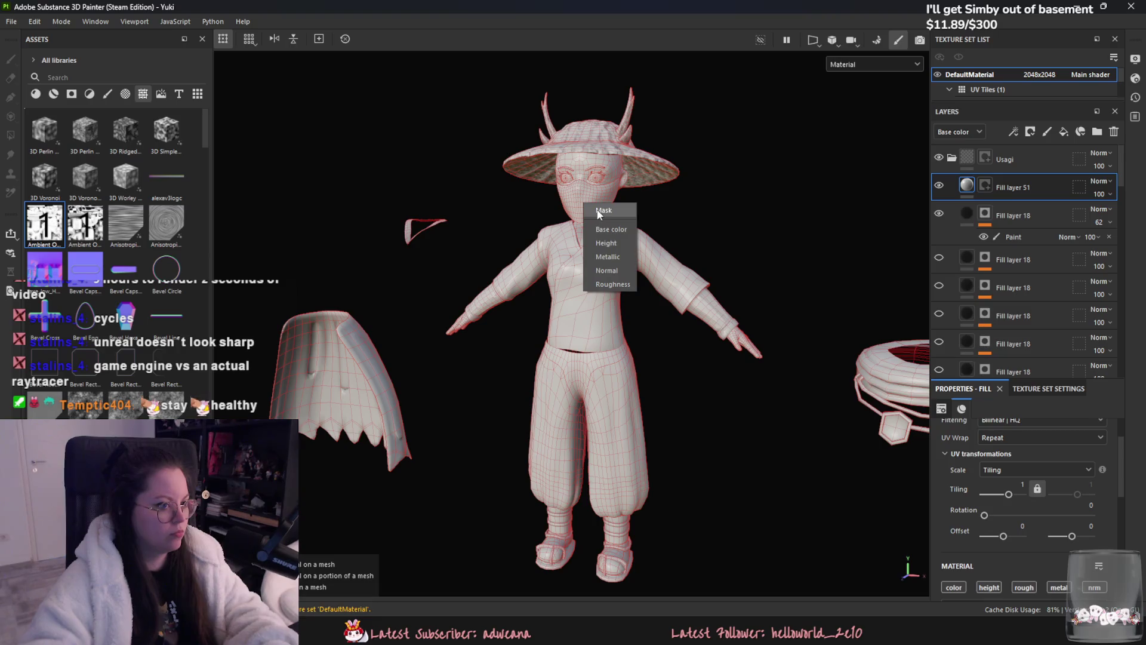
pyautogui.click(607, 227)
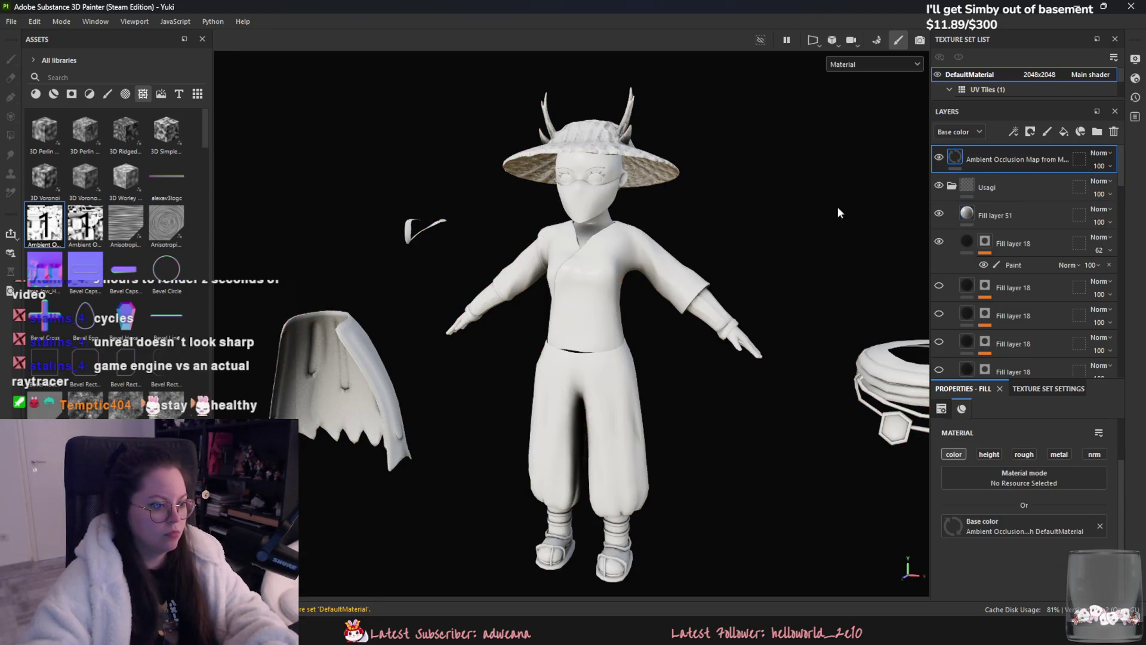
pyautogui.keyDown('alt'); pyautogui.moveTo(837, 207); pyautogui.dragTo(731, 193); pyautogui.keyUp('alt')
pyautogui.click(1099, 153)
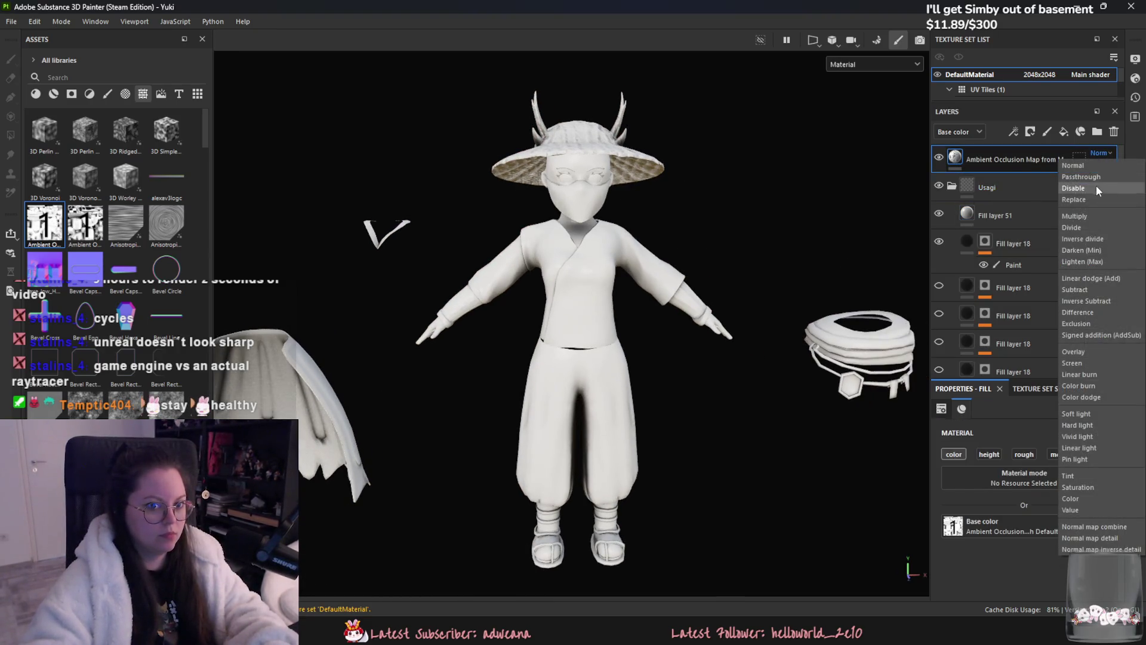
pyautogui.click(1096, 192)
pyautogui.scroll(2, 738, 198)
# - Enable height, roughness and metallic channels on the AO fill, then delete the AO layer
pyautogui.doubleClick(975, 160)
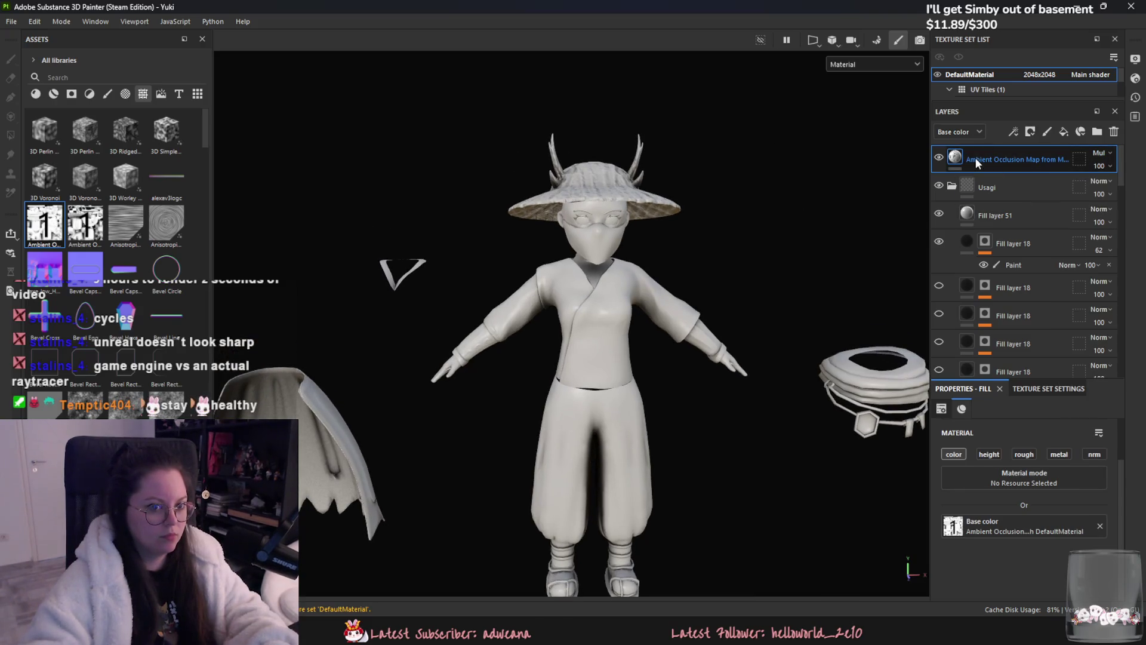
pyautogui.click(989, 454)
pyautogui.click(1024, 454)
pyautogui.click(1058, 454)
pyautogui.click(1092, 455)
pyautogui.keyDown('alt'); pyautogui.moveTo(752, 358); pyautogui.dragTo(842, 358); pyautogui.keyUp('alt')
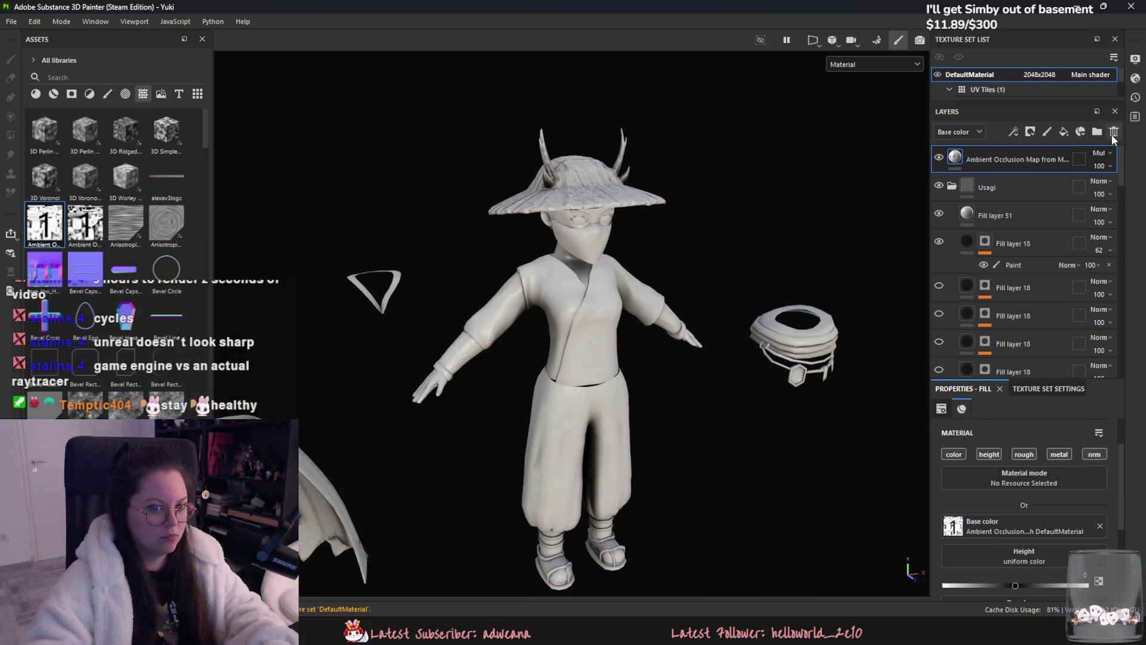
pyautogui.click(1113, 132)
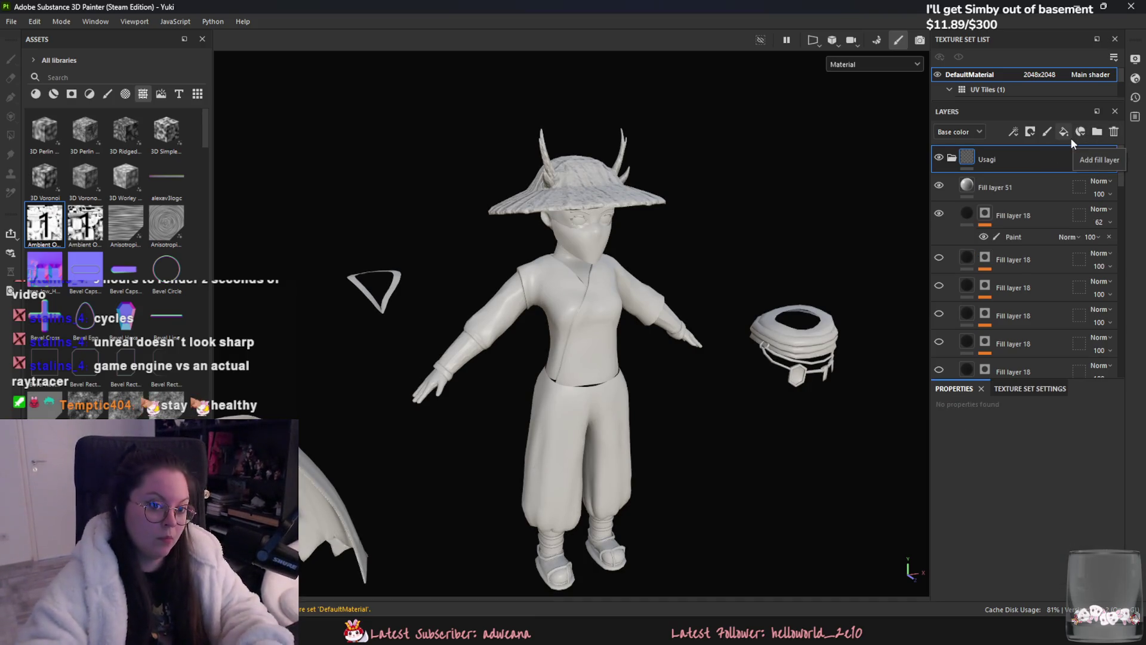
# - Undo the deletion and set the AO Map layer to Multiply at 100 opacity
pyautogui.hotkey('ctrl', 'z')
pyautogui.click(1001, 161)
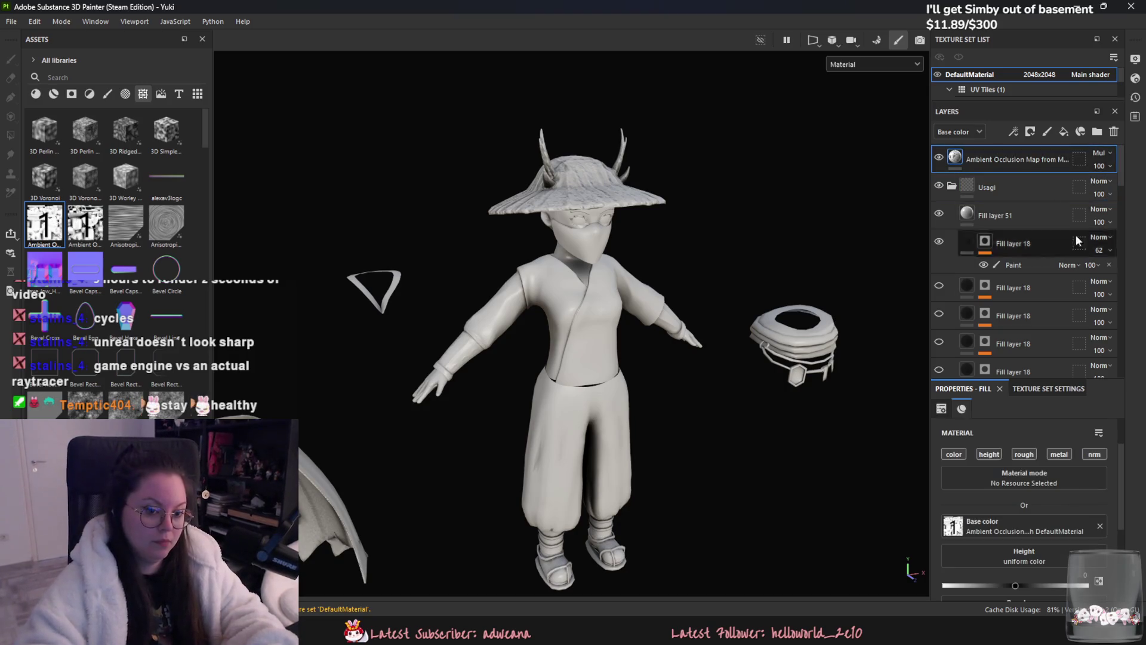
pyautogui.scroll(-3, 1079, 472)
pyautogui.scroll(2, 1045, 510)
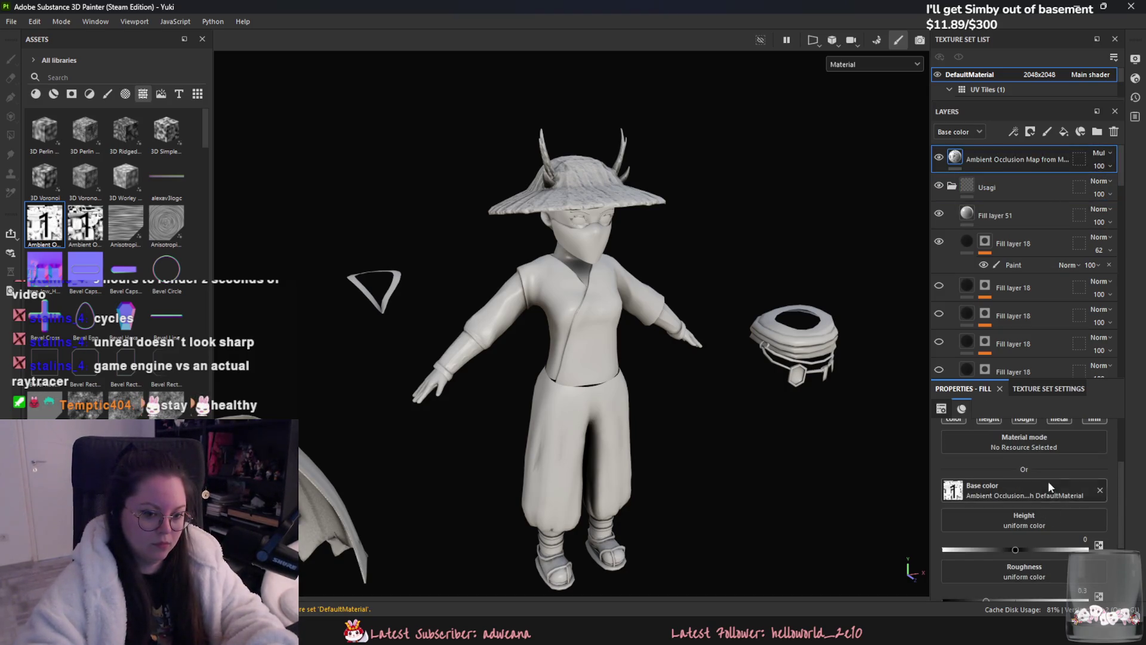
pyautogui.click(1109, 155)
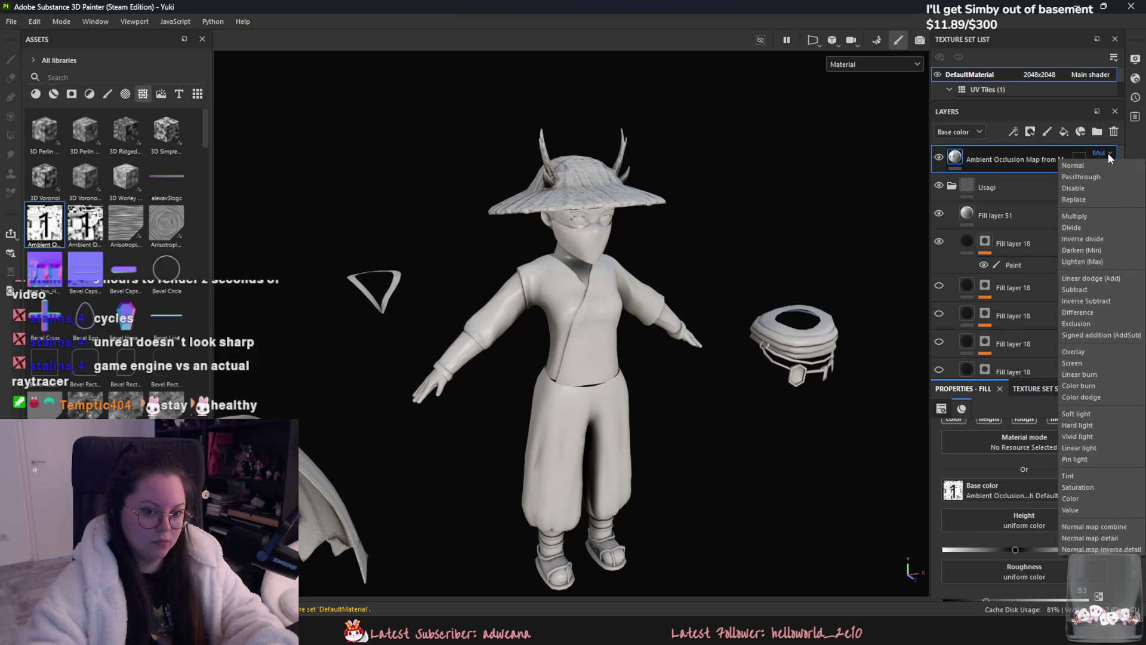
pyautogui.click(1107, 153)
pyautogui.click(1105, 166)
pyautogui.moveTo(1103, 183); pyautogui.dragTo(1130, 185)
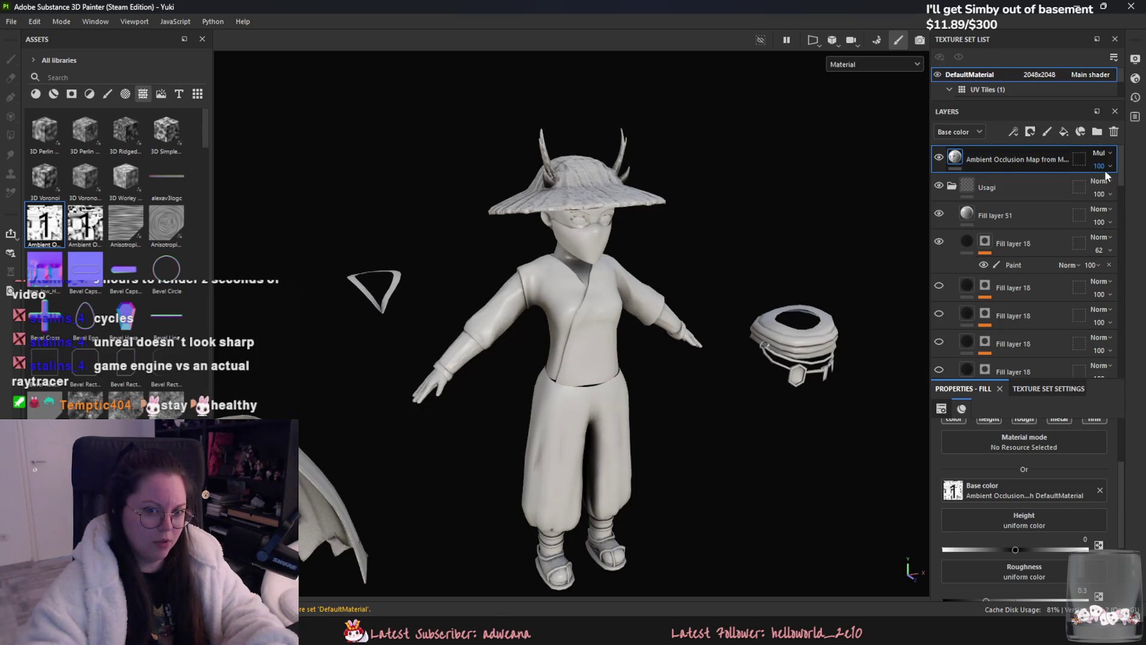
# - Dismiss the AO layer's context menu and hide the Usagi folder to reveal the colours
pyautogui.rightClick(1024, 150)
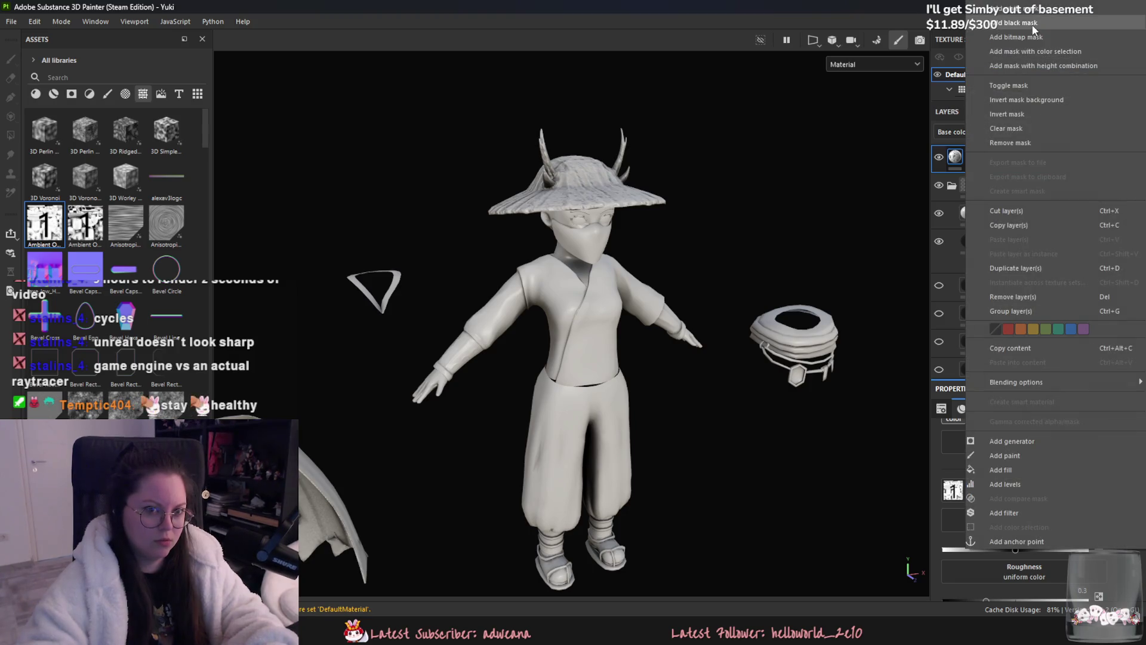
pyautogui.click(964, 157)
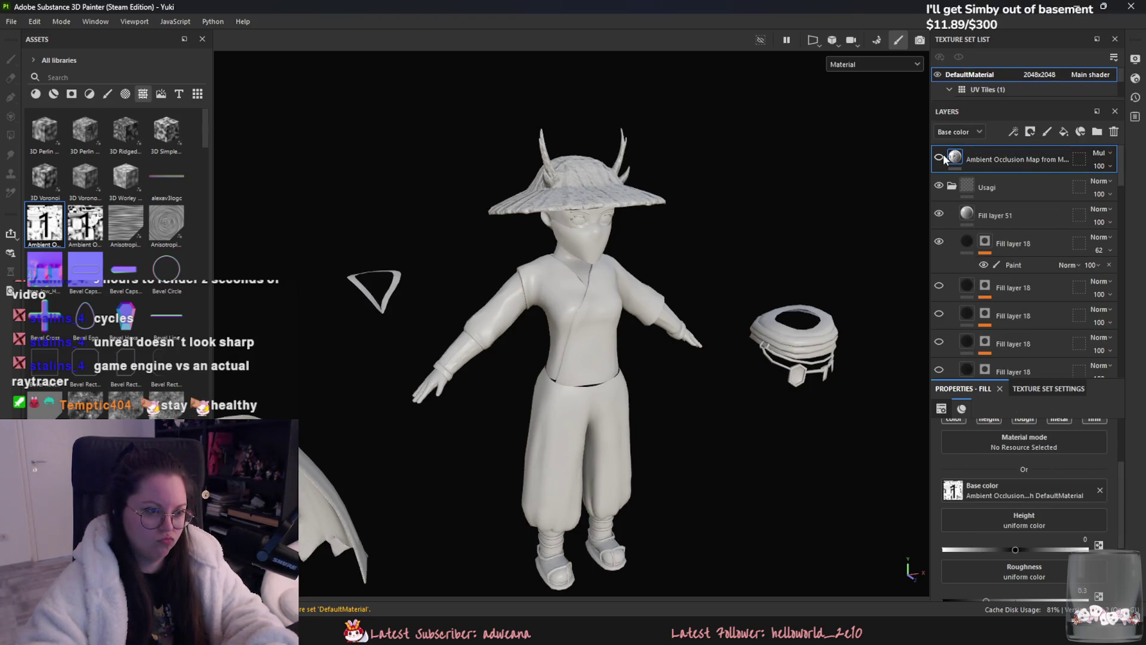
pyautogui.click(874, 64)
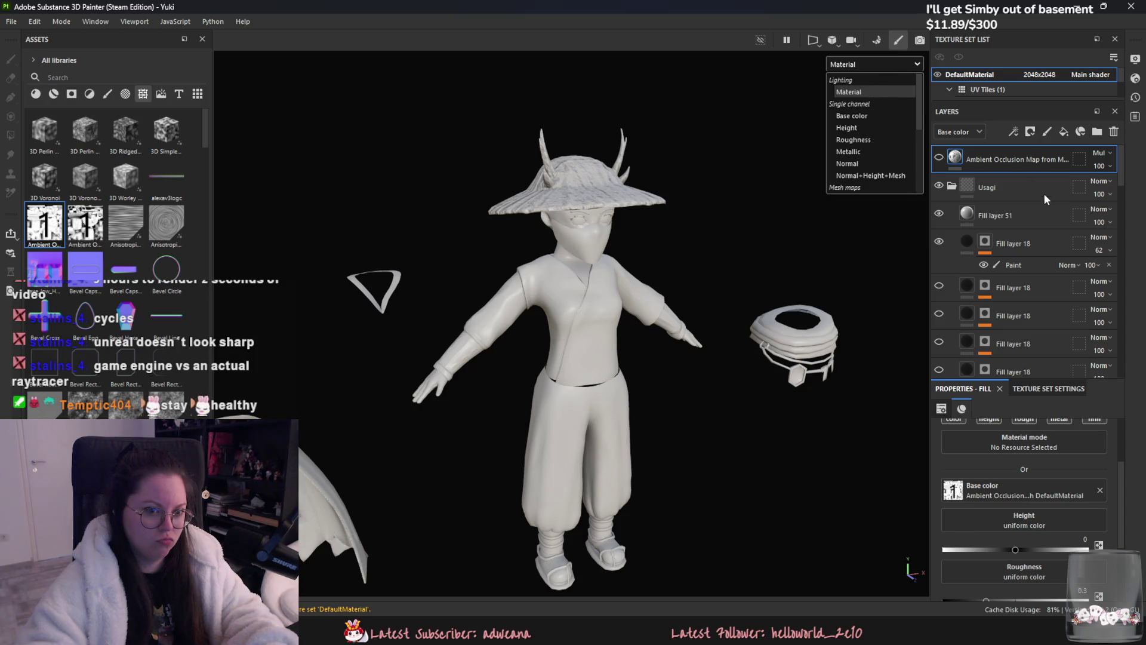
pyautogui.click(982, 188)
pyautogui.press('Return')
pyautogui.click(938, 186)
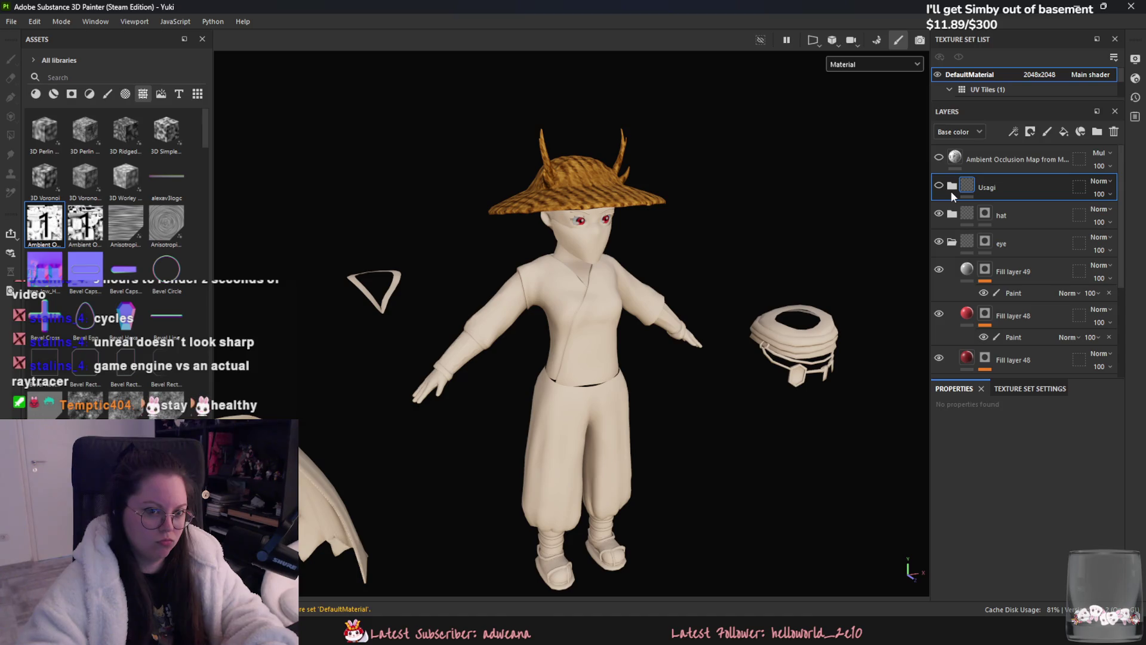
# - Show the Usagi folder again, delete Fill layer 51 and select the AO Map layer
pyautogui.click(938, 185)
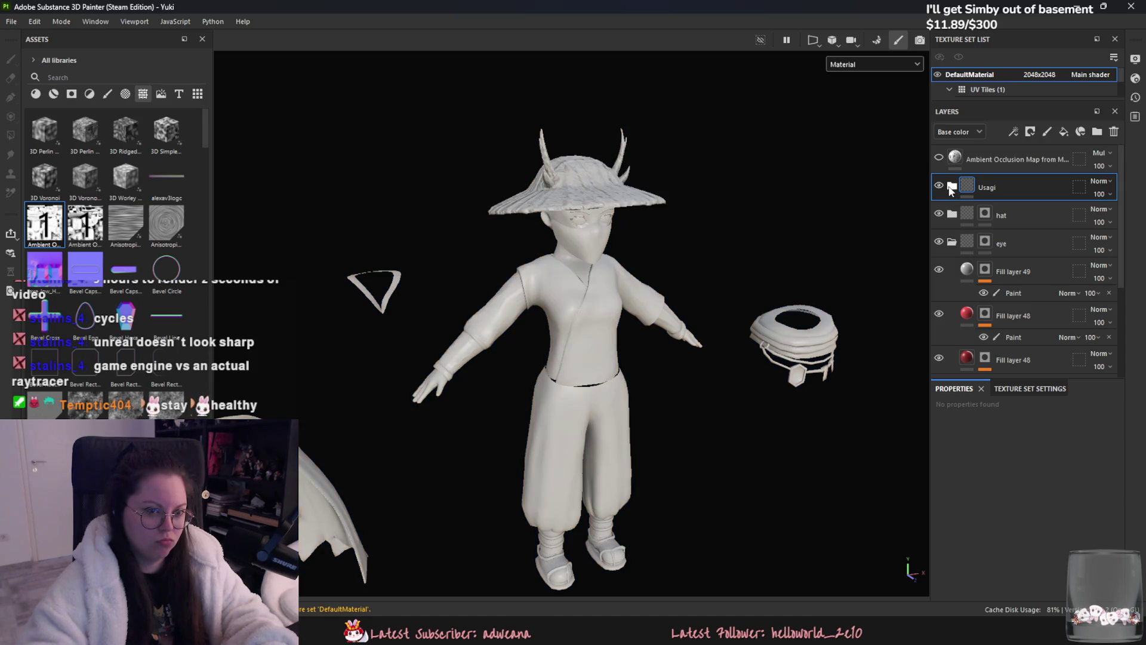
pyautogui.click(971, 209)
pyautogui.click(1112, 133)
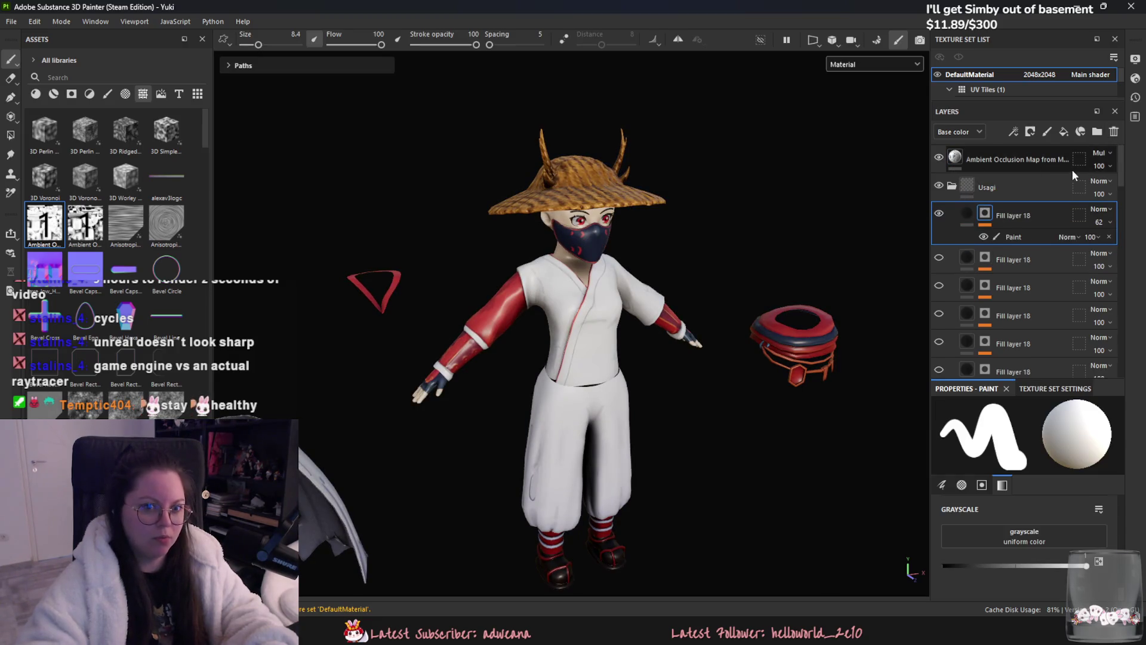
pyautogui.click(962, 159)
pyautogui.scroll(2, 1024, 508)
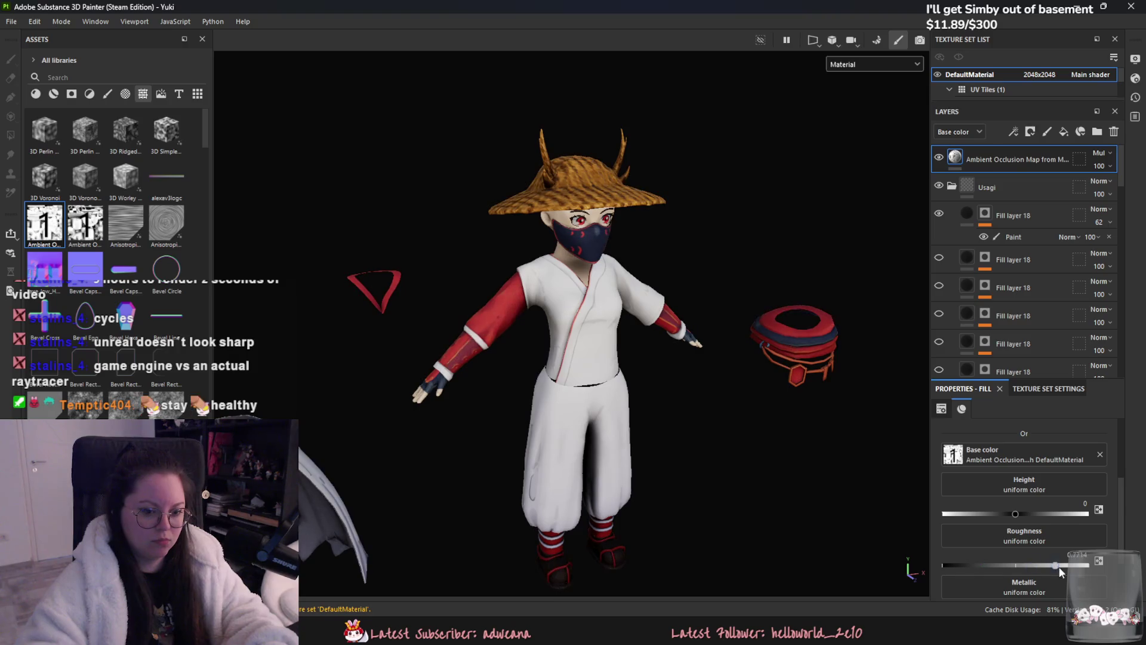
# - Remove height and roughness from the AO fill and lower its opacity to 61
pyautogui.click(995, 456)
pyautogui.click(1023, 454)
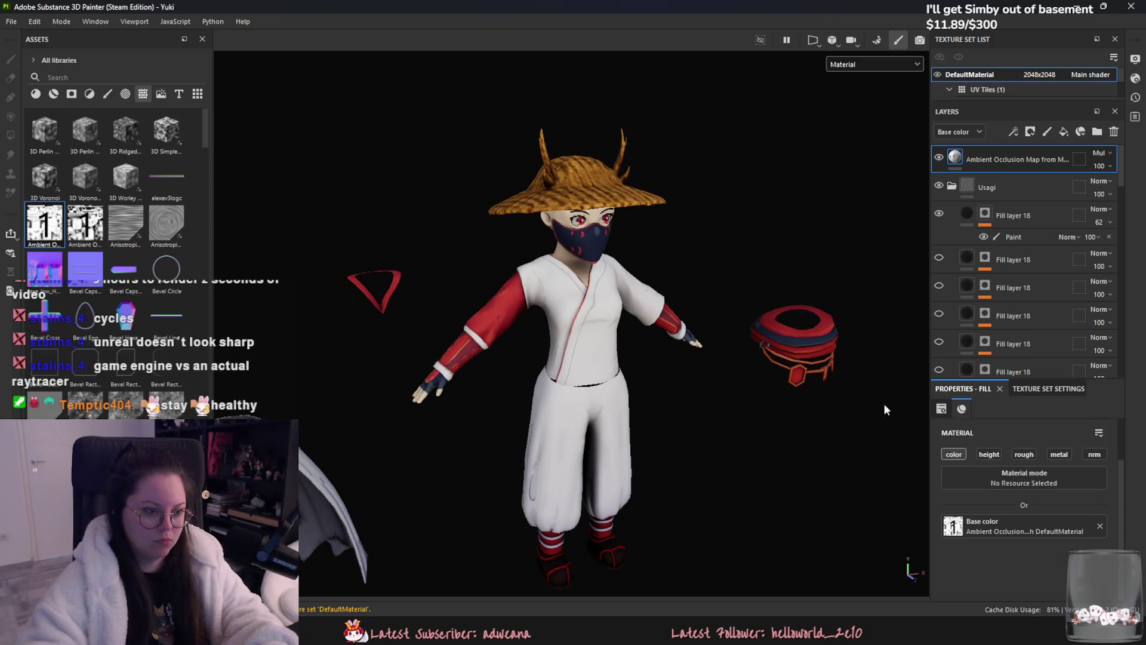
pyautogui.scroll(3, 623, 342)
pyautogui.click(1099, 166)
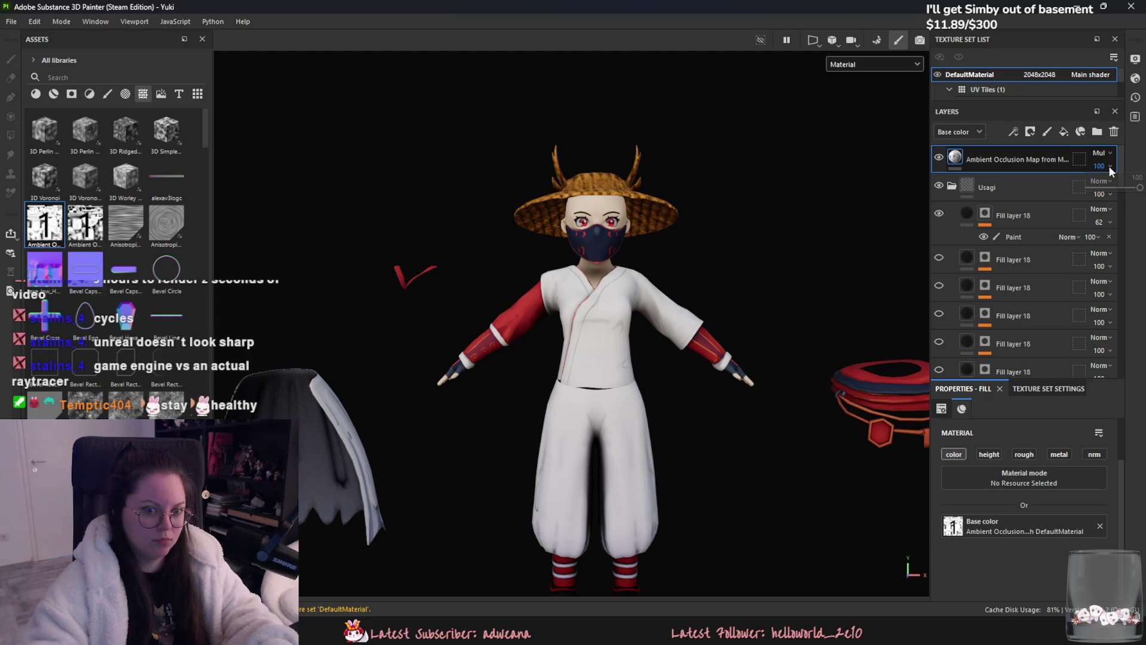
pyautogui.moveTo(1131, 187); pyautogui.dragTo(1118, 188)
pyautogui.moveTo(819, 387)
pyautogui.keyDown('alt'); pyautogui.mouseDown()
pyautogui.moveTo(899, 415)
pyautogui.moveTo(742, 417)
pyautogui.moveTo(751, 401)
pyautogui.mouseUp(); pyautogui.keyUp('alt')
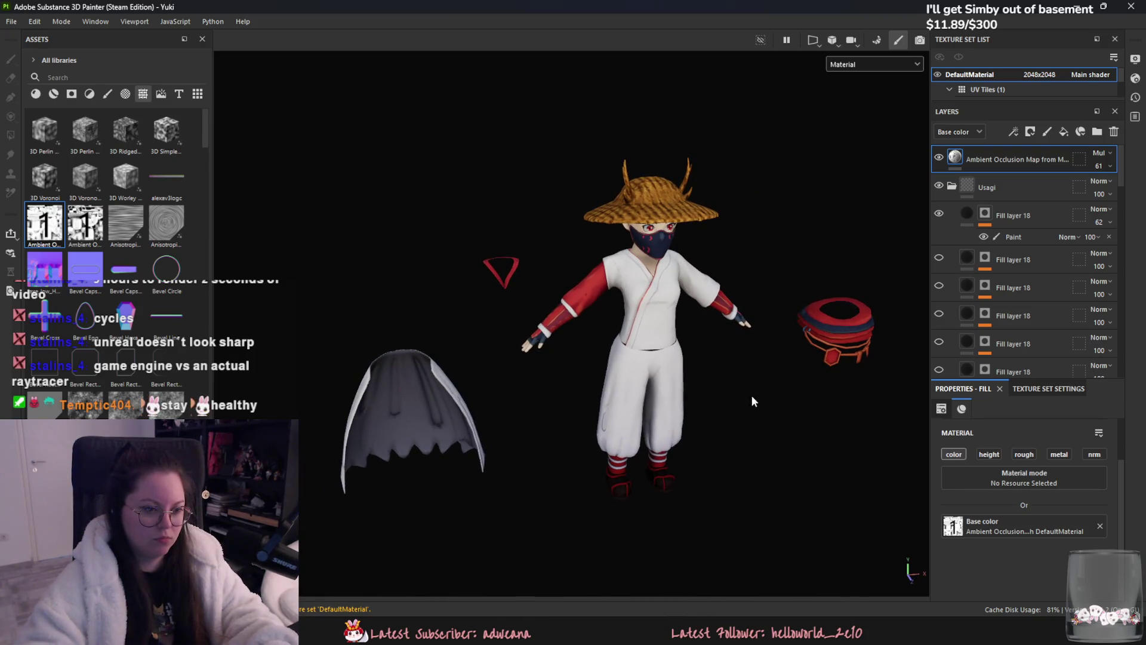
pyautogui.scroll(2, 770, 359)
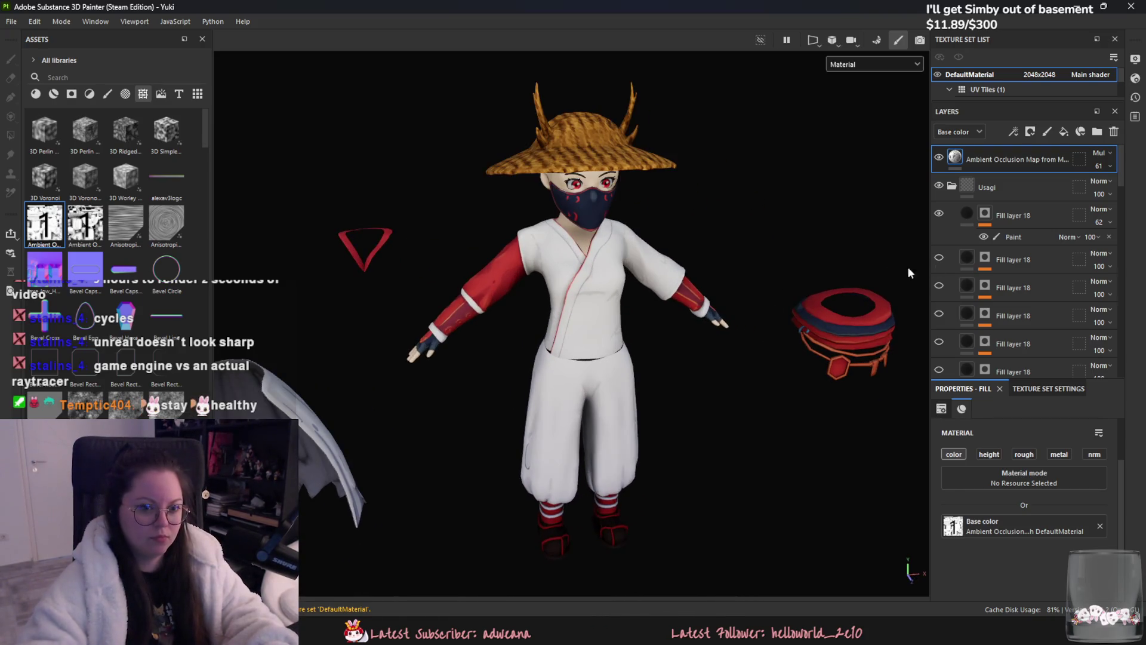
pyautogui.scroll(-2, 1000, 289)
pyautogui.scroll(2, 588, 153)
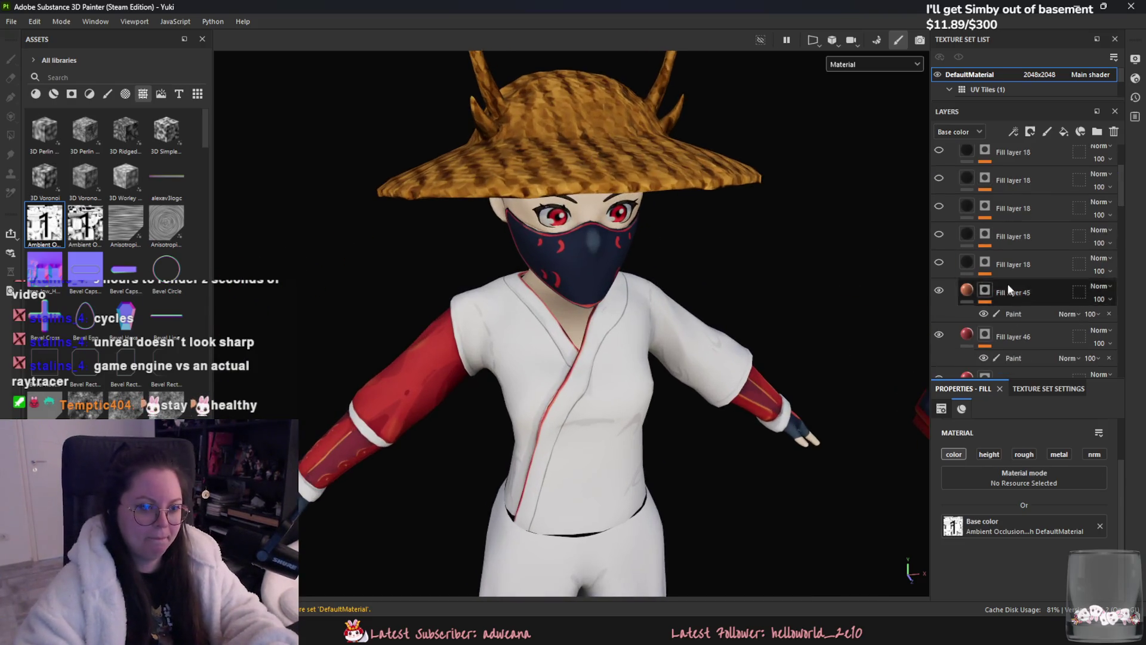
pyautogui.scroll(2, 1007, 284)
pyautogui.scroll(2, 1036, 276)
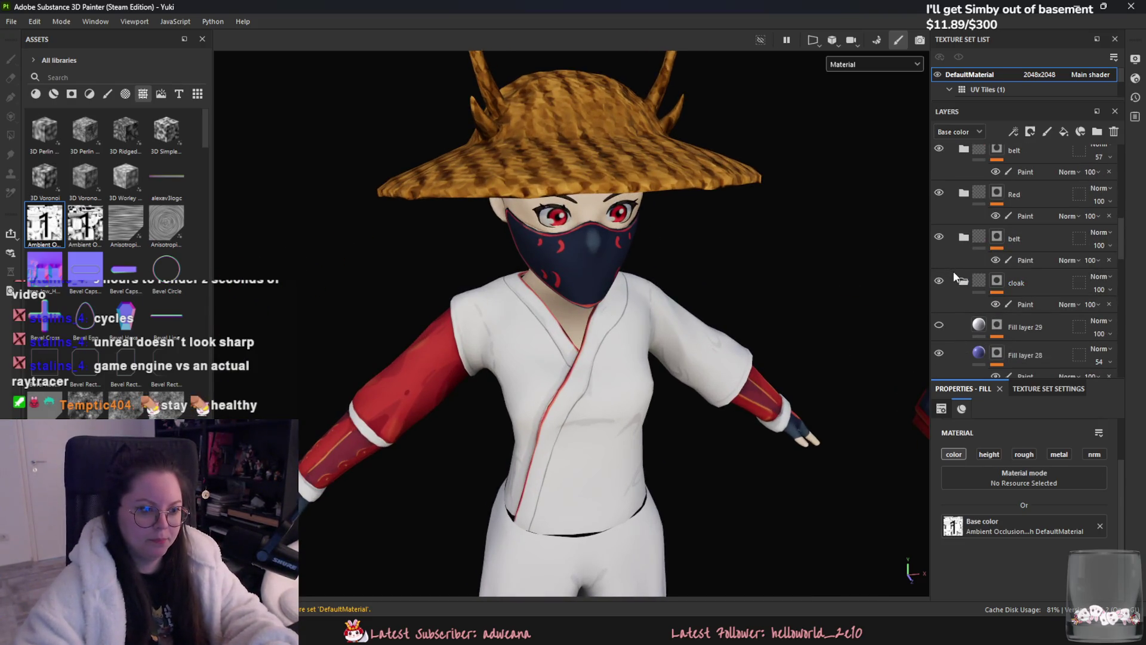
pyautogui.scroll(-2, 961, 276)
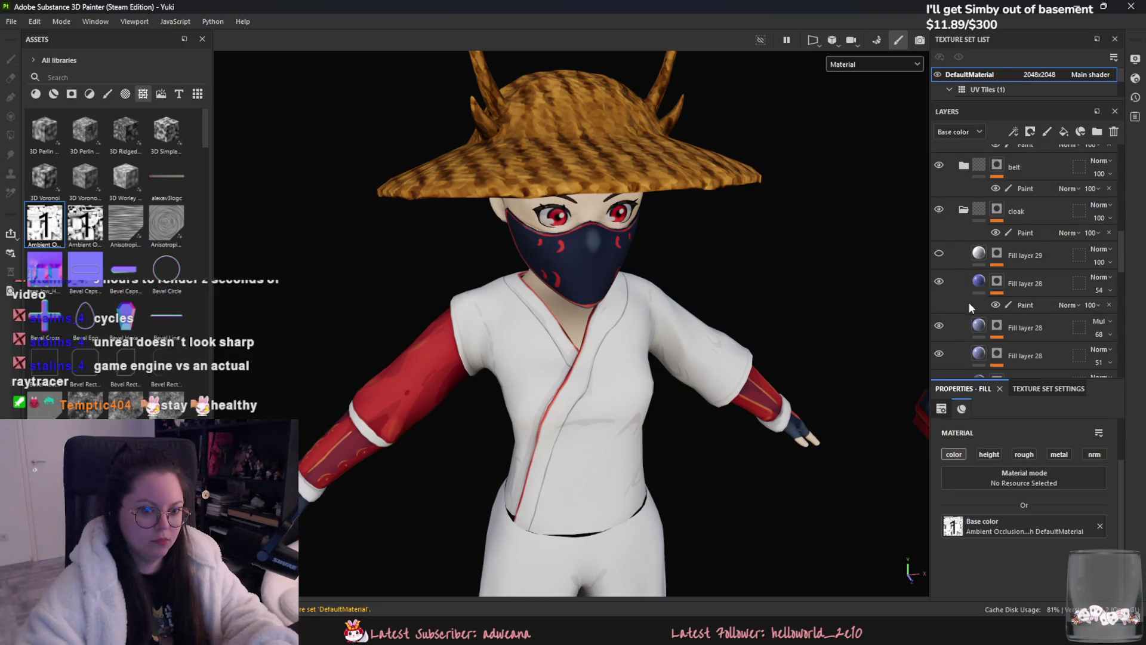
pyautogui.keyDown('alt'); pyautogui.moveTo(922, 304); pyautogui.dragTo(729, 334, button='middle'); pyautogui.keyUp('alt')
pyautogui.scroll(-4, 694, 321)
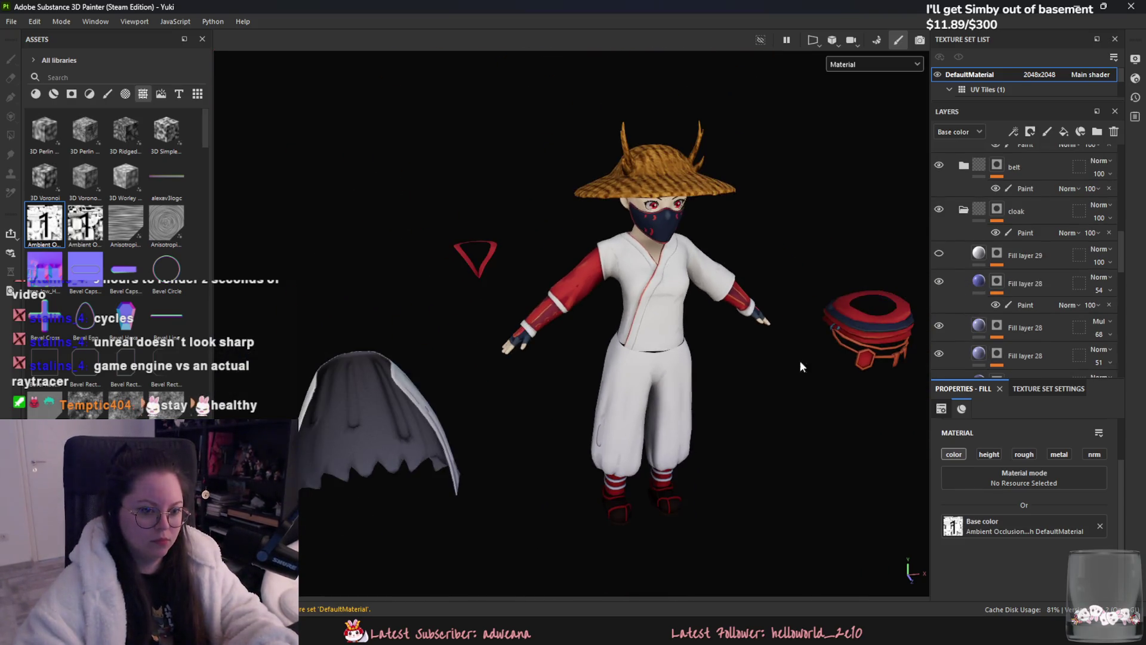
pyautogui.scroll(2, 799, 361)
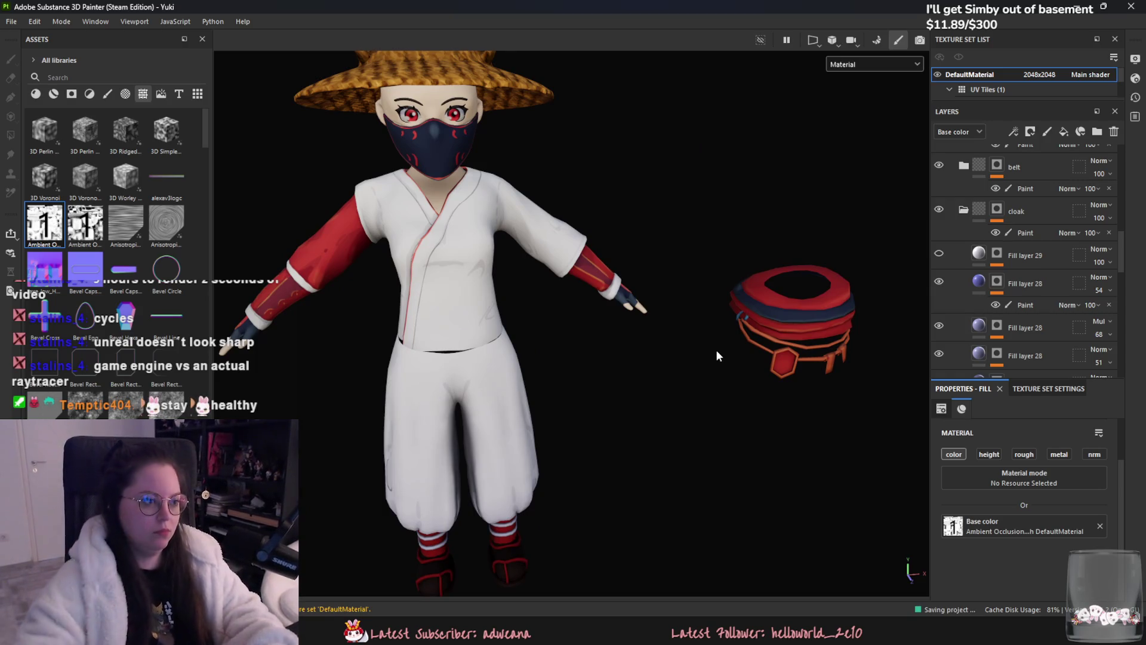
pyautogui.rightClick(224, 369)
pyautogui.click(644, 269)
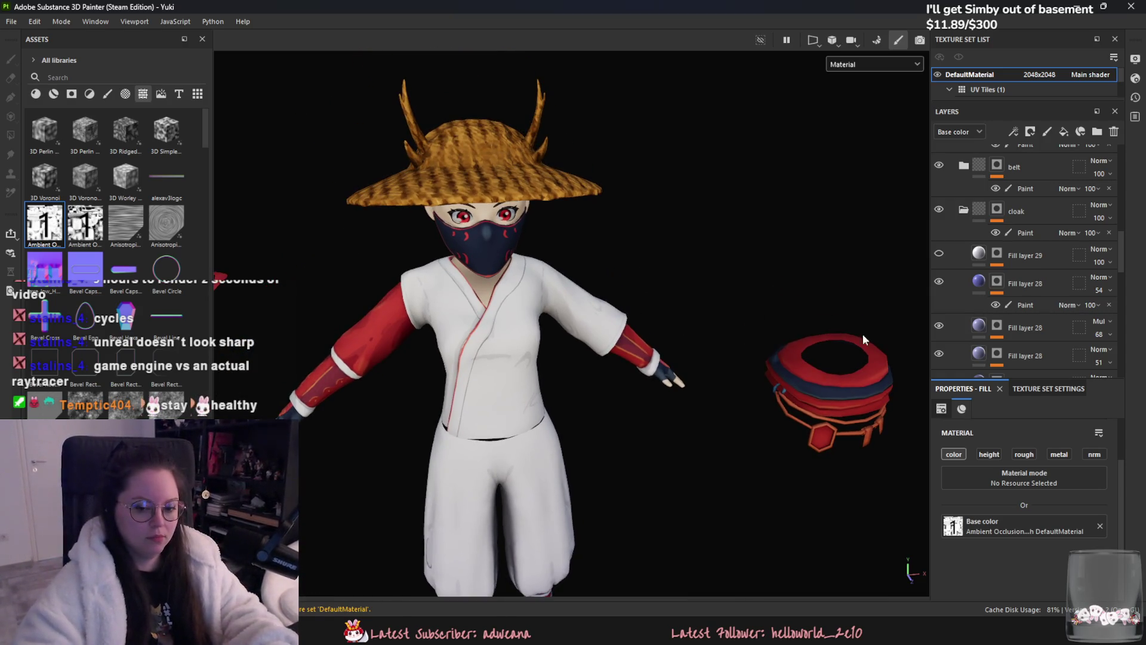
pyautogui.hotkey('alt', 'Tab')
pyautogui.scroll(-5, 596, 463)
pyautogui.scroll(1, 578, 454)
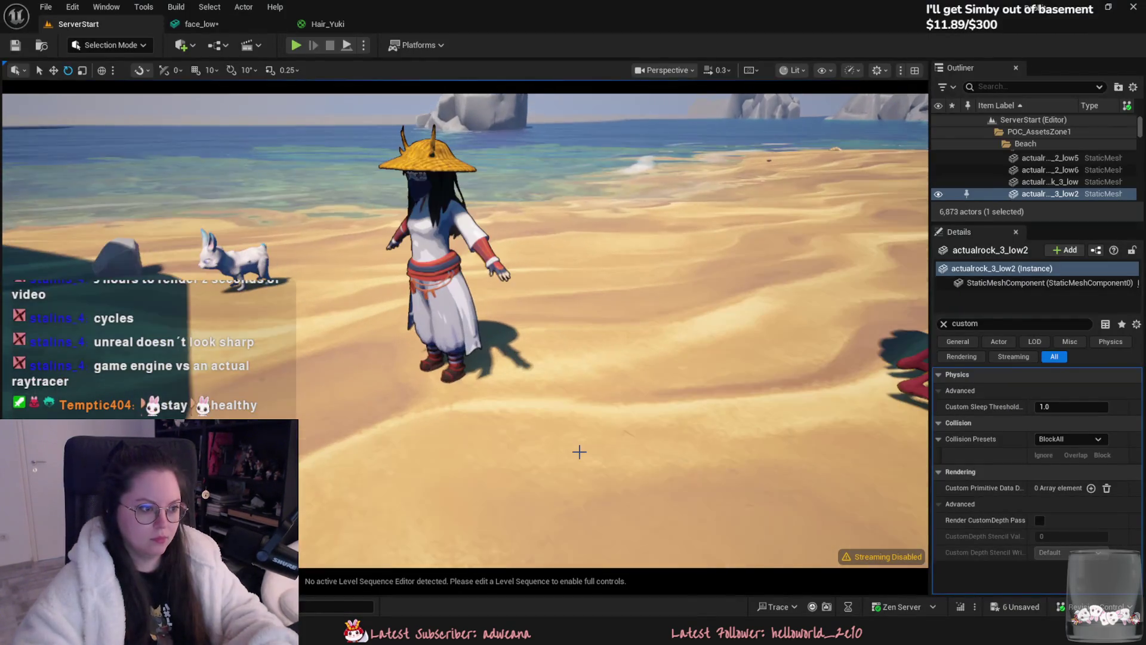
pyautogui.hotkey('alt', 'Tab')
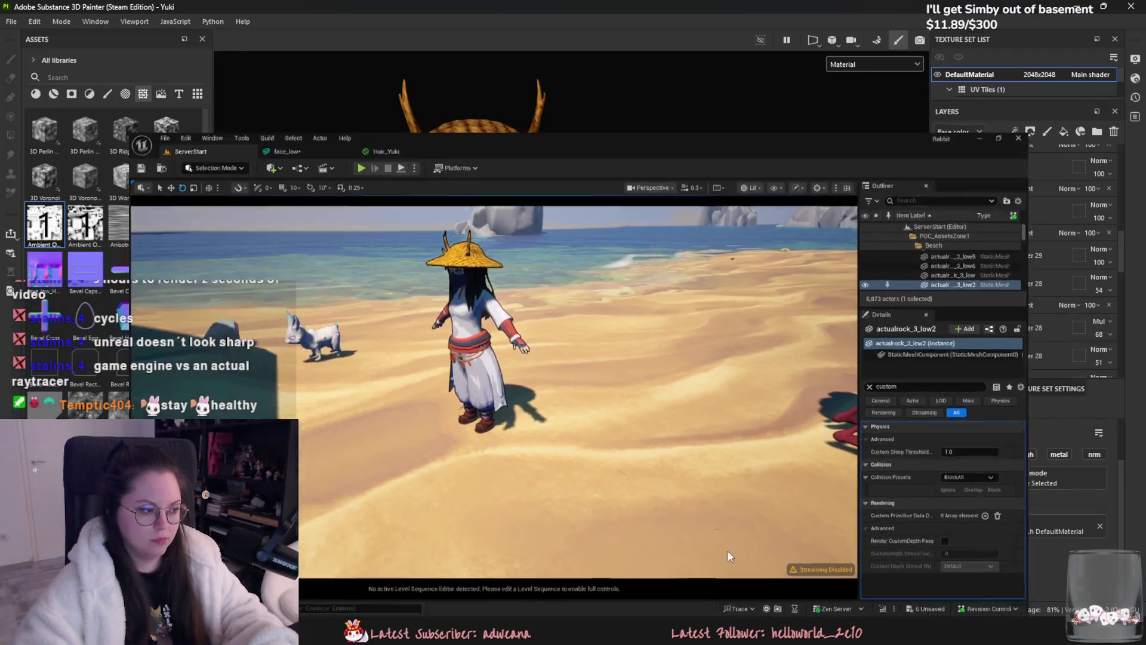
pyautogui.click(938, 212)
pyautogui.click(937, 211)
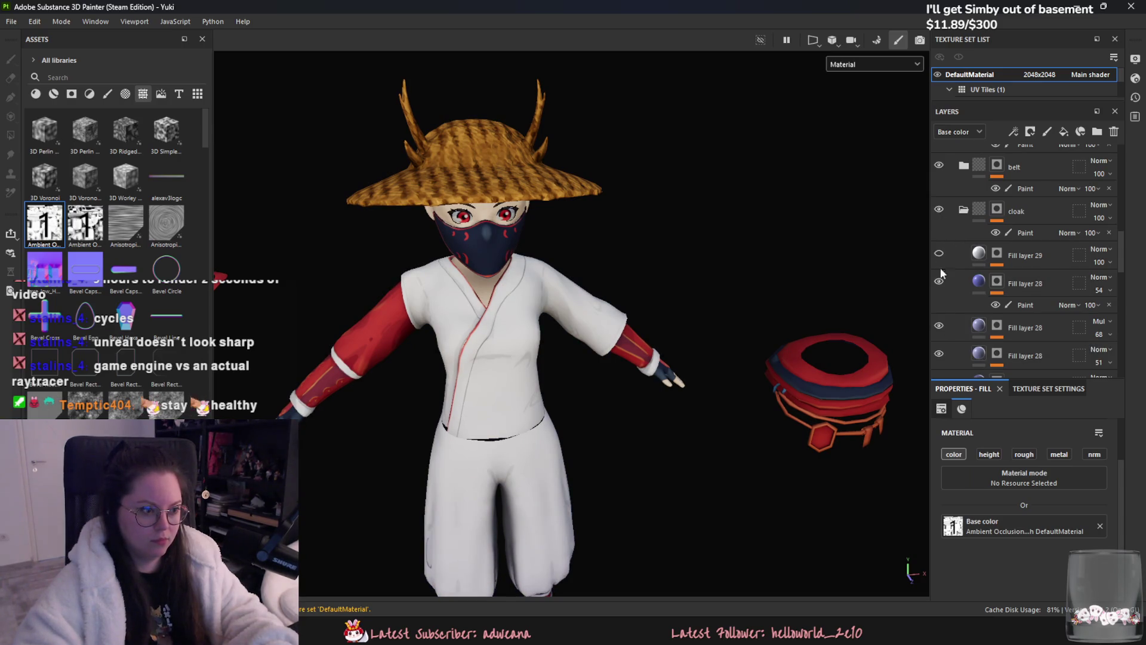
pyautogui.scroll(-2, 976, 291)
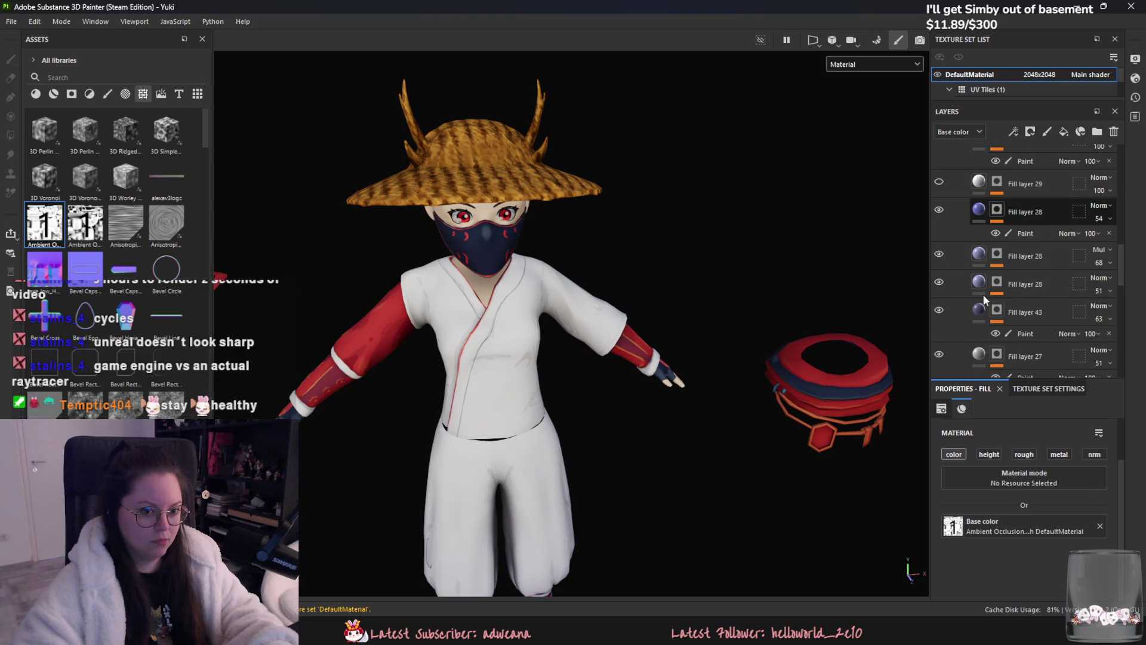
pyautogui.scroll(-2, 950, 309)
pyautogui.scroll(-2, 962, 311)
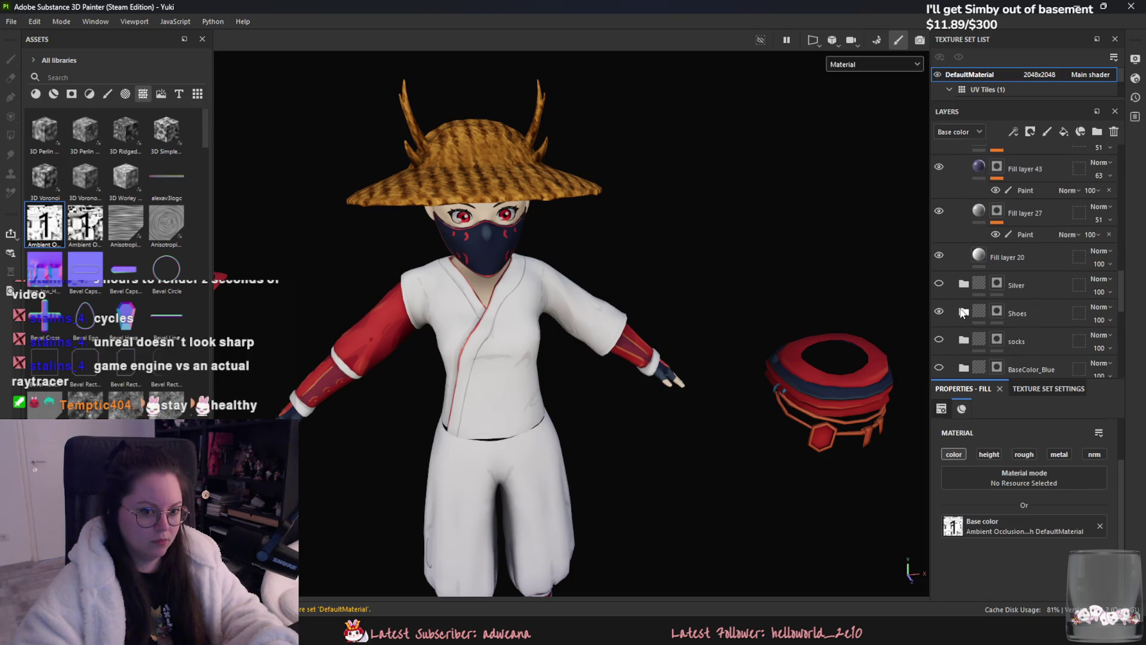
pyautogui.scroll(-1, 946, 315)
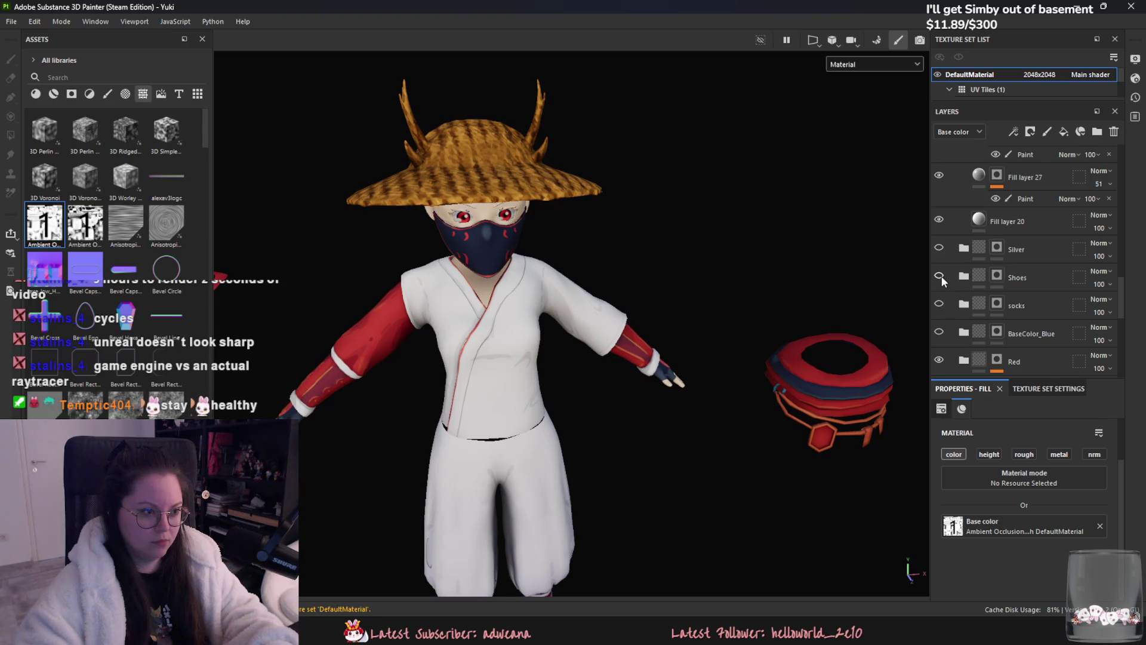
pyautogui.scroll(-1, 950, 285)
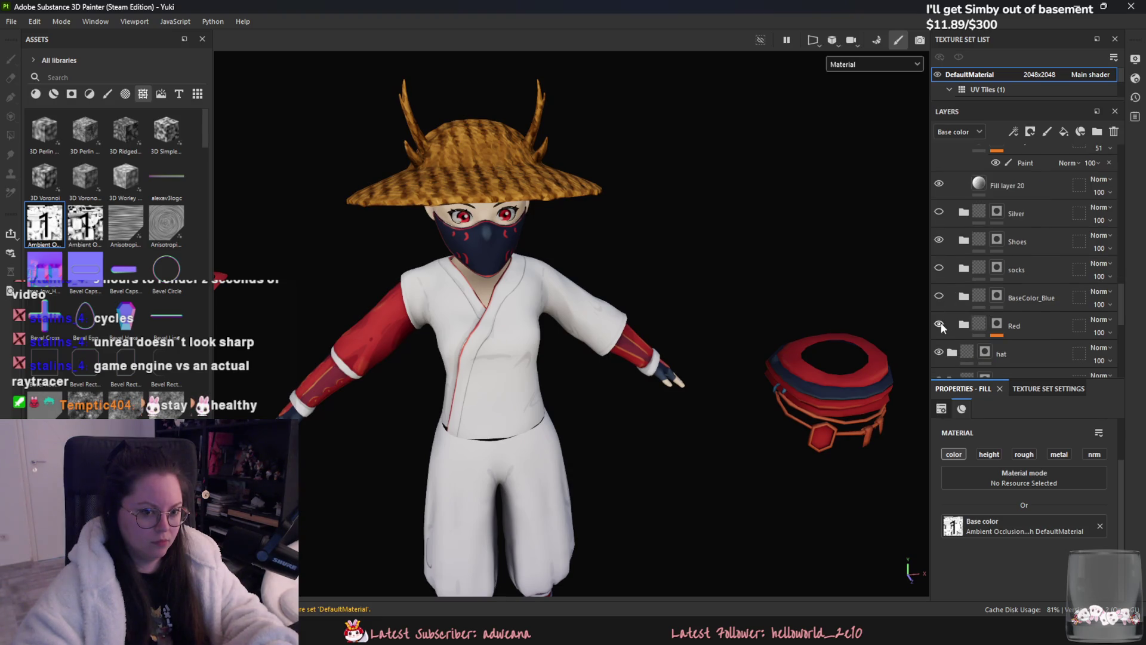
pyautogui.scroll(-2, 941, 273)
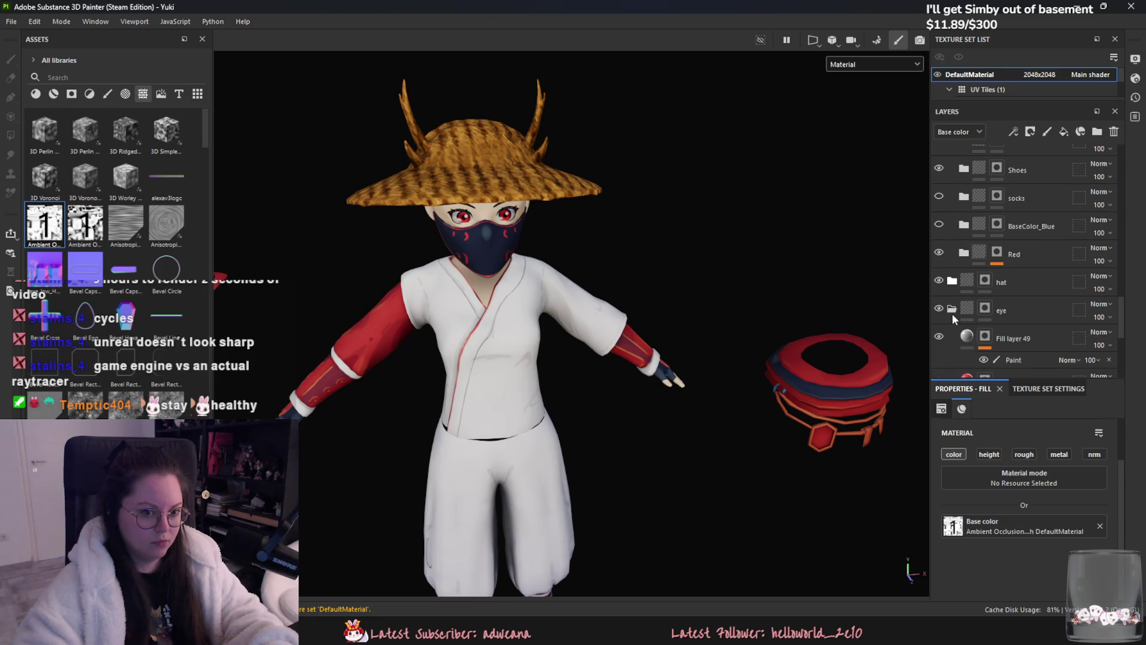
pyautogui.scroll(3, 951, 313)
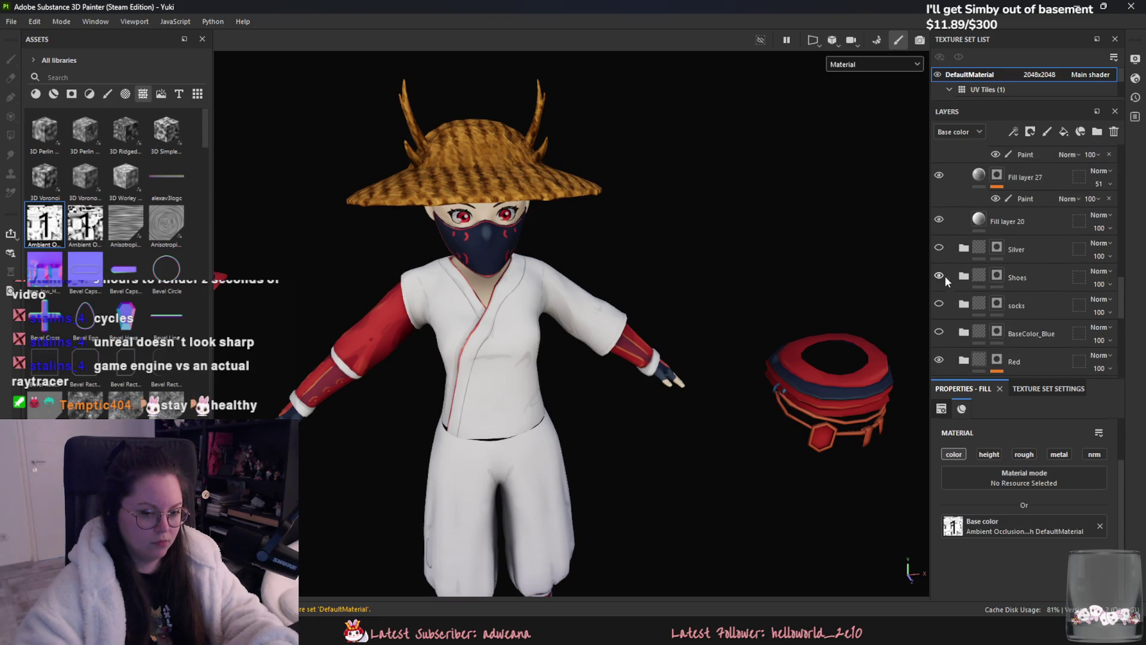
pyautogui.scroll(2, 945, 276)
pyautogui.scroll(1, 958, 283)
pyautogui.scroll(2, 957, 274)
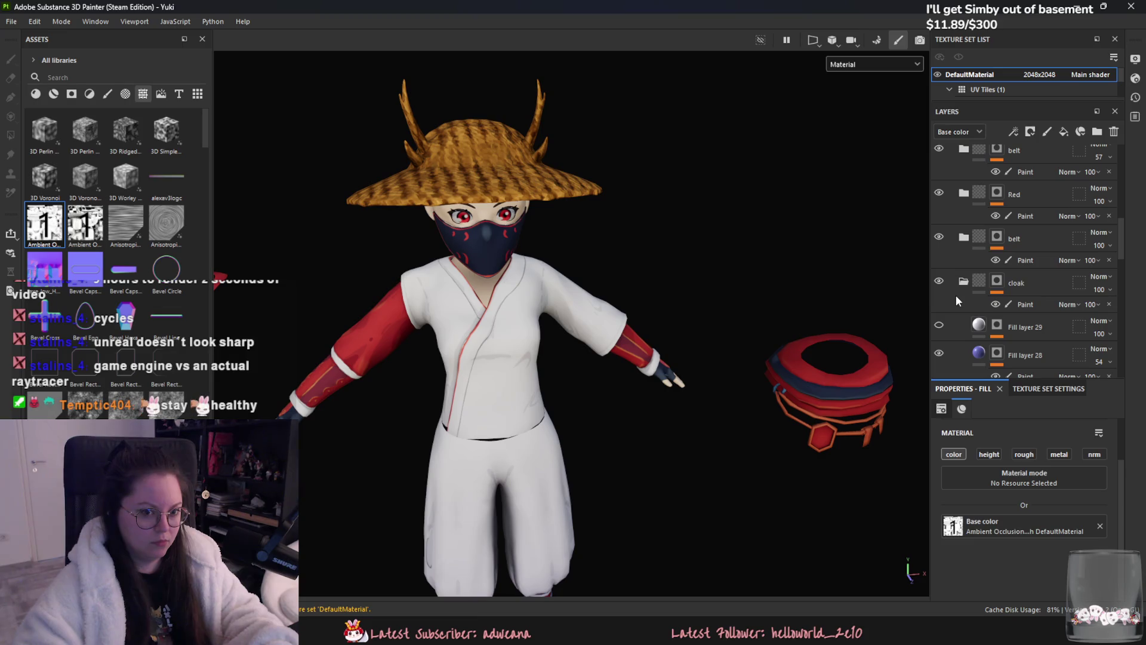
# - Expand the belt group and make the Red, masjk and Fill layer 44 layers visible
pyautogui.click(964, 236)
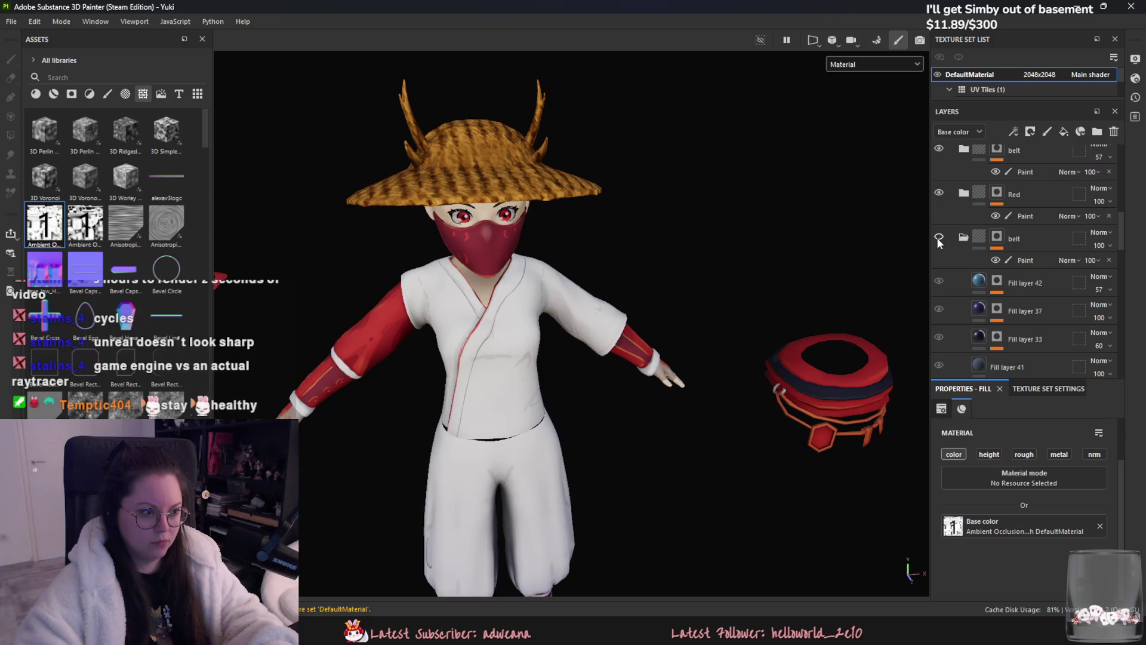
pyautogui.scroll(3, 646, 214)
pyautogui.scroll(2, 728, 287)
pyautogui.scroll(-1, 958, 279)
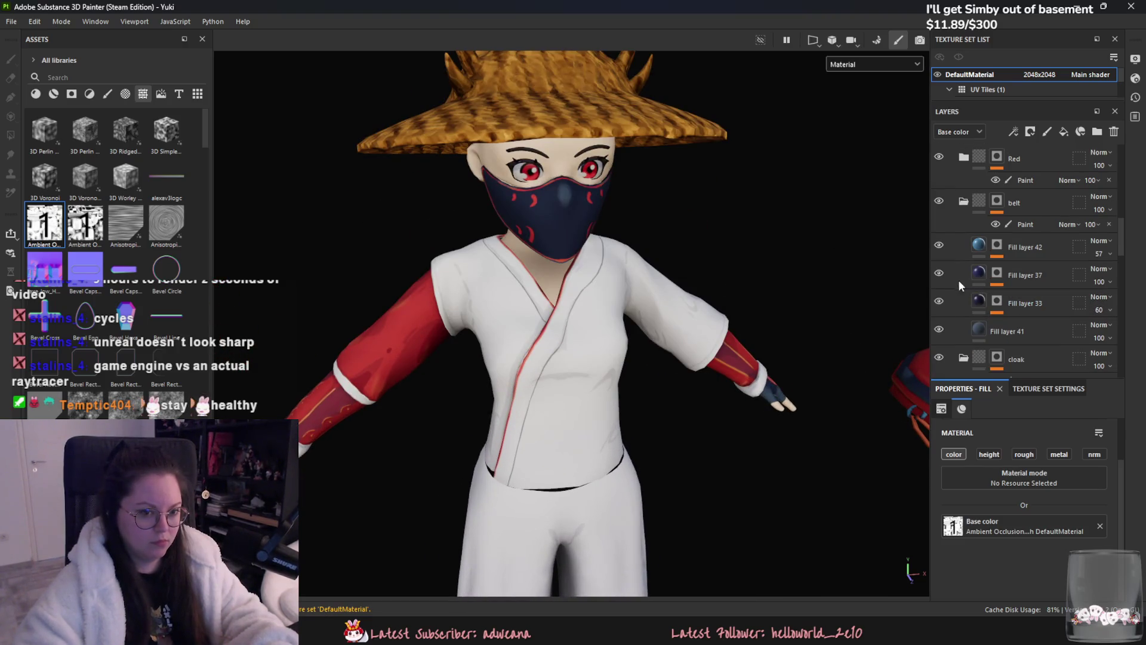
pyautogui.click(939, 302)
pyautogui.click(940, 302)
pyautogui.scroll(-1, 948, 309)
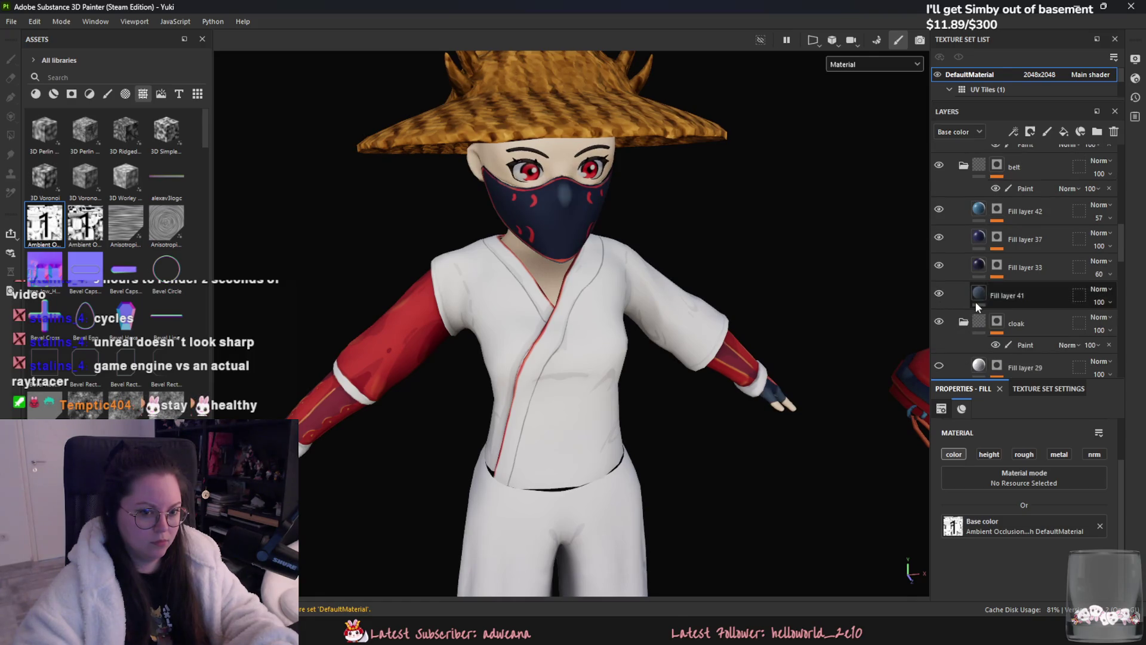
pyautogui.scroll(4, 976, 300)
pyautogui.click(940, 266)
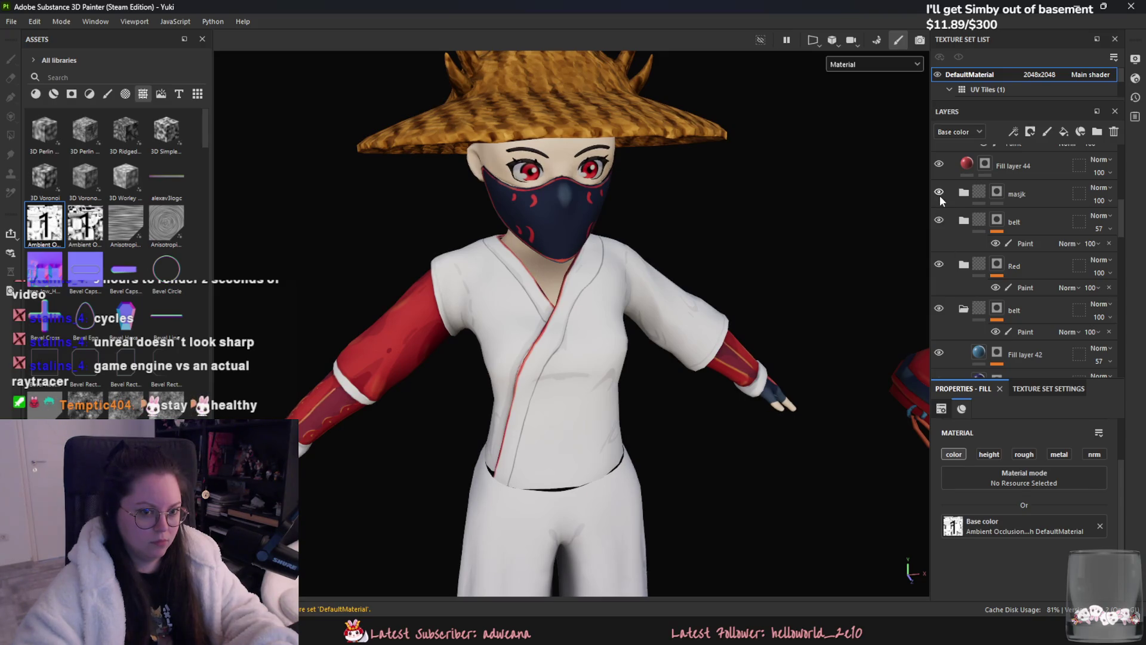
pyautogui.scroll(1, 940, 212)
pyautogui.click(938, 230)
pyautogui.click(939, 200)
pyautogui.scroll(3, 951, 232)
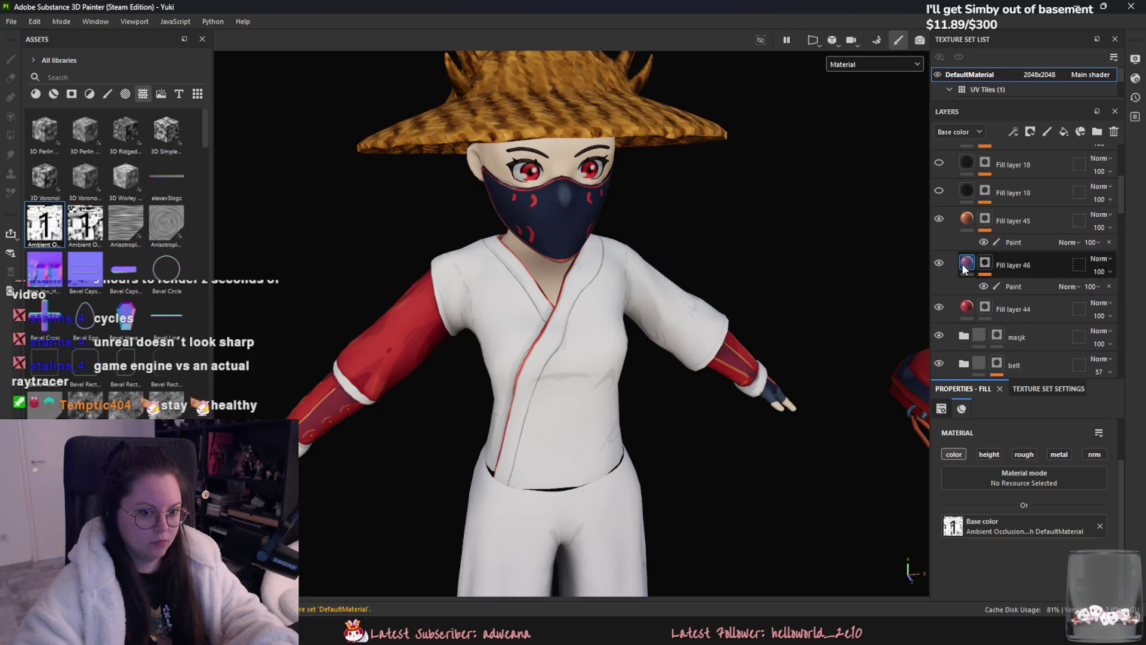
pyautogui.scroll(-2, 962, 264)
pyautogui.scroll(-2, 964, 267)
pyautogui.scroll(-3, 961, 261)
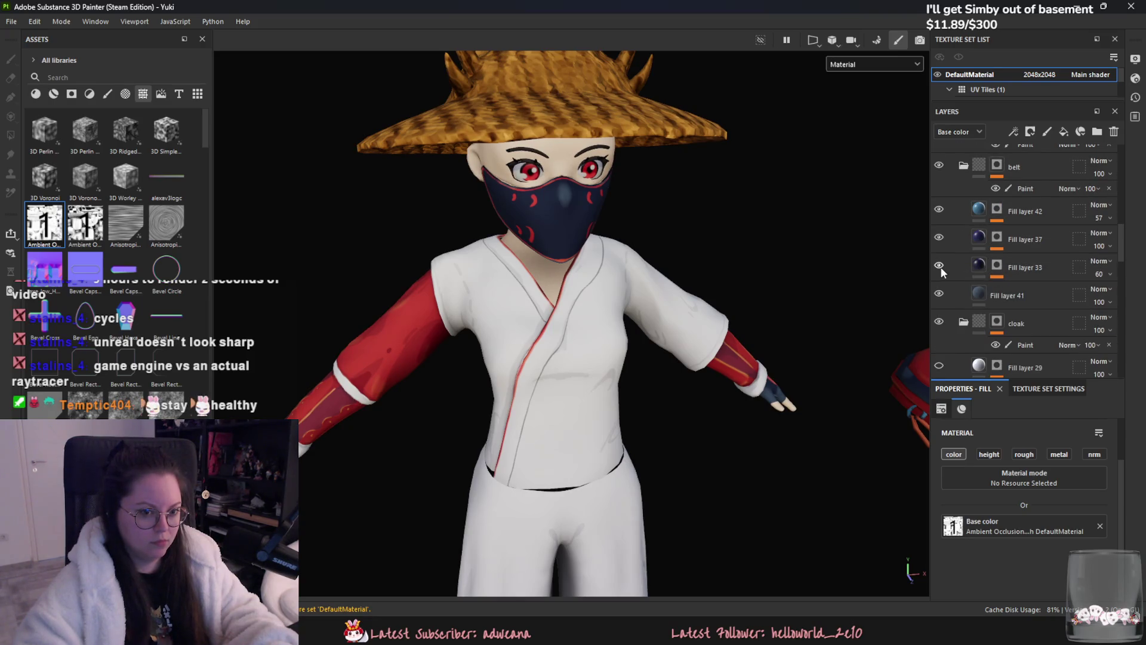
# - Inspect Fill layer 42's Curvature generator settings and return to its mask
pyautogui.click(1011, 212)
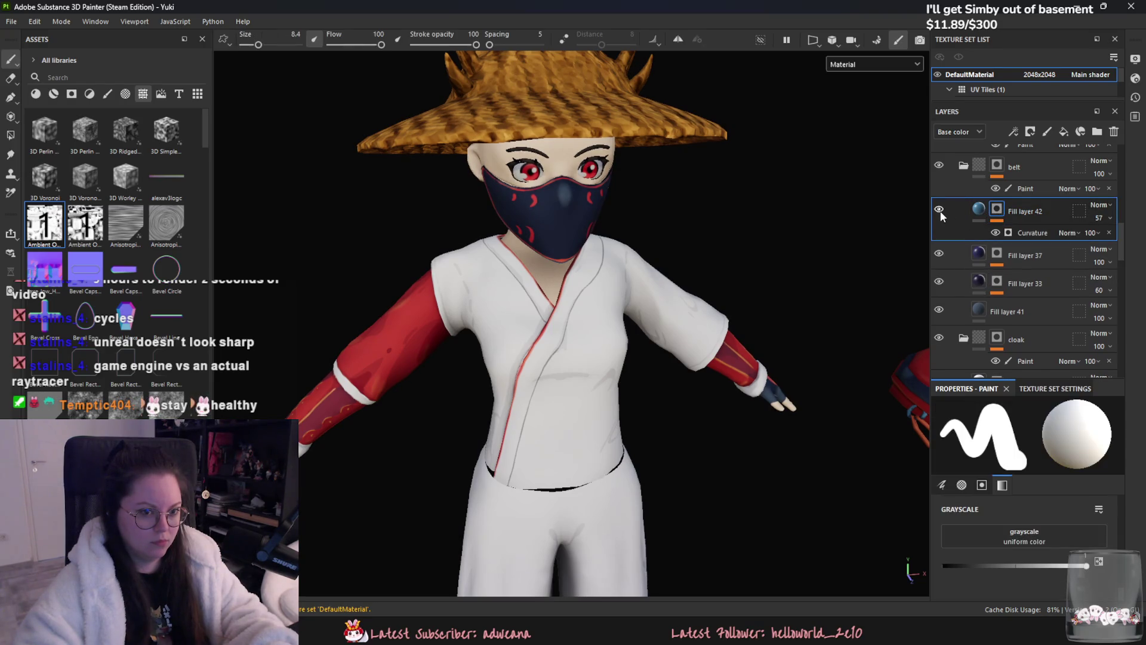
pyautogui.click(992, 233)
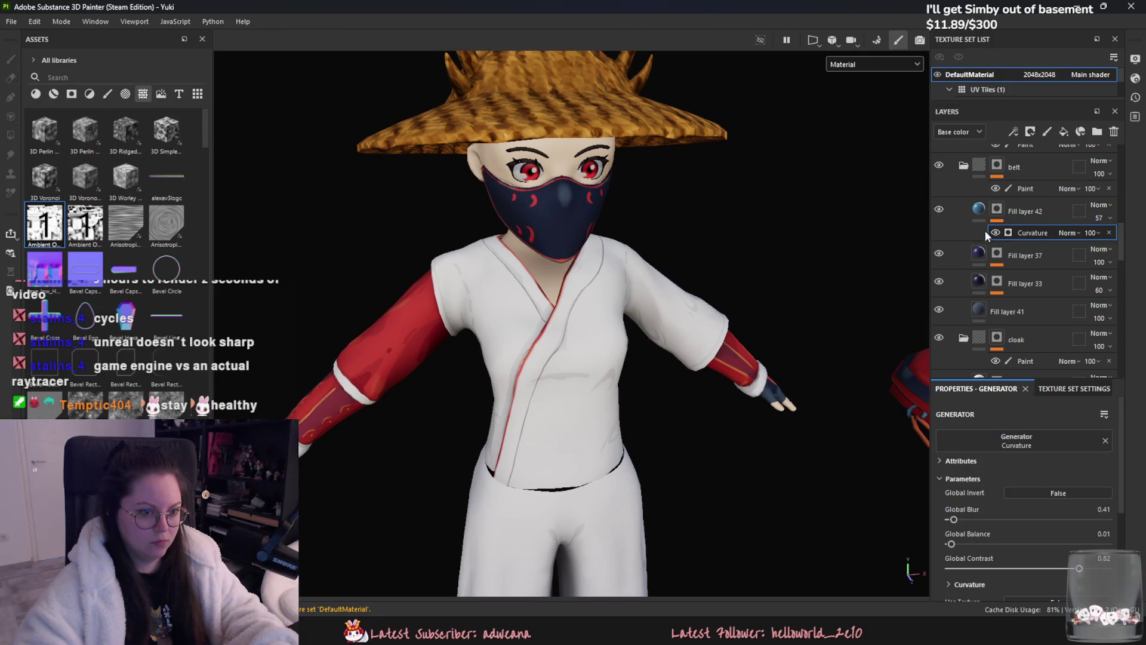
pyautogui.click(996, 210)
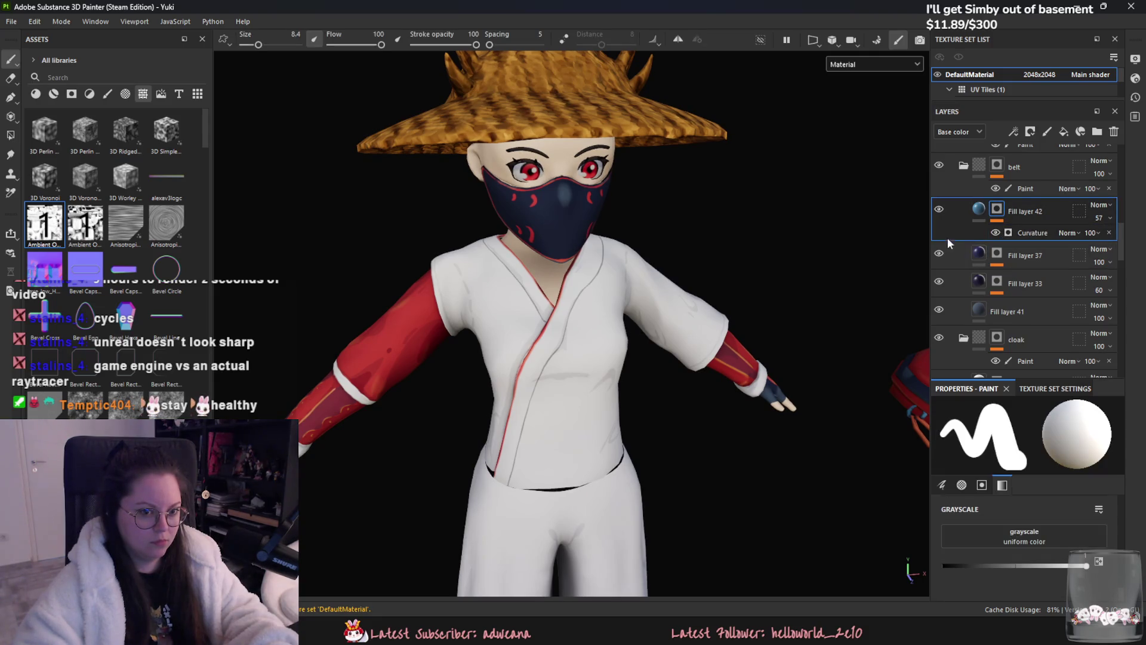
# - Hide Fill layers 37 and 33, compare Fill layer 41's effect on the mask colour, then hide the Red folder
pyautogui.click(940, 255)
pyautogui.click(942, 281)
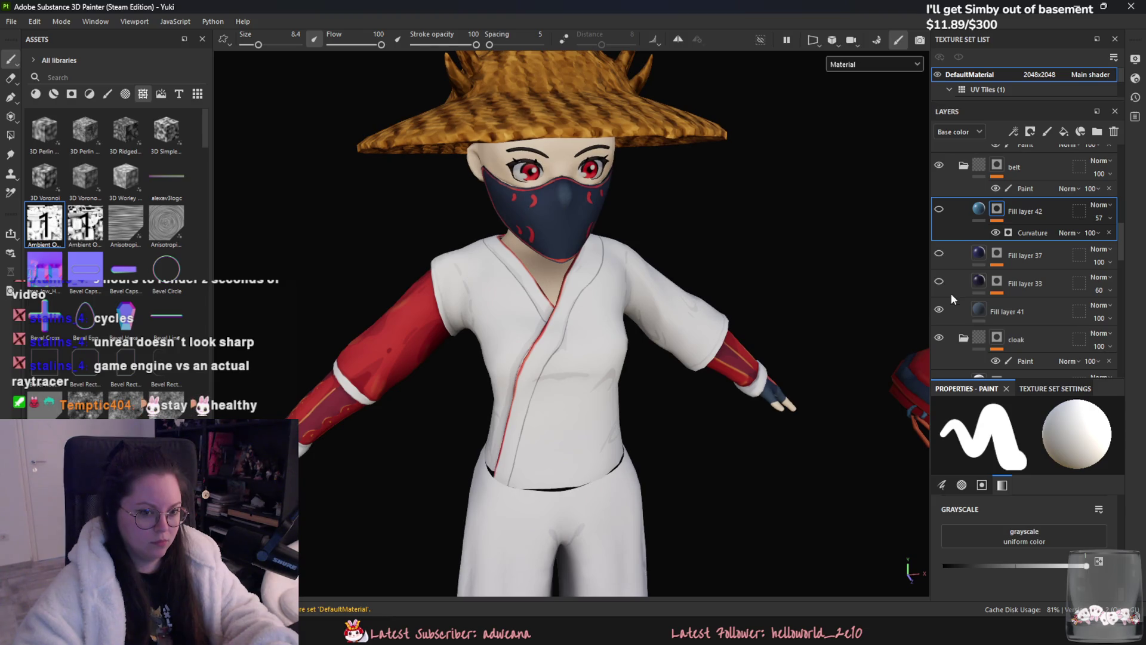
pyautogui.click(938, 310)
pyautogui.click(938, 312)
pyautogui.click(938, 312)
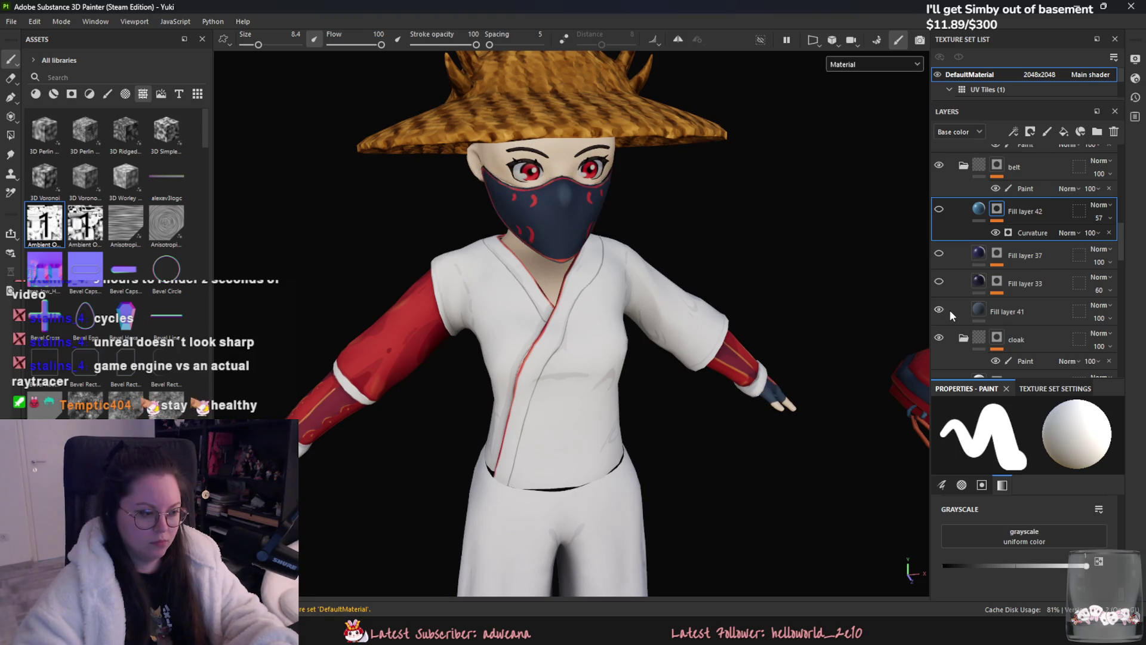
pyautogui.scroll(-2, 967, 304)
pyautogui.scroll(-3, 970, 307)
pyautogui.scroll(-2, 973, 310)
pyautogui.scroll(-1, 973, 312)
pyautogui.scroll(-2, 974, 313)
pyautogui.click(939, 310)
pyautogui.scroll(-2, 962, 300)
pyautogui.scroll(-2, 999, 318)
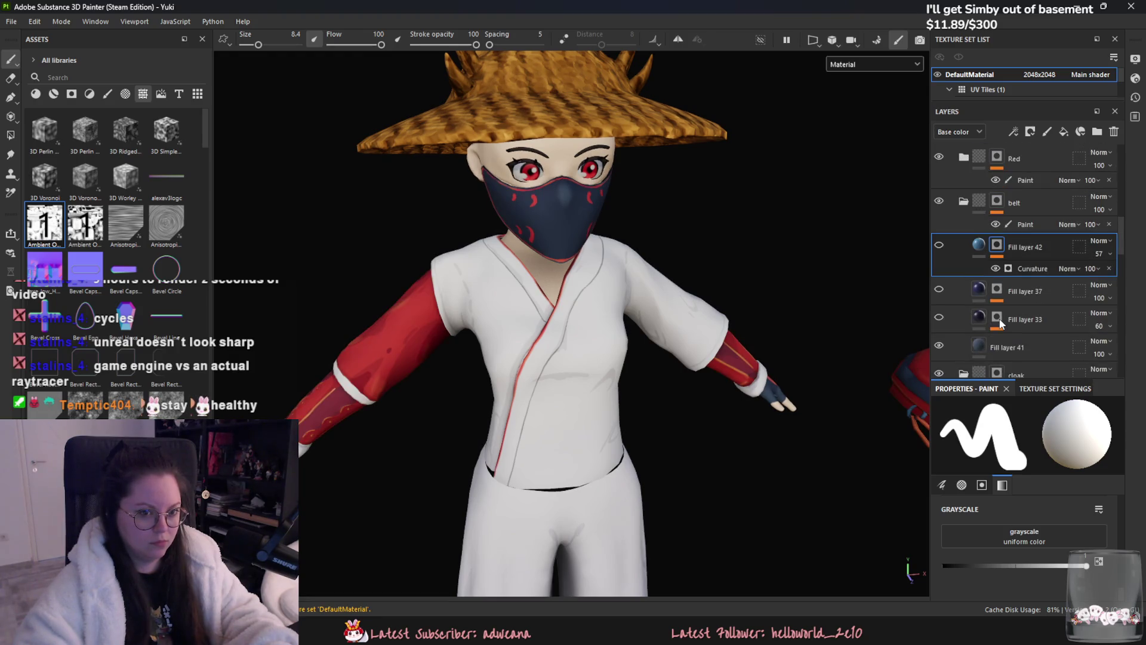
pyautogui.scroll(2, 934, 248)
pyautogui.scroll(1, 960, 272)
pyautogui.scroll(1, 978, 306)
pyautogui.scroll(-3, 781, 326)
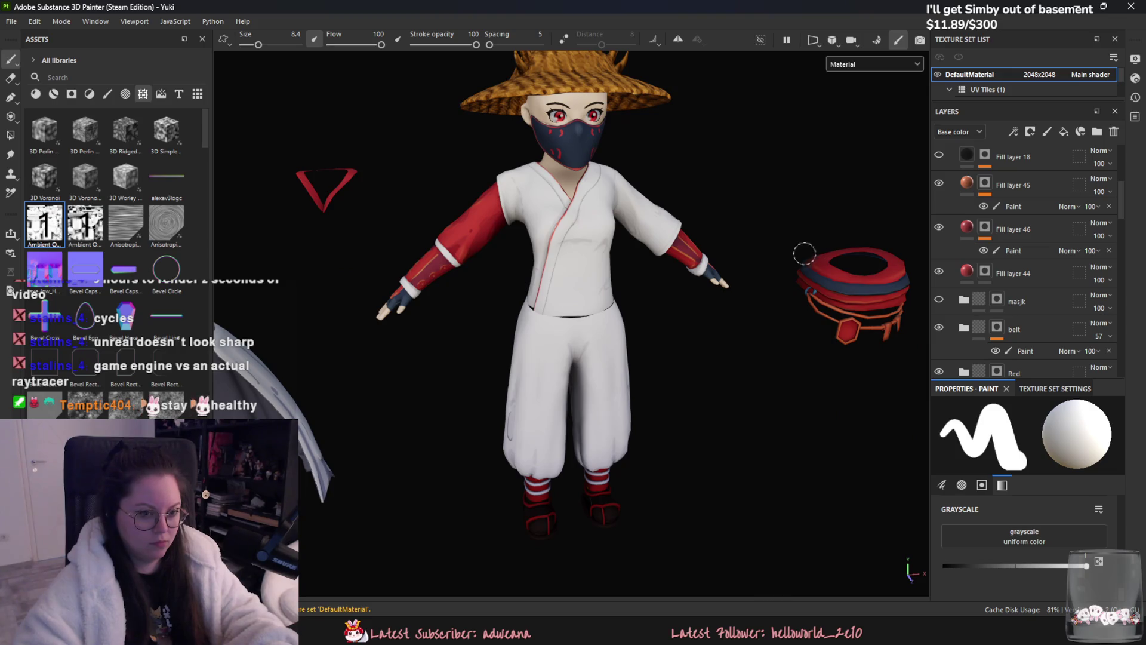
# - Frame the belt, toggle the Red group's visibility to compare, and select Fill layer 33's paint layer
pyautogui.moveTo(805, 253); pyautogui.dragTo(642, 253, button='middle')
pyautogui.scroll(2, 643, 268)
pyautogui.scroll(2, 643, 269)
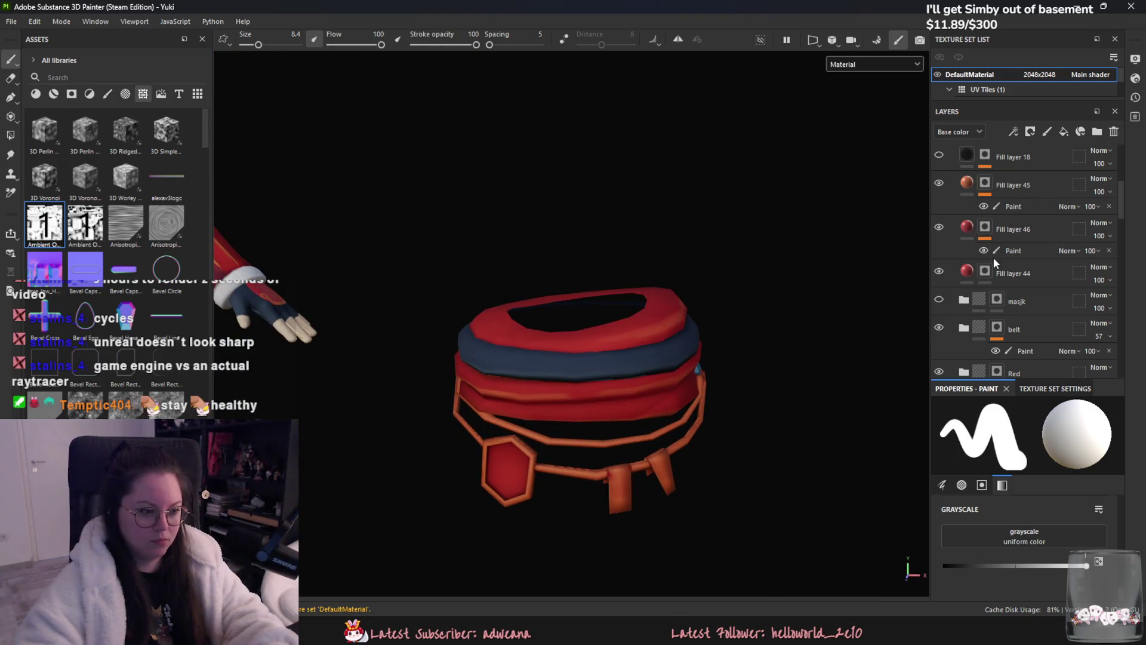
pyautogui.scroll(1, 955, 233)
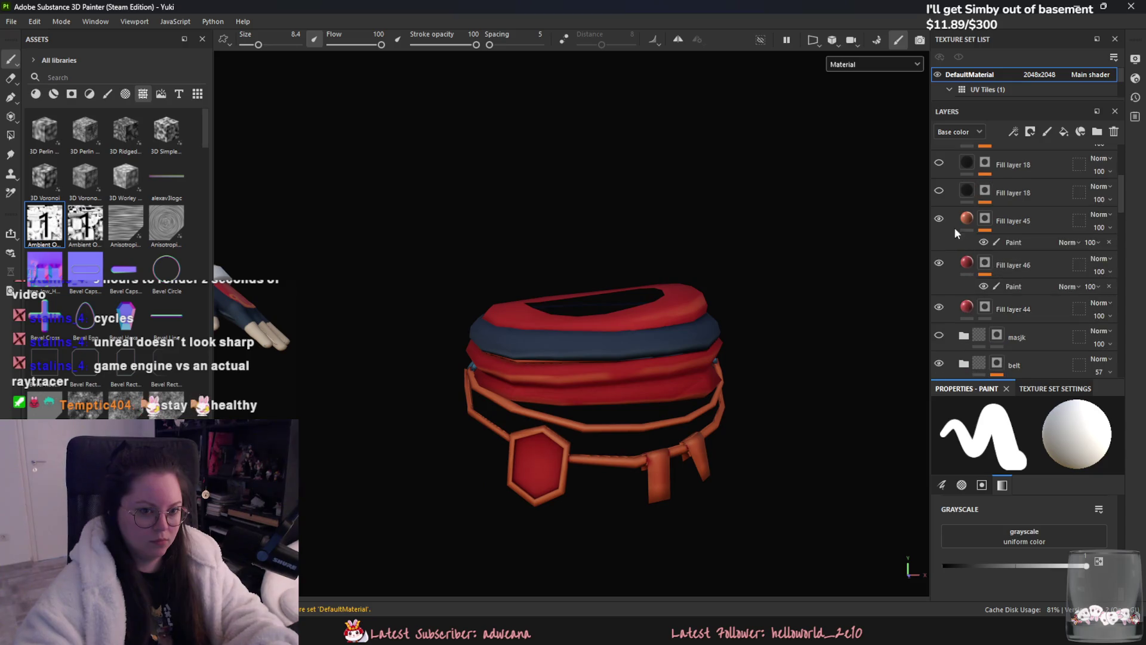
pyautogui.scroll(-1, 981, 279)
pyautogui.scroll(-2, 981, 279)
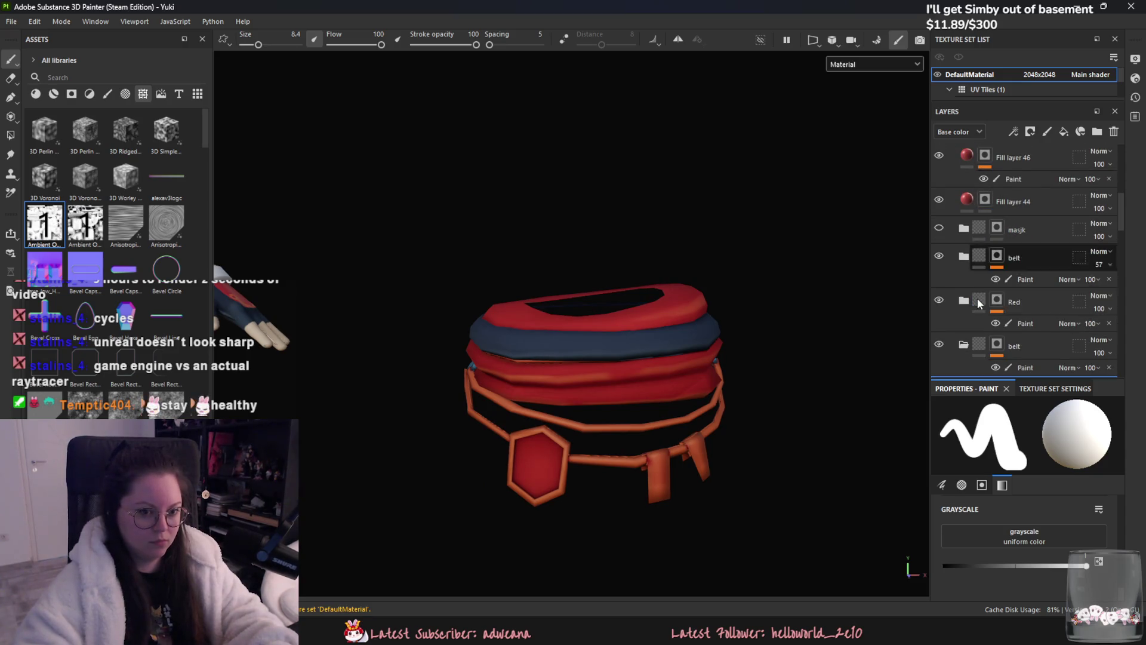
pyautogui.scroll(-2, 942, 302)
pyautogui.scroll(-2, 949, 305)
pyautogui.scroll(-2, 971, 308)
pyautogui.scroll(-2, 971, 308)
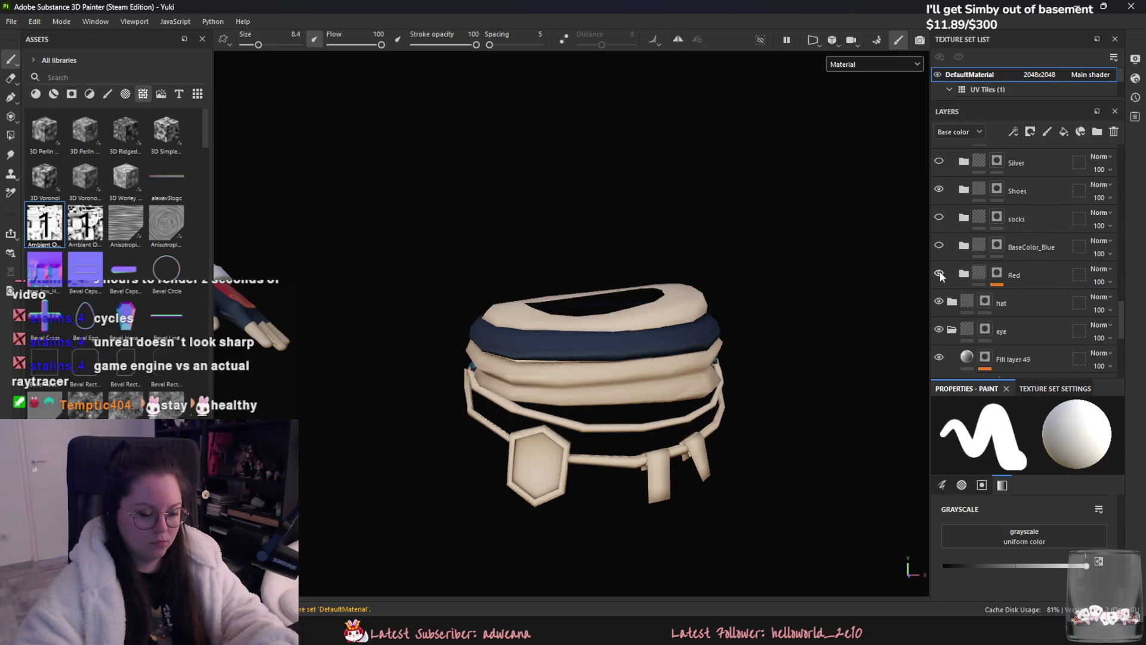
pyautogui.click(974, 277)
pyautogui.scroll(-1, 971, 279)
pyautogui.scroll(-1, 983, 251)
pyautogui.click(940, 230)
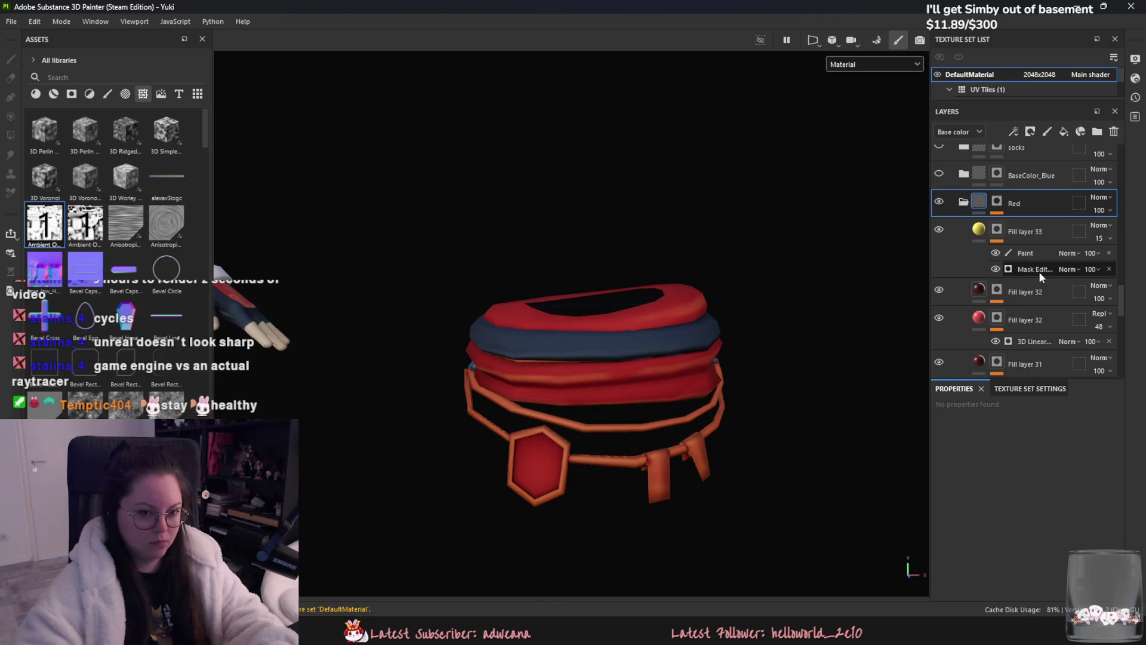
pyautogui.click(1029, 253)
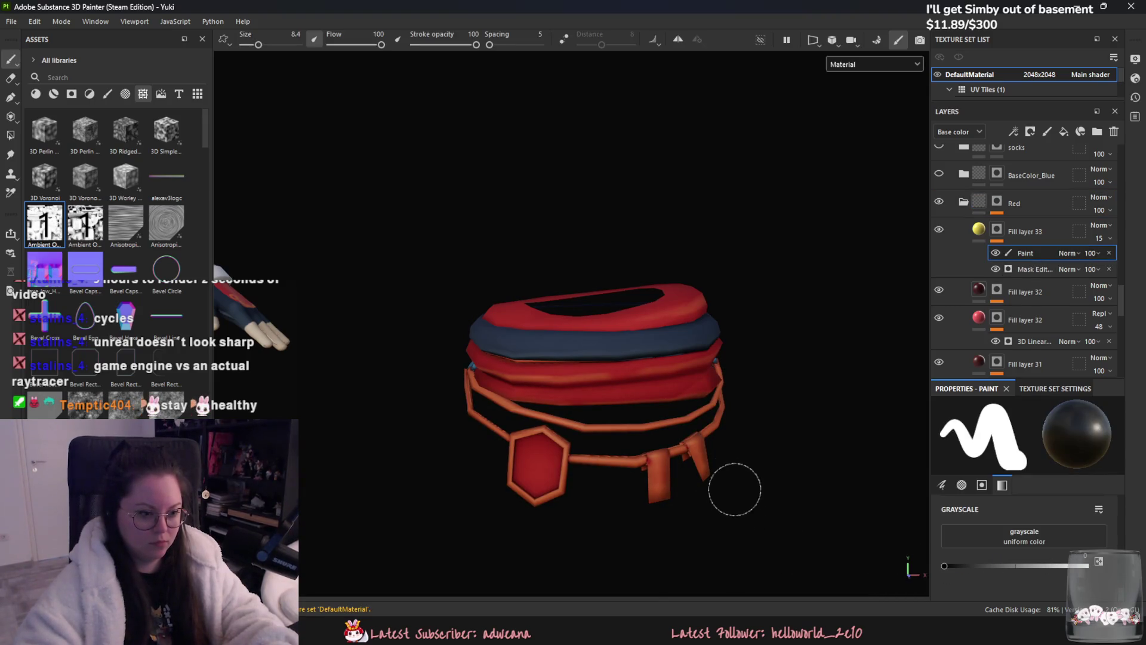
# - Paint the belt straps red around the hexagon and tag, undoing a stray stroke
pyautogui.moveTo(620, 456)
pyautogui.mouseDown()
pyautogui.moveTo(597, 461)
pyautogui.moveTo(613, 458)
pyautogui.mouseUp()
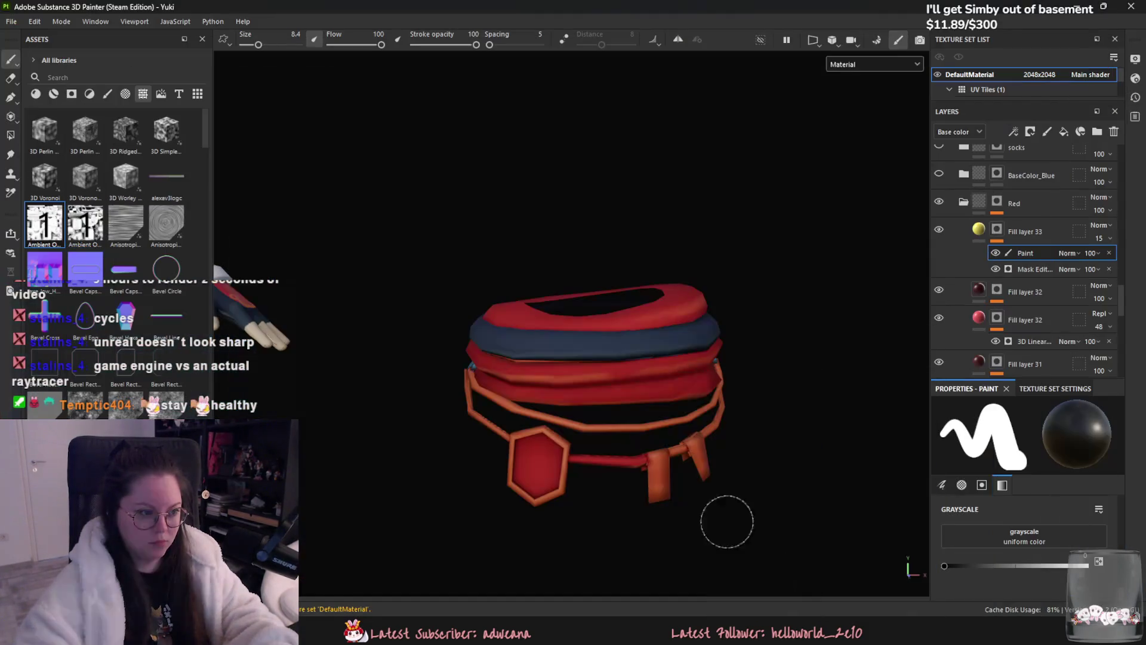
pyautogui.moveTo(616, 423); pyautogui.dragTo(535, 497)
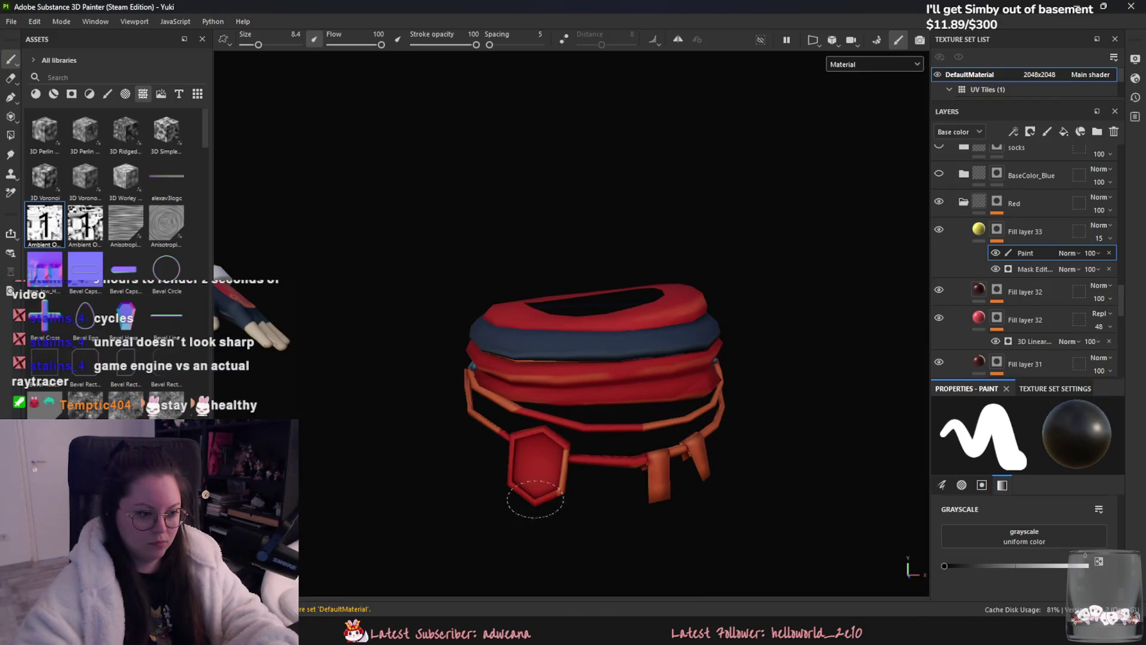
pyautogui.hotkey('ctrl', 'z')
pyautogui.hotkey('ctrl', 'z')
pyautogui.moveTo(614, 427)
pyautogui.mouseDown()
pyautogui.moveTo(592, 415)
pyautogui.moveTo(666, 470)
pyautogui.moveTo(702, 413)
pyautogui.mouseUp()
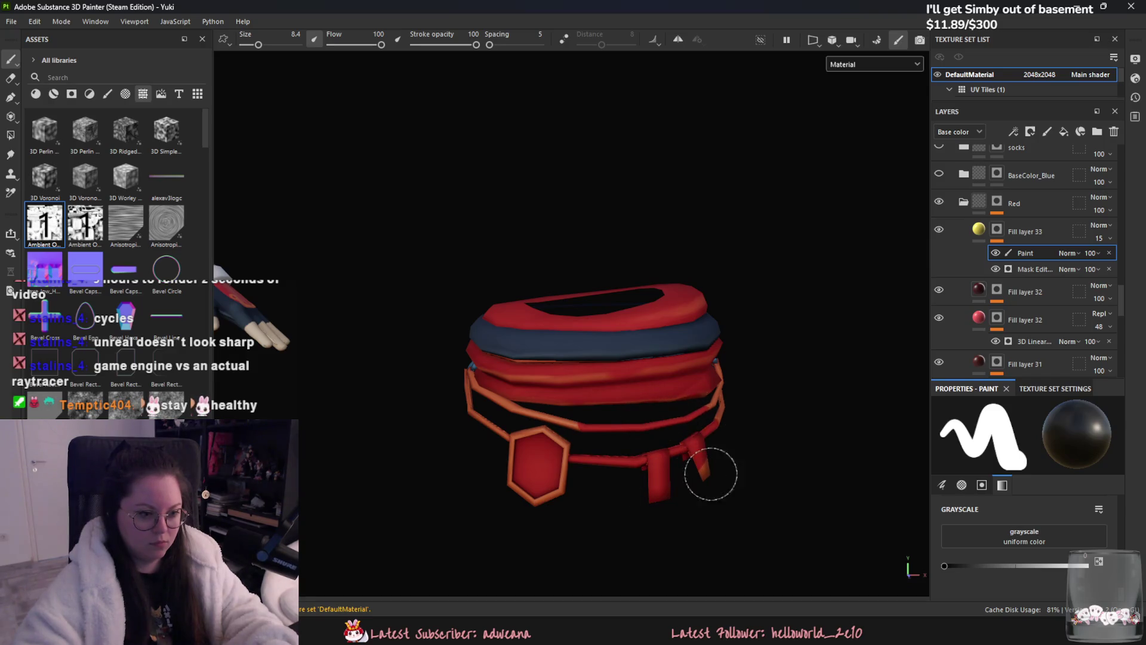
# - Paint the upper strap segment red while orbiting the belt to check its sides and top
pyautogui.keyDown('alt'); pyautogui.moveTo(712, 473); pyautogui.dragTo(613, 437); pyautogui.keyUp('alt')
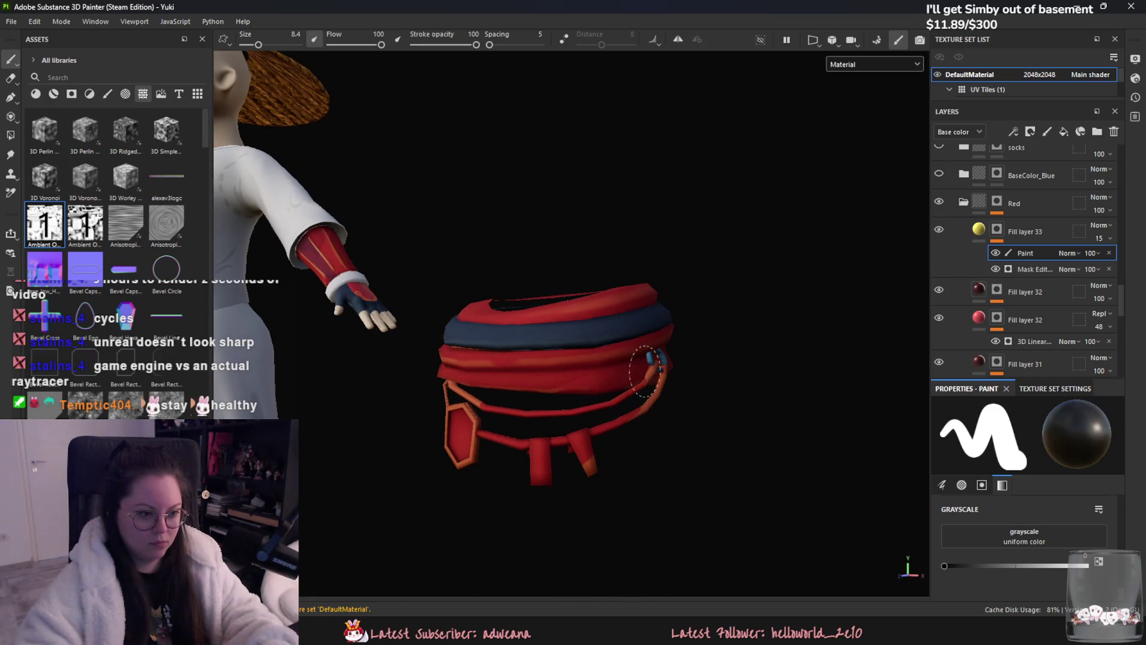
pyautogui.moveTo(645, 369)
pyautogui.keyDown('alt'); pyautogui.mouseDown()
pyautogui.moveTo(674, 397)
pyautogui.moveTo(441, 409)
pyautogui.moveTo(468, 425)
pyautogui.mouseUp(); pyautogui.keyUp('alt')
pyautogui.moveTo(384, 428)
pyautogui.mouseDown()
pyautogui.moveTo(374, 398)
pyautogui.moveTo(586, 452)
pyautogui.mouseUp()
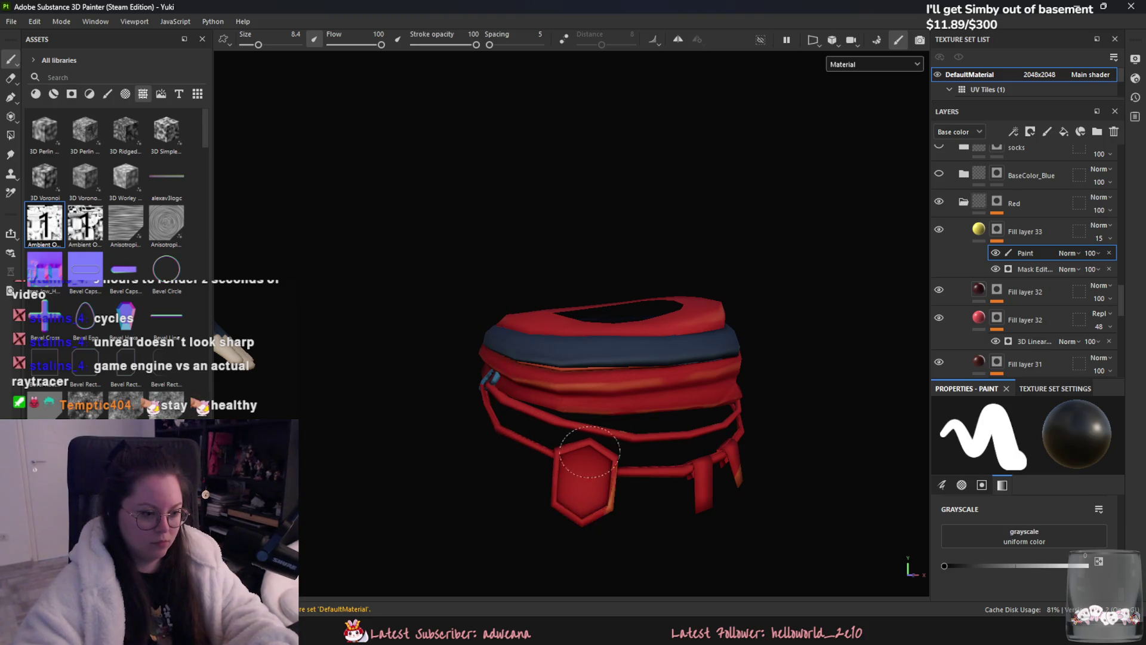
pyautogui.keyDown('alt'); pyautogui.moveTo(566, 528); pyautogui.dragTo(549, 387); pyautogui.keyUp('alt')
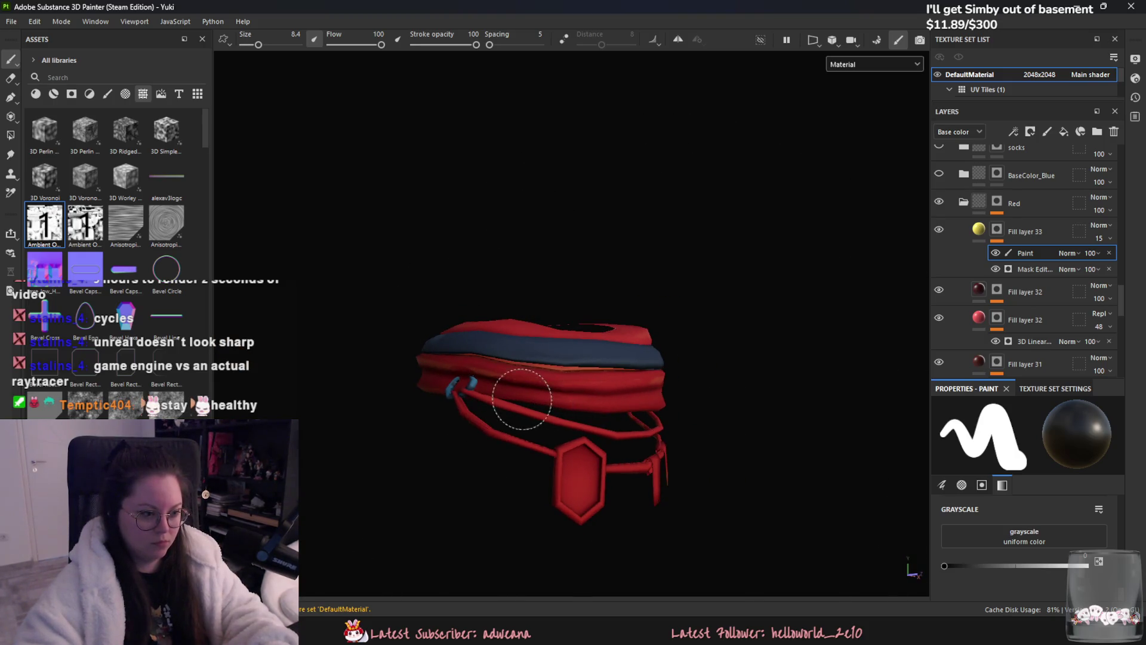
pyautogui.keyDown('alt'); pyautogui.moveTo(598, 436); pyautogui.dragTo(567, 471); pyautogui.keyUp('alt')
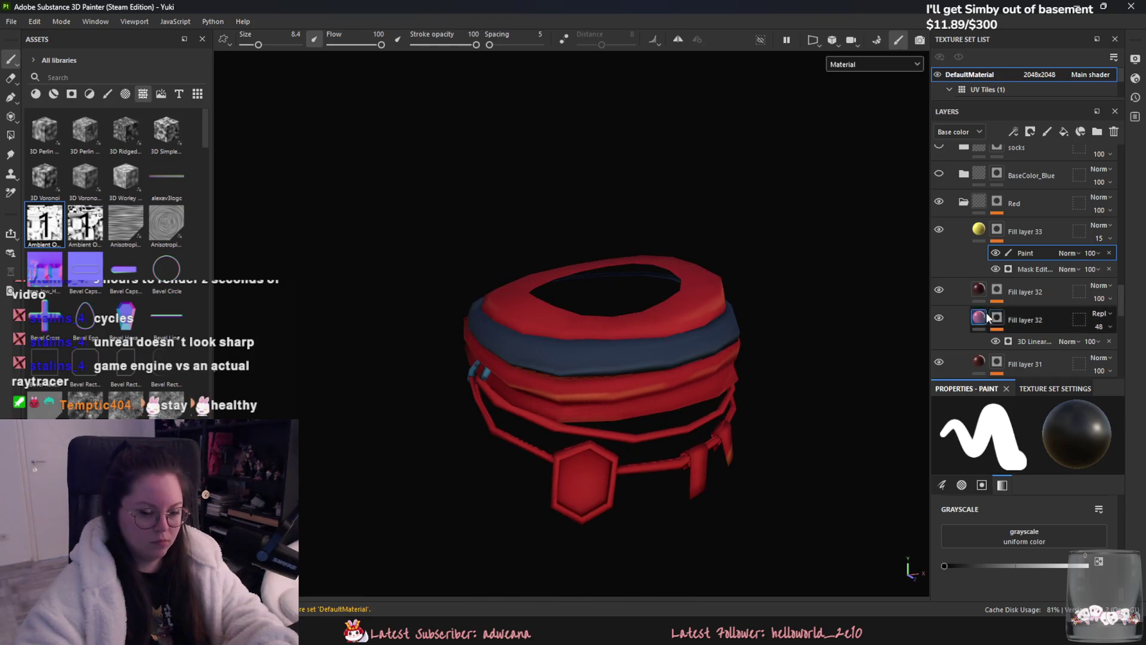
pyautogui.scroll(2, 1009, 269)
pyautogui.scroll(2, 974, 294)
pyautogui.scroll(1, 958, 278)
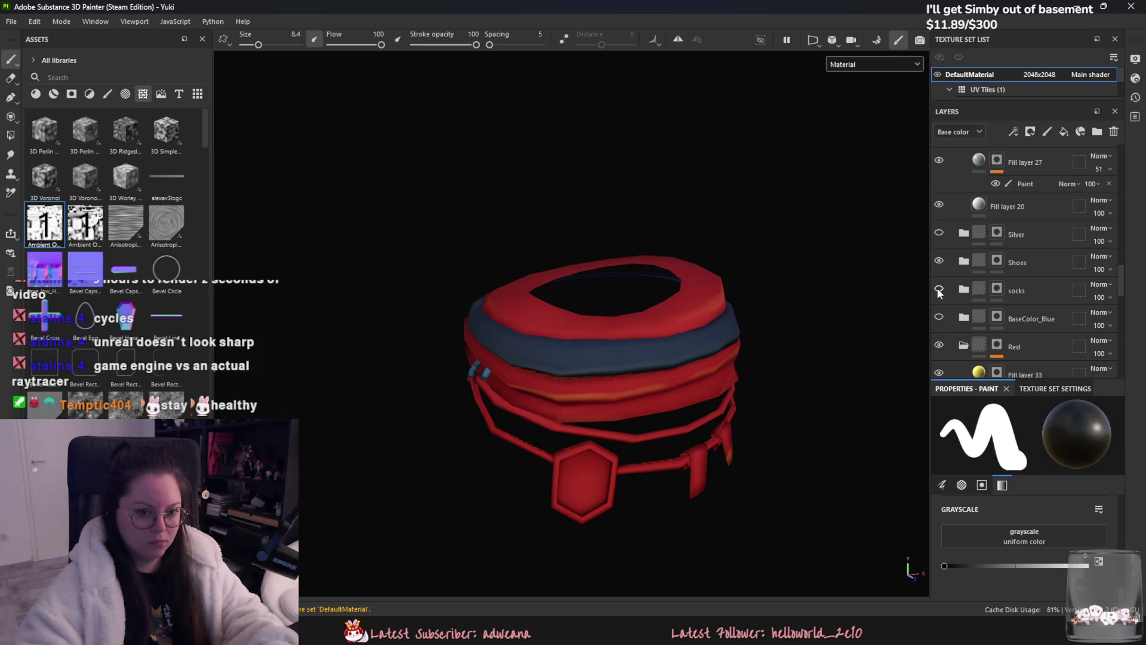
# - Switch to Polygon Fill in Mesh fill mode on the collapsed belt group and isolate the belt mesh
pyautogui.click(997, 261)
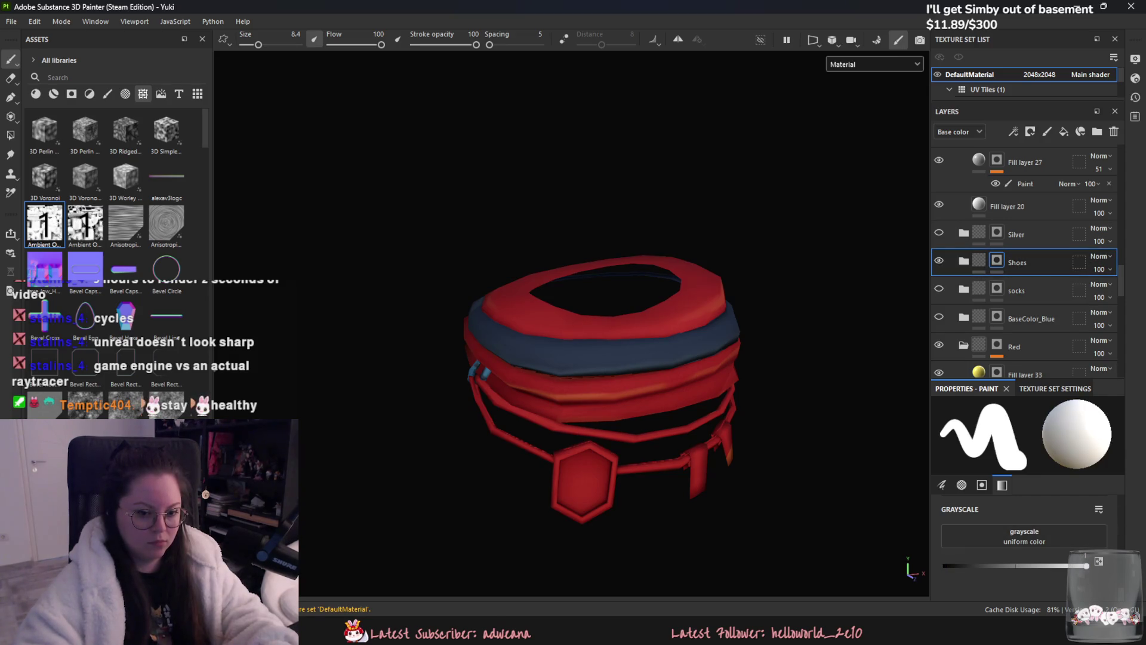
pyautogui.click(11, 134)
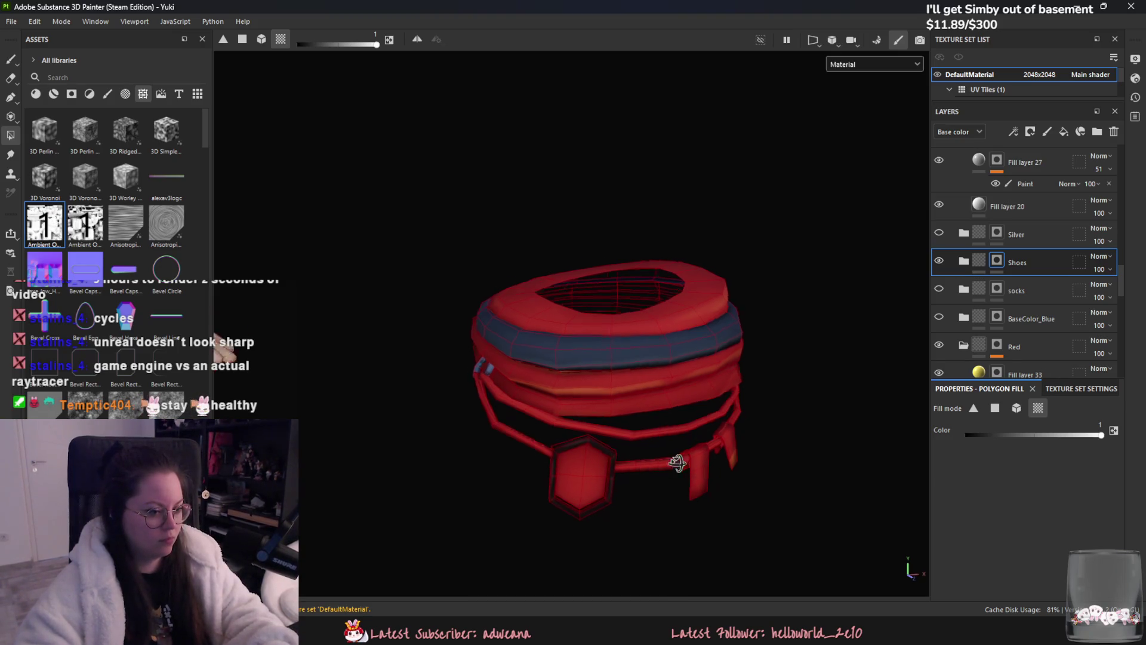
pyautogui.keyDown('alt'); pyautogui.moveTo(529, 457); pyautogui.dragTo(510, 380); pyautogui.keyUp('alt')
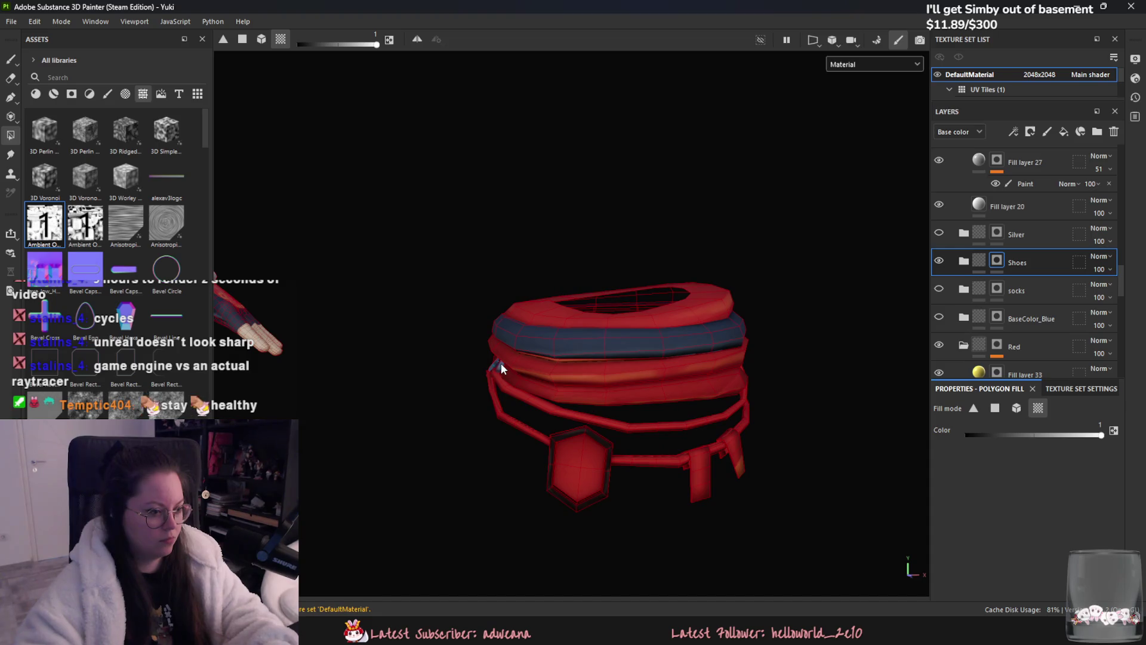
pyautogui.keyDown('alt'); pyautogui.moveTo(501, 367); pyautogui.dragTo(508, 410, button='right'); pyautogui.keyUp('alt')
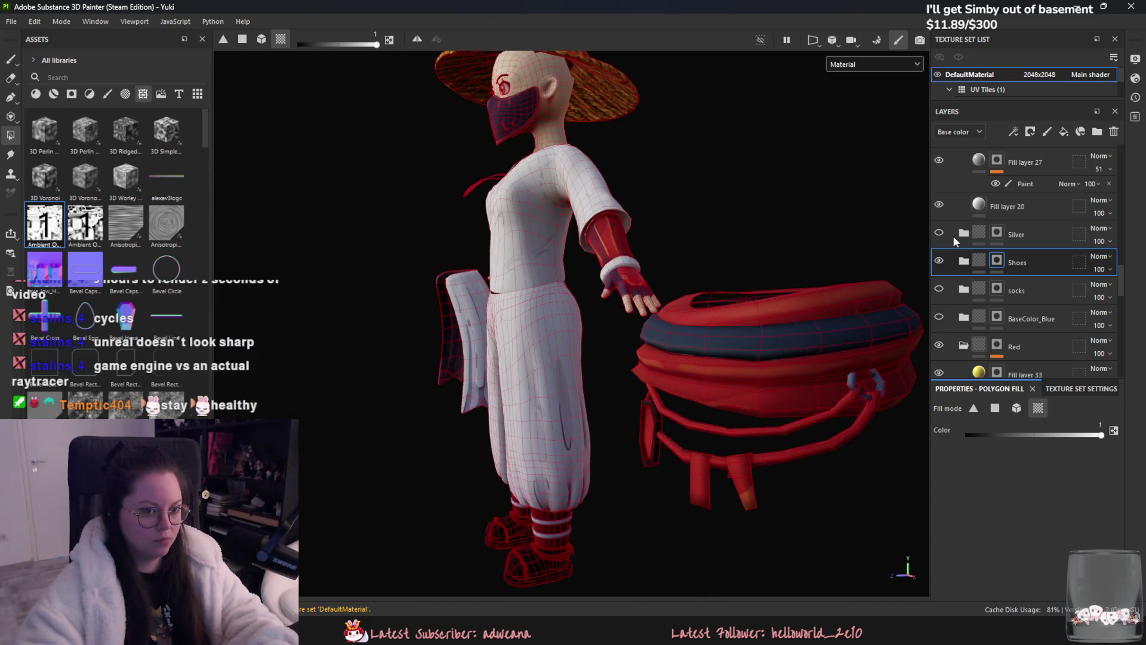
pyautogui.scroll(2, 968, 269)
pyautogui.scroll(1, 969, 251)
pyautogui.scroll(1, 969, 225)
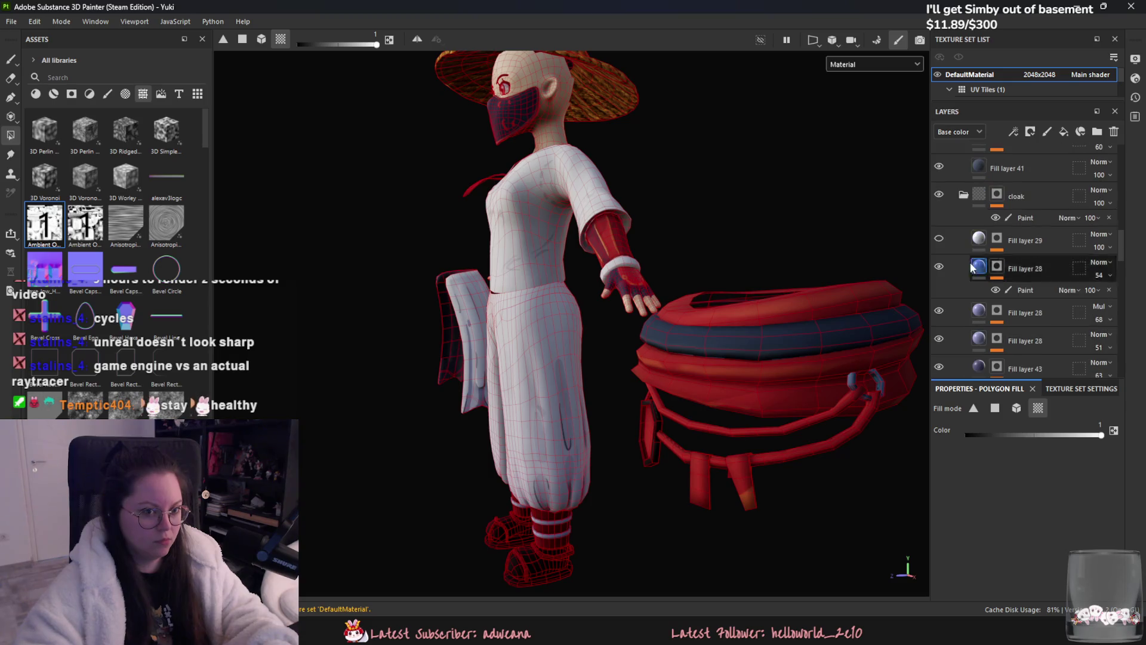
pyautogui.click(938, 194)
pyautogui.scroll(1, 986, 269)
pyautogui.scroll(2, 995, 282)
pyautogui.click(963, 238)
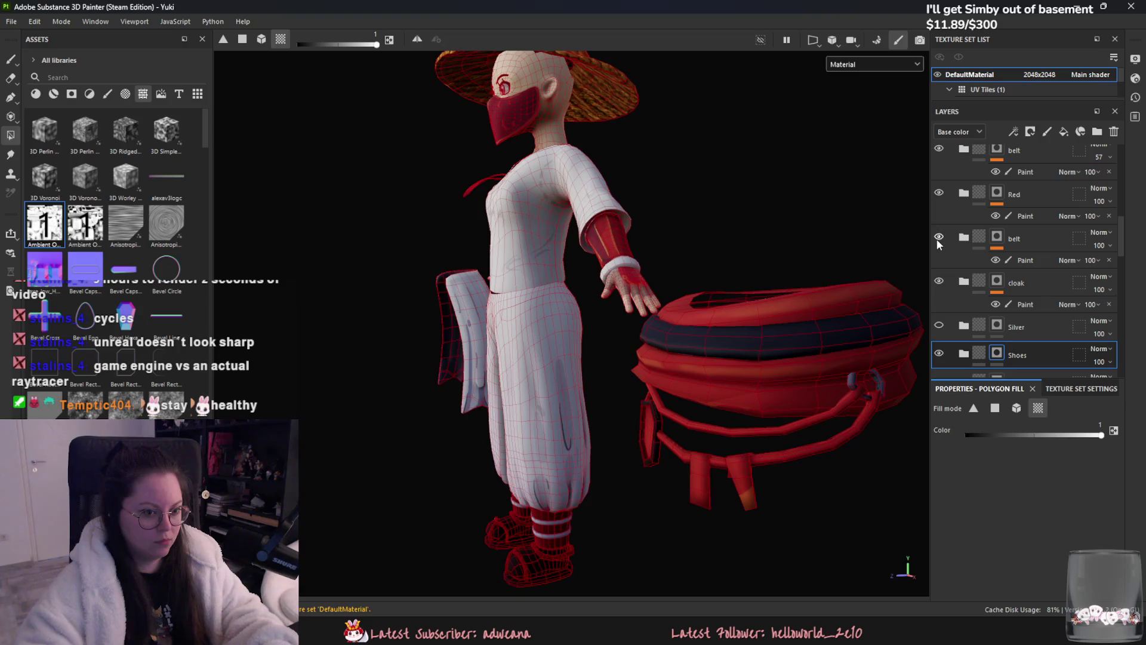
pyautogui.click(990, 240)
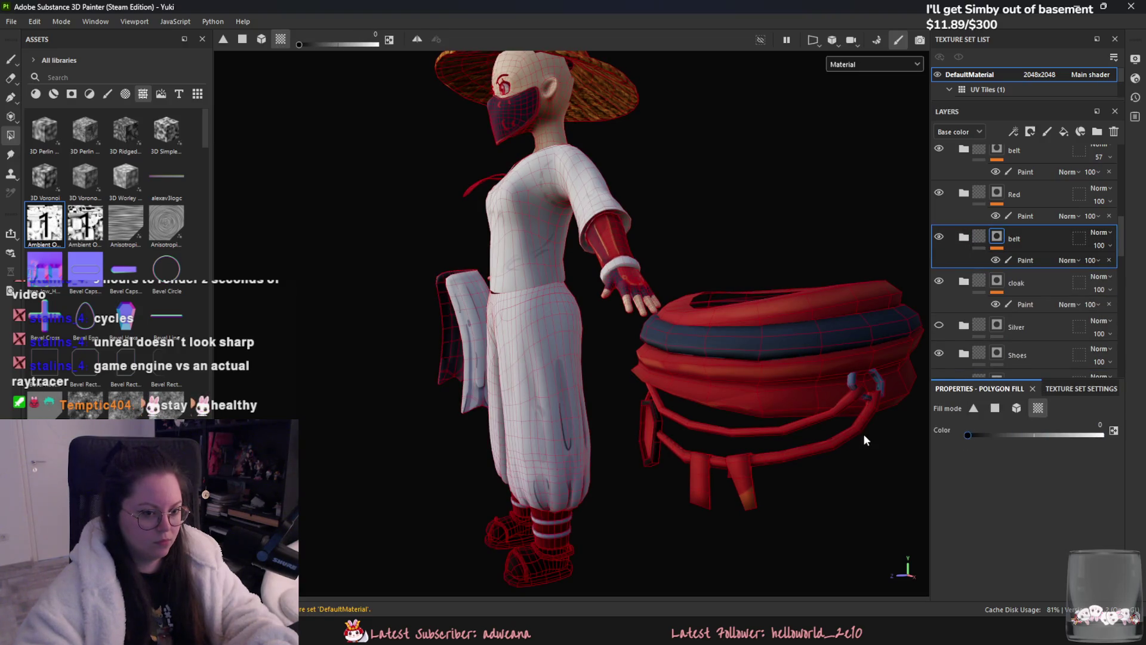
pyautogui.click(1016, 407)
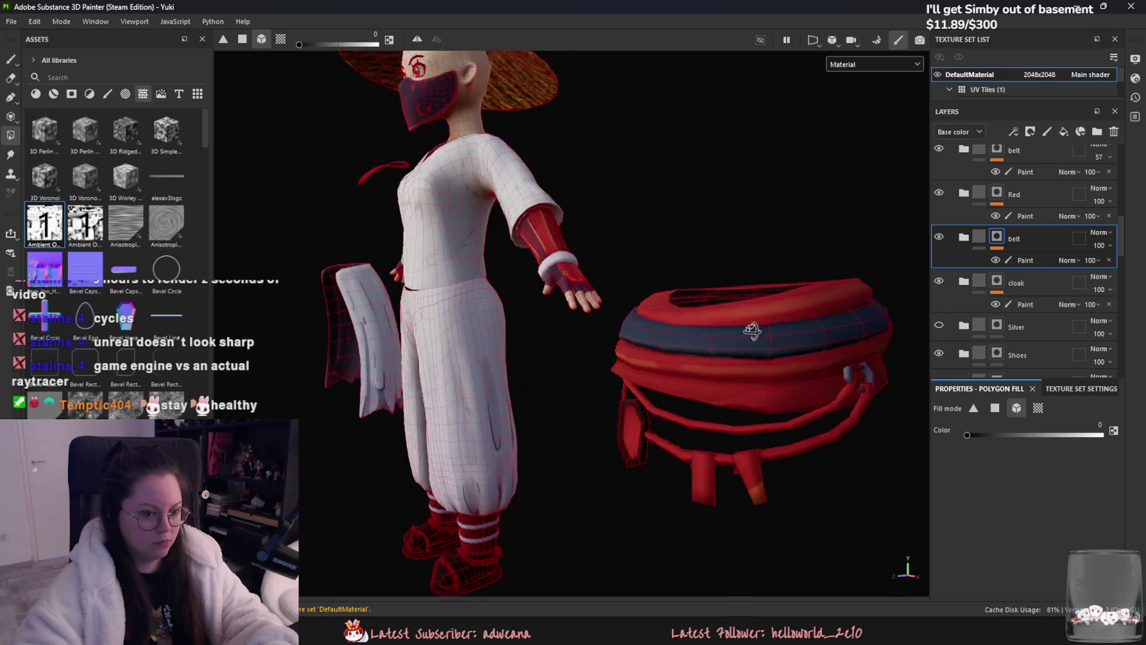
pyautogui.press('f')
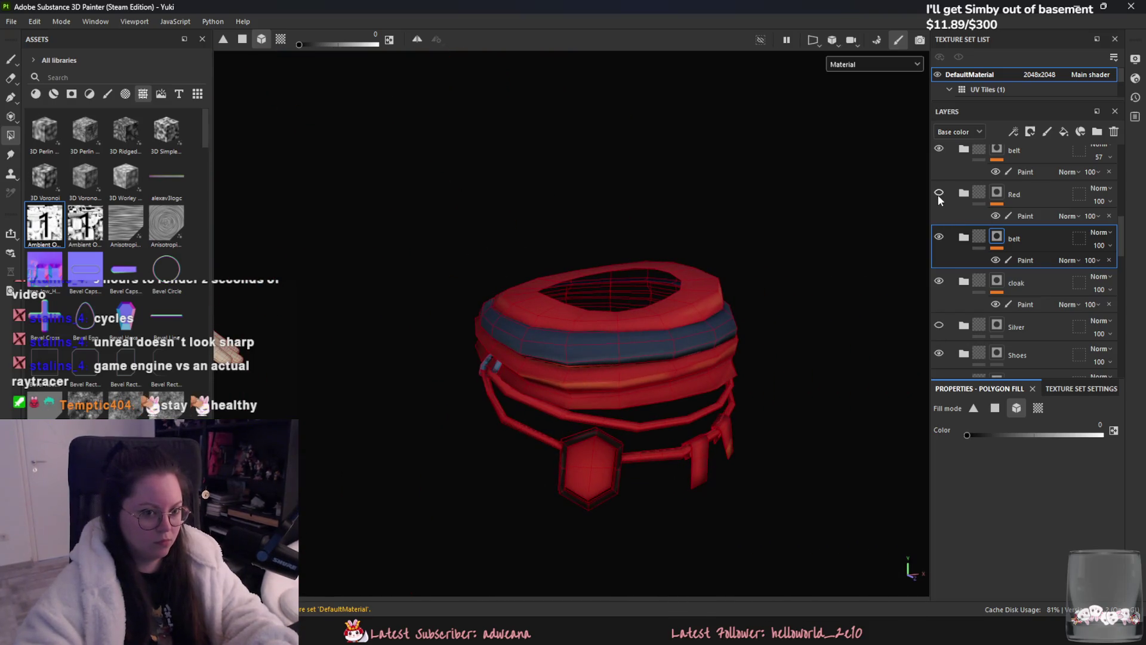
pyautogui.scroll(3, 1048, 257)
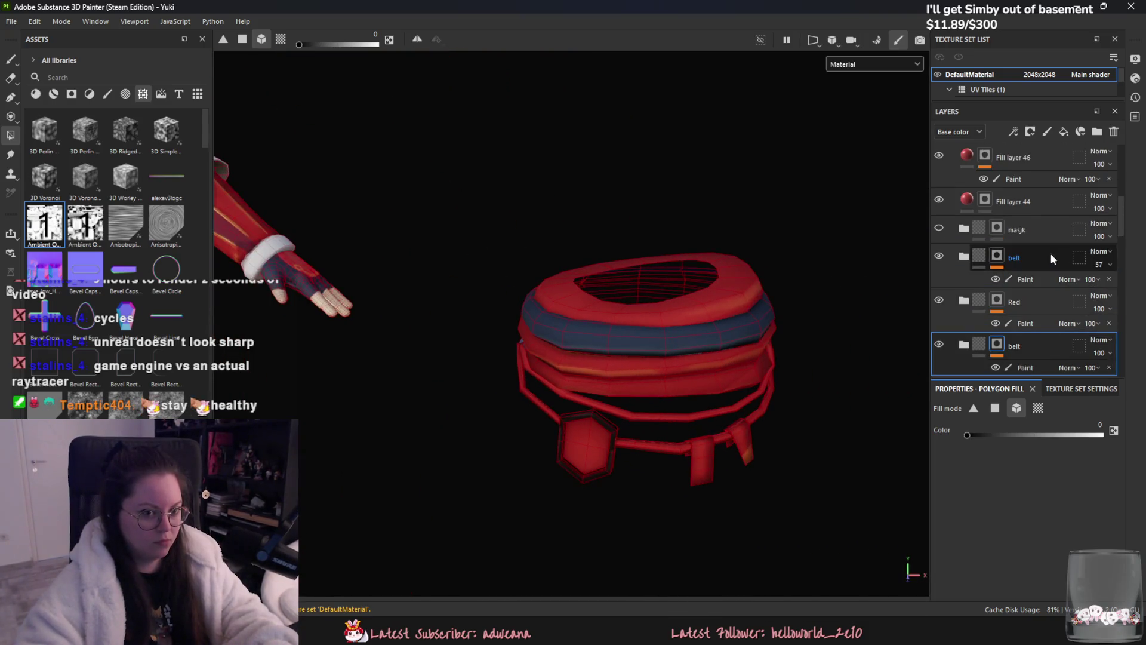
# - Toggle the belt group's visibility to compare, then target its paint layer
pyautogui.click(939, 257)
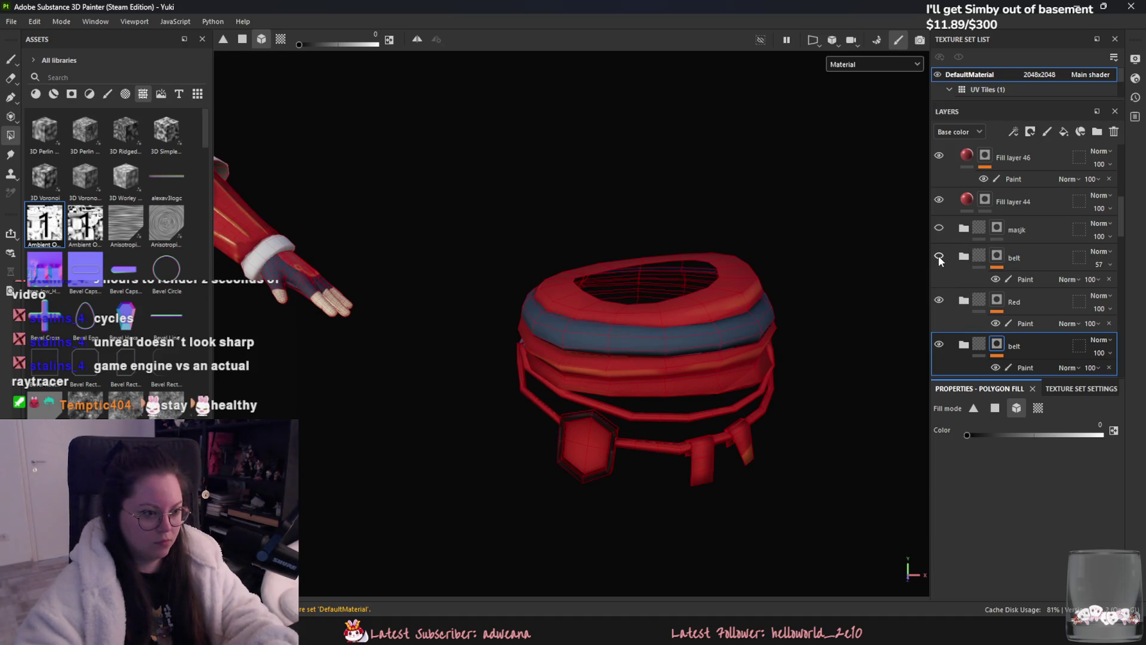
pyautogui.keyDown('alt'); pyautogui.moveTo(706, 330); pyautogui.dragTo(754, 307); pyautogui.keyUp('alt')
pyautogui.scroll(-3, 1024, 290)
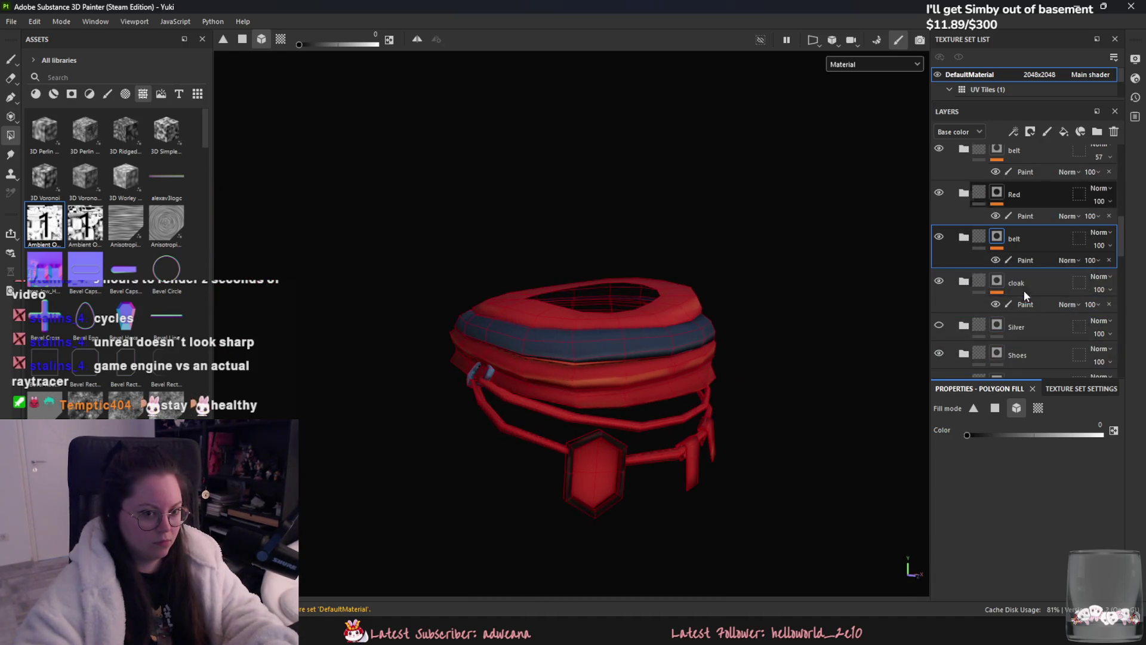
pyautogui.click(937, 238)
pyautogui.click(938, 238)
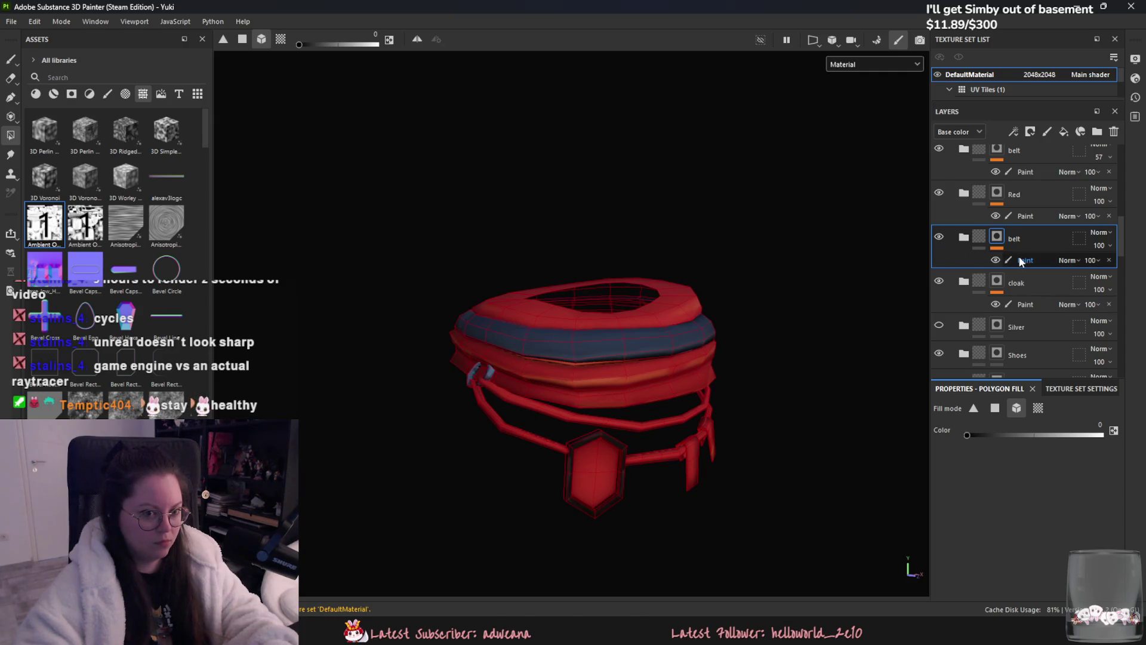
pyautogui.click(1019, 257)
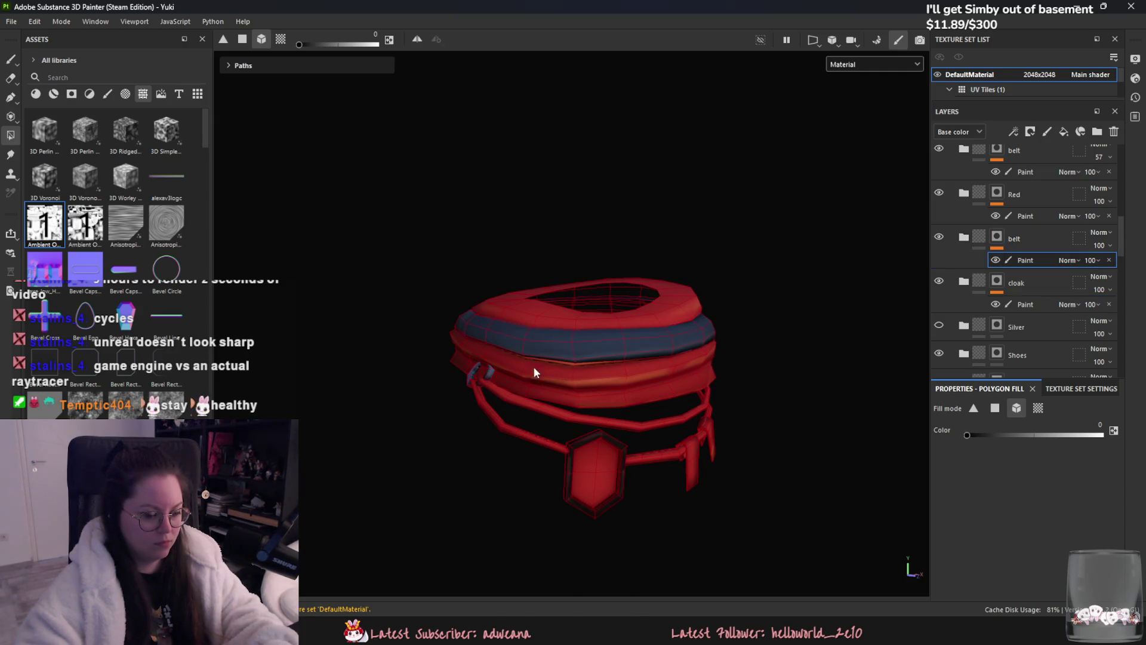
# - Show the whole character again and switch between the Shoes and belt groups' paint layers
pyautogui.hotkey('alt', 'q')
pyautogui.keyDown('alt'); pyautogui.moveTo(535, 366); pyautogui.dragTo(848, 384); pyautogui.keyUp('alt')
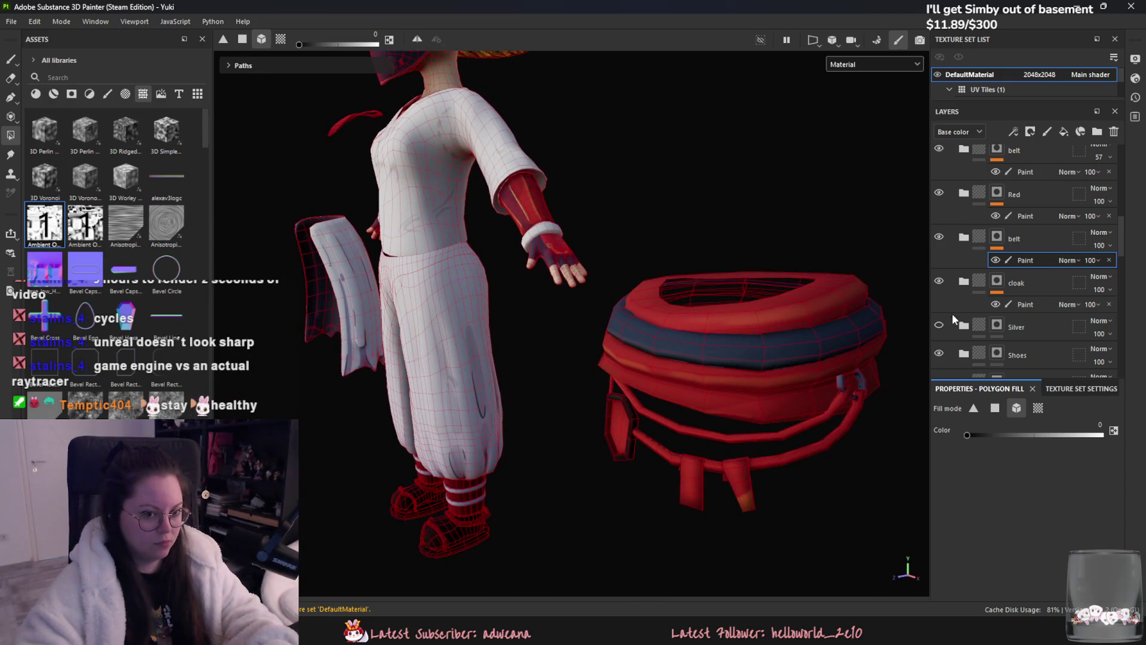
pyautogui.click(1010, 352)
pyautogui.click(1014, 260)
pyautogui.click(1021, 172)
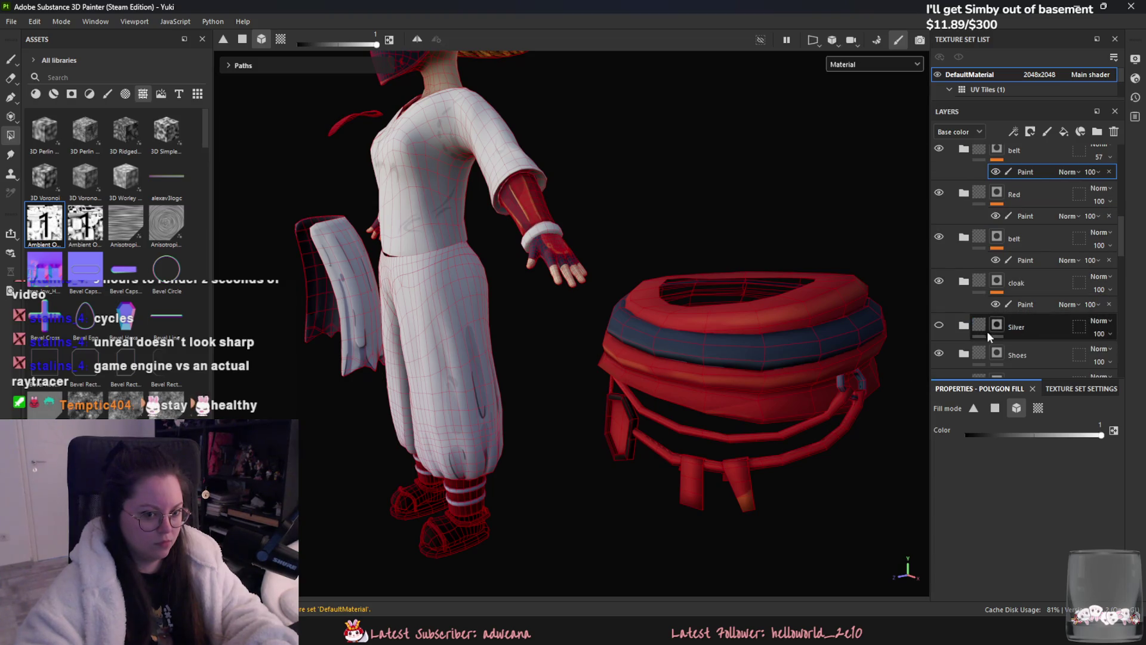
pyautogui.scroll(-1, 1022, 320)
pyautogui.click(1023, 320)
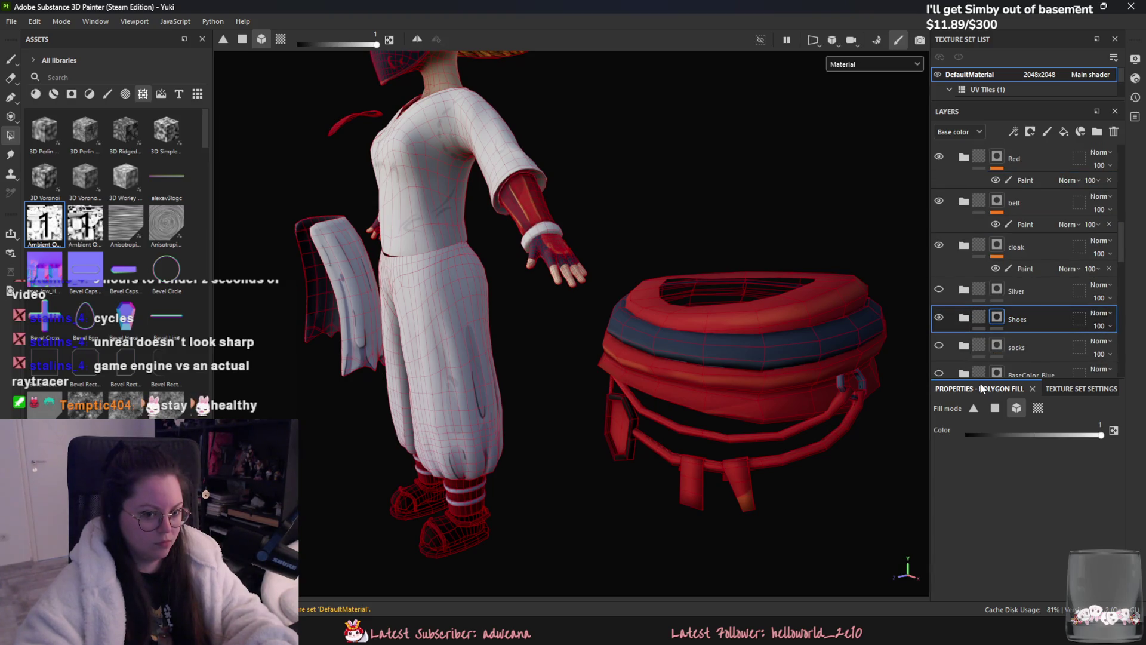
pyautogui.keyDown('alt'); pyautogui.moveTo(842, 387); pyautogui.dragTo(724, 358); pyautogui.keyUp('alt')
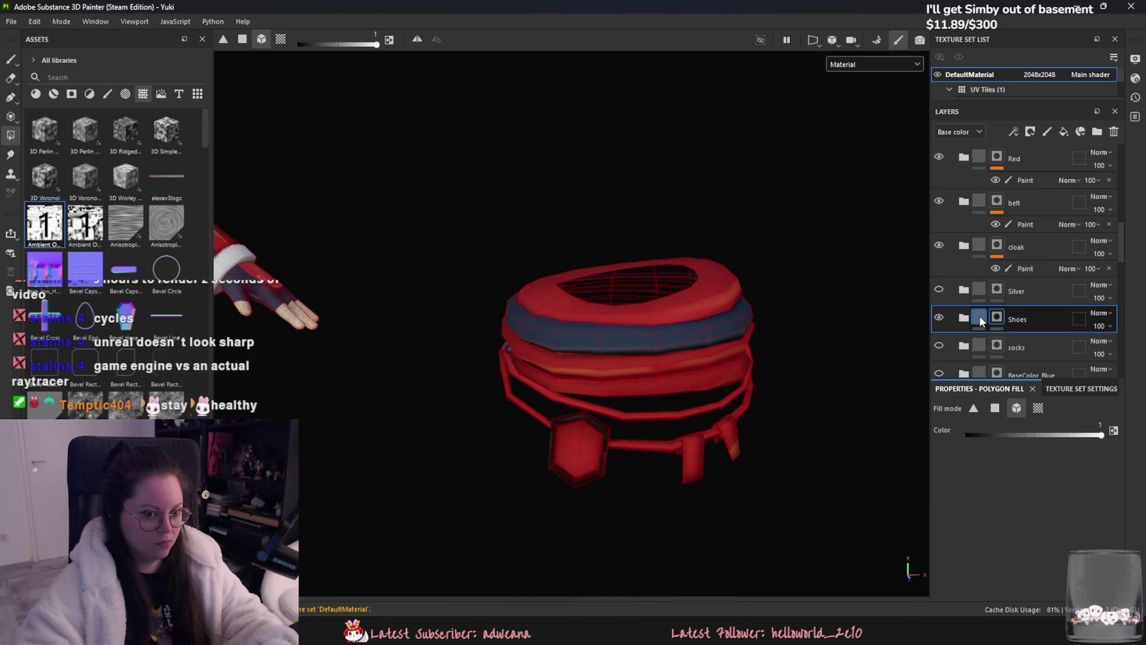
pyautogui.scroll(-1, 1024, 313)
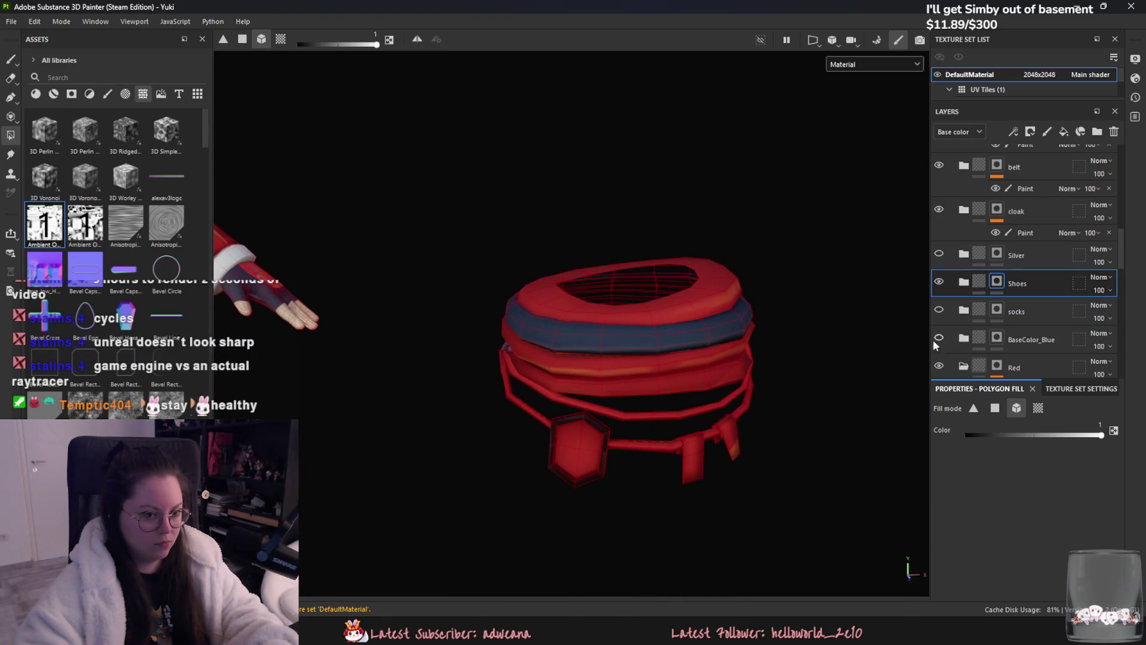
# - Focus on the belt, make the Shoes group visible and expand it to list Fill layers 40, 39 and 35
pyautogui.keyDown('alt'); pyautogui.moveTo(702, 368); pyautogui.dragTo(672, 364); pyautogui.keyUp('alt')
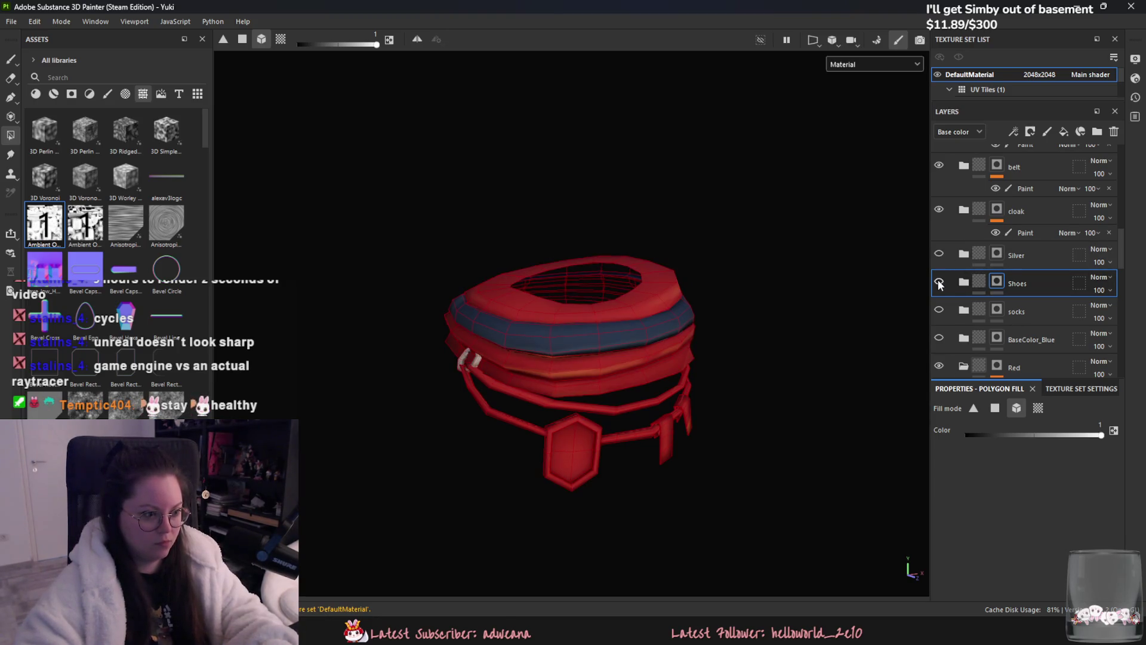
pyautogui.press('f')
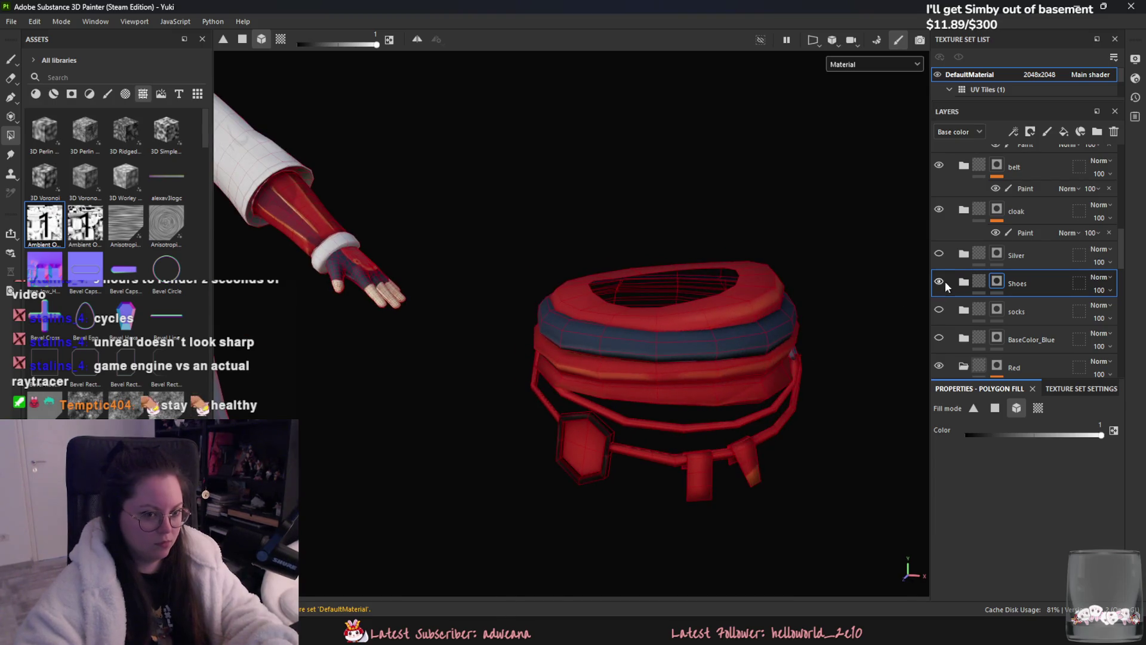
pyautogui.click(940, 283)
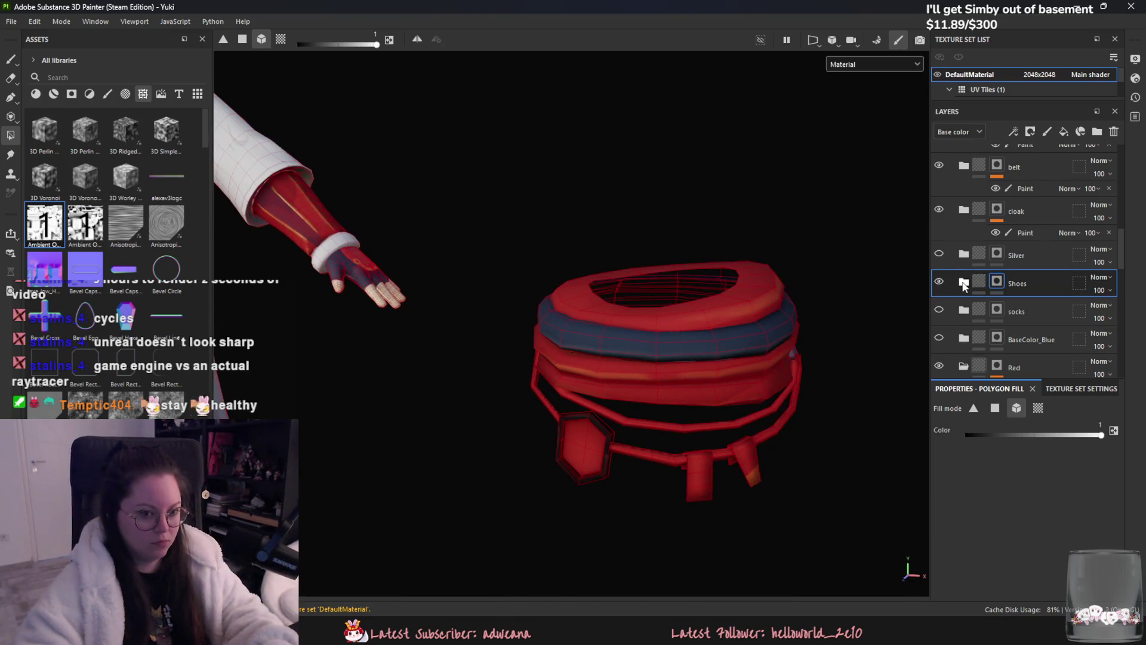
pyautogui.click(964, 283)
pyautogui.moveTo(656, 423)
pyautogui.keyDown('alt'); pyautogui.mouseDown()
pyautogui.moveTo(668, 435)
pyautogui.moveTo(713, 391)
pyautogui.moveTo(780, 402)
pyautogui.mouseUp(); pyautogui.keyUp('alt')
pyautogui.scroll(-1, 985, 331)
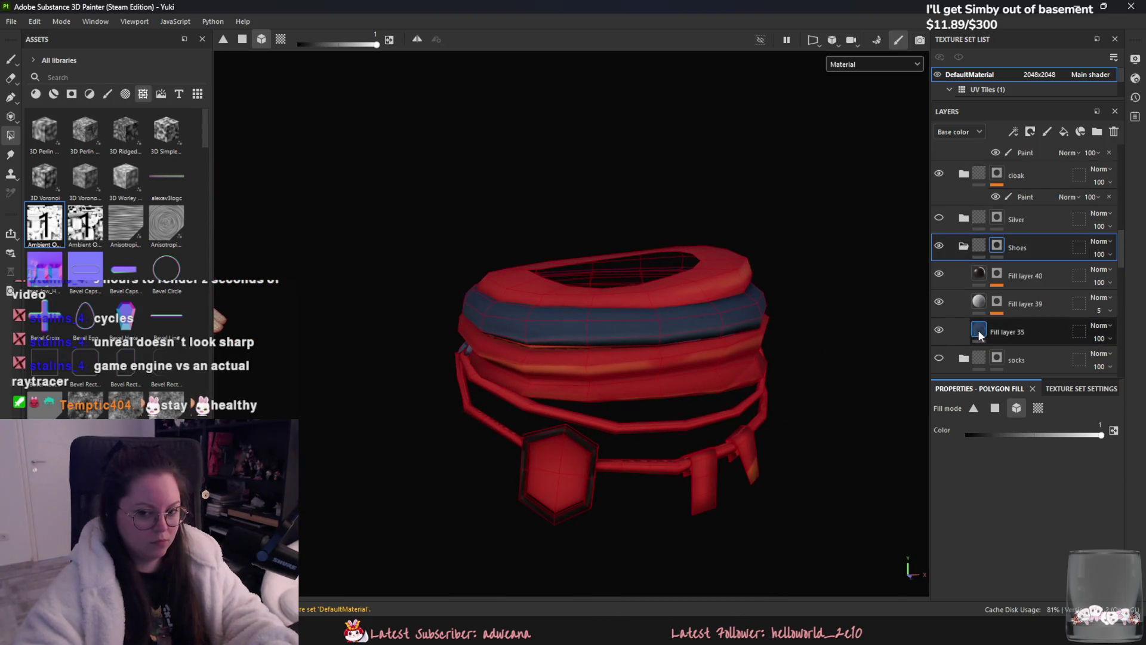
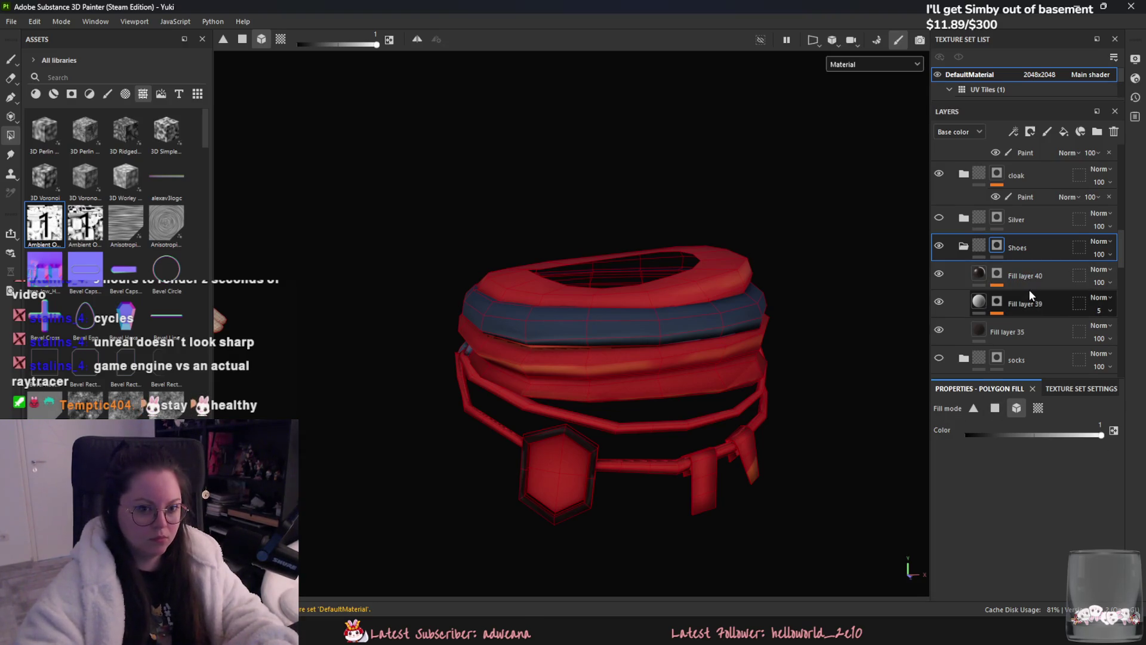
pyautogui.scroll(2, 1028, 289)
pyautogui.scroll(2, 977, 285)
pyautogui.scroll(2, 1011, 247)
pyautogui.scroll(-5, 1020, 306)
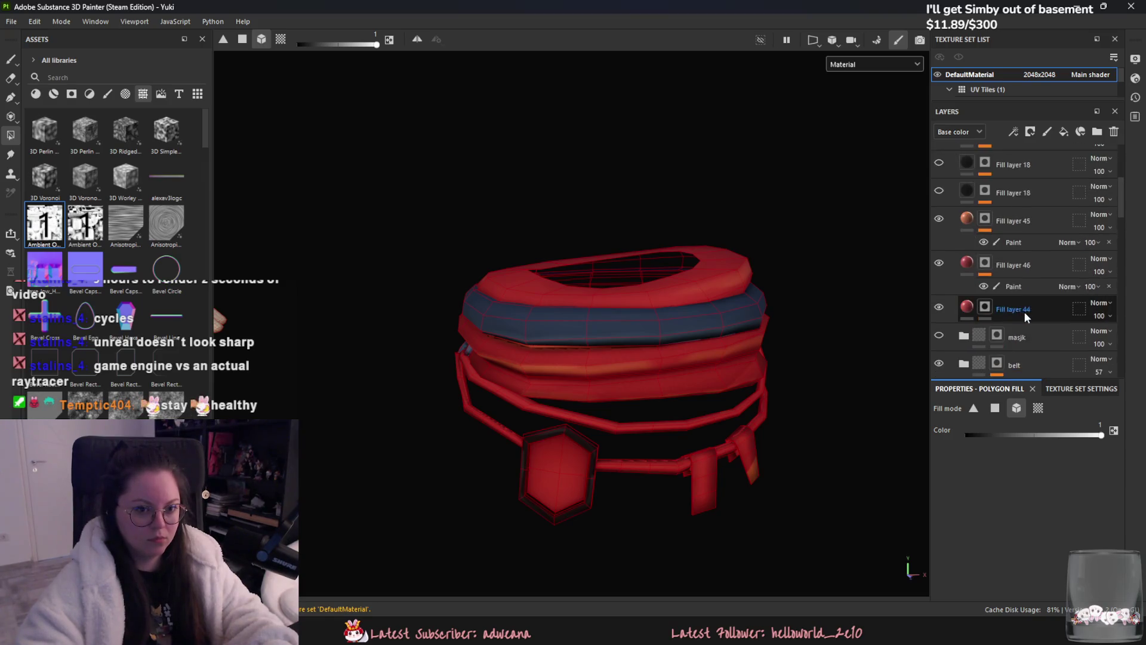
pyautogui.scroll(-2, 980, 268)
# - Select the Paint layer under Fill layer 28 in the cloak group and the hand-paint brush
pyautogui.click(963, 282)
pyautogui.click(1028, 305)
pyautogui.scroll(-3, 704, 333)
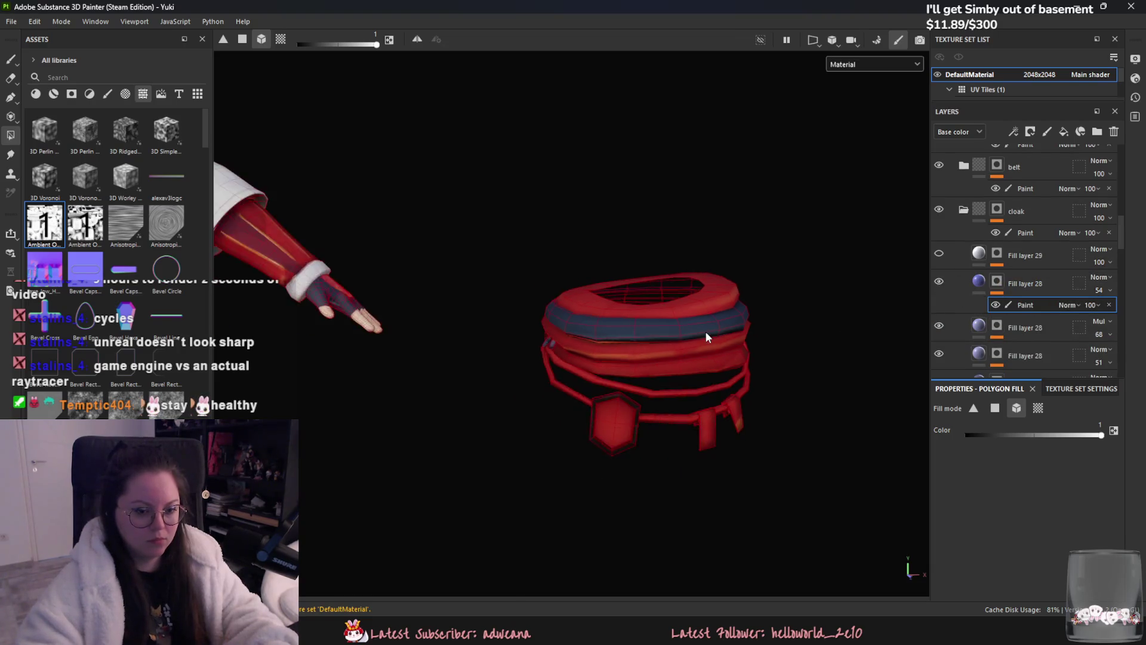
pyautogui.scroll(-2, 690, 224)
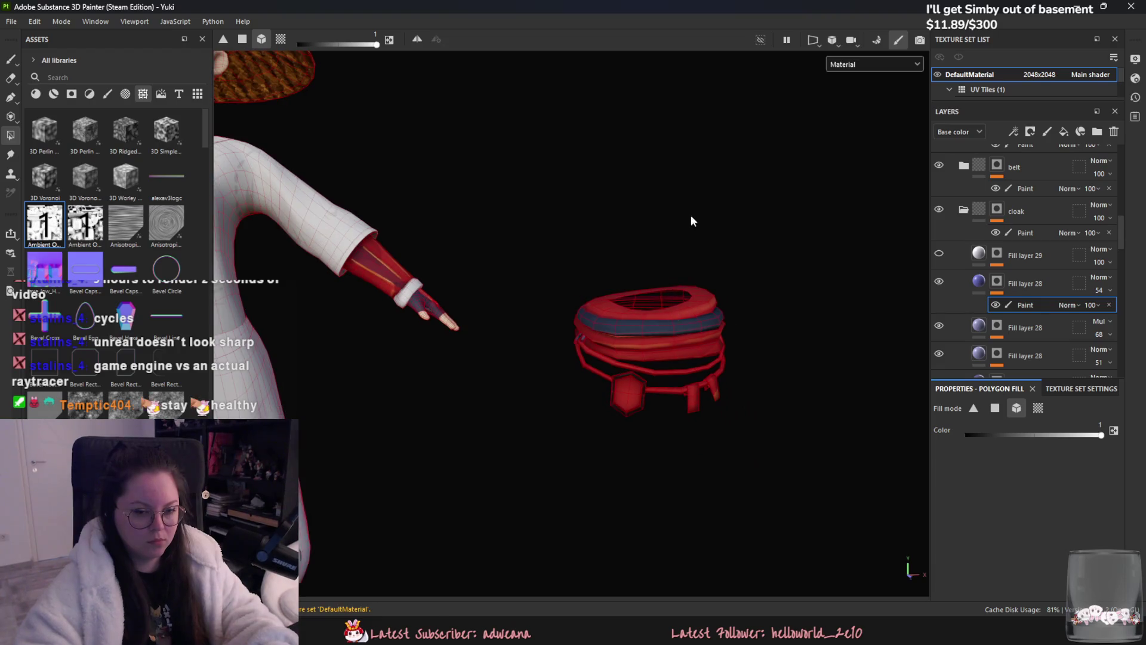
pyautogui.click(11, 59)
pyautogui.scroll(-2, 466, 389)
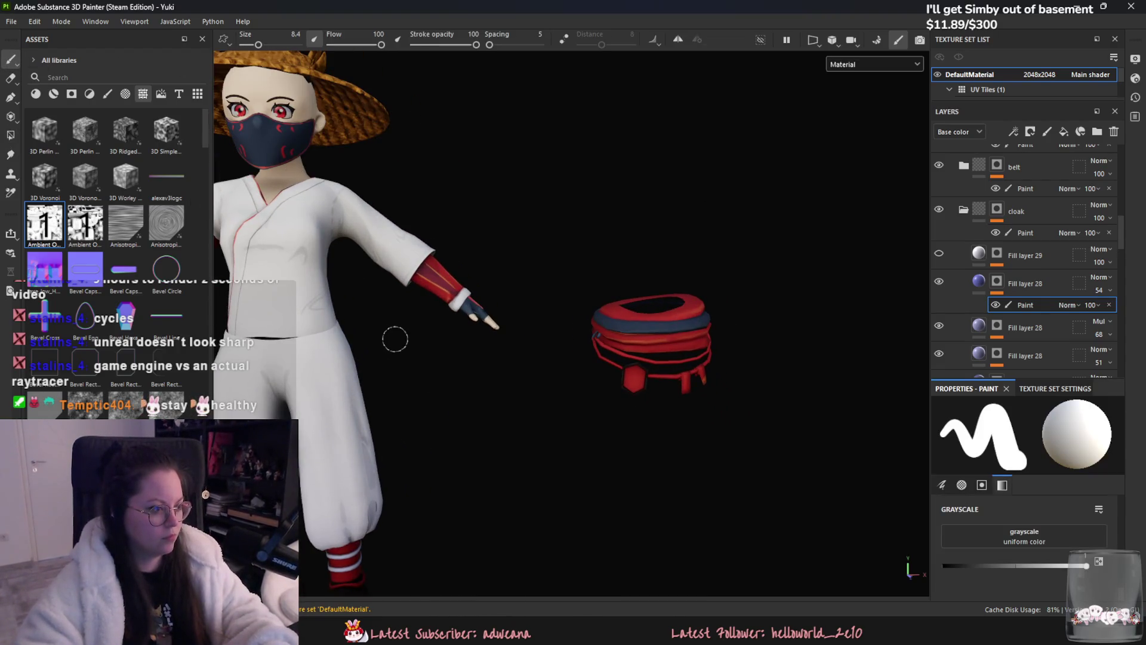
pyautogui.scroll(3, 379, 338)
# - Paint first white marks onto the red belt emblem with the Basic Hard brush, undoing bad strokes
pyautogui.click(107, 94)
pyautogui.scroll(3, 599, 359)
pyautogui.moveTo(582, 358)
pyautogui.mouseDown()
pyautogui.moveTo(618, 394)
pyautogui.moveTo(602, 380)
pyautogui.moveTo(627, 361)
pyautogui.mouseUp()
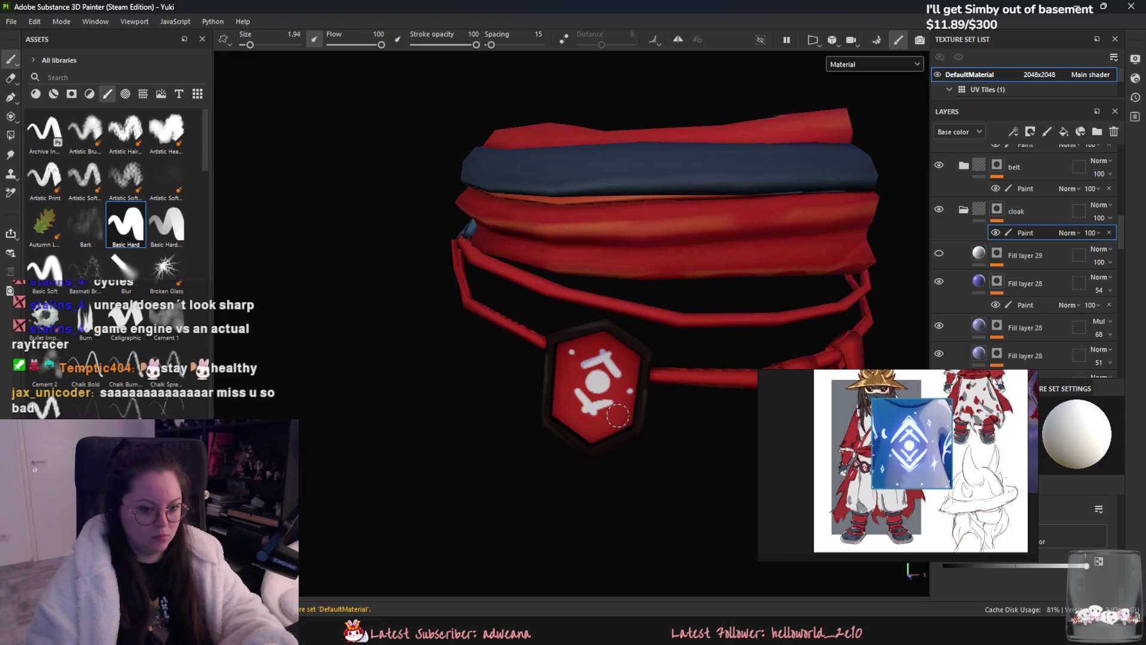
pyautogui.moveTo(610, 420)
pyautogui.mouseDown()
pyautogui.moveTo(612, 433)
pyautogui.moveTo(618, 420)
pyautogui.mouseUp()
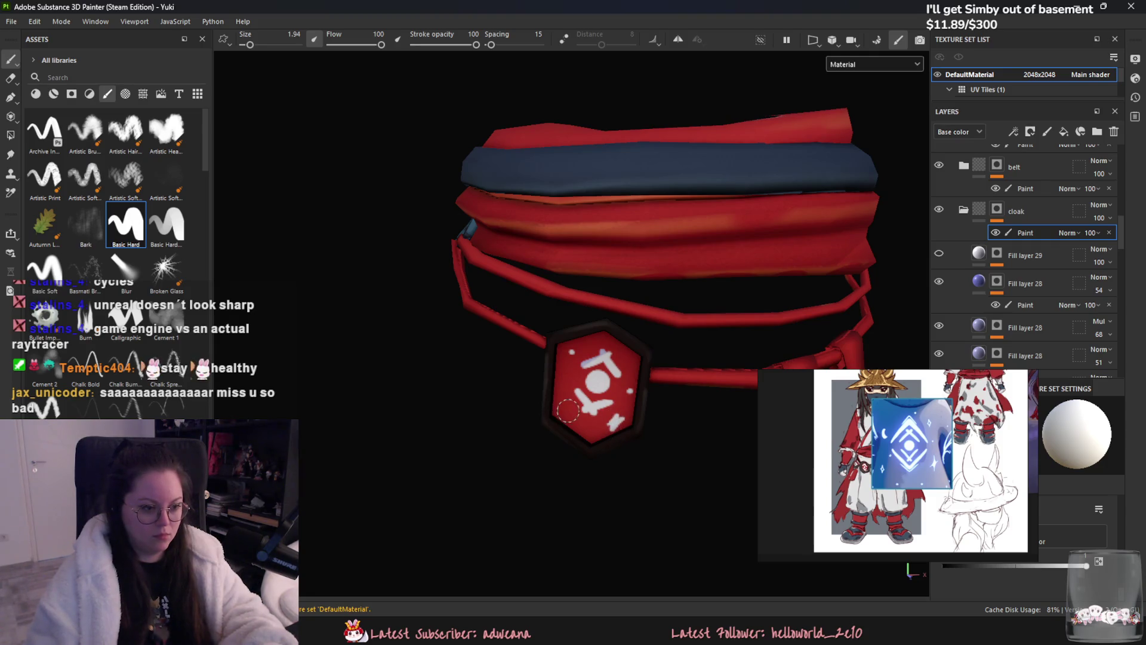
pyautogui.hotkey('ctrl', 'z')
pyautogui.hotkey('ctrl', 'z')
pyautogui.hotkey('ctrl', 'z')
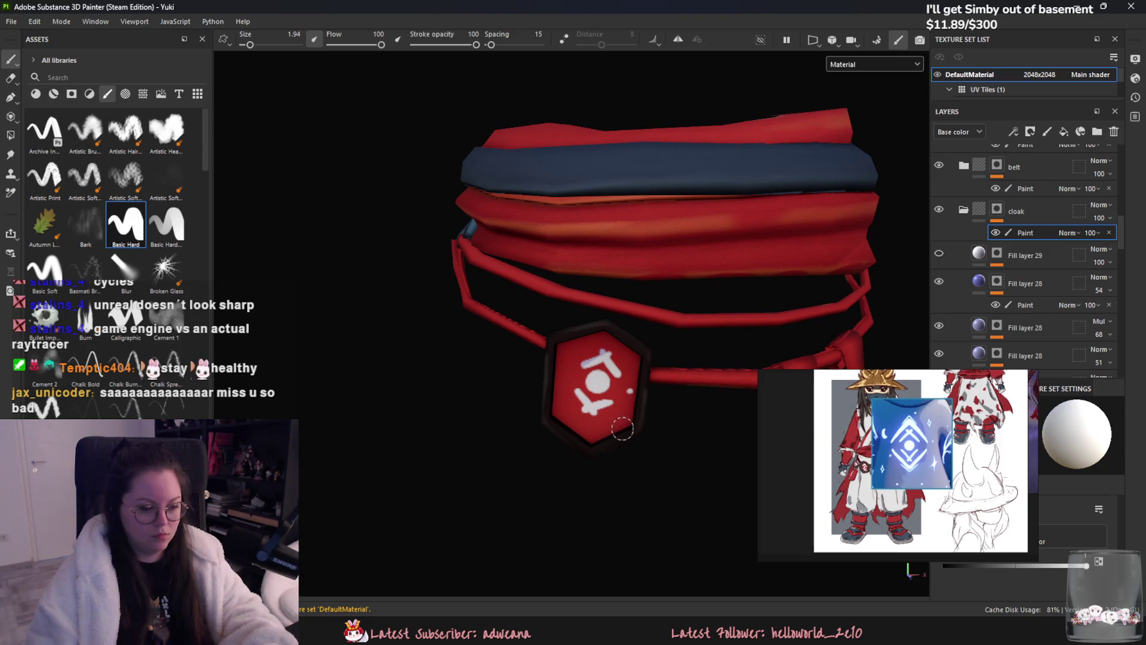
pyautogui.scroll(-3, 618, 430)
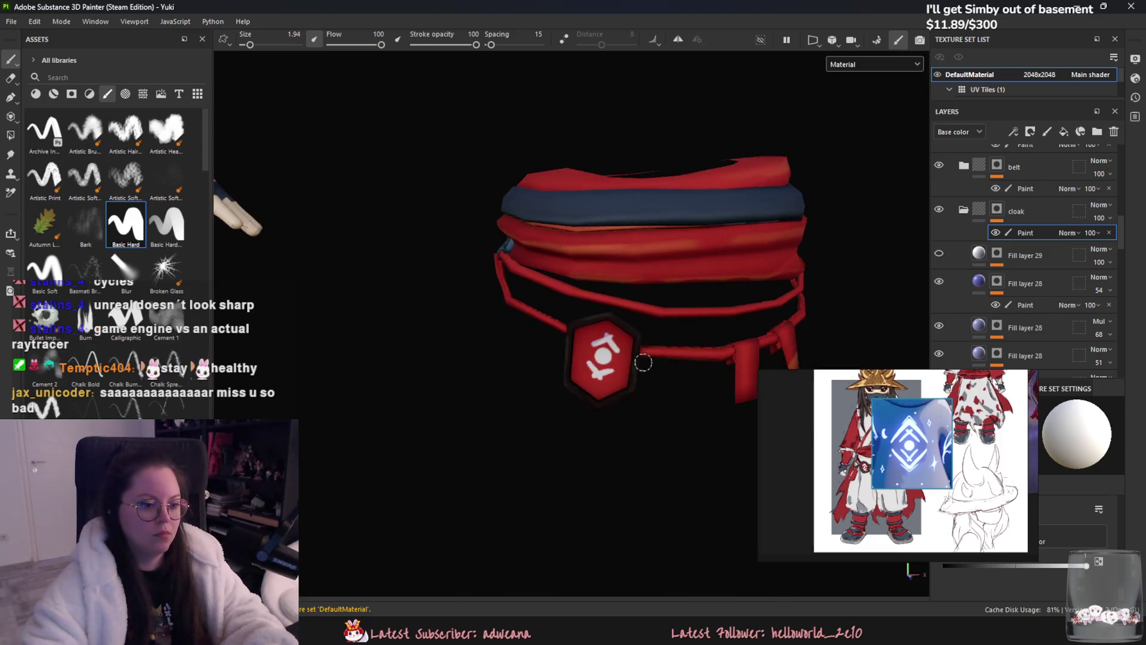
pyautogui.scroll(-4, 626, 423)
pyautogui.scroll(-4, 626, 424)
pyautogui.scroll(1, 618, 421)
pyautogui.scroll(4, 626, 402)
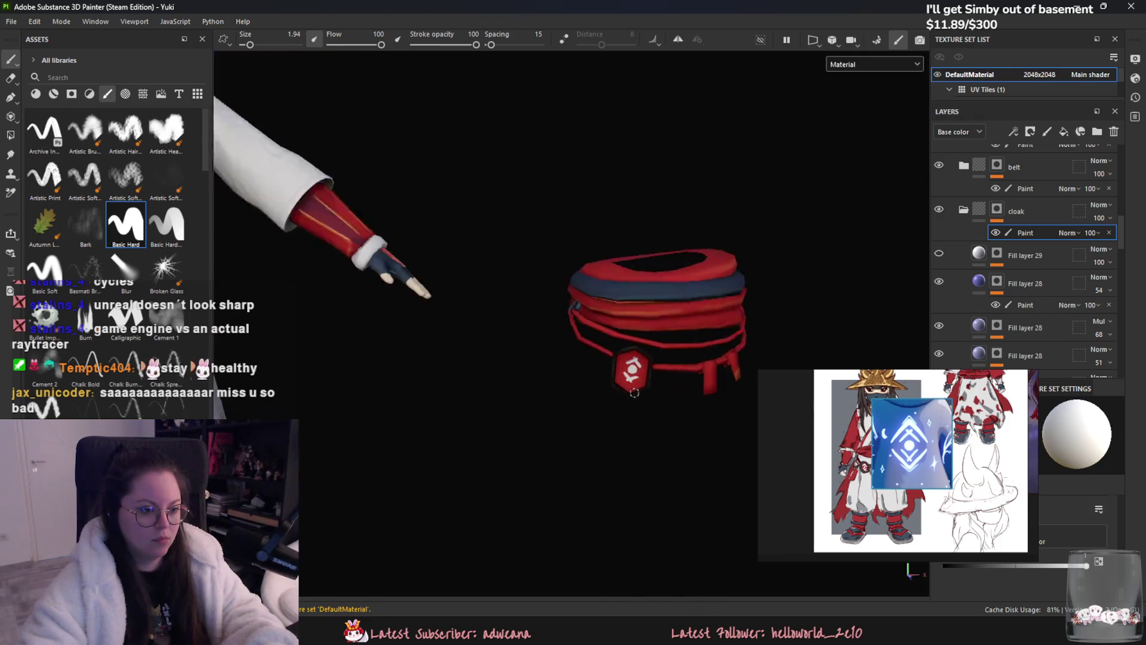
pyautogui.scroll(3, 644, 383)
pyautogui.scroll(2, 645, 383)
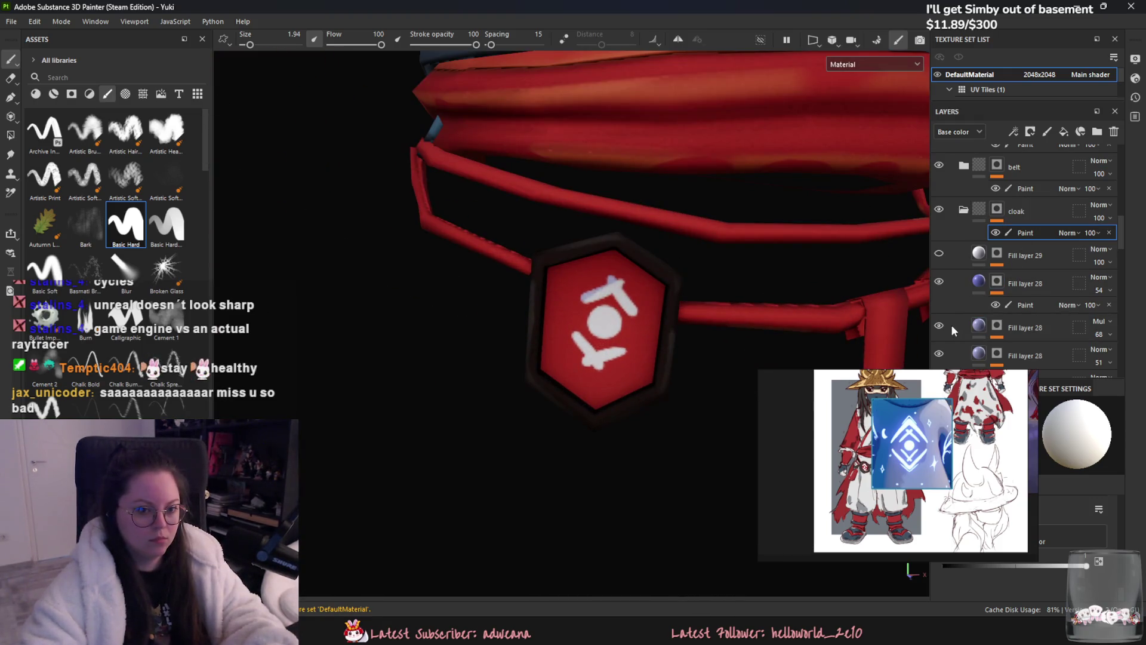
# - Repaint the white symbol cleanly, reshaping its centre circle and touching up the top in red
pyautogui.click(1013, 304)
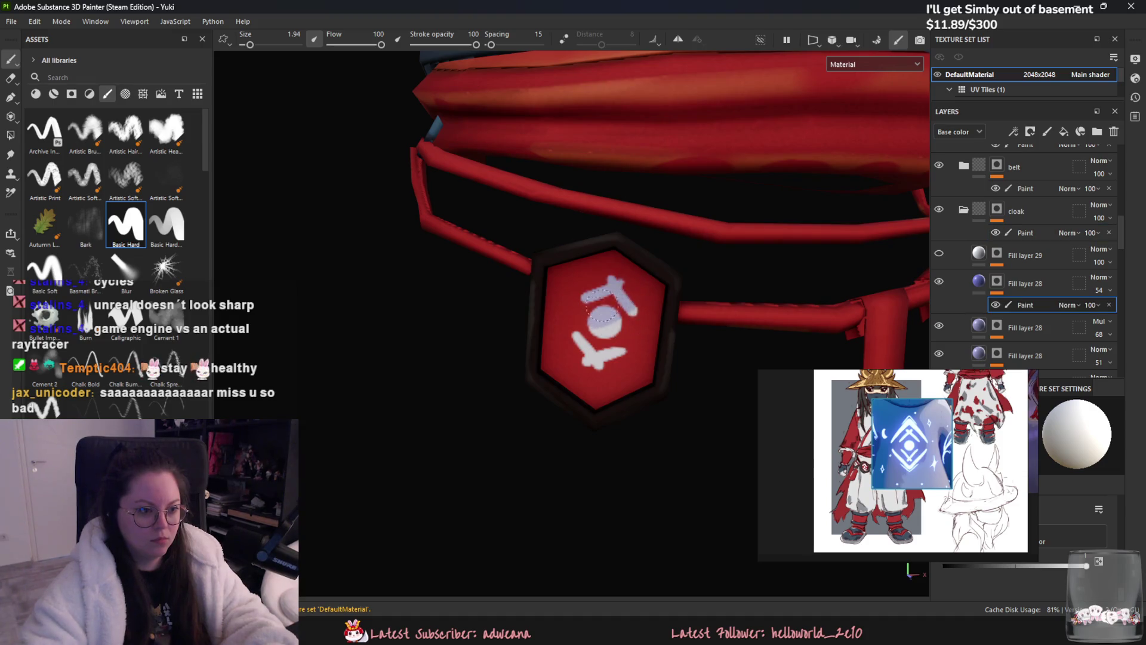
pyautogui.moveTo(618, 304); pyautogui.dragTo(591, 353)
pyautogui.moveTo(621, 317)
pyautogui.mouseDown()
pyautogui.moveTo(612, 334)
pyautogui.moveTo(618, 316)
pyautogui.moveTo(604, 336)
pyautogui.moveTo(574, 332)
pyautogui.moveTo(591, 369)
pyautogui.moveTo(612, 370)
pyautogui.moveTo(610, 346)
pyautogui.mouseUp()
pyautogui.moveTo(603, 296)
pyautogui.mouseDown()
pyautogui.moveTo(628, 273)
pyautogui.moveTo(590, 260)
pyautogui.mouseUp()
pyautogui.scroll(-5, 703, 399)
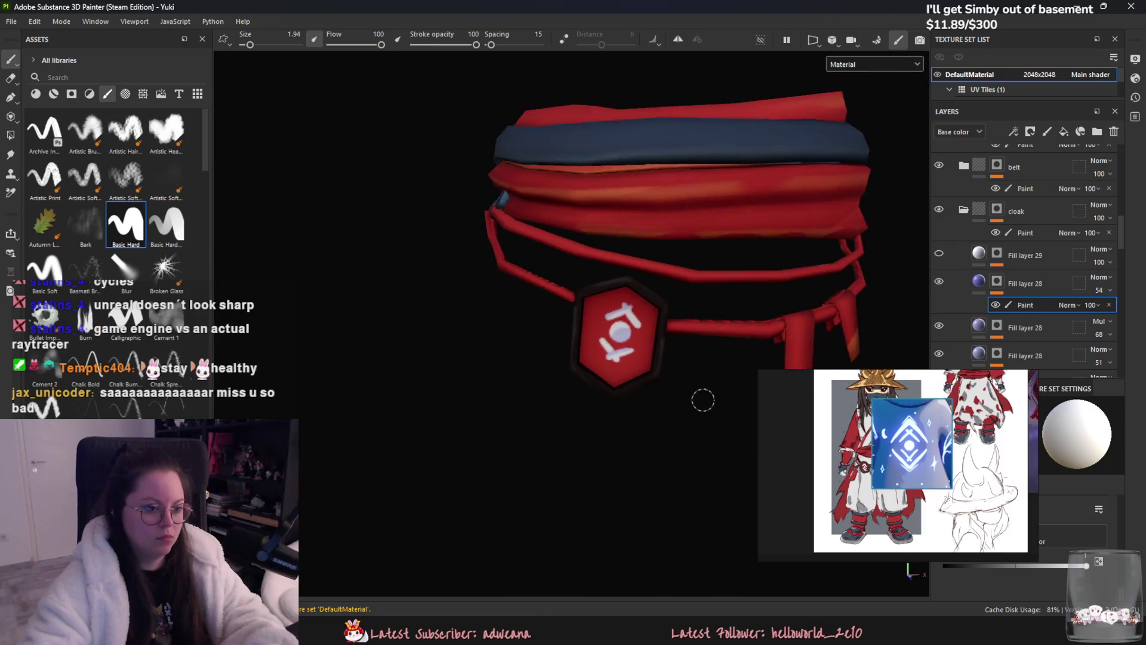
pyautogui.scroll(-5, 645, 409)
pyautogui.scroll(1, 645, 409)
pyautogui.moveTo(278, 229); pyautogui.dragTo(336, 244, button='middle')
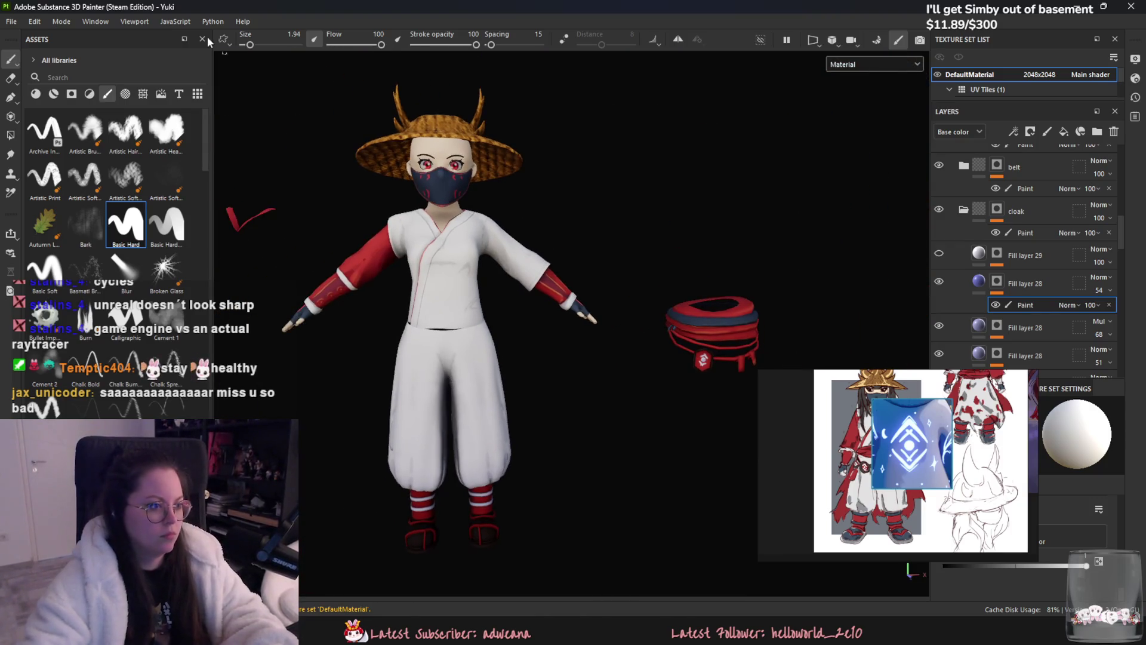
# - Export the DefaultMaterial textures with the Unreal Engine 4 (Packed) preset
pyautogui.hotkey('ctrl', 'shift', 'e')
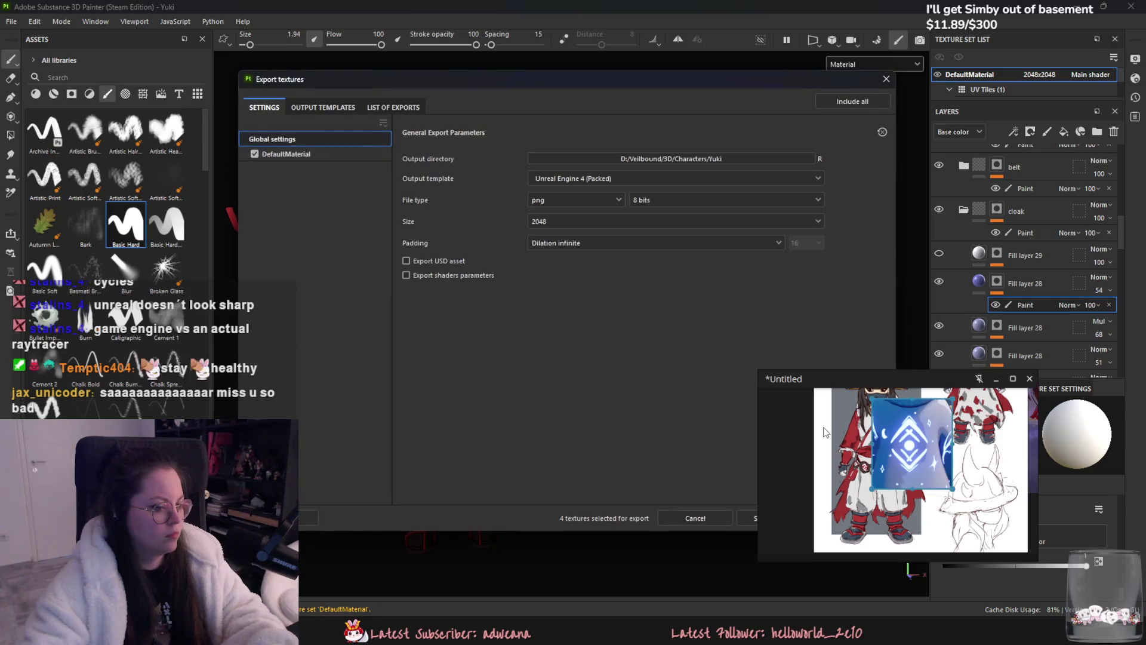
pyautogui.click(852, 514)
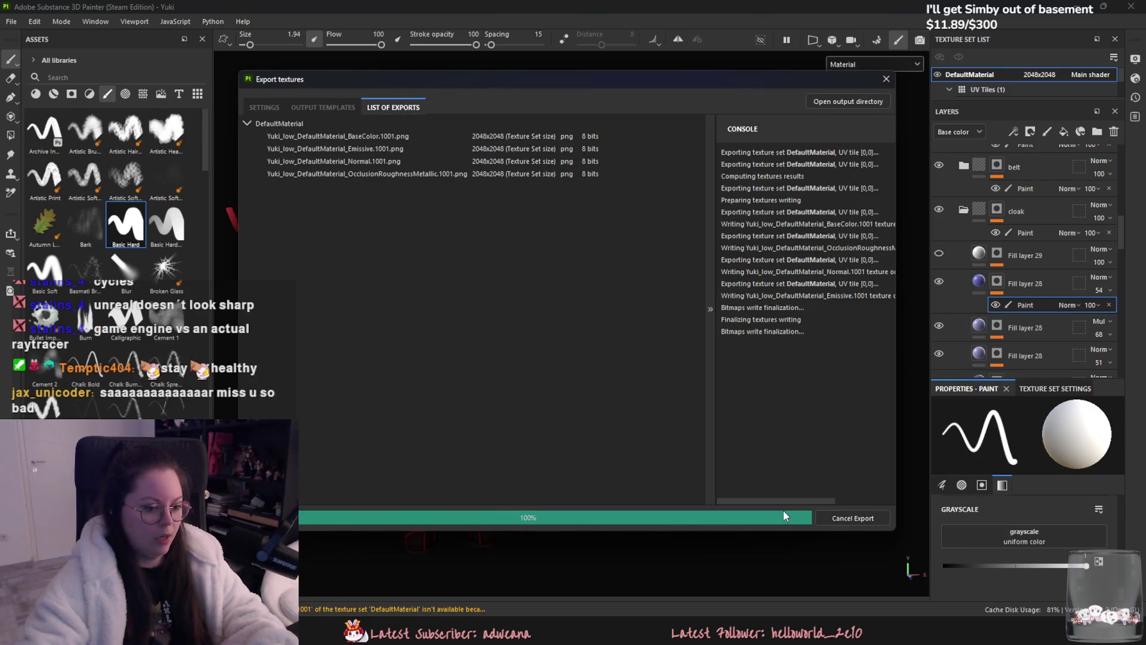
# - Reimport the exported texture asset from the Content Drawer in Unreal Engine
pyautogui.hotkey('alt', 'Tab')
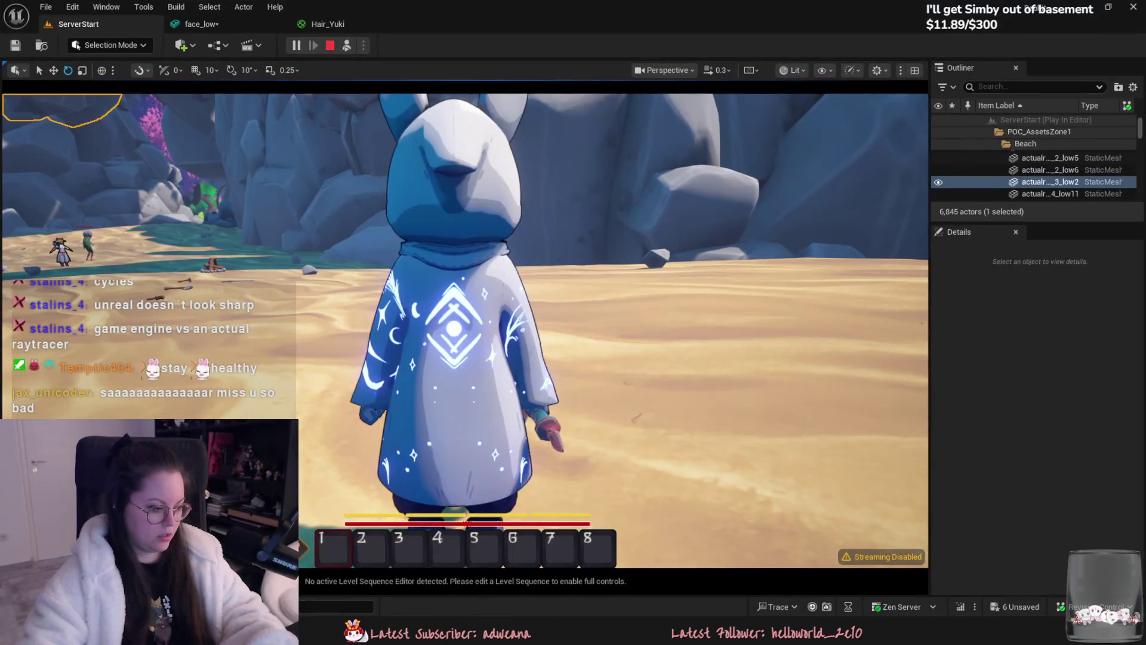
pyautogui.hotkey('ctrl', 'space')
pyautogui.rightClick(535, 488)
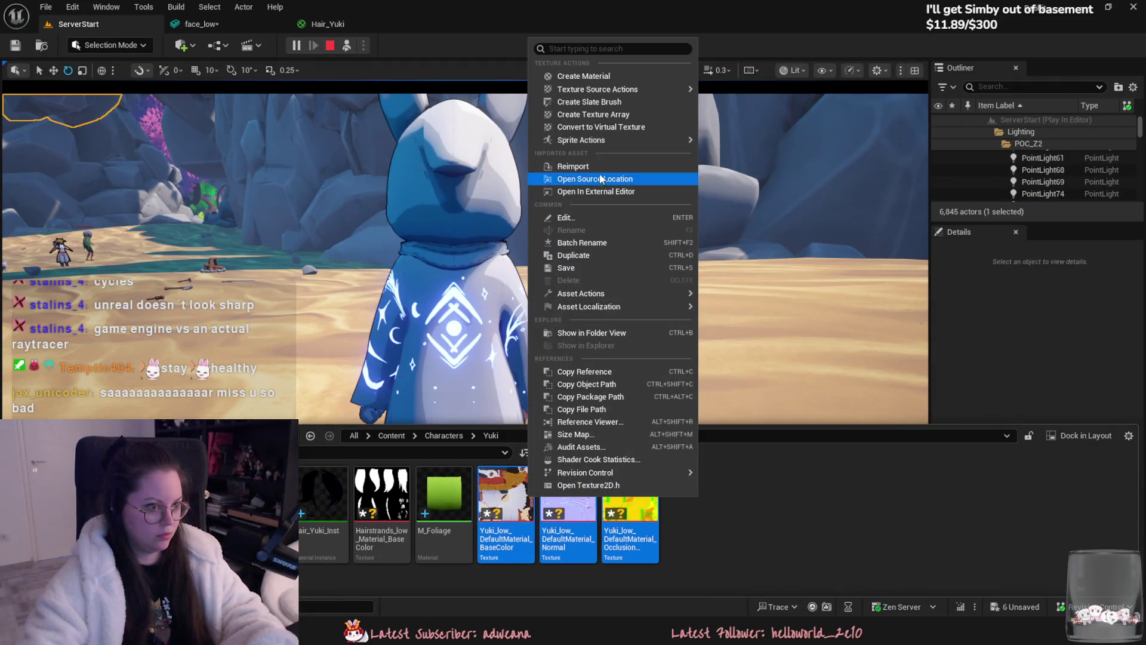
pyautogui.click(573, 165)
pyautogui.scroll(3, 465, 332)
# - Fly the camera around the textured ninja on the beach, then return to Substance Painter
pyautogui.press('w')
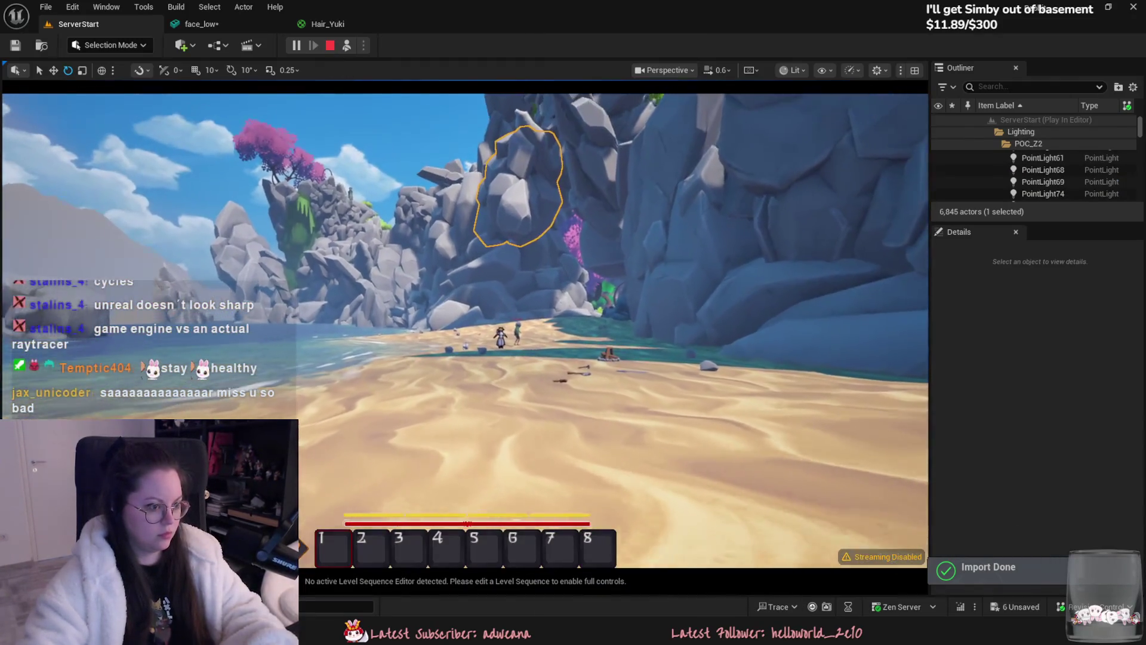
pyautogui.press('w')
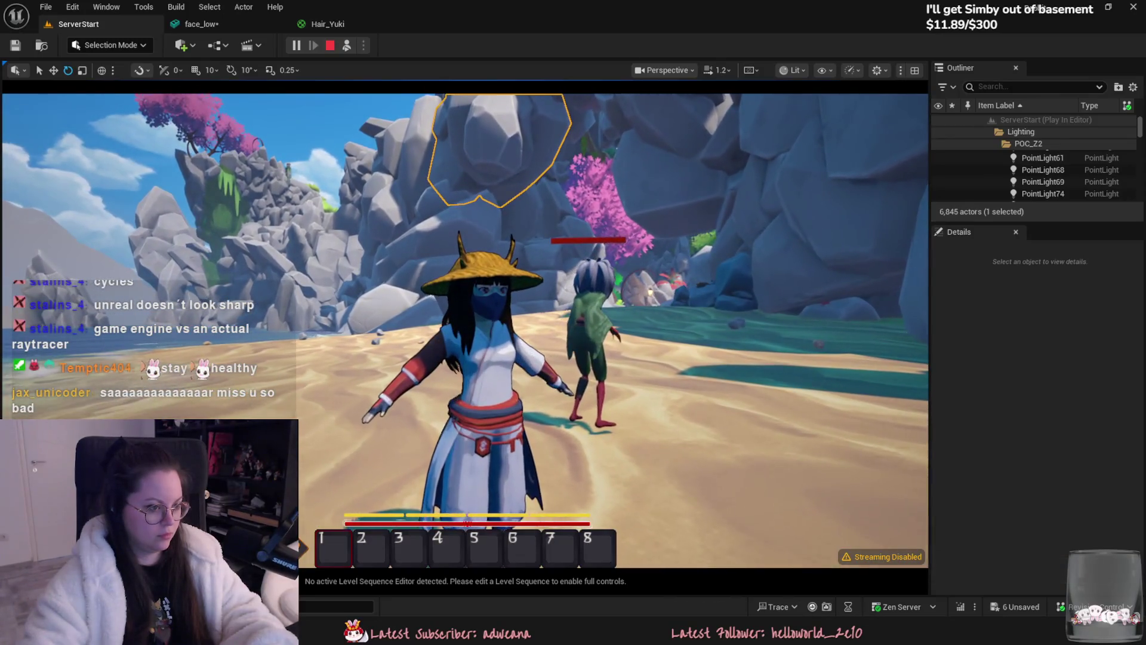
pyautogui.press('w')
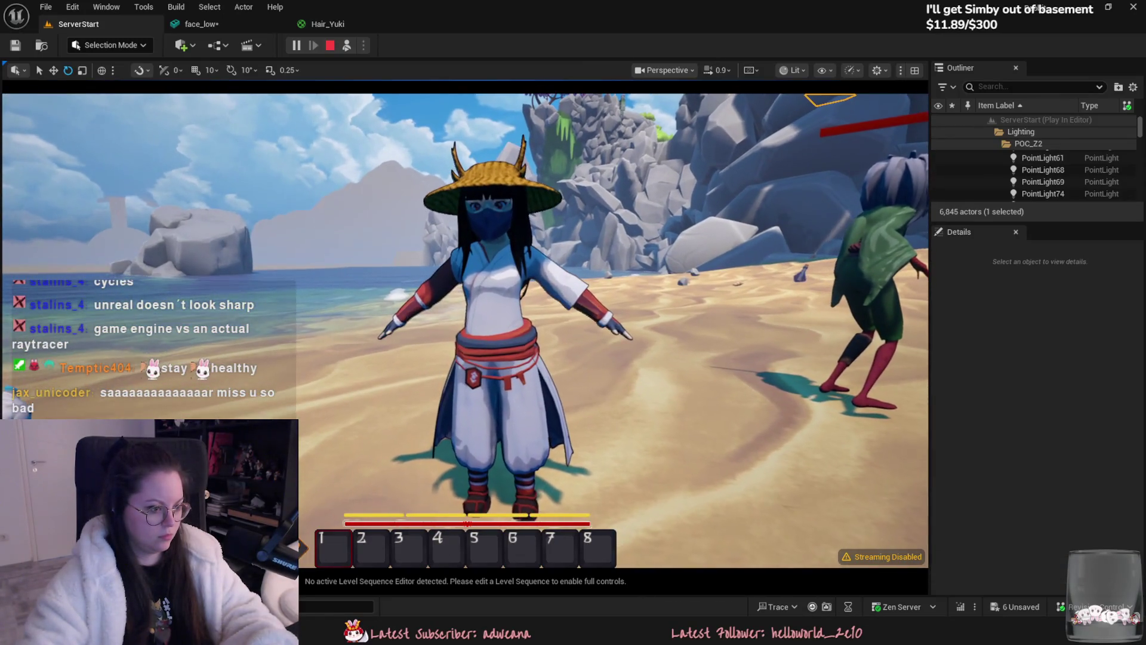
pyautogui.scroll(-1, 428, 324)
pyautogui.press('s')
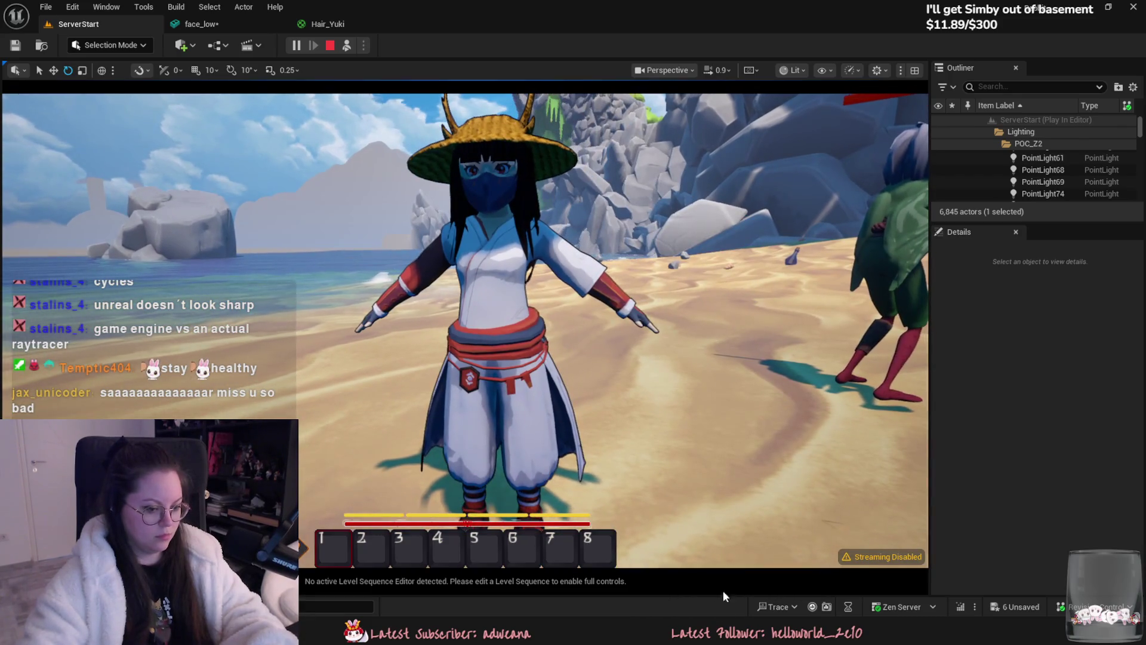
pyautogui.hotkey('alt', 'Tab')
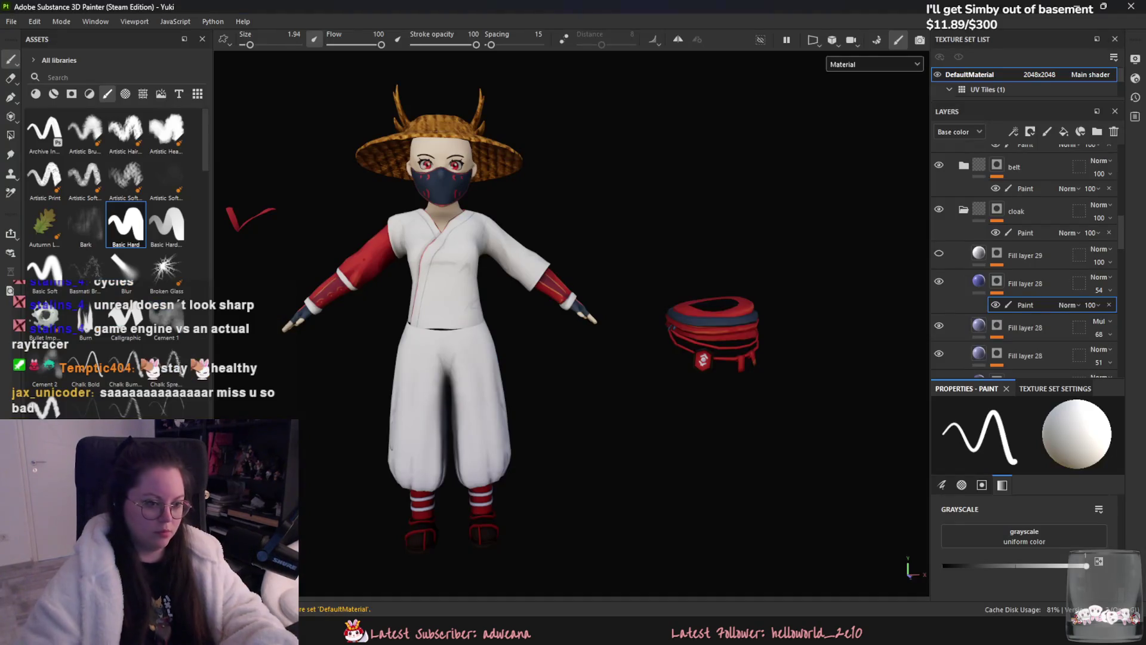
pyautogui.scroll(3, 751, 385)
# - On the cloak's paint layer, cover part of the white symbol with black, then dab white back on
pyautogui.click(1026, 232)
pyautogui.moveTo(1079, 565); pyautogui.dragTo(944, 565)
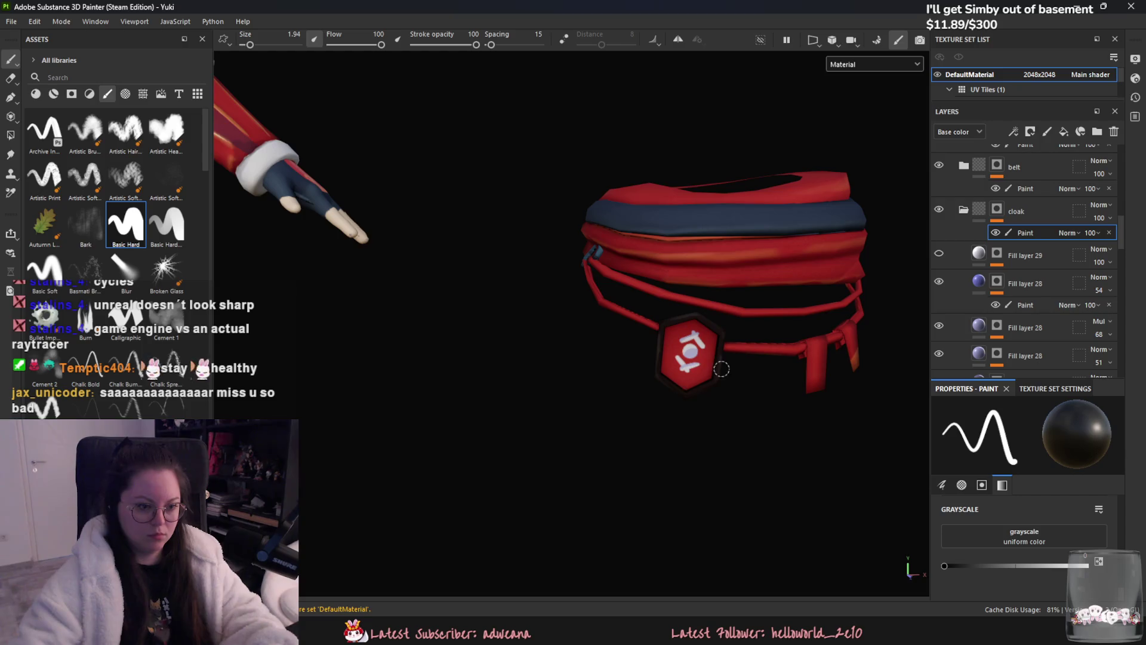
pyautogui.scroll(2, 721, 369)
pyautogui.moveTo(685, 348); pyautogui.dragTo(673, 365)
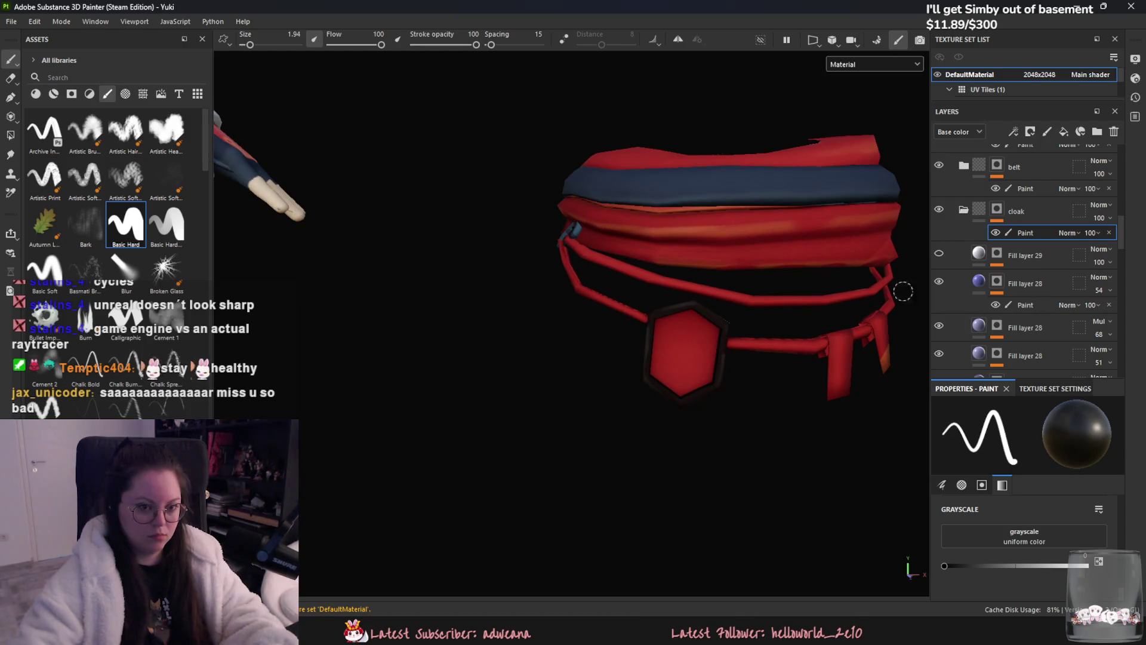
pyautogui.click(1085, 565)
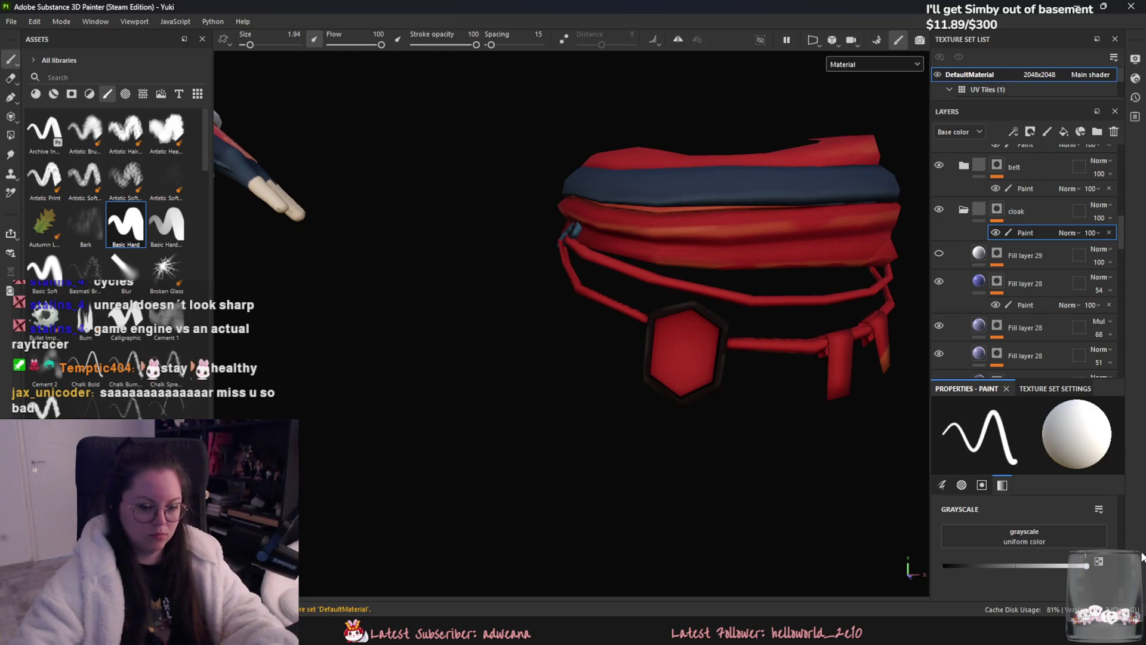
pyautogui.moveTo(682, 345); pyautogui.dragTo(681, 350)
pyautogui.click(682, 319)
pyautogui.hotkey('ctrl', 'z')
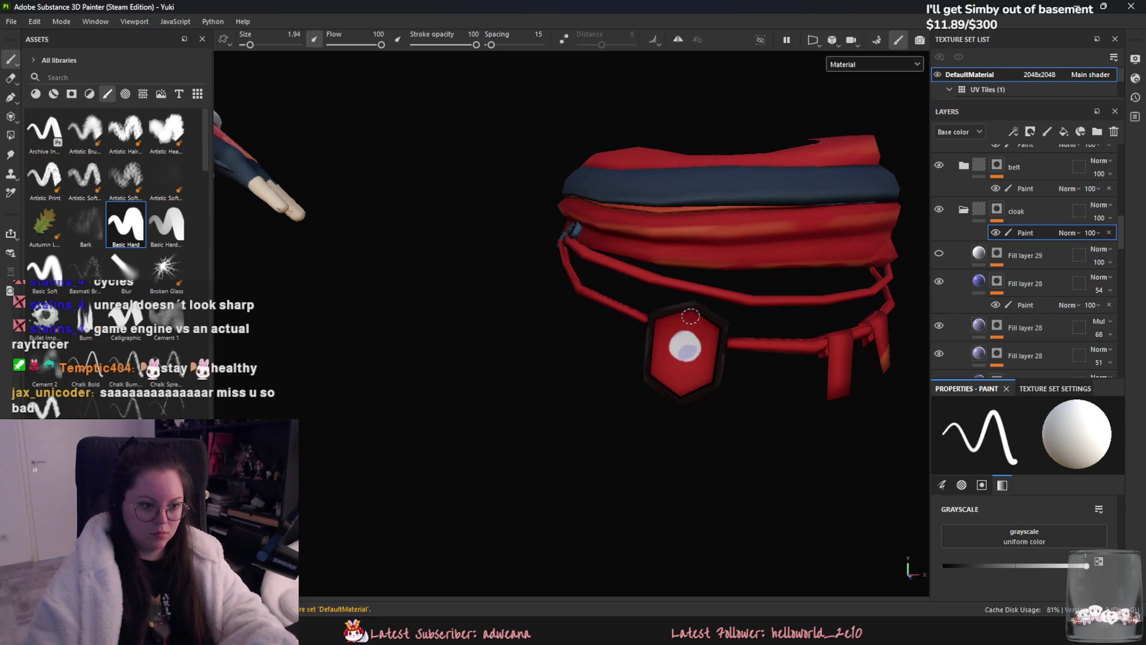
# - Add white strokes to the emblem's upper and lower parts and a larger central blob
pyautogui.moveTo(693, 317); pyautogui.dragTo(685, 333)
pyautogui.moveTo(667, 368); pyautogui.dragTo(703, 374)
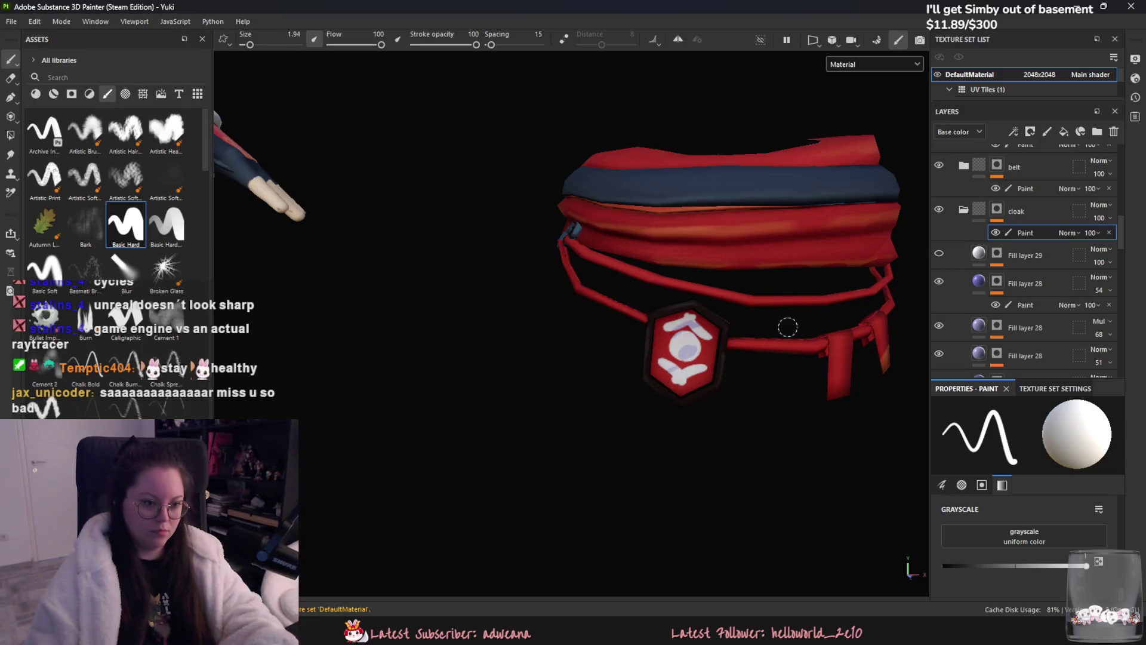
pyautogui.click(986, 331)
pyautogui.click(1025, 305)
pyautogui.moveTo(686, 351); pyautogui.dragTo(659, 362)
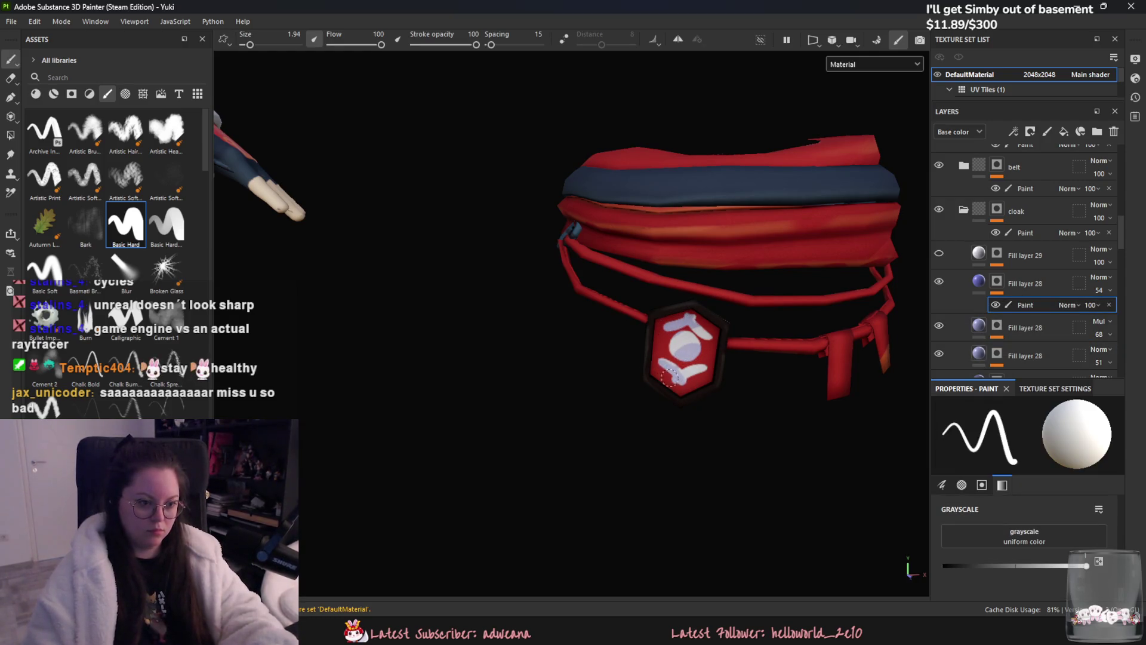
# - Mask out the emblem's upper-right white patch with black, undo it, and view the whole character
pyautogui.press('x')
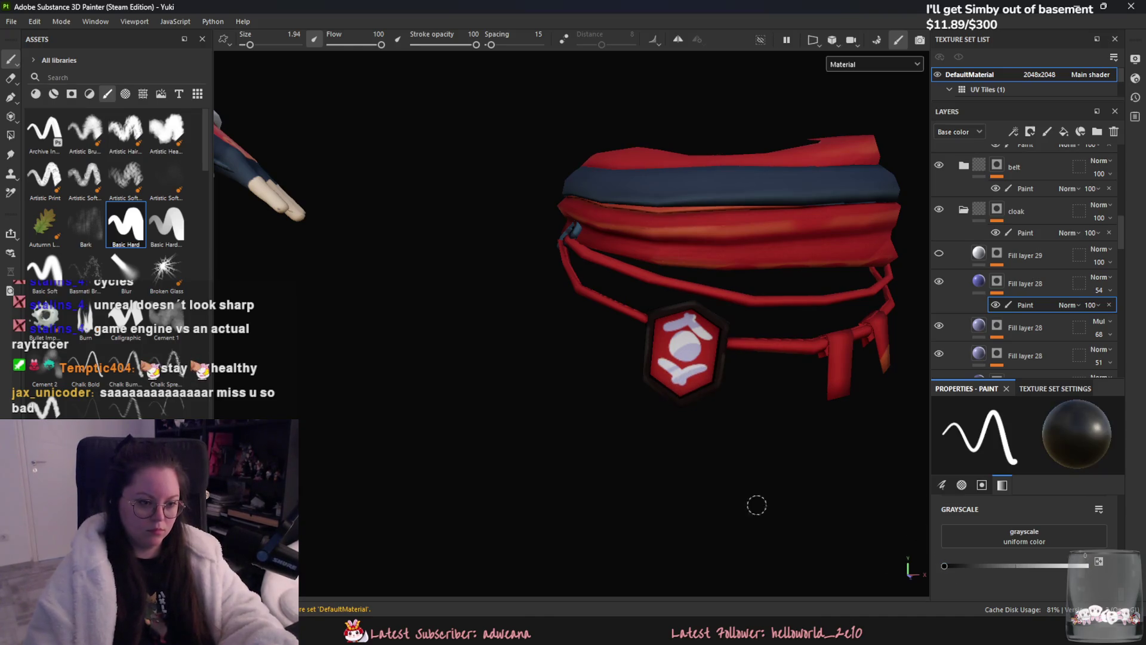
pyautogui.moveTo(703, 328); pyautogui.dragTo(696, 313)
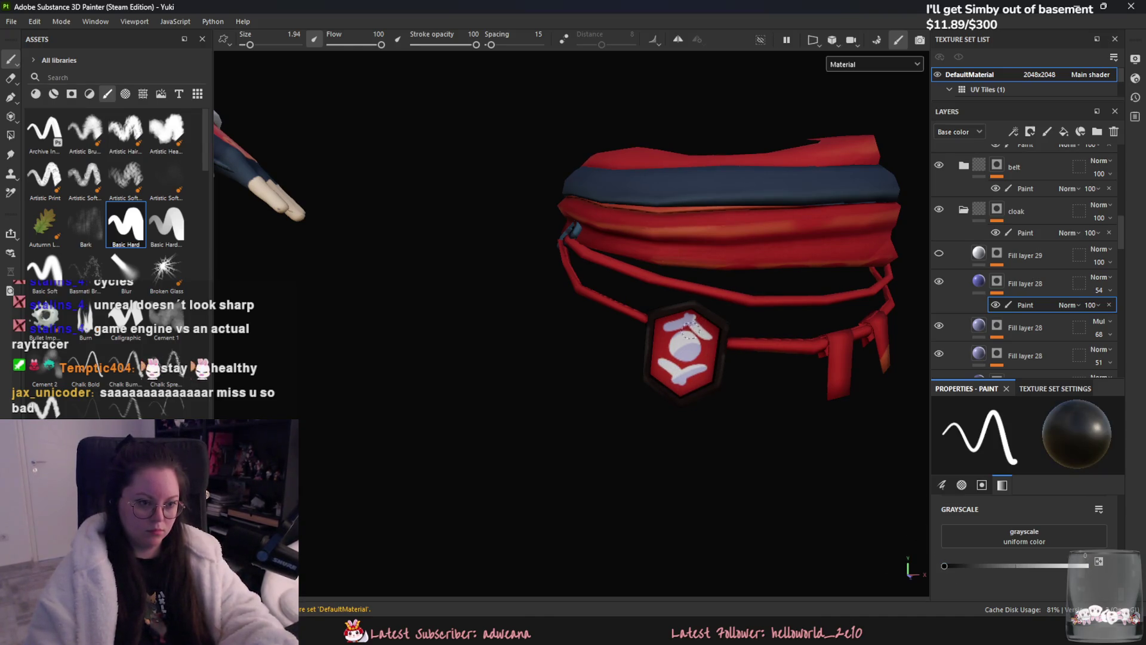
pyautogui.hotkey('ctrl', 'z')
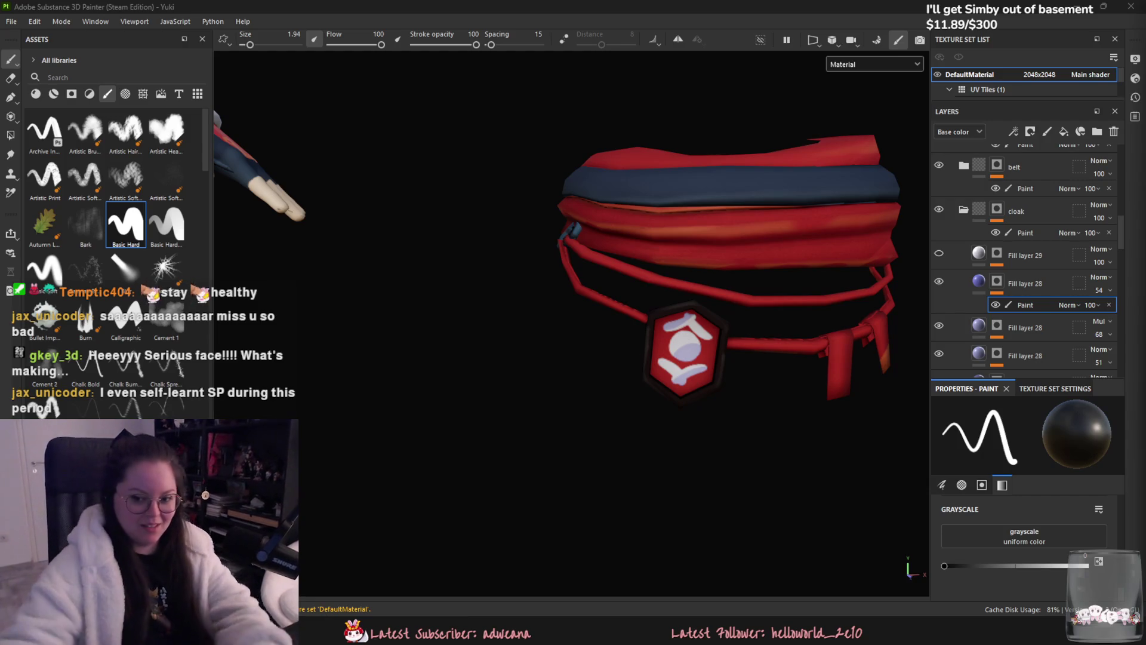
pyautogui.moveTo(586, 440)
pyautogui.keyDown('alt'); pyautogui.mouseDown()
pyautogui.moveTo(717, 483)
pyautogui.moveTo(700, 473)
pyautogui.moveTo(779, 421)
pyautogui.moveTo(265, 122)
pyautogui.mouseUp(); pyautogui.keyUp('alt')
# - Export the four DefaultMaterial PNG textures again via File > Export Textures and switch to Unreal
pyautogui.click(13, 21)
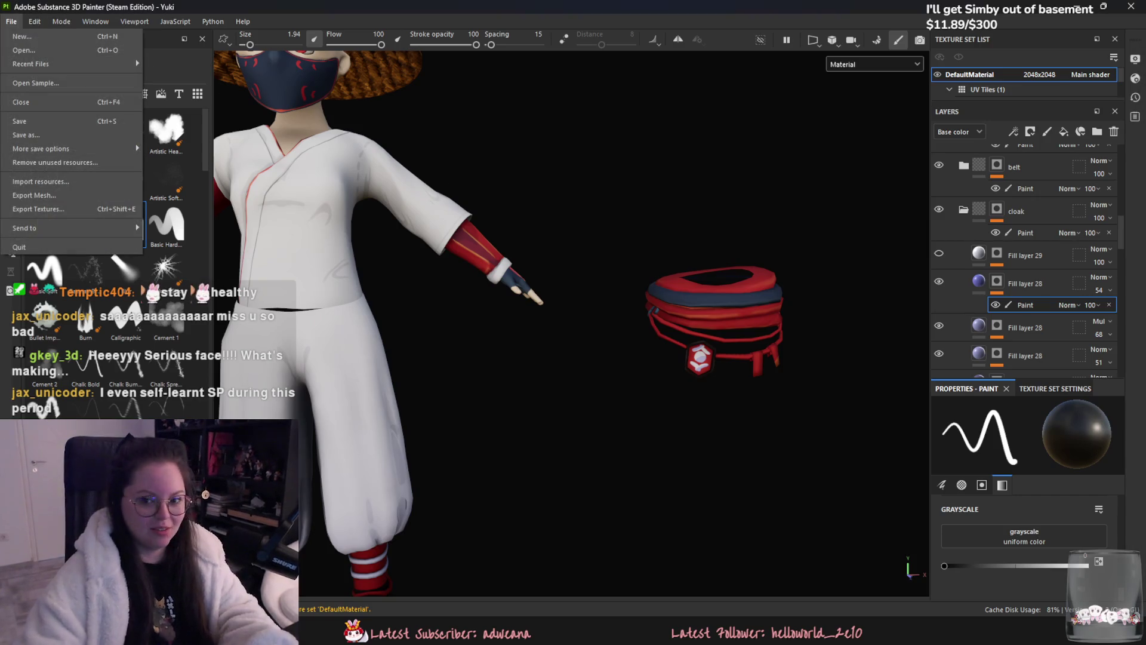
pyautogui.click(12, 22)
pyautogui.click(12, 21)
pyautogui.click(134, 182)
pyautogui.click(837, 519)
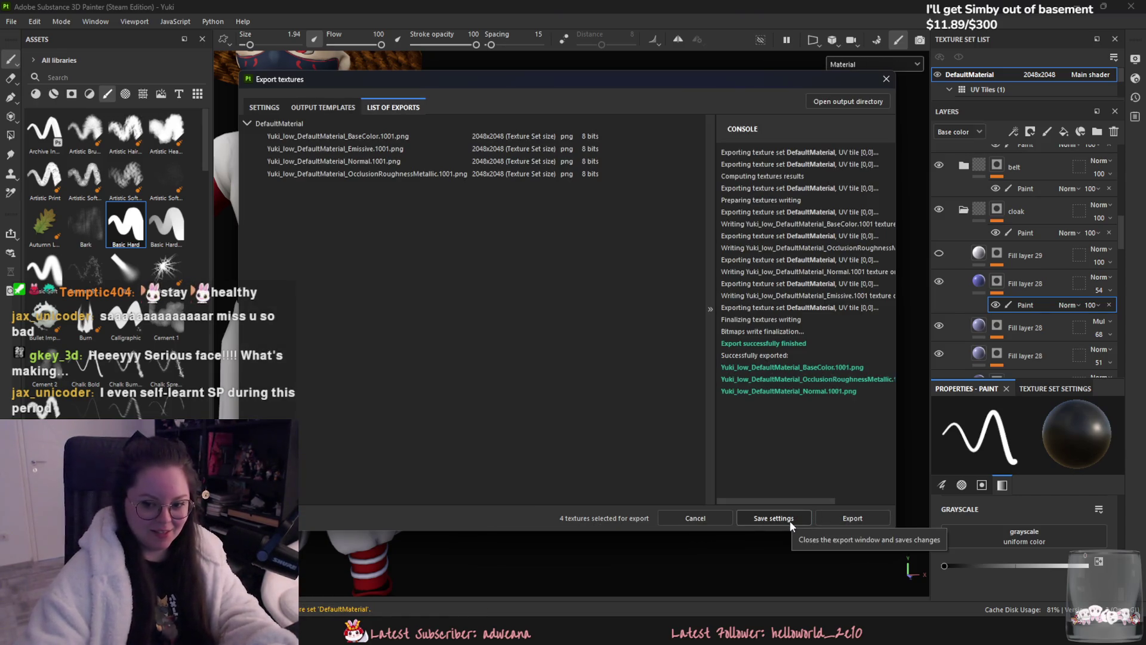
pyautogui.click(773, 517)
pyautogui.press('f')
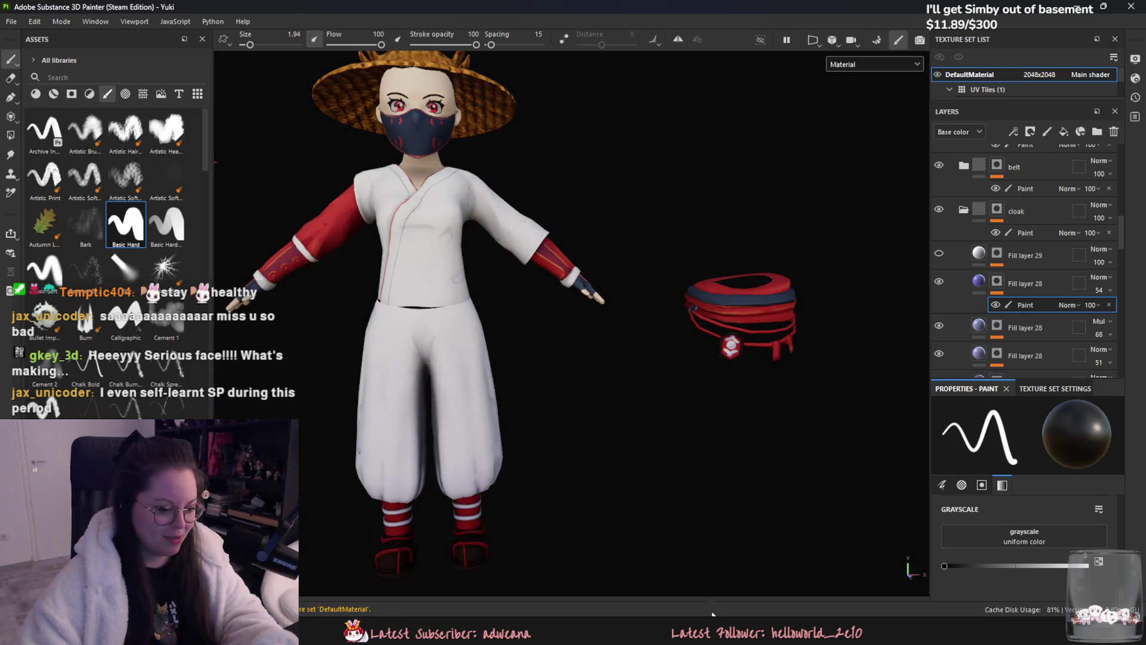
pyautogui.hotkey('alt', 'Tab')
# - Reimport the Yuki textures from the Content Drawer and run a first beach play session
pyautogui.hotkey('ctrl', 'space')
pyautogui.rightClick(515, 515)
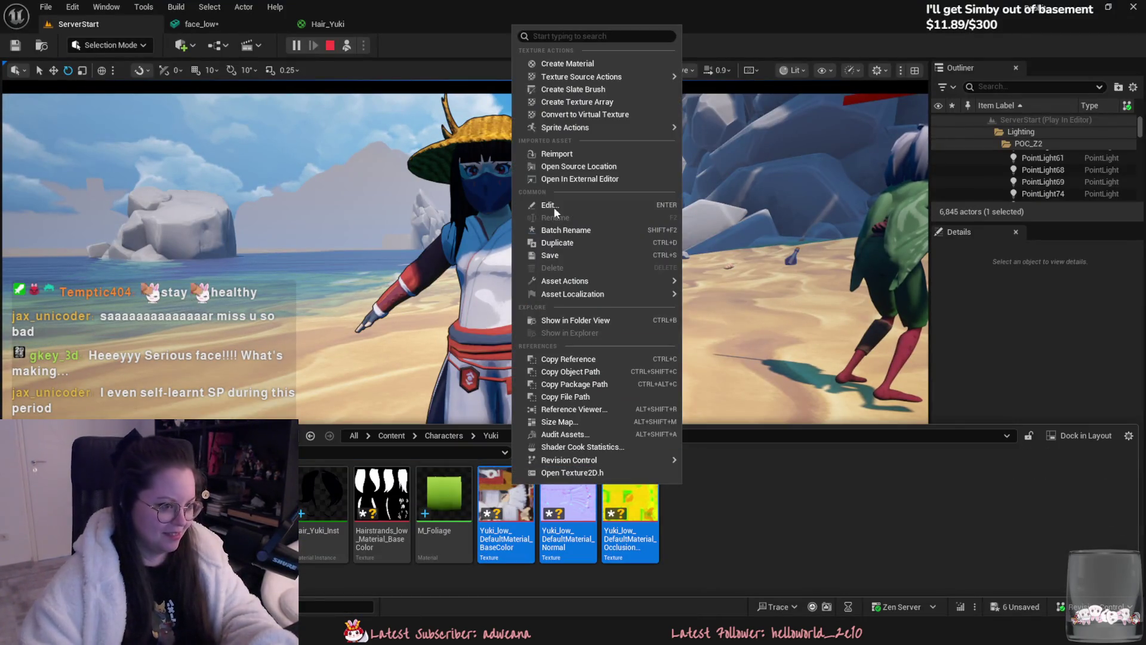
pyautogui.click(556, 153)
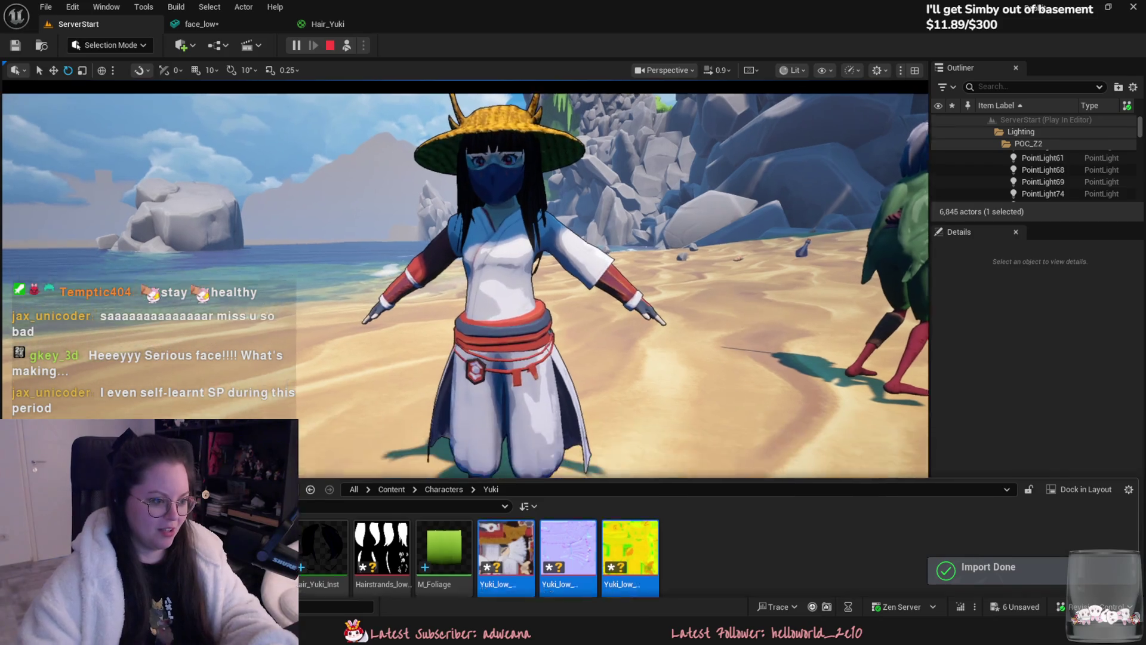
pyautogui.hotkey('ctrl', 'space')
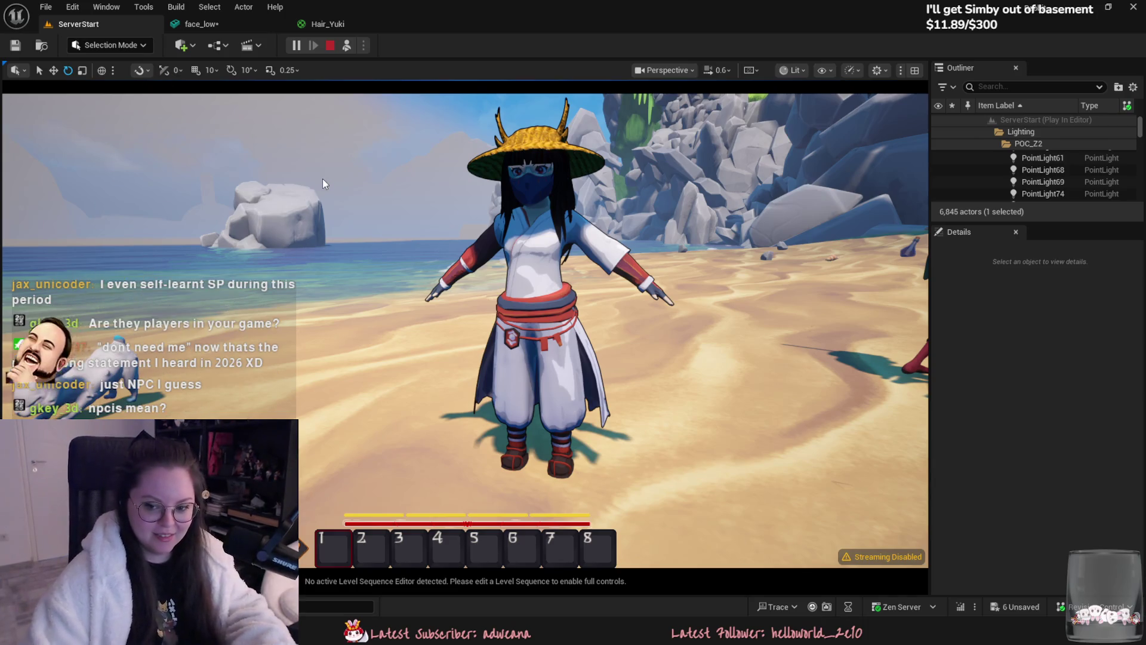
pyautogui.press('Escape')
pyautogui.moveTo(318, 179); pyautogui.dragTo(268, 183, button='right')
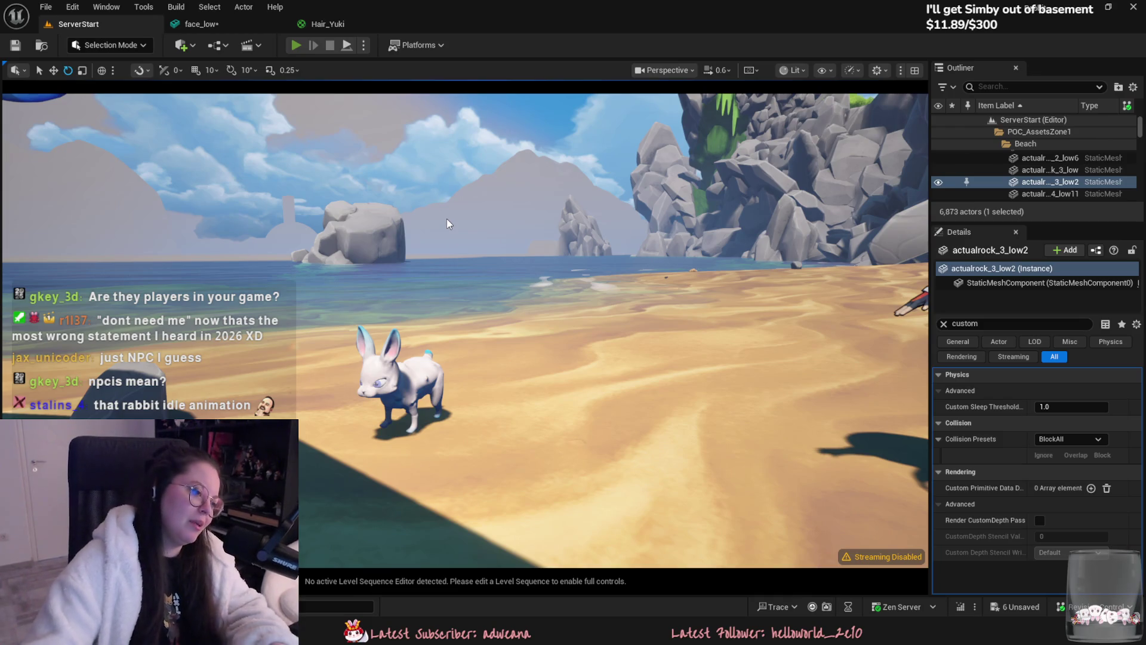
# - Play-test again, walking the ninja toward the other characters, then show the Characters folder
pyautogui.hotkey('alt', 'p')
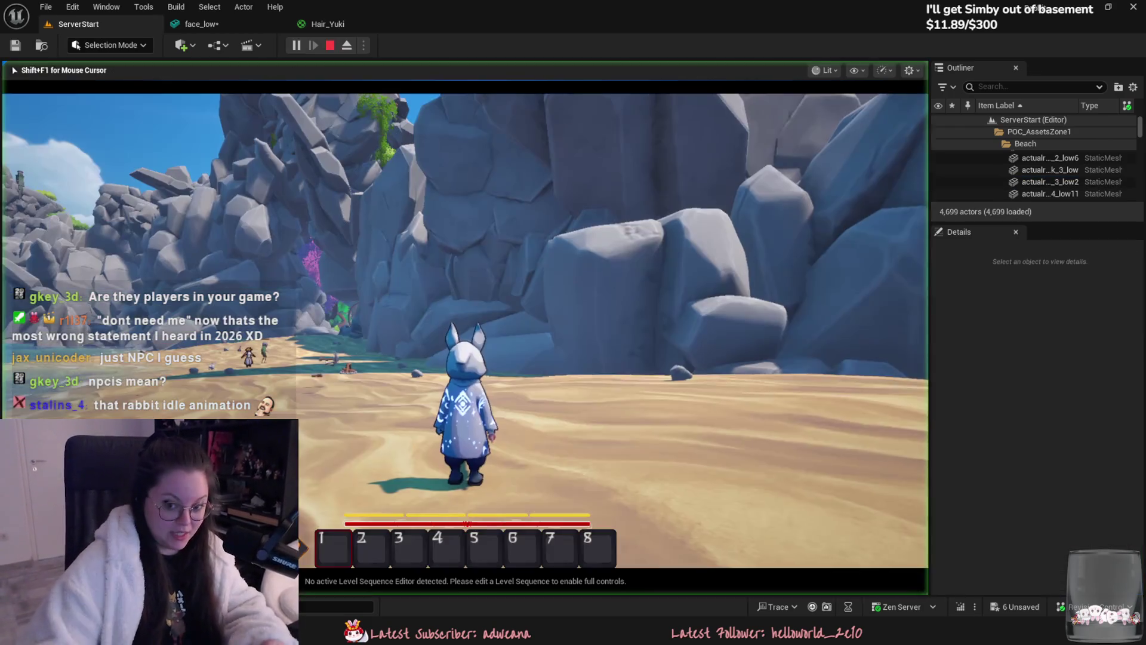
pyautogui.press('w')
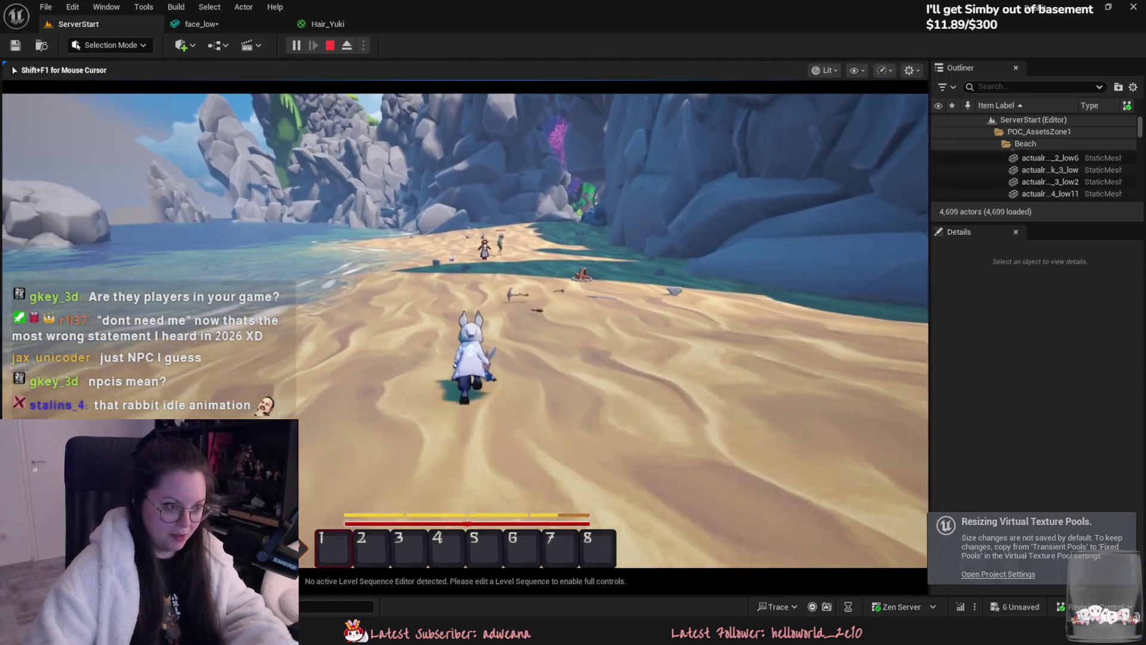
pyautogui.press('w')
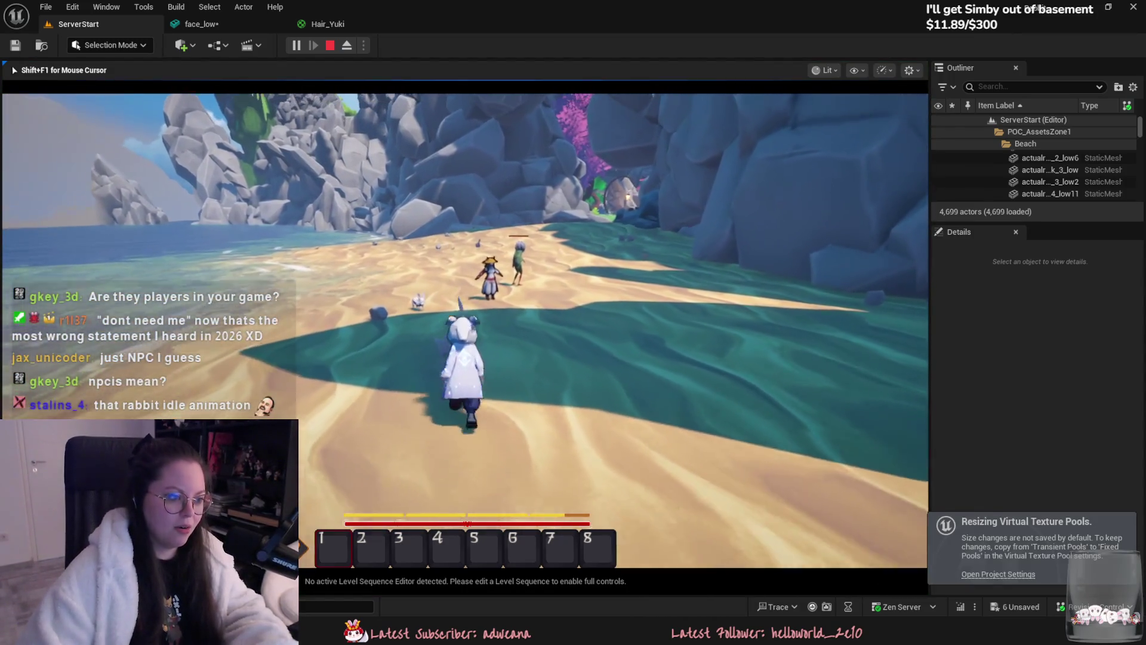
pyautogui.press('s')
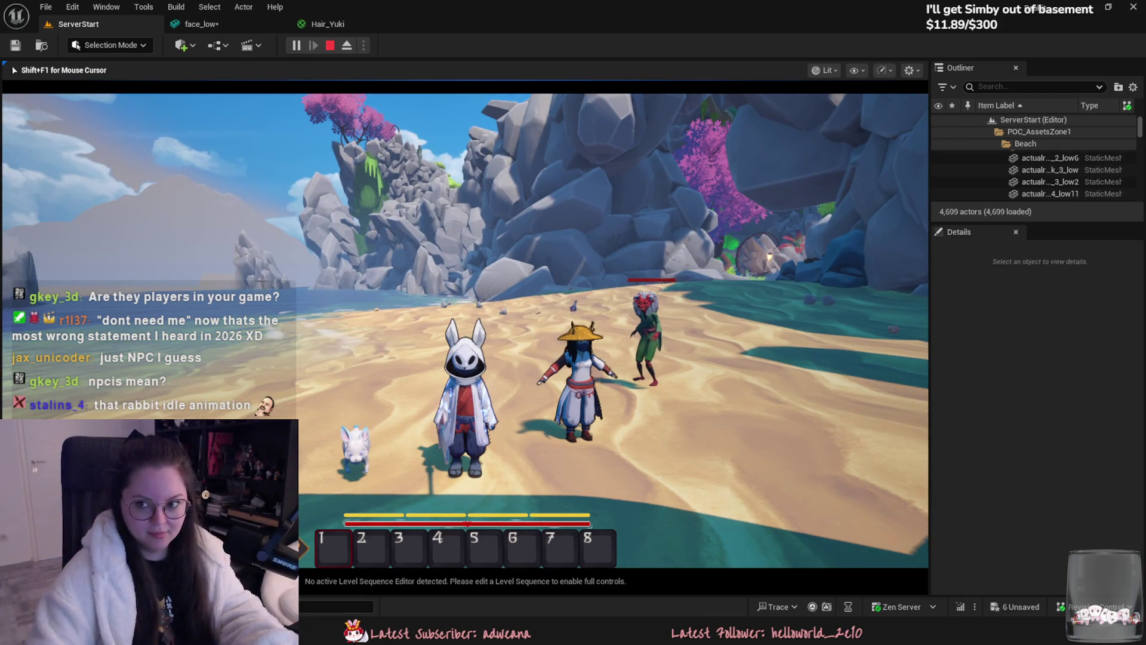
pyautogui.press('Escape')
pyautogui.hotkey('ctrl', 'space')
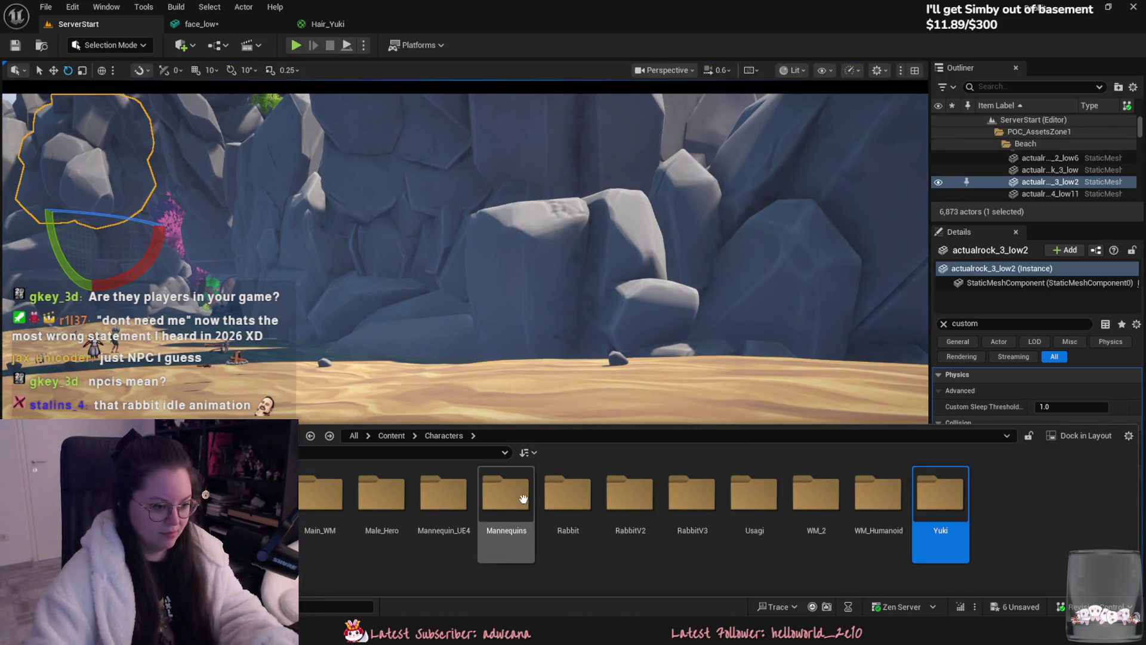
# - Drag the running rabbit animation from the RabbitV3 folder into the beach level and frame it
pyautogui.click(638, 499)
pyautogui.doubleClick(672, 500)
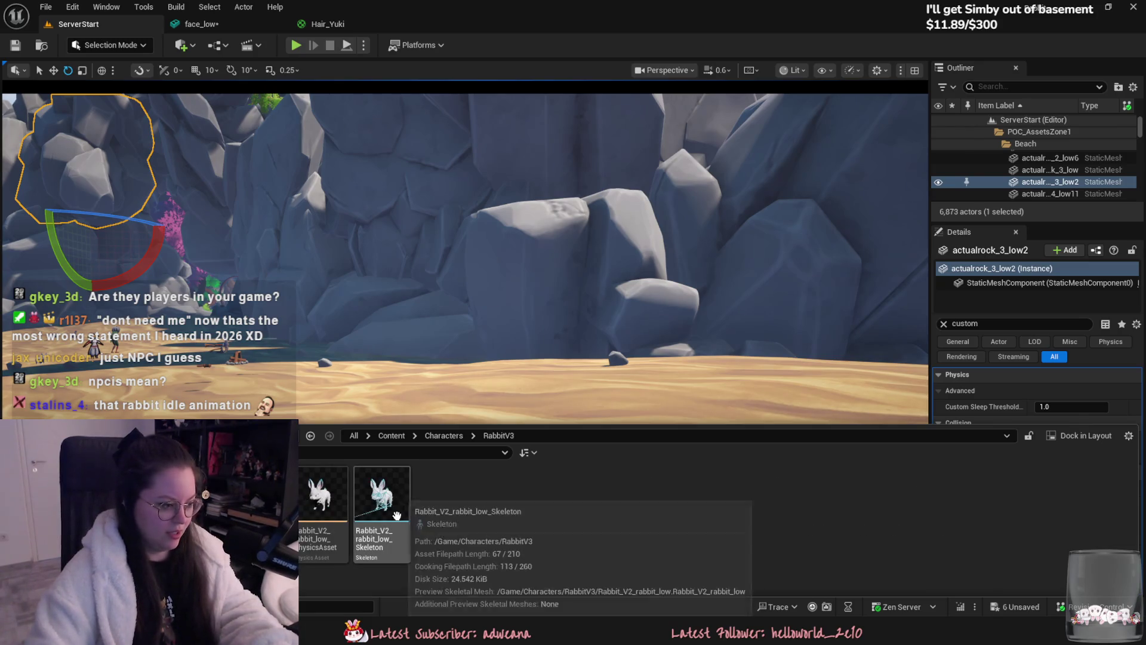
pyautogui.moveTo(260, 497); pyautogui.dragTo(332, 380)
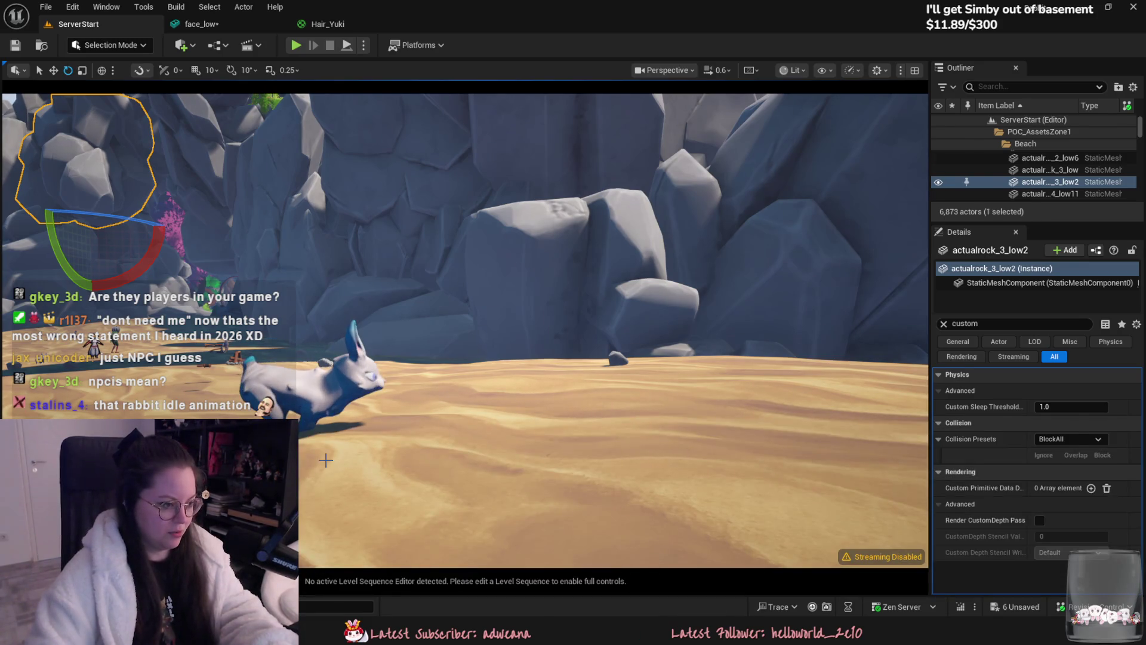
pyautogui.press('f')
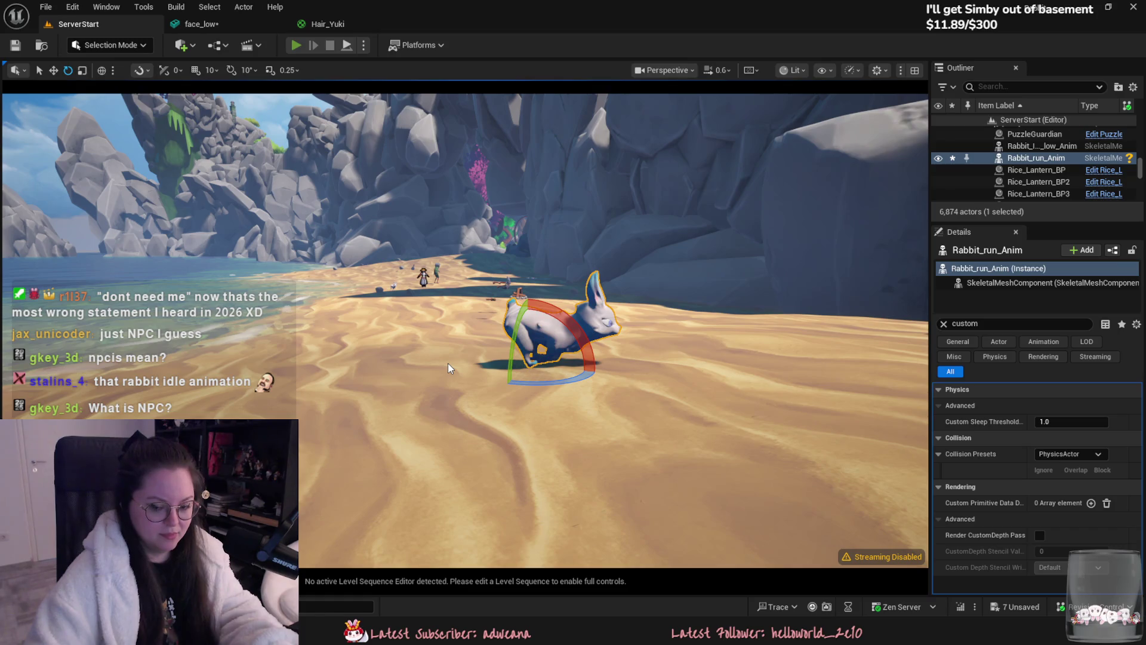
# - Play-test the level, swinging the ninja's sword beside the rabbit, then stop the session
pyautogui.hotkey('alt', 'p')
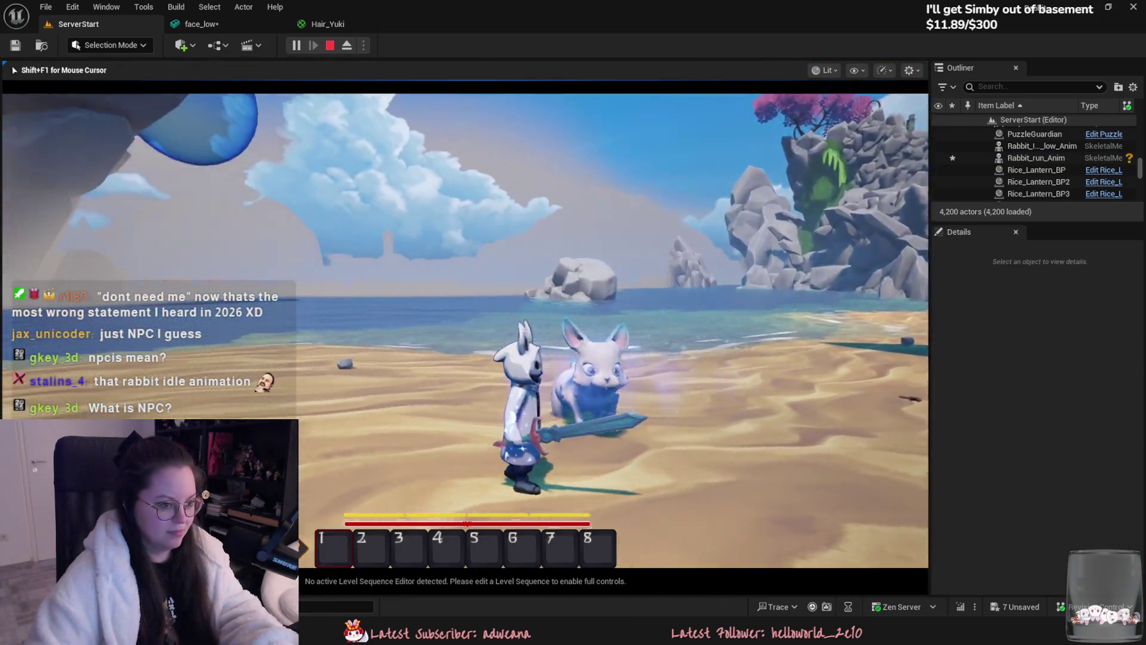
pyautogui.click(464, 331)
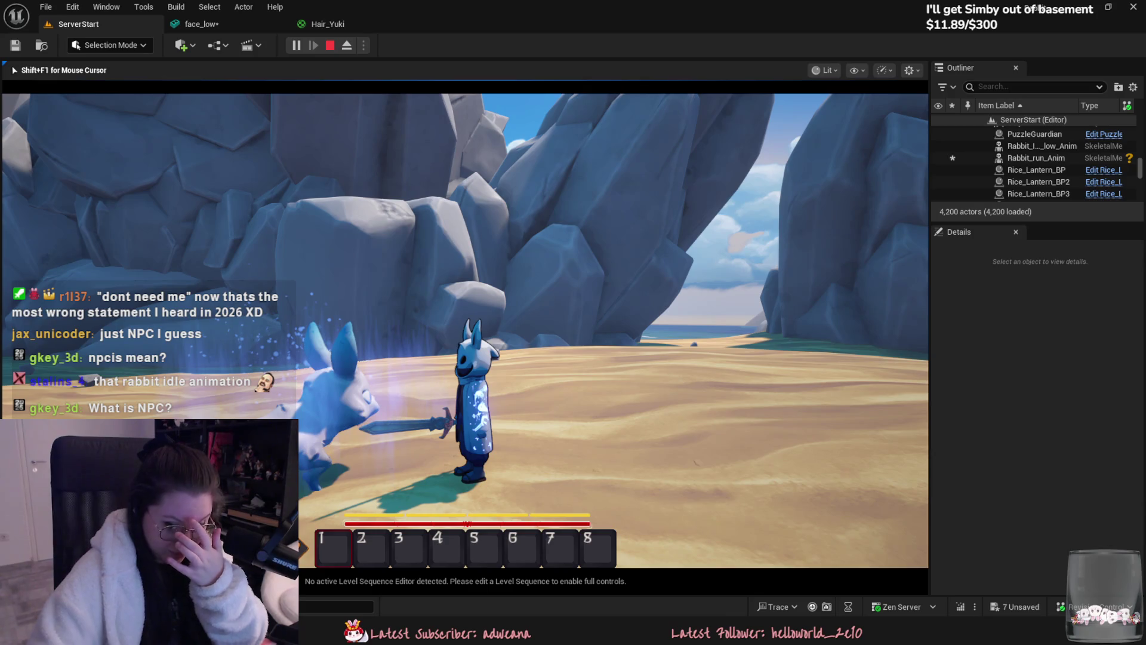
pyautogui.press('Escape')
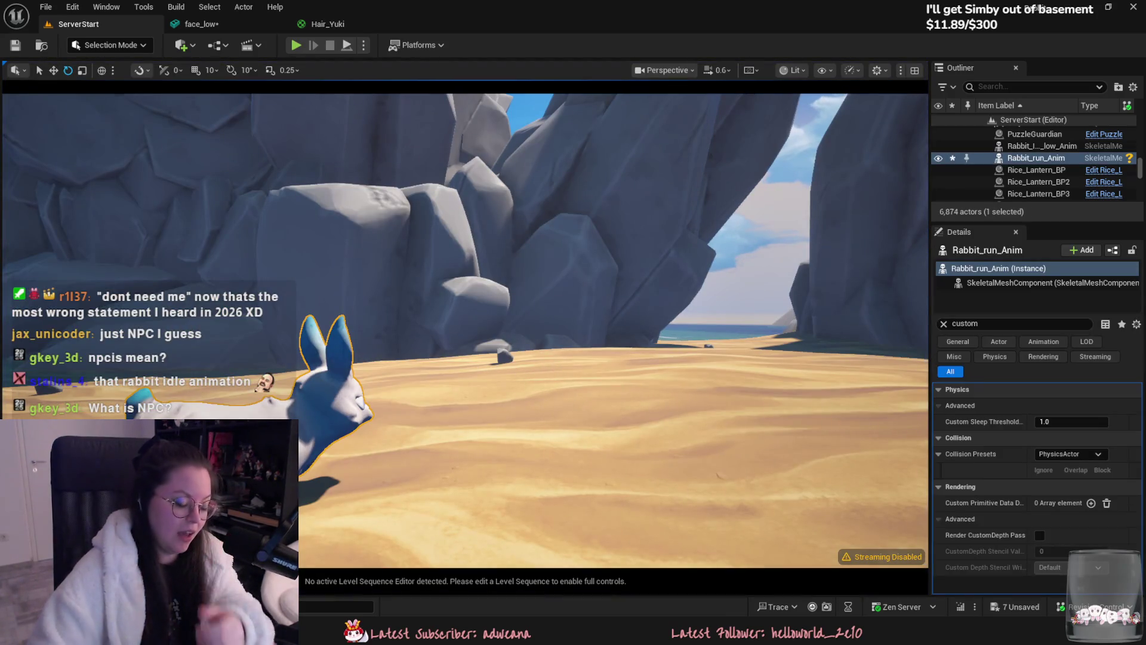
# - Delete the placed running rabbit and fly the view along the beach toward the characters
pyautogui.press('Delete')
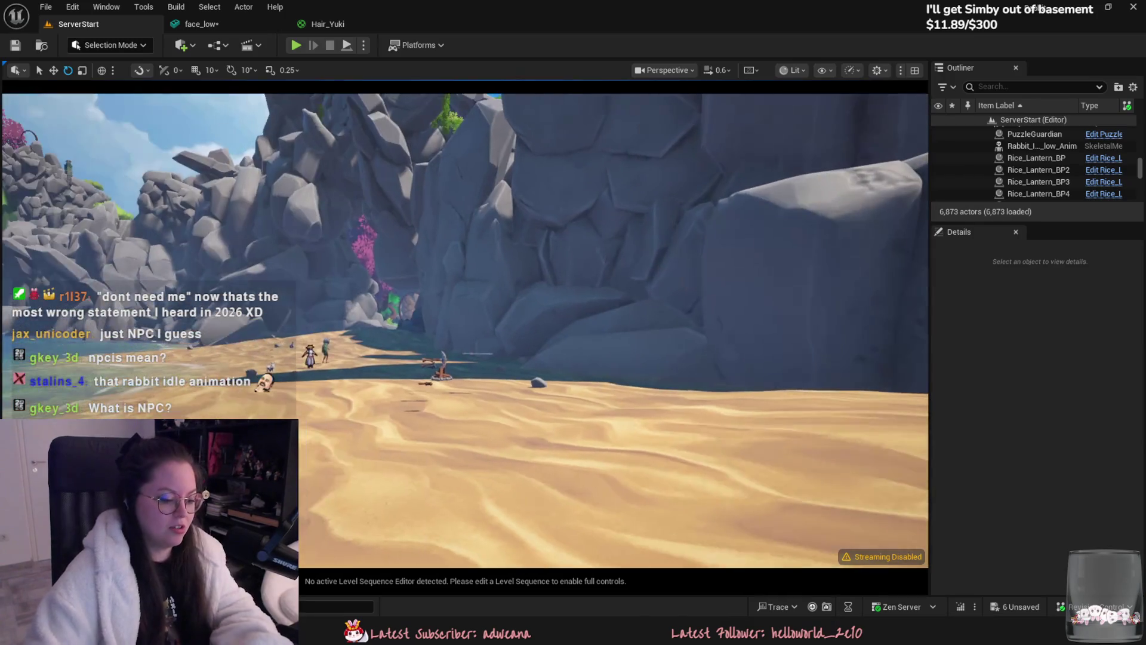
pyautogui.press('w')
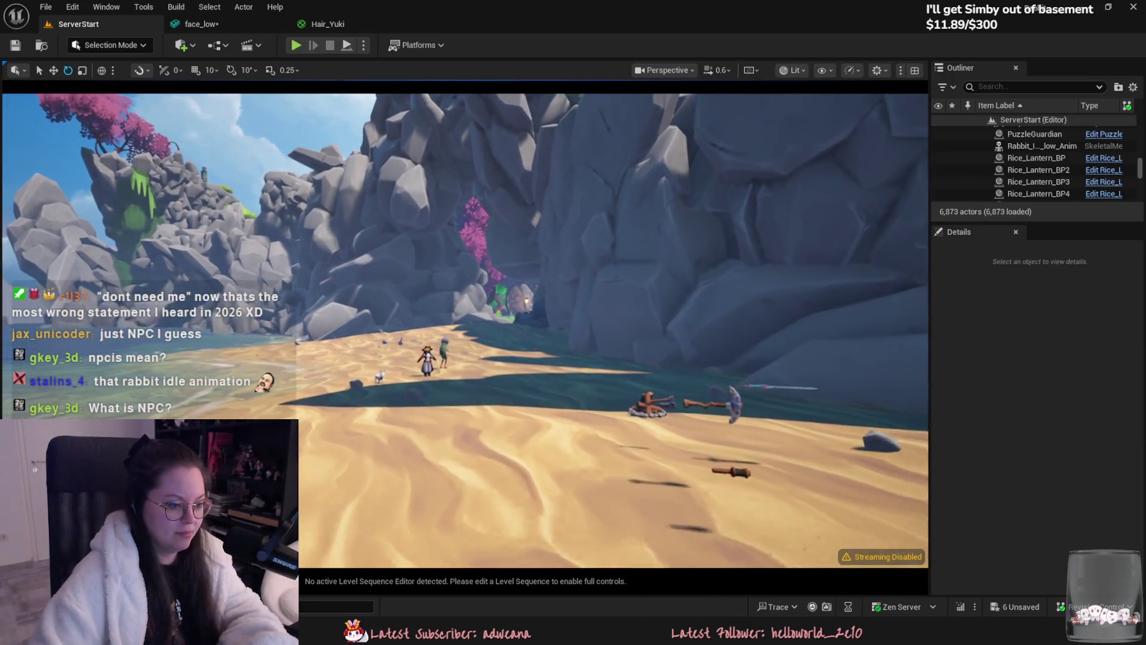
pyautogui.press('w')
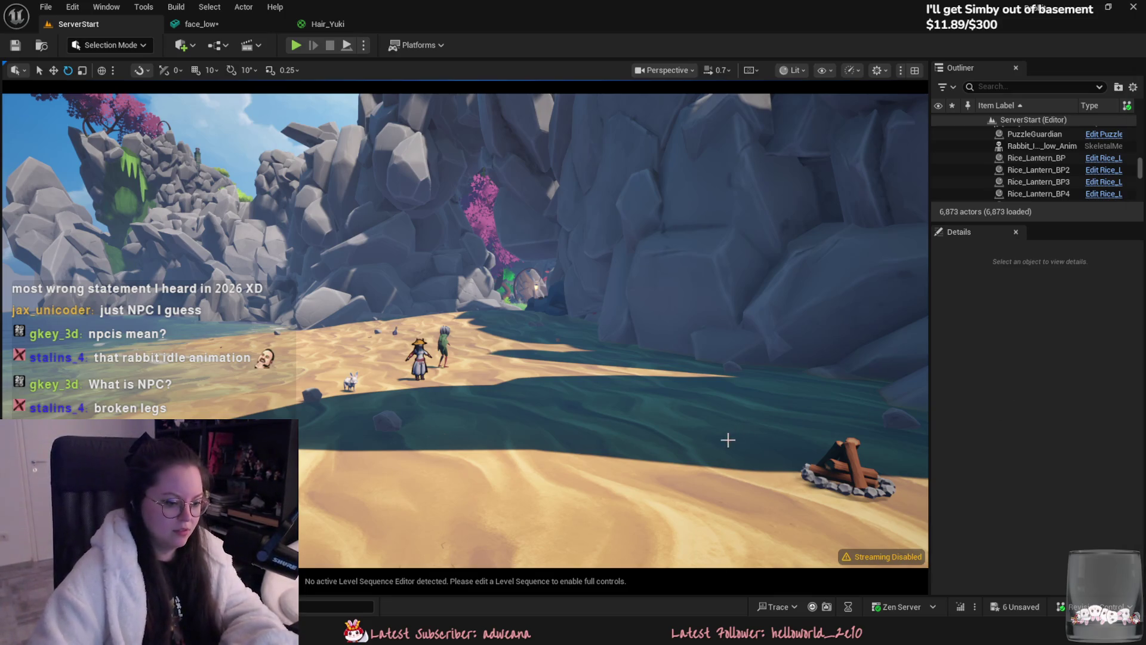
pyautogui.moveTo(726, 439); pyautogui.dragTo(678, 507, button='right')
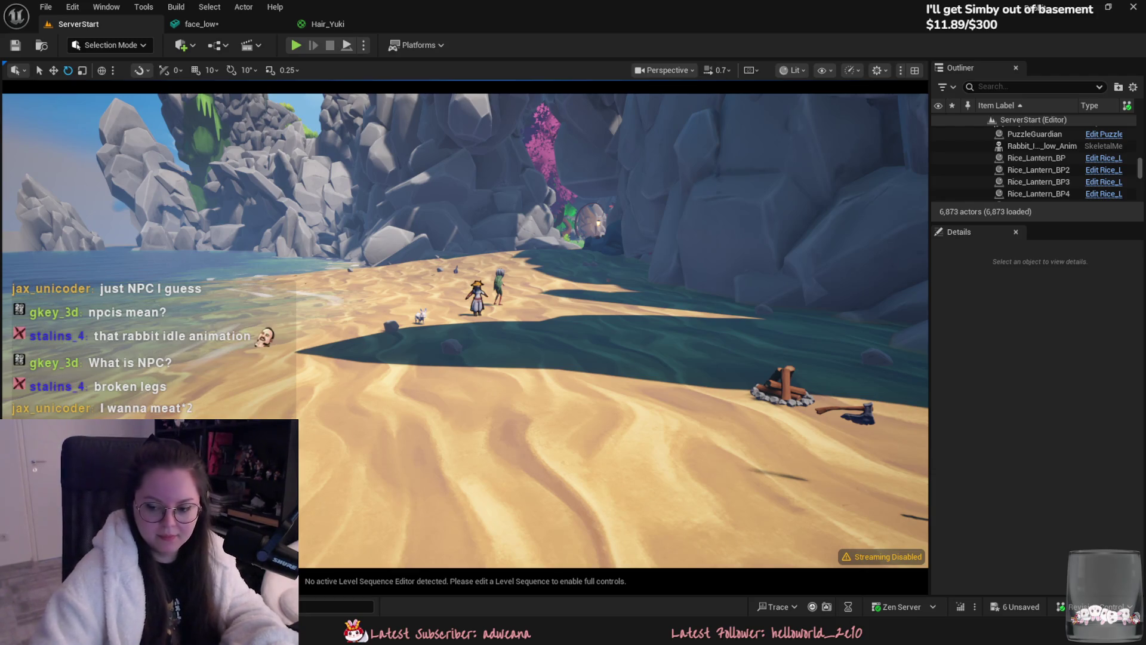
pyautogui.moveTo(515, 468); pyautogui.dragTo(515, 469, button='right')
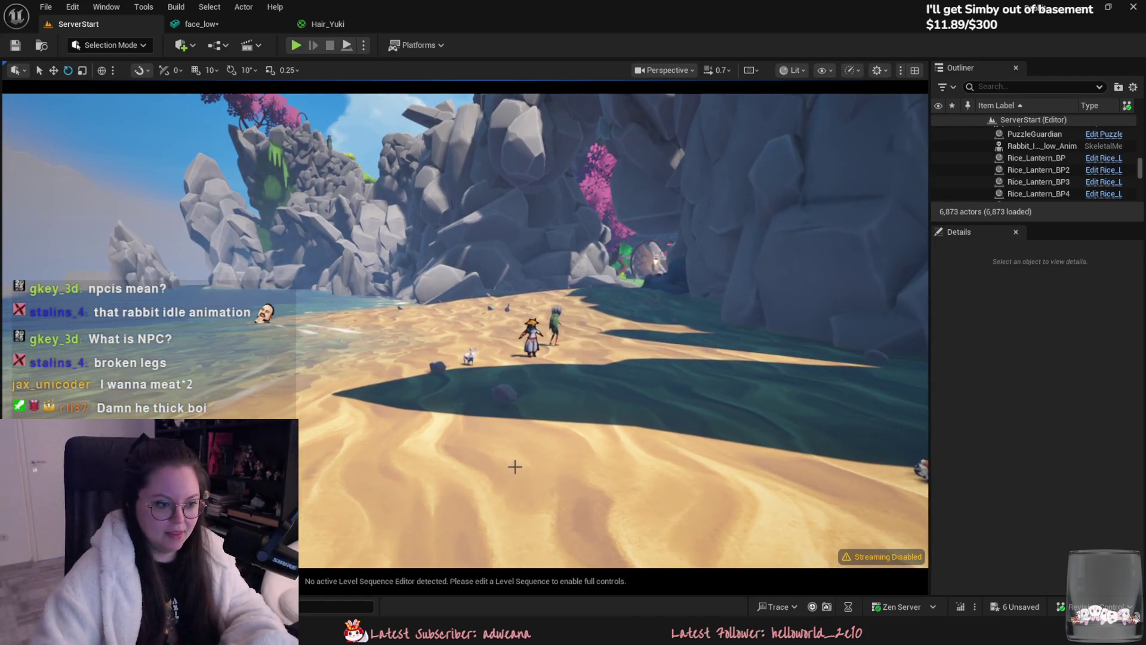
pyautogui.moveTo(529, 501); pyautogui.dragTo(530, 502, button='right')
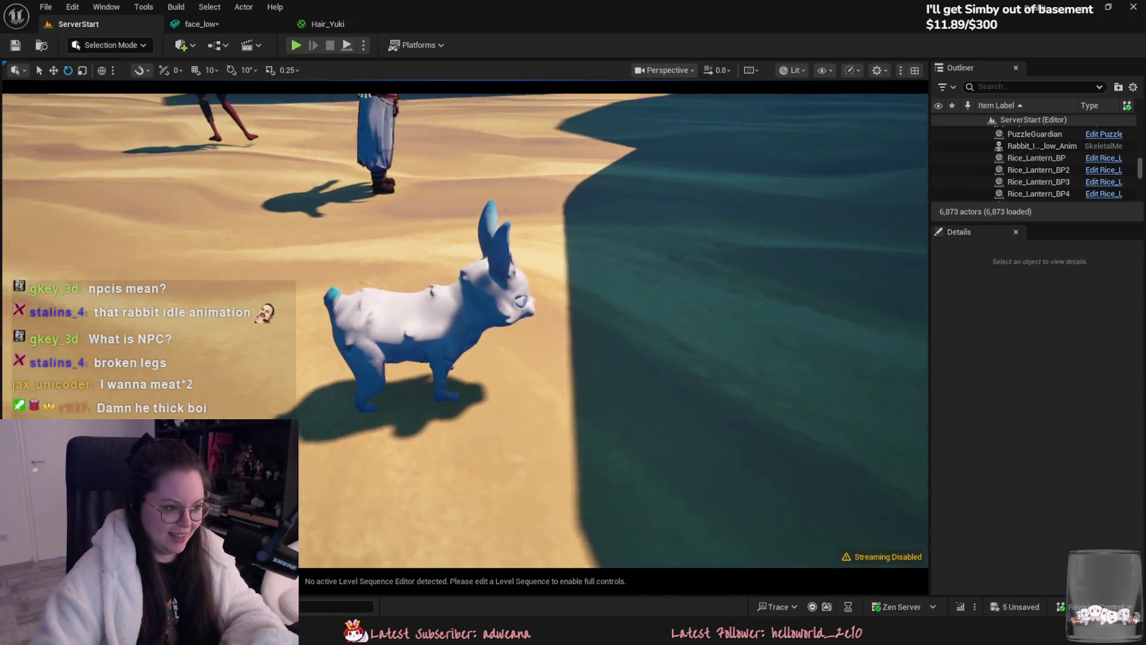
# - Circle the view around the rabbit and the two characters, then switch over to Blender
pyautogui.moveTo(434, 317); pyautogui.dragTo(433, 317, button='right')
pyautogui.moveTo(456, 388); pyautogui.dragTo(456, 387, button='right')
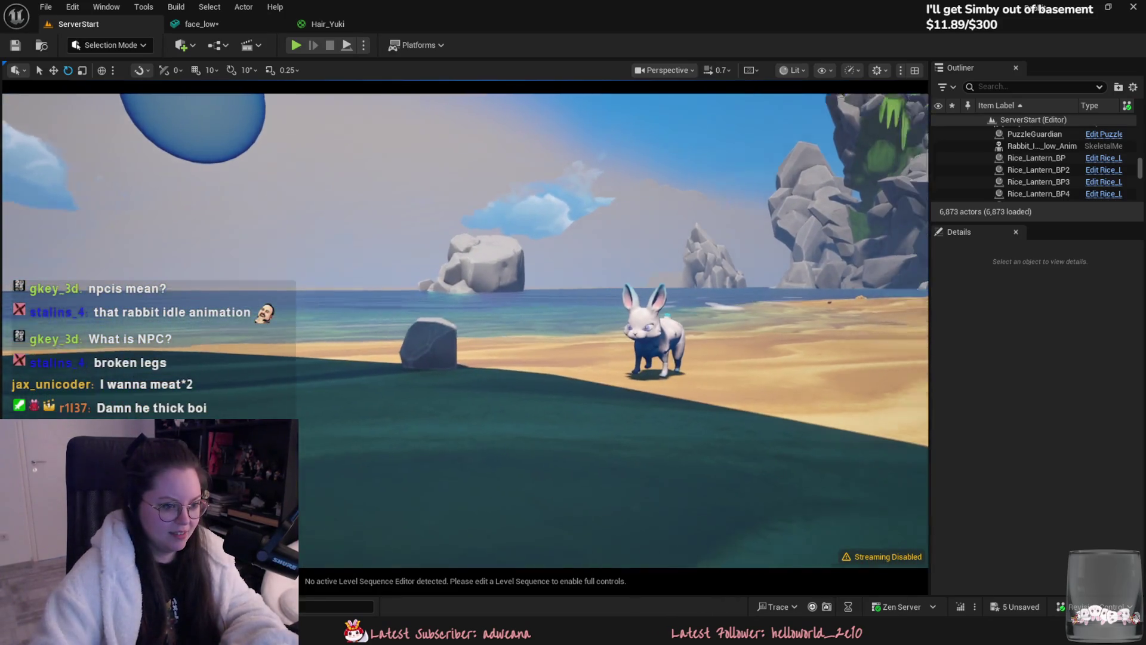
pyautogui.moveTo(613, 331); pyautogui.dragTo(465, 332, button='right')
pyautogui.moveTo(614, 331)
pyautogui.mouseDown(button='right')
pyautogui.moveTo(448, 331)
pyautogui.moveTo(627, 332)
pyautogui.moveTo(474, 384)
pyautogui.moveTo(230, 328)
pyautogui.moveTo(161, 328)
pyautogui.moveTo(379, 365)
pyautogui.mouseUp(button='right')
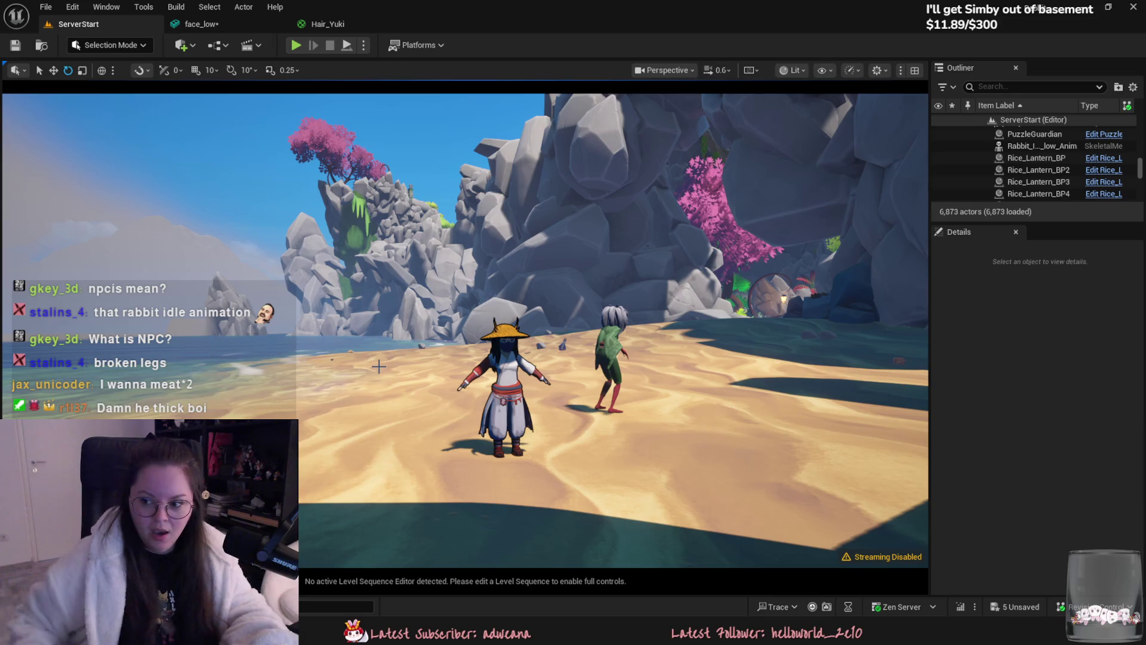
pyautogui.moveTo(684, 588); pyautogui.dragTo(685, 502)
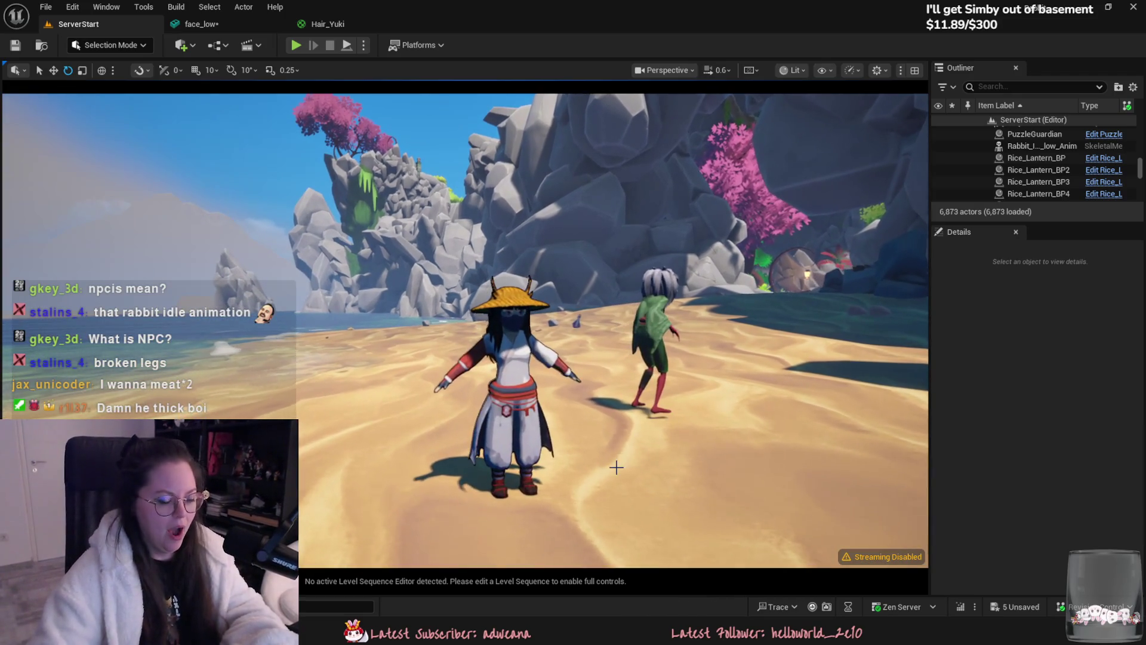
pyautogui.click(684, 631)
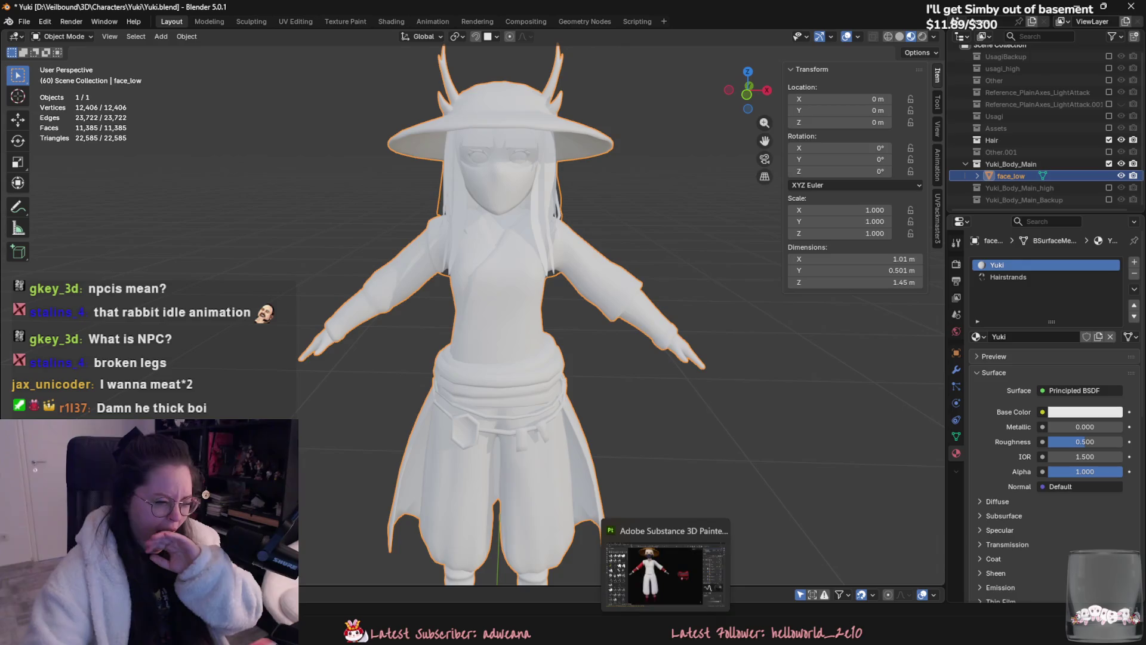
# - Back in Substance Painter, orbit to the cloak and select the Paint layer inside the Red folder
pyautogui.hotkey('alt', 'Tab')
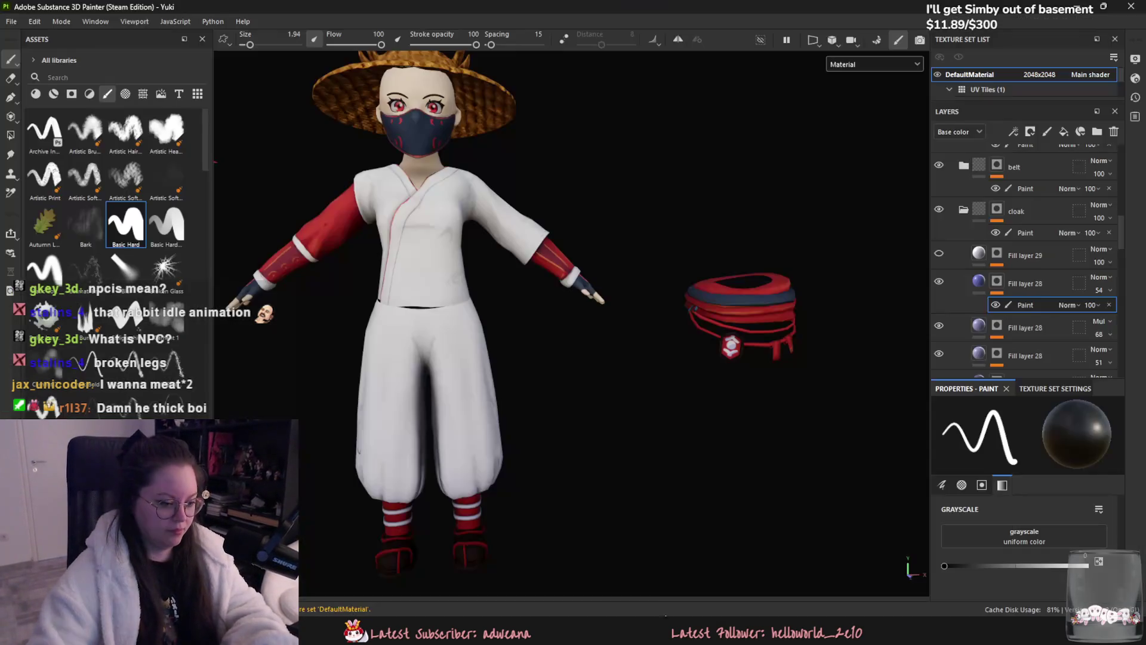
pyautogui.moveTo(582, 474)
pyautogui.keyDown('alt'); pyautogui.mouseDown()
pyautogui.moveTo(742, 445)
pyautogui.moveTo(626, 429)
pyautogui.mouseUp(); pyautogui.keyUp('alt')
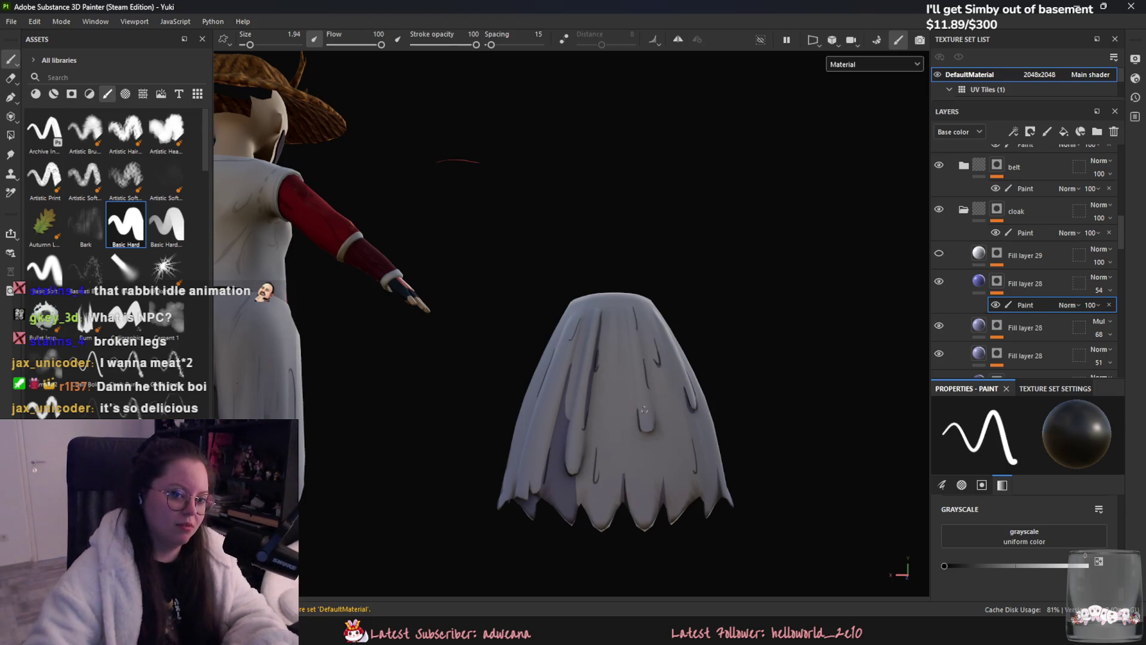
pyautogui.scroll(2, 967, 289)
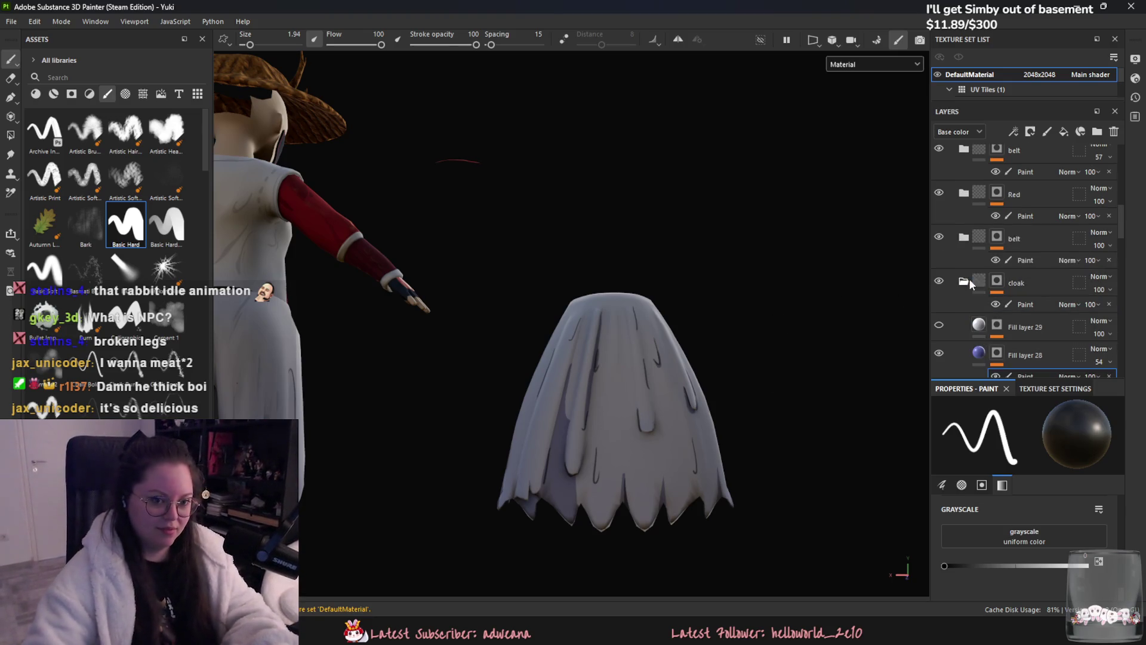
pyautogui.click(969, 283)
pyautogui.scroll(2, 994, 318)
pyautogui.scroll(2, 994, 313)
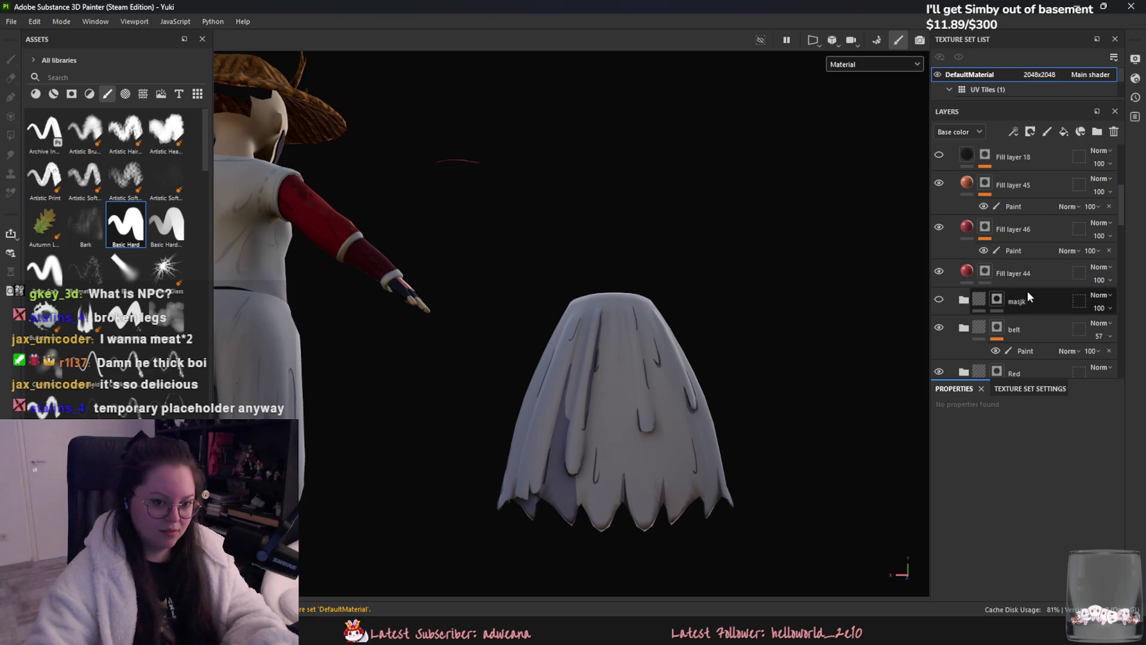
pyautogui.scroll(1, 1005, 291)
pyautogui.scroll(4, 936, 269)
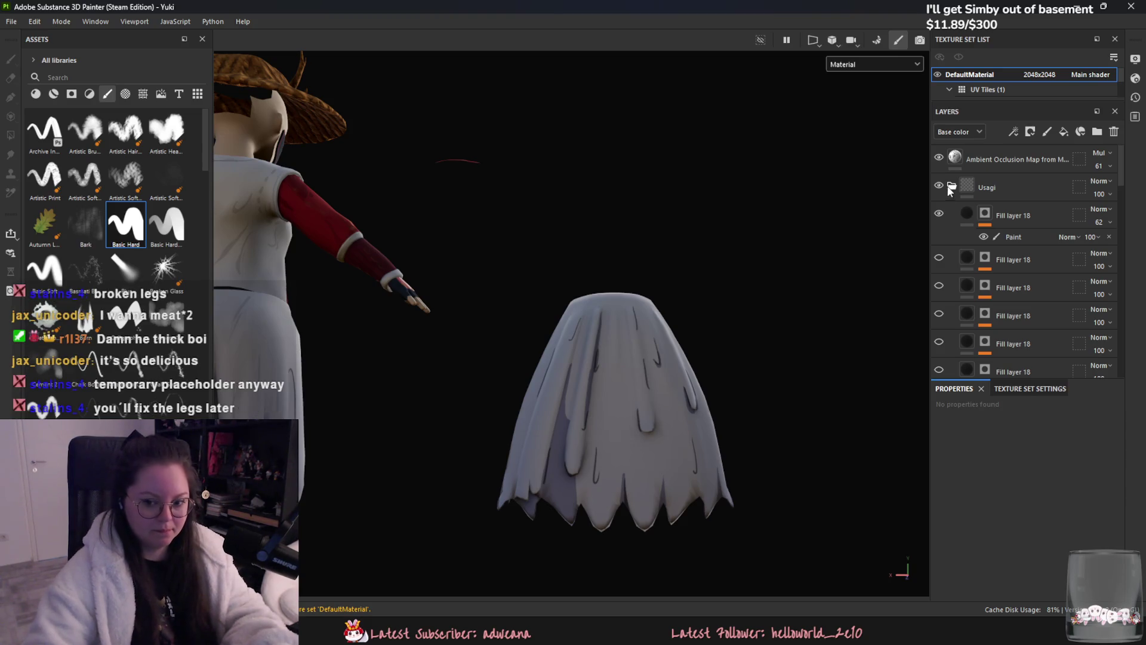
pyautogui.scroll(-3, 1006, 301)
pyautogui.scroll(-2, 1003, 298)
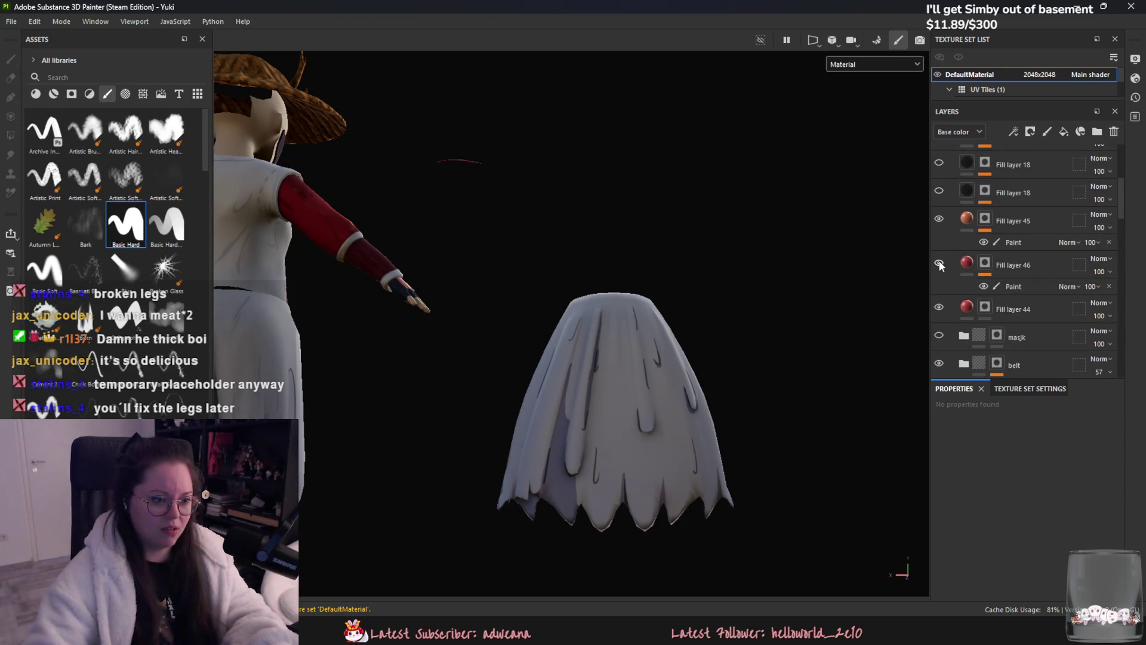
pyautogui.scroll(-3, 940, 264)
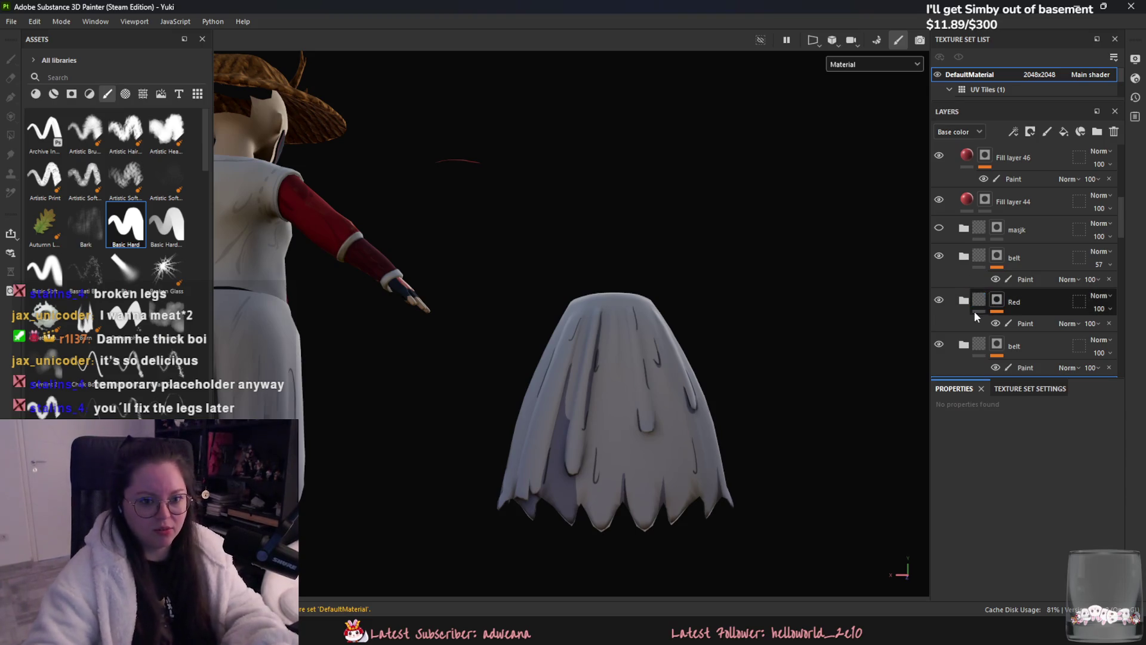
pyautogui.scroll(-2, 975, 316)
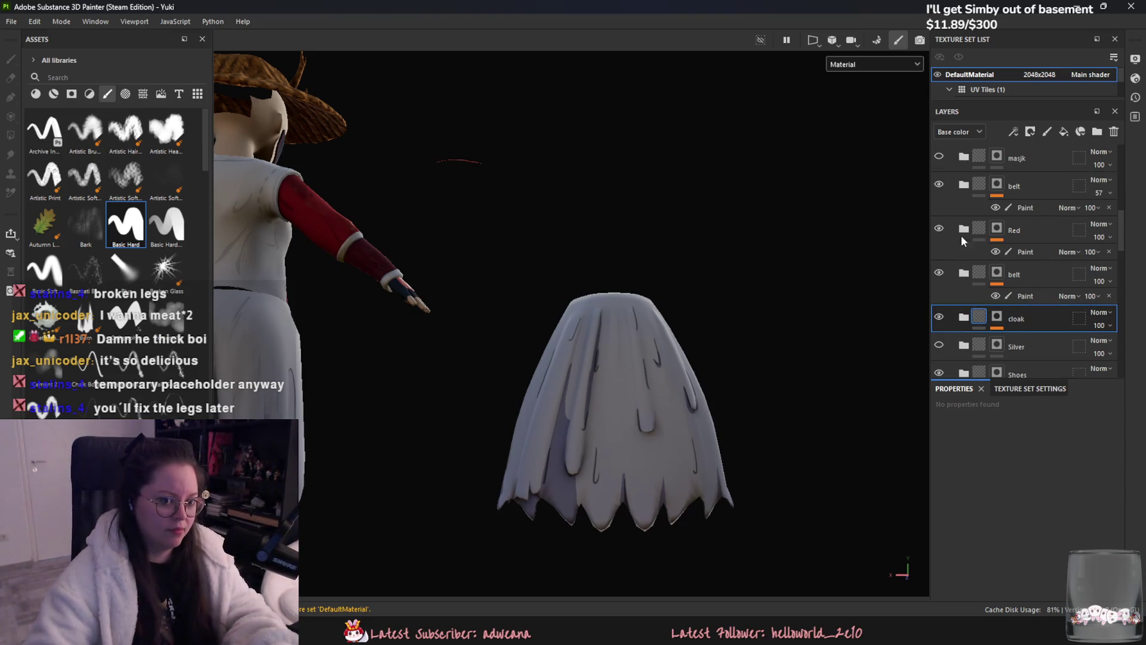
pyautogui.click(998, 253)
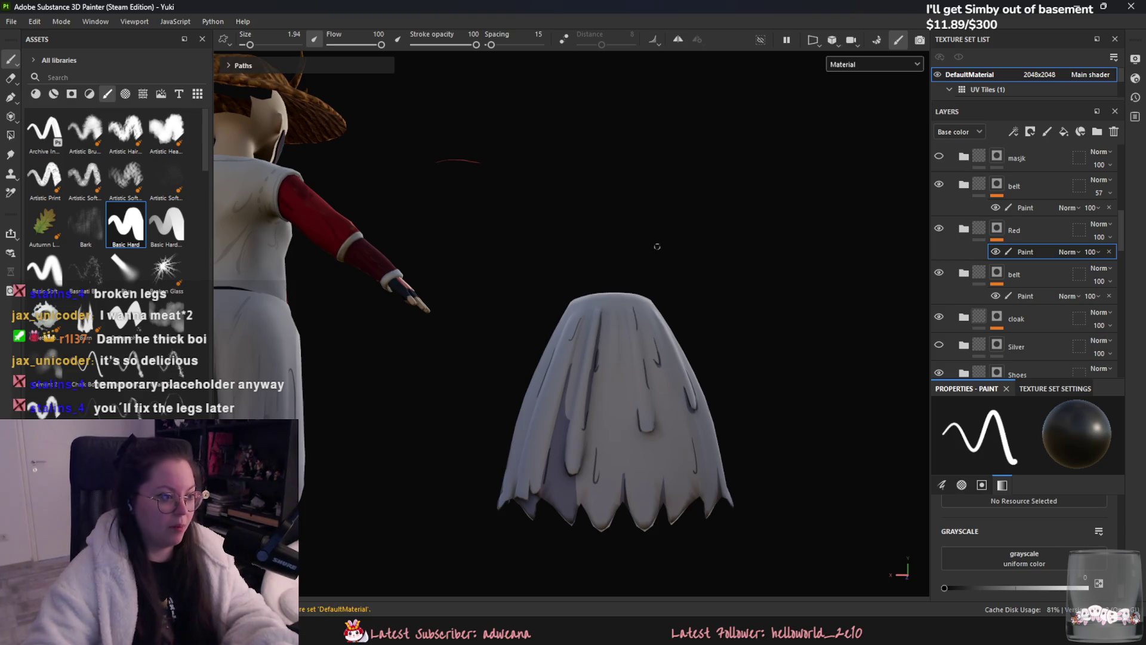
pyautogui.scroll(1, 571, 376)
pyautogui.scroll(1, 550, 216)
pyautogui.click(1007, 234)
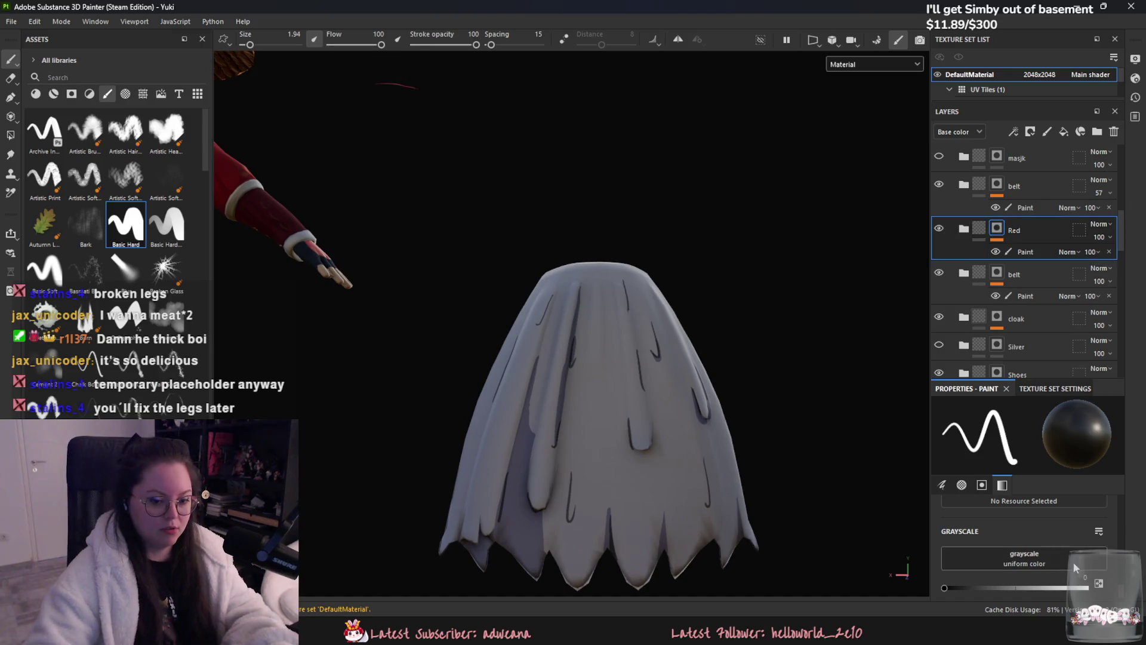
pyautogui.moveTo(1075, 589); pyautogui.dragTo(1126, 591)
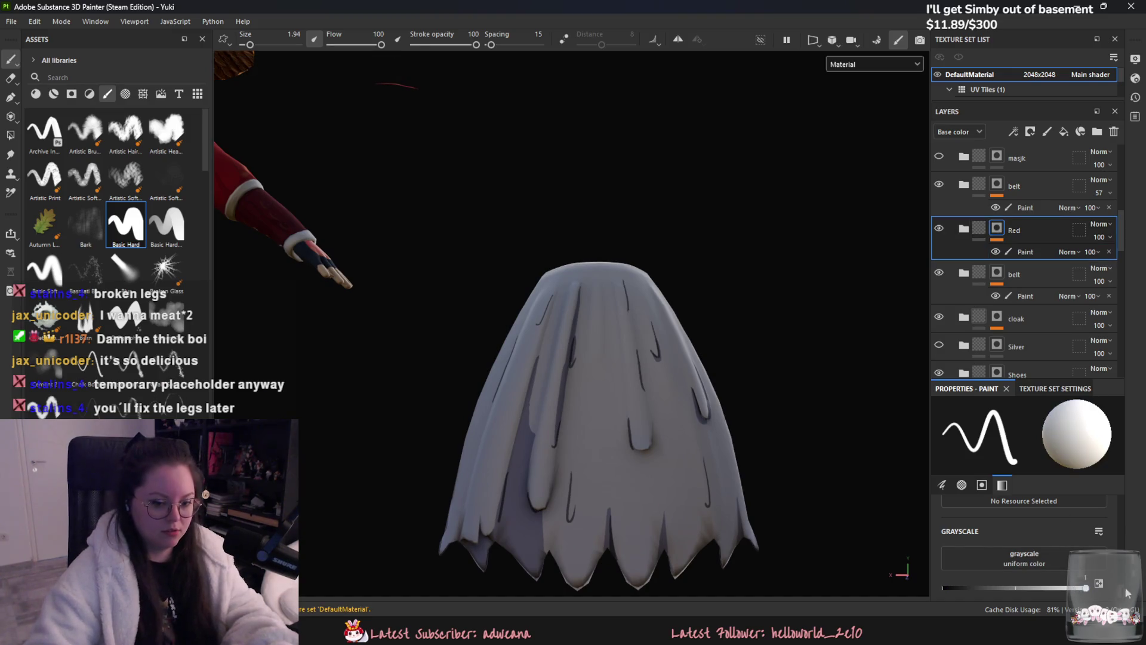
pyautogui.click(1042, 249)
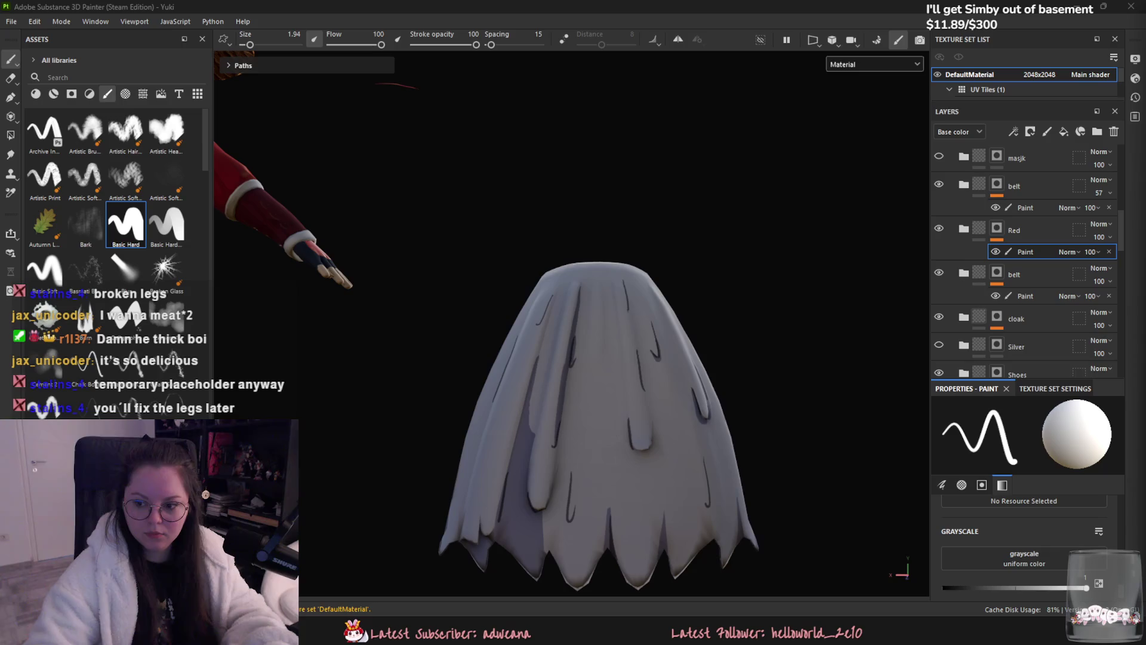
pyautogui.keyDown('alt'); pyautogui.moveTo(448, 435); pyautogui.dragTo(501, 320, button='middle'); pyautogui.keyUp('alt')
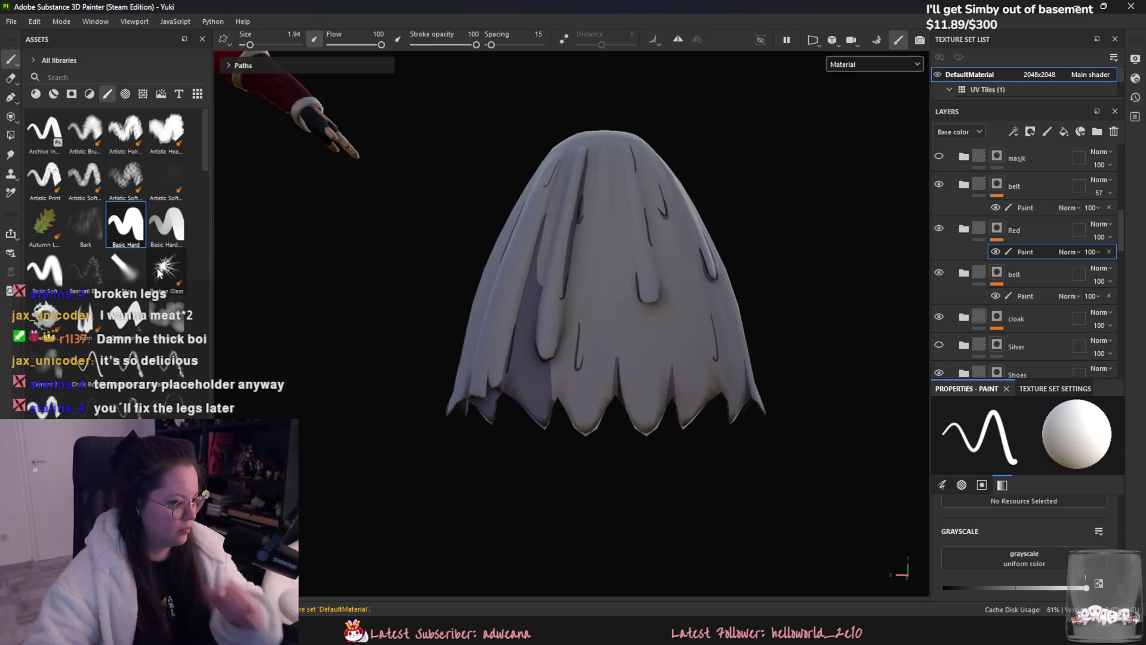
pyautogui.click(126, 129)
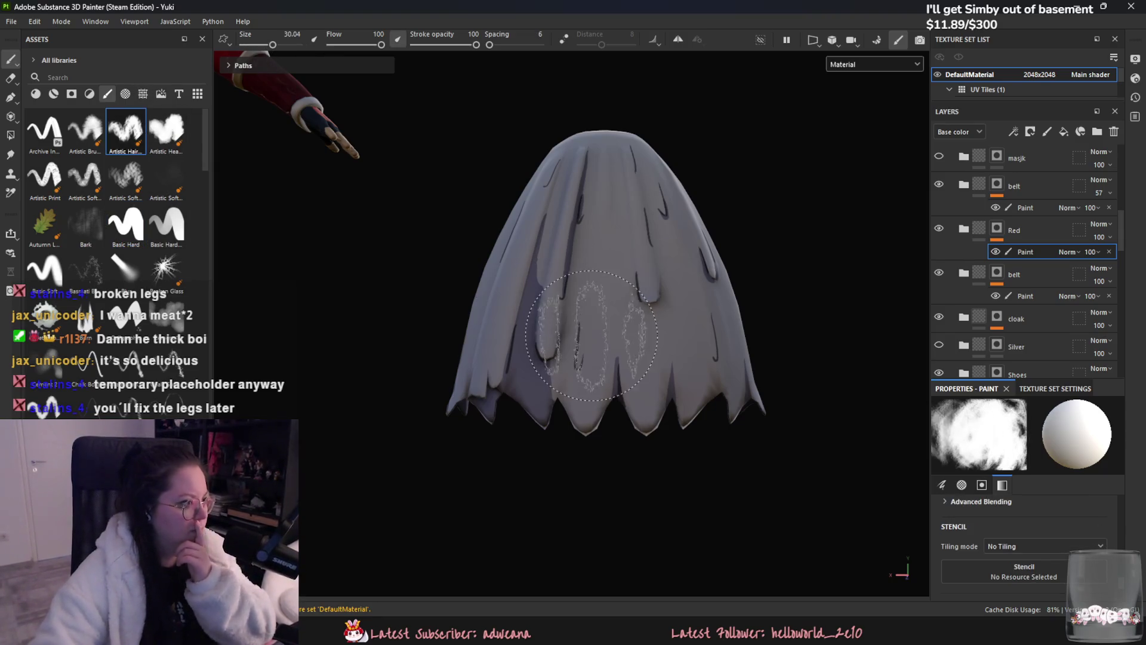
pyautogui.moveTo(487, 422)
pyautogui.mouseDown()
pyautogui.moveTo(474, 407)
pyautogui.moveTo(474, 422)
pyautogui.moveTo(699, 426)
pyautogui.mouseUp()
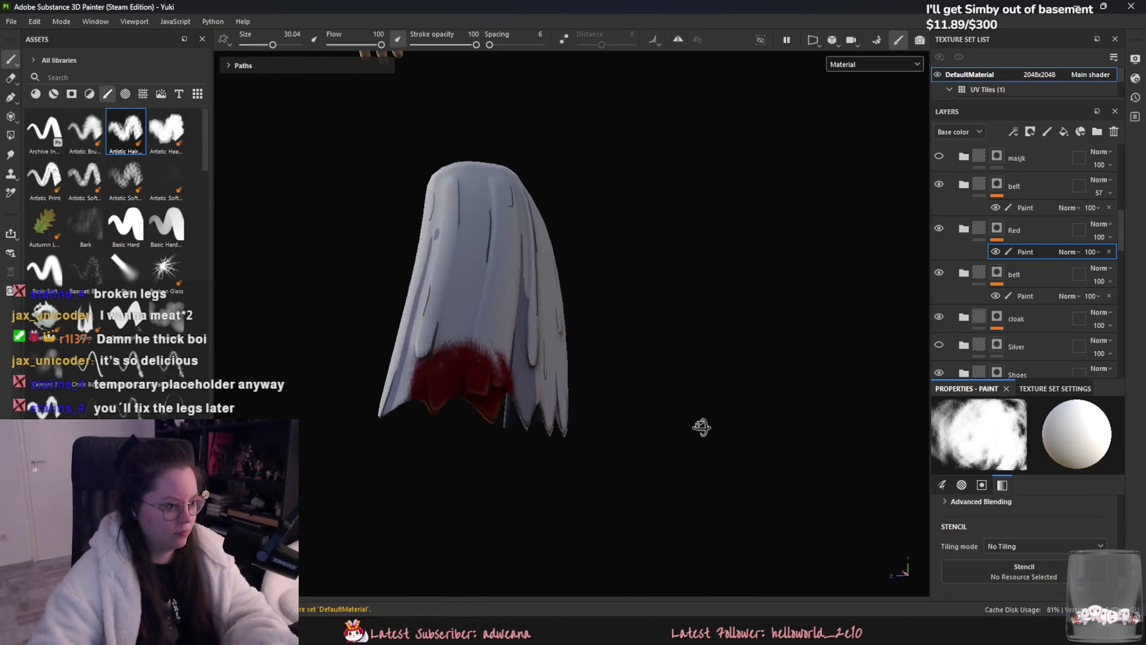
pyautogui.hotkey('ctrl', 'z')
pyautogui.click(84, 175)
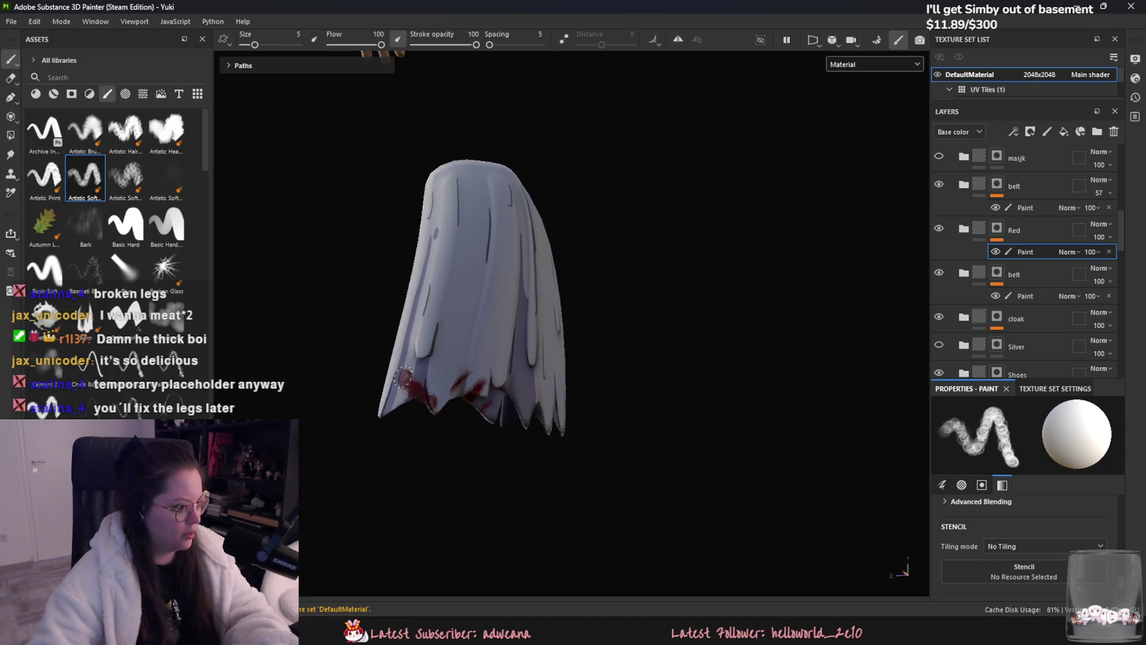
pyautogui.hotkey('ctrl', 'z')
pyautogui.click(163, 135)
pyautogui.moveTo(255, 44); pyautogui.dragTo(269, 45)
pyautogui.moveTo(409, 409)
pyautogui.mouseDown()
pyautogui.moveTo(422, 449)
pyautogui.moveTo(350, 486)
pyautogui.moveTo(403, 516)
pyautogui.mouseUp()
pyautogui.scroll(-5, 70, 394)
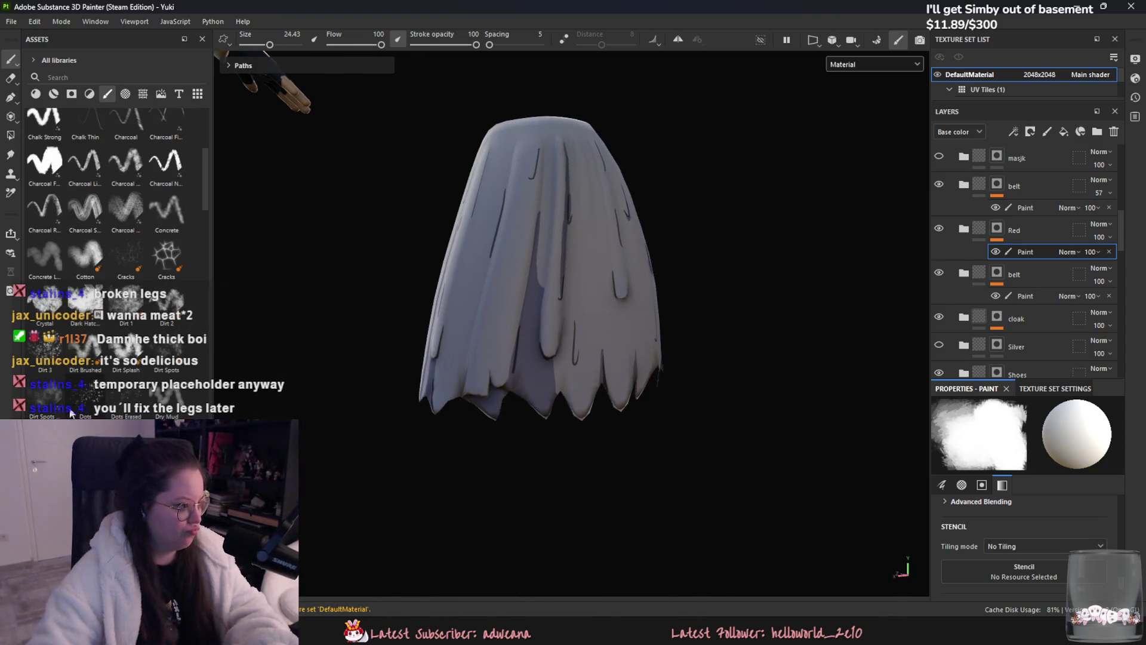
pyautogui.click(97, 311)
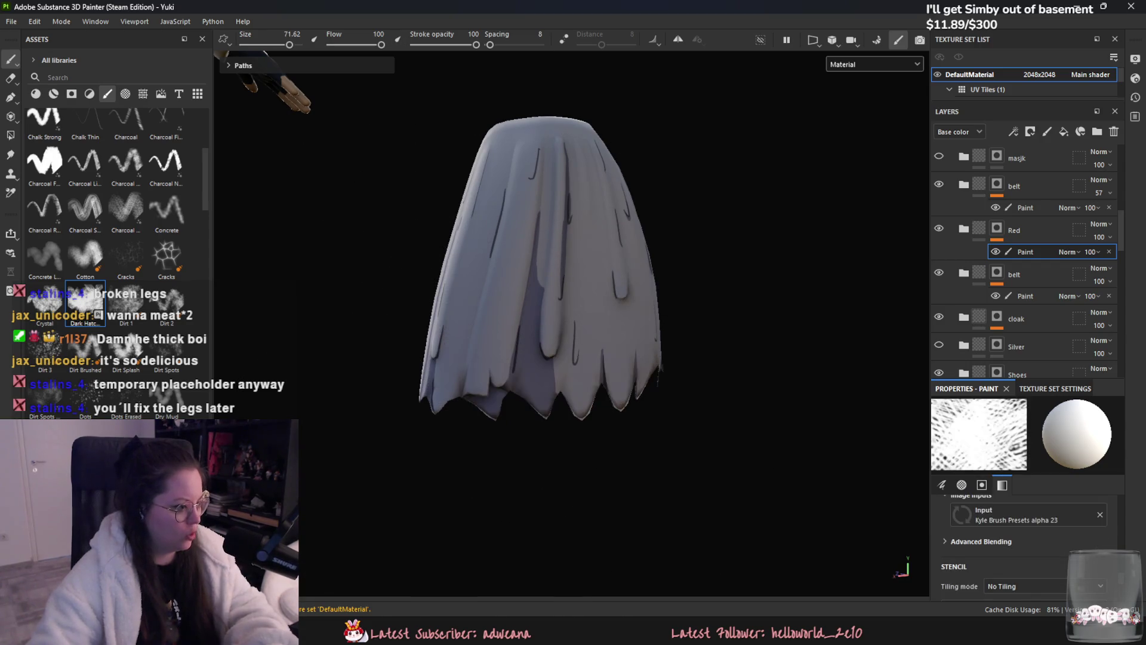
pyautogui.click(44, 350)
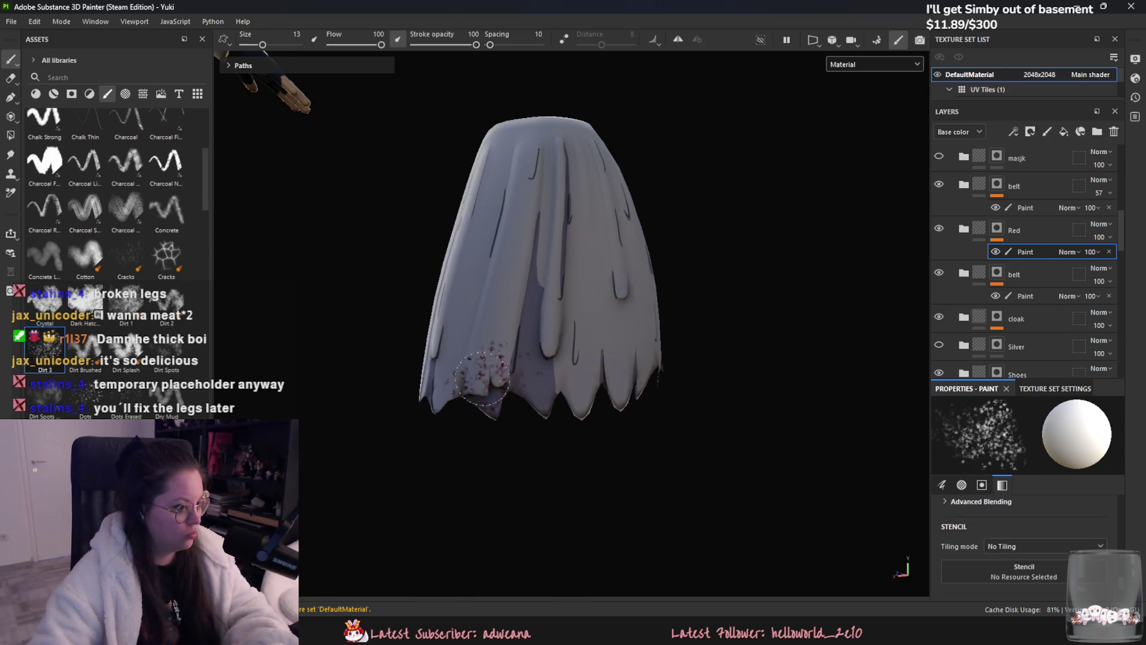
pyautogui.moveTo(487, 460)
pyautogui.keyDown('alt'); pyautogui.mouseDown()
pyautogui.moveTo(397, 396)
pyautogui.moveTo(512, 422)
pyautogui.mouseUp(); pyautogui.keyUp('alt')
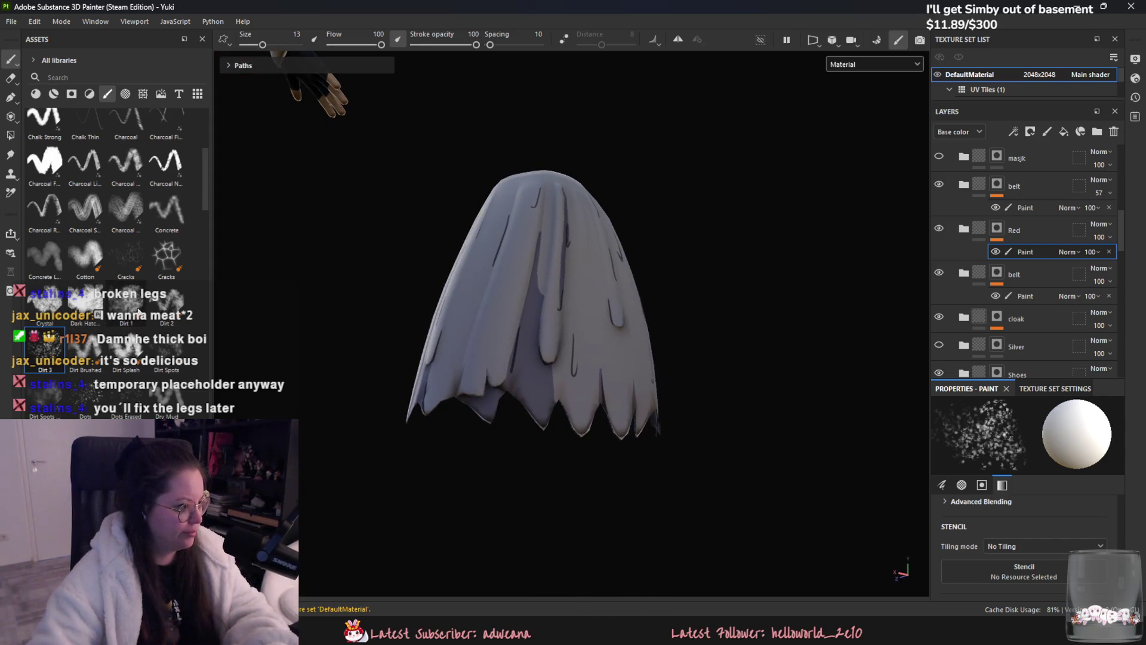
pyautogui.scroll(-3, 43, 308)
pyautogui.click(125, 333)
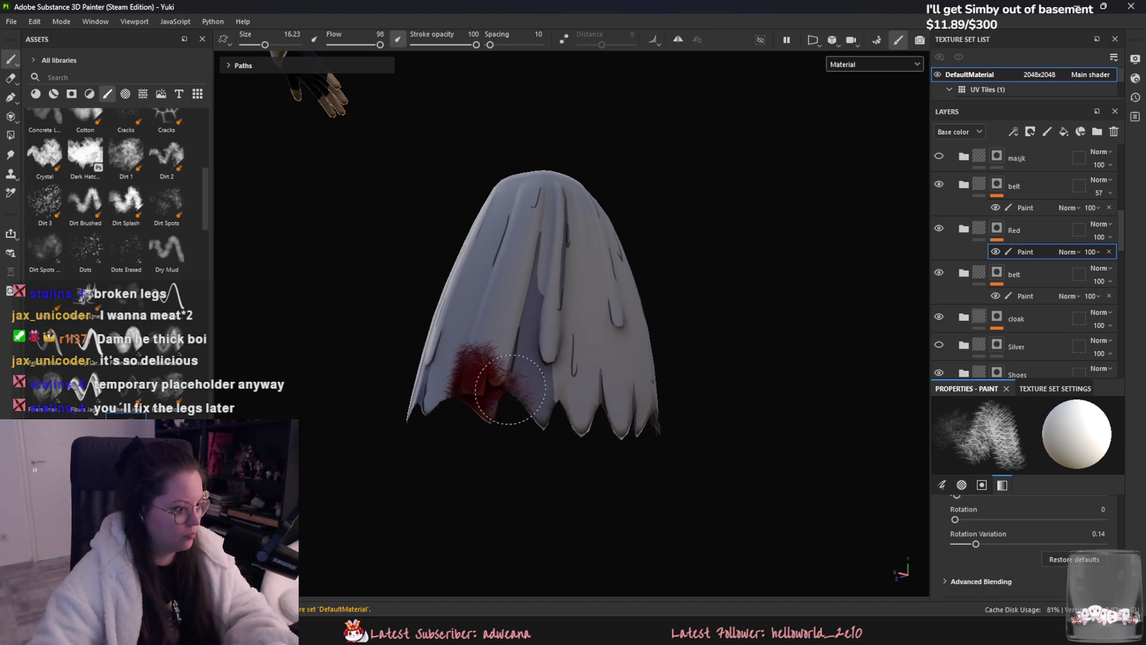
pyautogui.hotkey('ctrl', 'z')
pyautogui.scroll(-3, 125, 285)
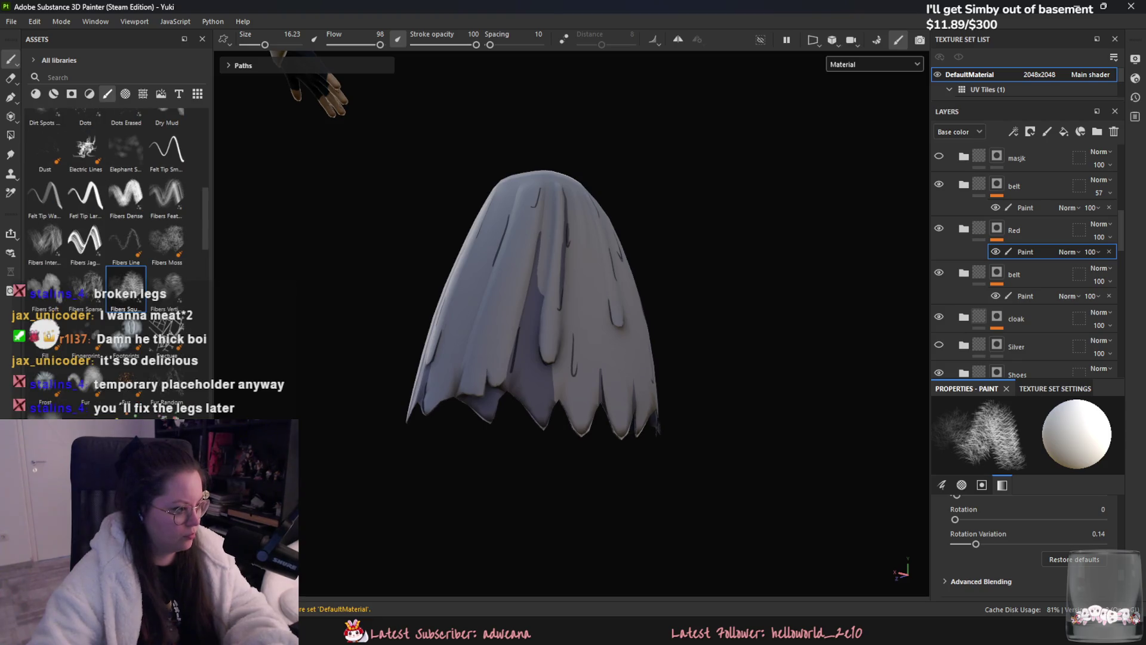
pyautogui.scroll(-3, 125, 269)
pyautogui.click(46, 279)
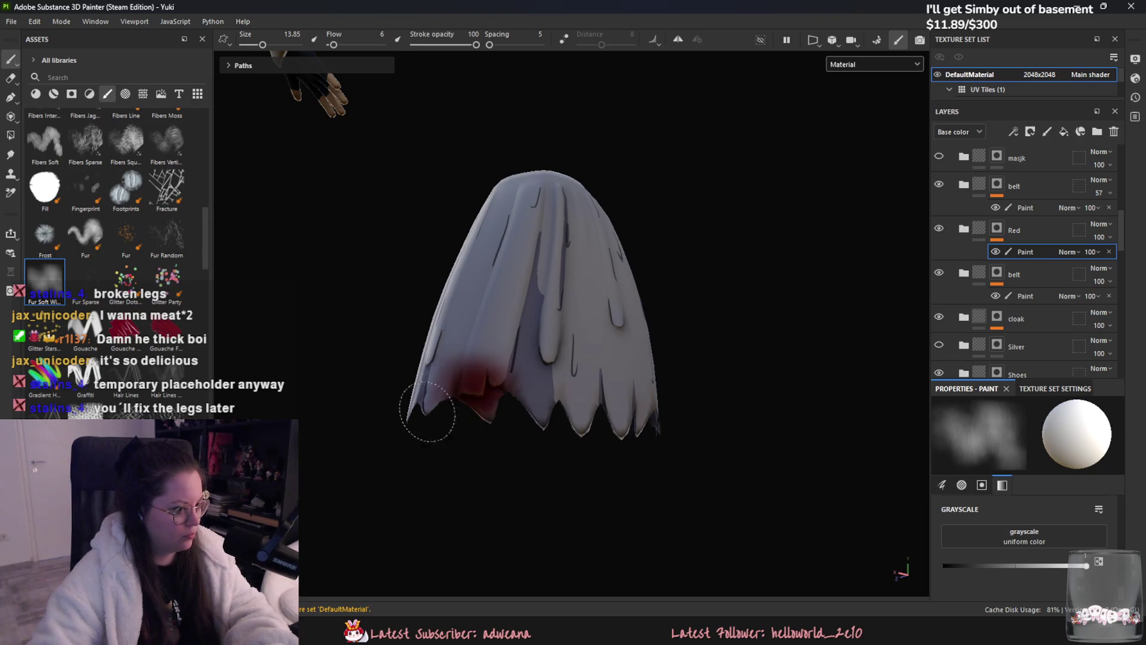
pyautogui.keyDown('alt'); pyautogui.moveTo(371, 524); pyautogui.dragTo(409, 486); pyautogui.keyUp('alt')
pyautogui.hotkey('ctrl', 'z')
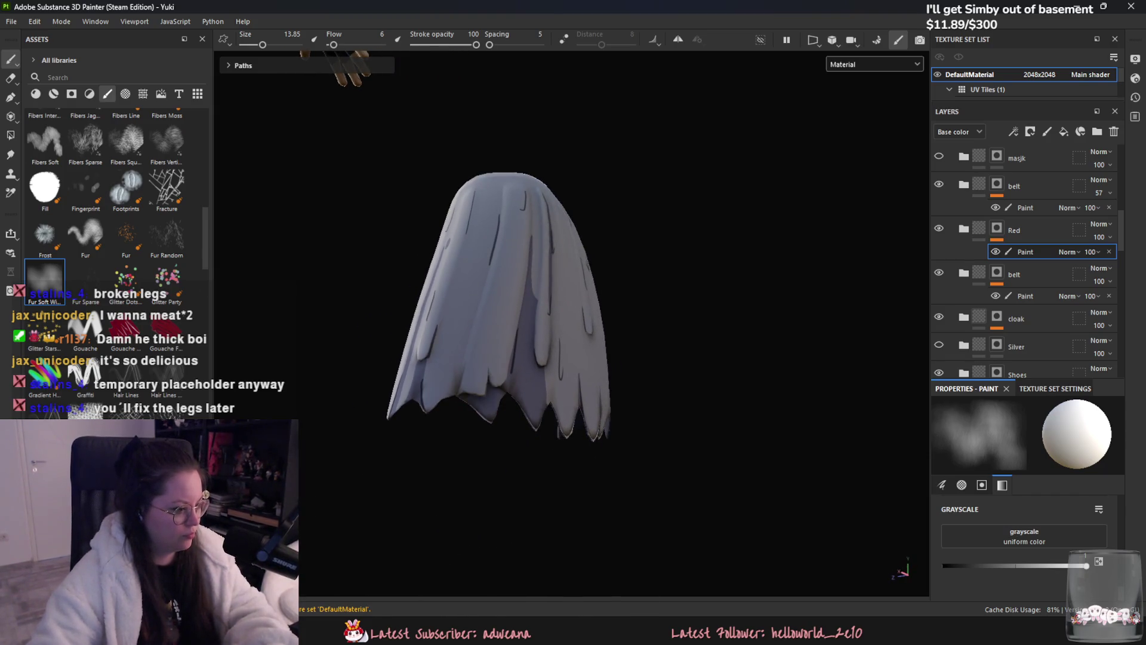
pyautogui.scroll(-3, 108, 197)
pyautogui.moveTo(397, 385)
pyautogui.mouseDown()
pyautogui.moveTo(436, 409)
pyautogui.moveTo(409, 384)
pyautogui.mouseUp()
pyautogui.moveTo(448, 430)
pyautogui.keyDown('alt'); pyautogui.mouseDown()
pyautogui.moveTo(466, 481)
pyautogui.moveTo(458, 501)
pyautogui.mouseUp(); pyautogui.keyUp('alt')
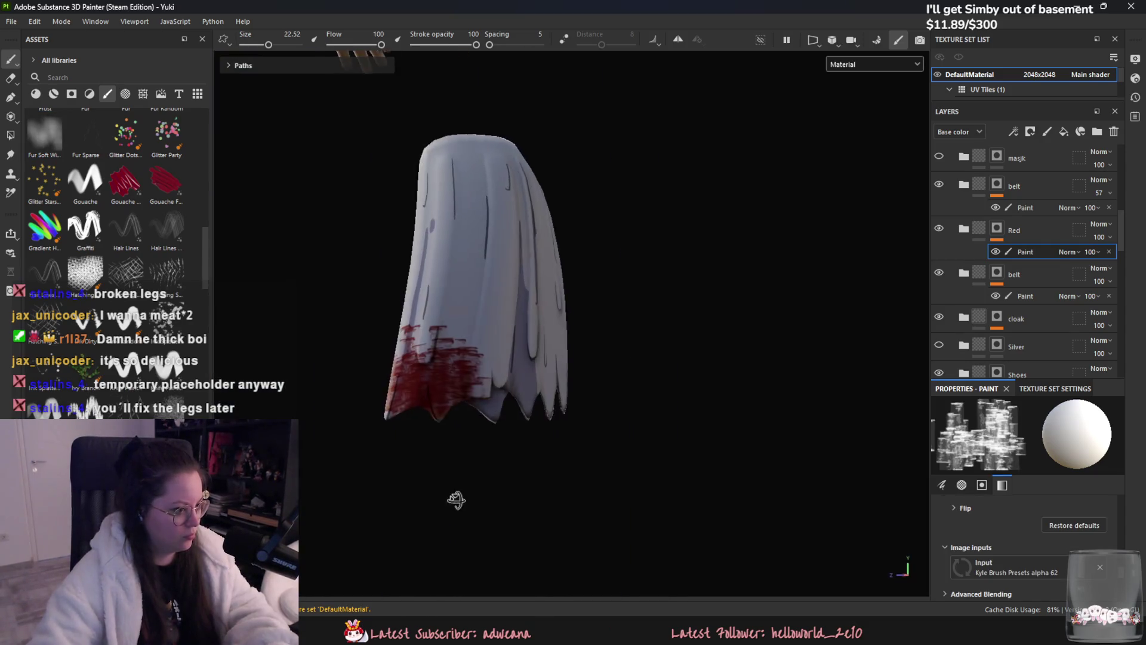
pyautogui.hotkey('ctrl', 'z')
pyautogui.moveTo(401, 400); pyautogui.dragTo(411, 376)
pyautogui.hotkey('ctrl', 'z')
pyautogui.hotkey('ctrl', 'z')
pyautogui.moveTo(284, 44); pyautogui.dragTo(266, 45)
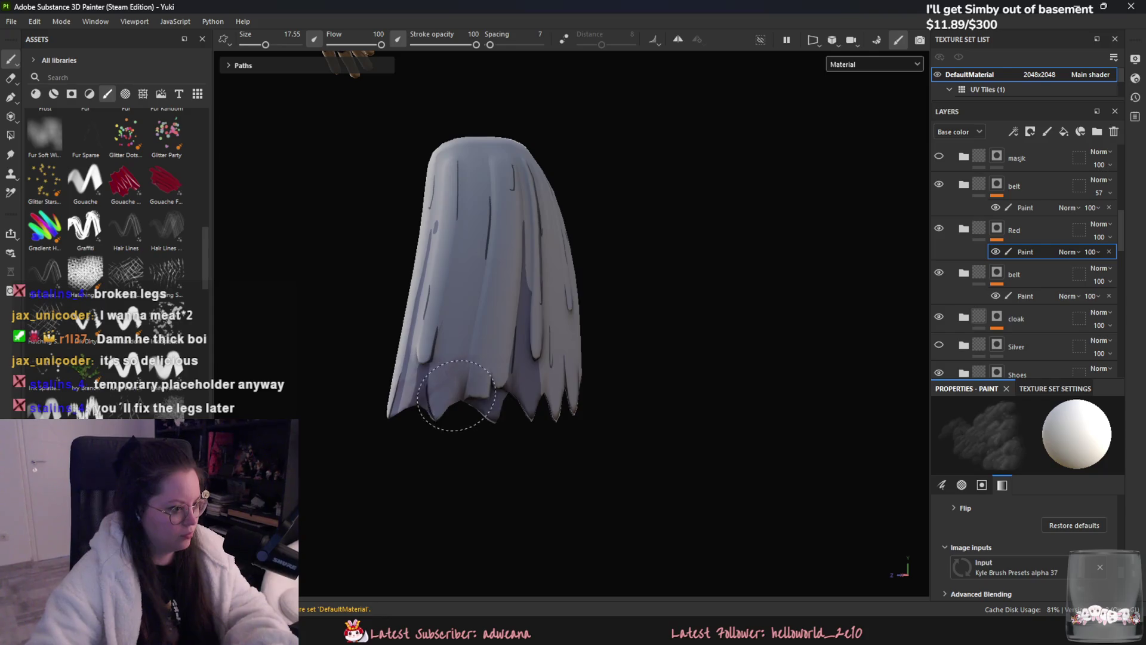
pyautogui.scroll(5, 503, 435)
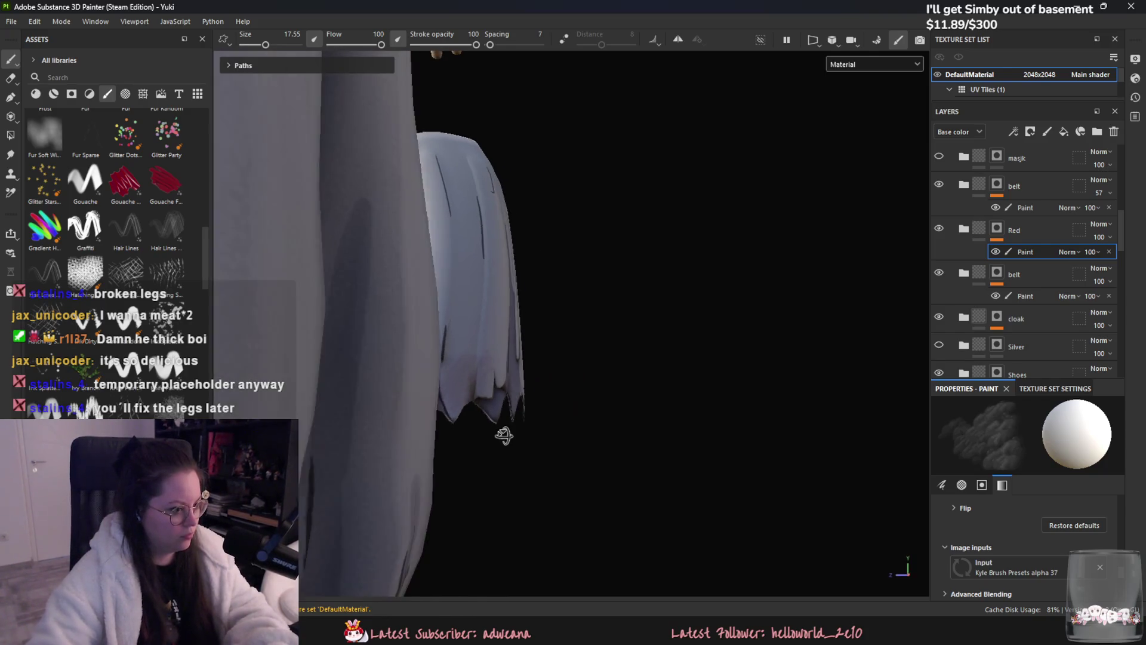
pyautogui.scroll(-5, 550, 474)
pyautogui.scroll(-2, 108, 224)
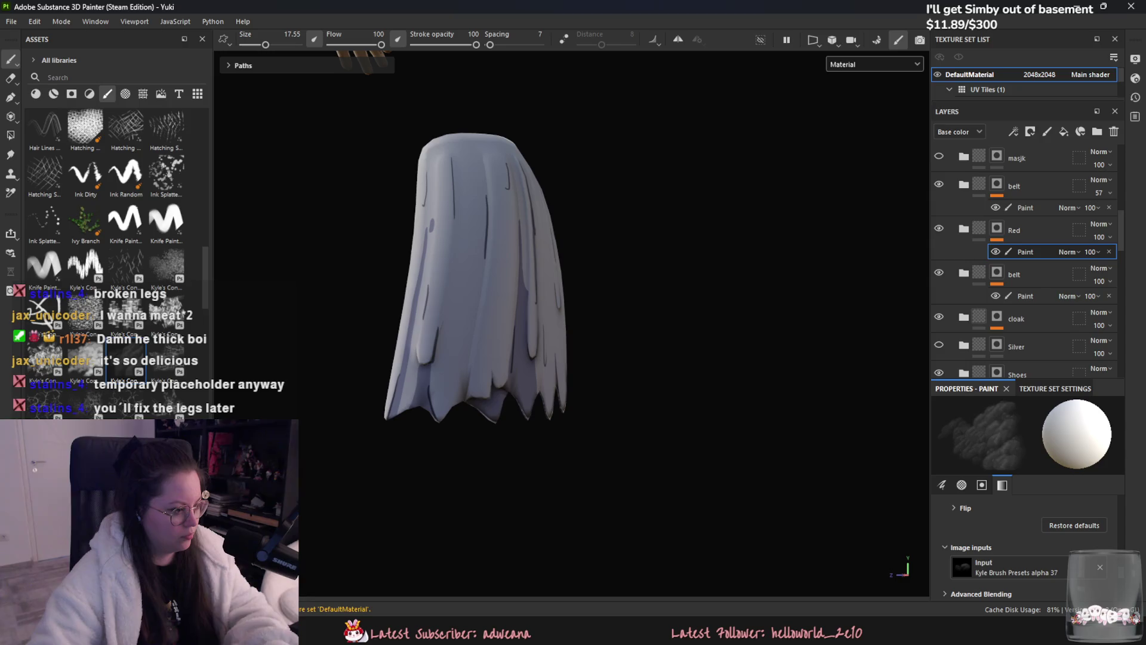
pyautogui.scroll(-3, 126, 211)
pyautogui.scroll(-2, 126, 212)
pyautogui.scroll(-2, 126, 212)
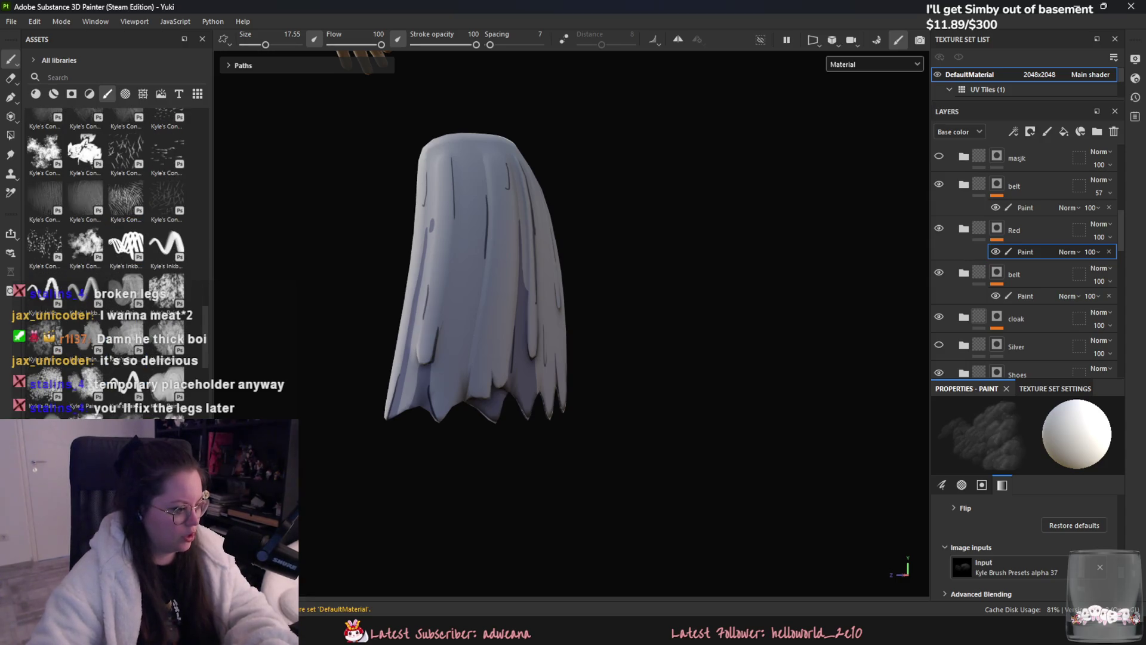
# - Pick an ink then a splattery brush preset with size around 10 for staining
pyautogui.click(126, 244)
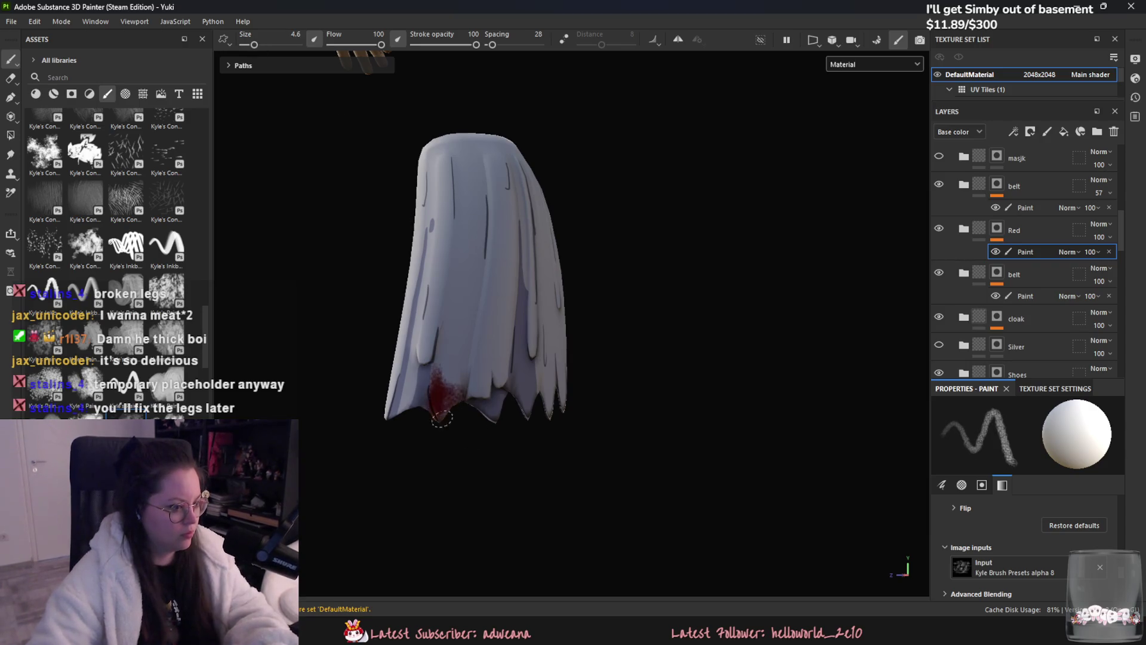
pyautogui.moveTo(253, 44); pyautogui.dragTo(260, 45)
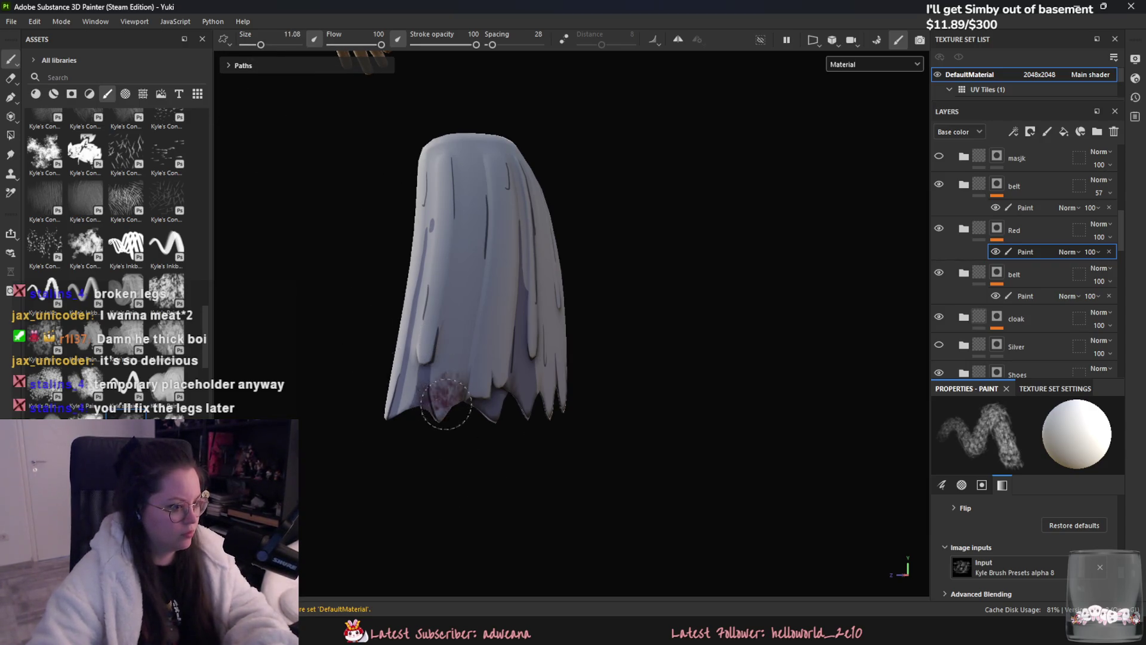
pyautogui.click(86, 151)
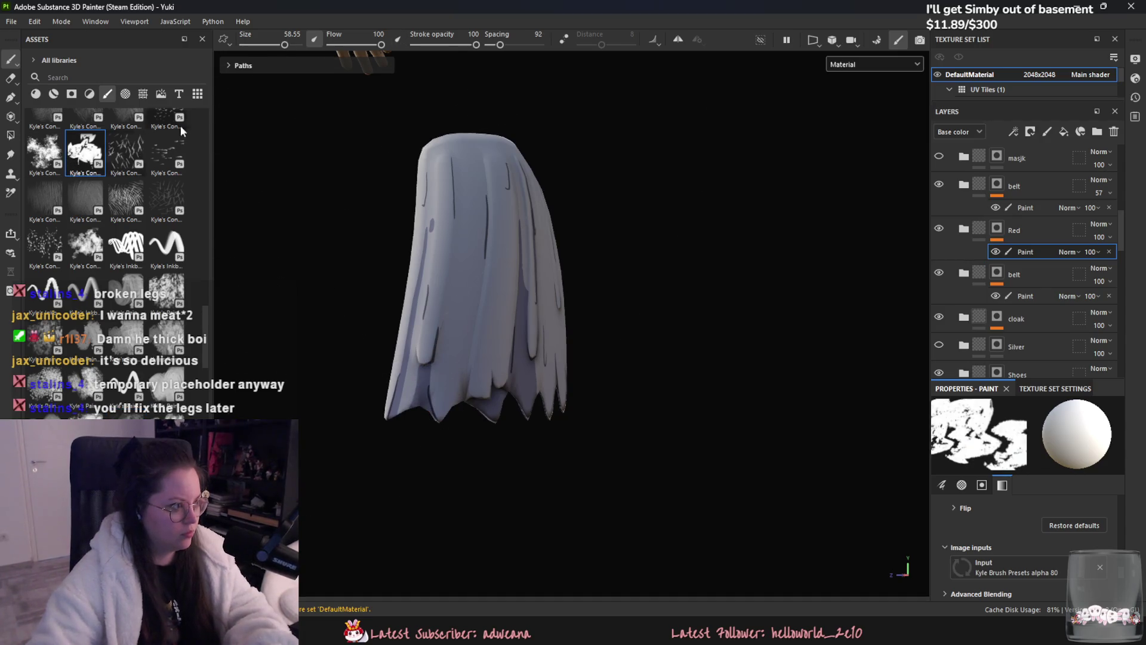
pyautogui.click(261, 43)
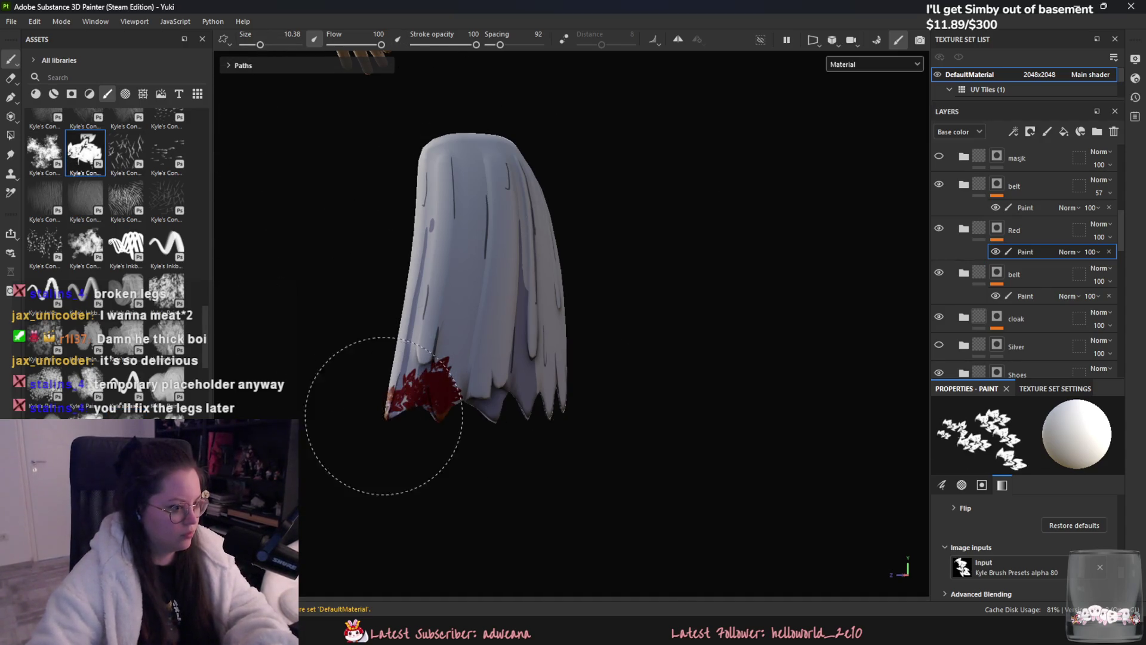
pyautogui.scroll(5, 384, 416)
pyautogui.scroll(-1, 470, 367)
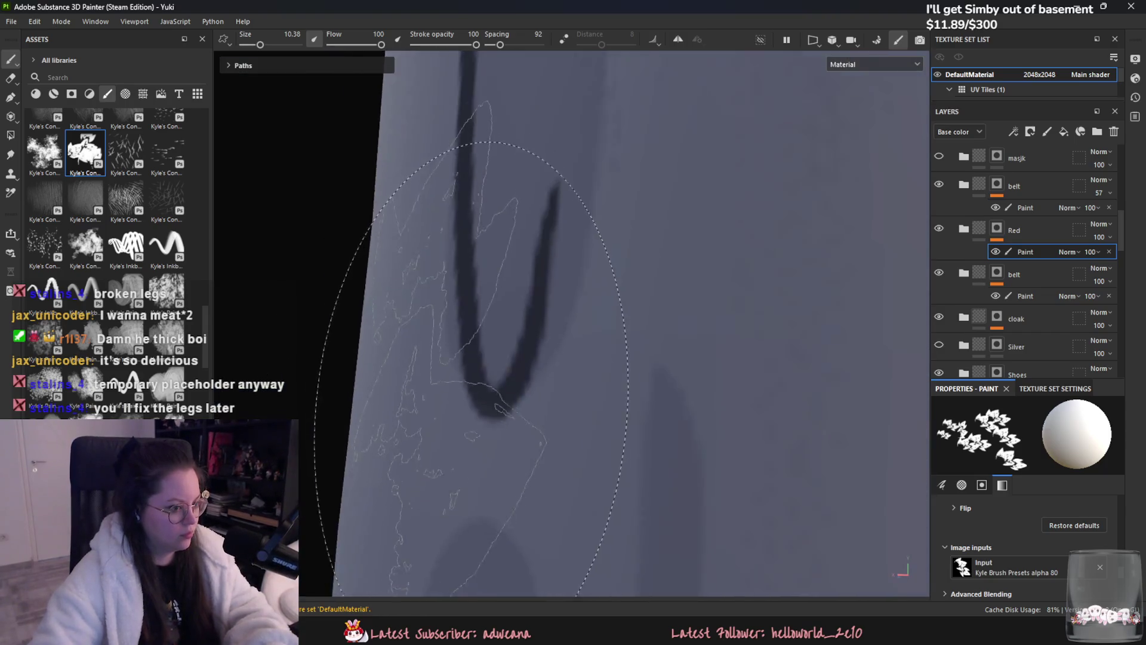
pyautogui.scroll(-4, 471, 367)
pyautogui.scroll(-2, 448, 421)
pyautogui.scroll(2, 422, 469)
pyautogui.scroll(2, 521, 392)
pyautogui.scroll(2, 308, 358)
pyautogui.scroll(-2, 537, 422)
pyautogui.scroll(2, 543, 384)
pyautogui.scroll(1, 322, 376)
pyautogui.scroll(-1, 586, 394)
pyautogui.scroll(-2, 614, 410)
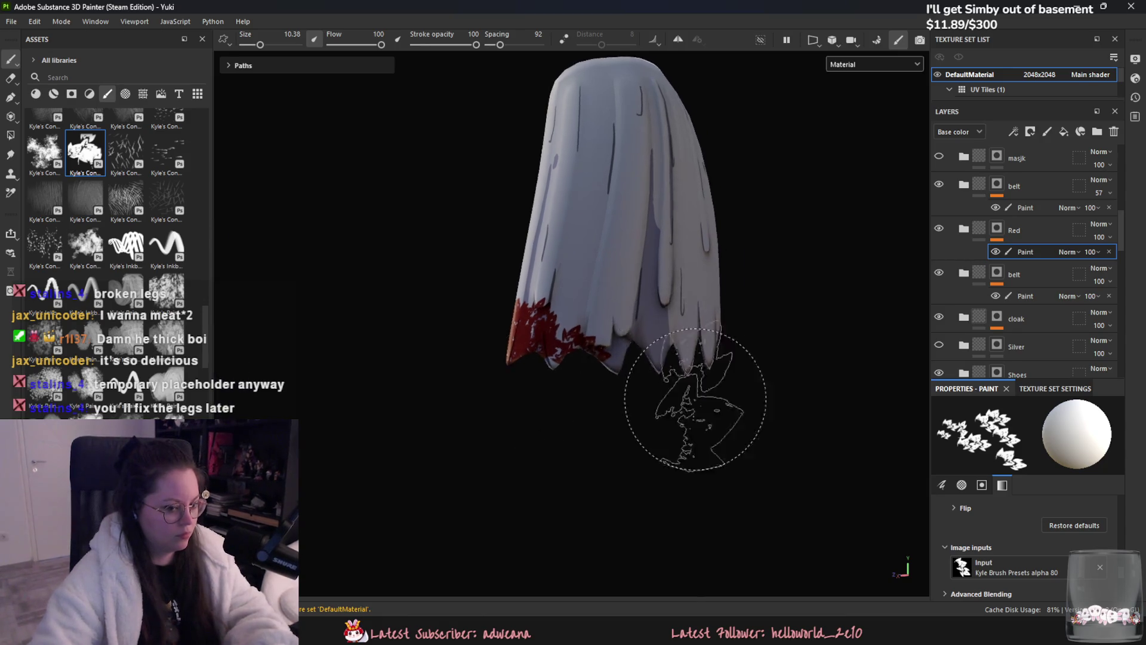
# - Paint red stains along the cloak hem, undo them all, and select the Red layer folder
pyautogui.keyDown('alt'); pyautogui.moveTo(670, 422); pyautogui.dragTo(410, 359, button='middle'); pyautogui.keyUp('alt')
pyautogui.moveTo(591, 376); pyautogui.dragTo(622, 358)
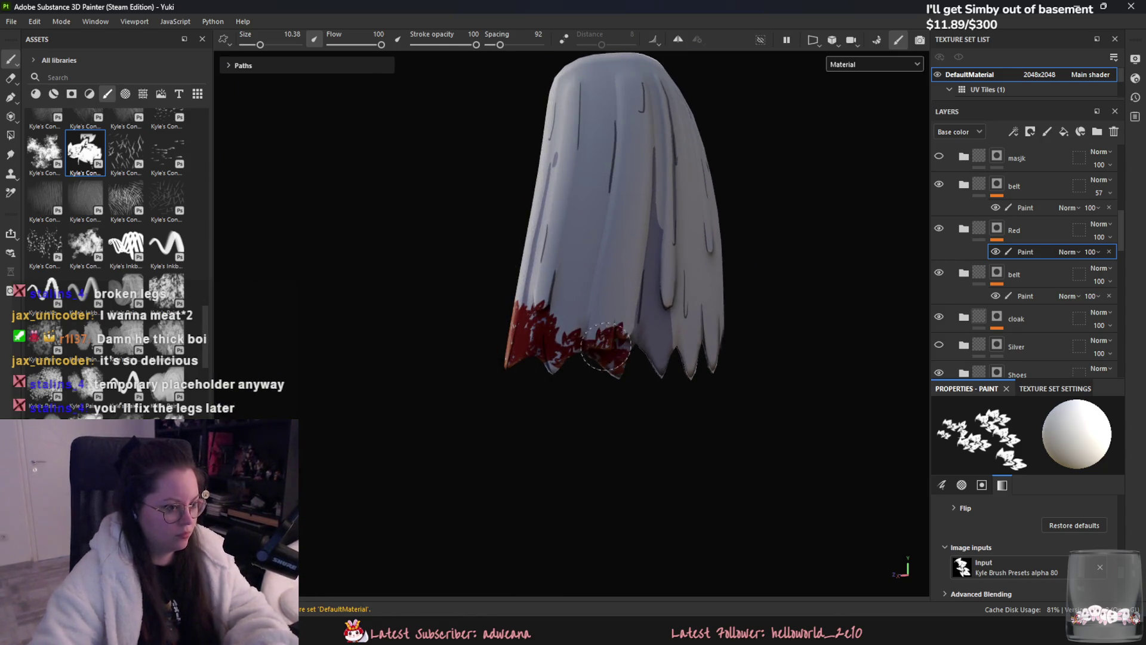
pyautogui.hotkey('ctrl', 'z')
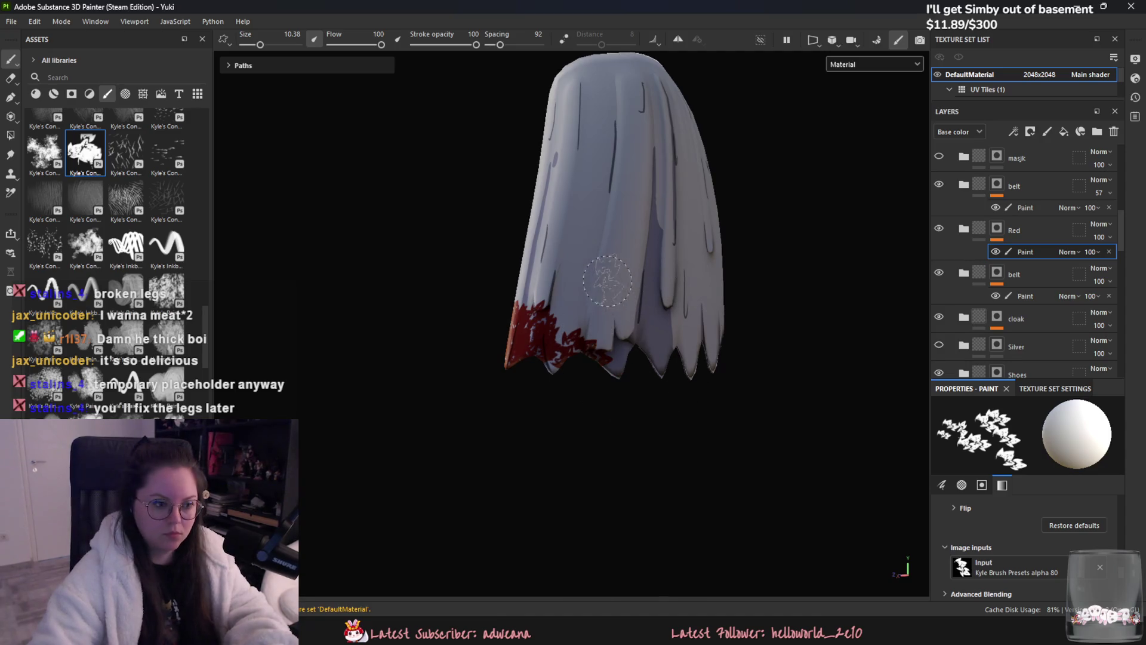
pyautogui.hotkey('ctrl', 'z')
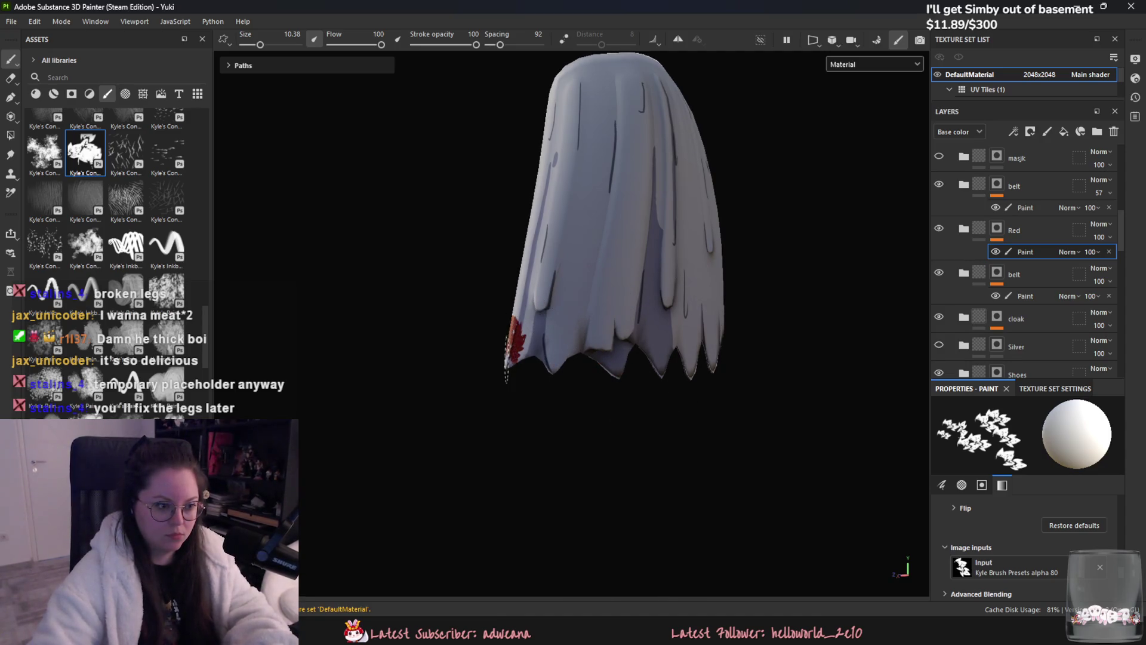
pyautogui.click(1044, 224)
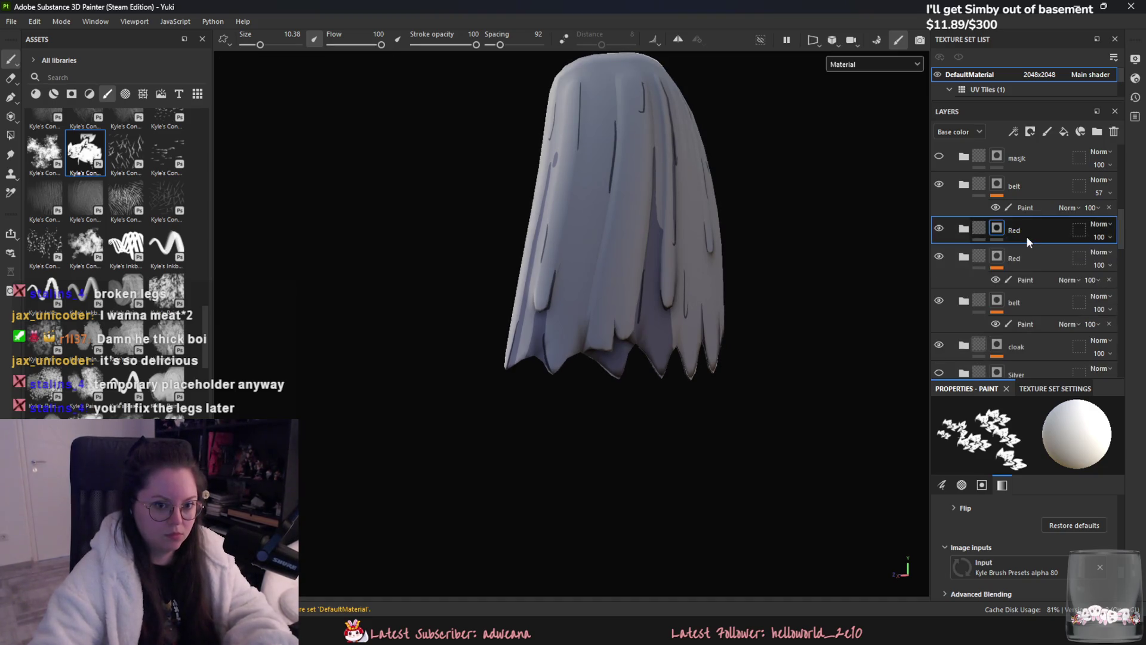
# - Add a new paint layer in the Red folder, stamp red stains on the lower-left hem, then undo them
pyautogui.rightClick(1026, 236)
pyautogui.click(1030, 455)
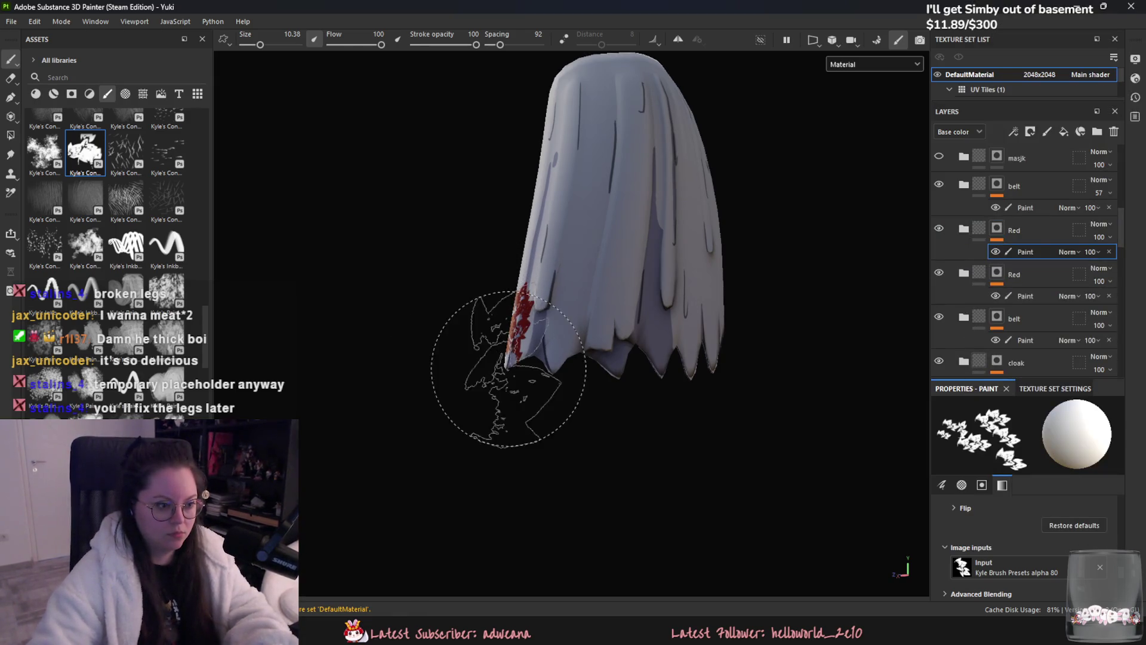
pyautogui.moveTo(526, 315); pyautogui.dragTo(549, 355)
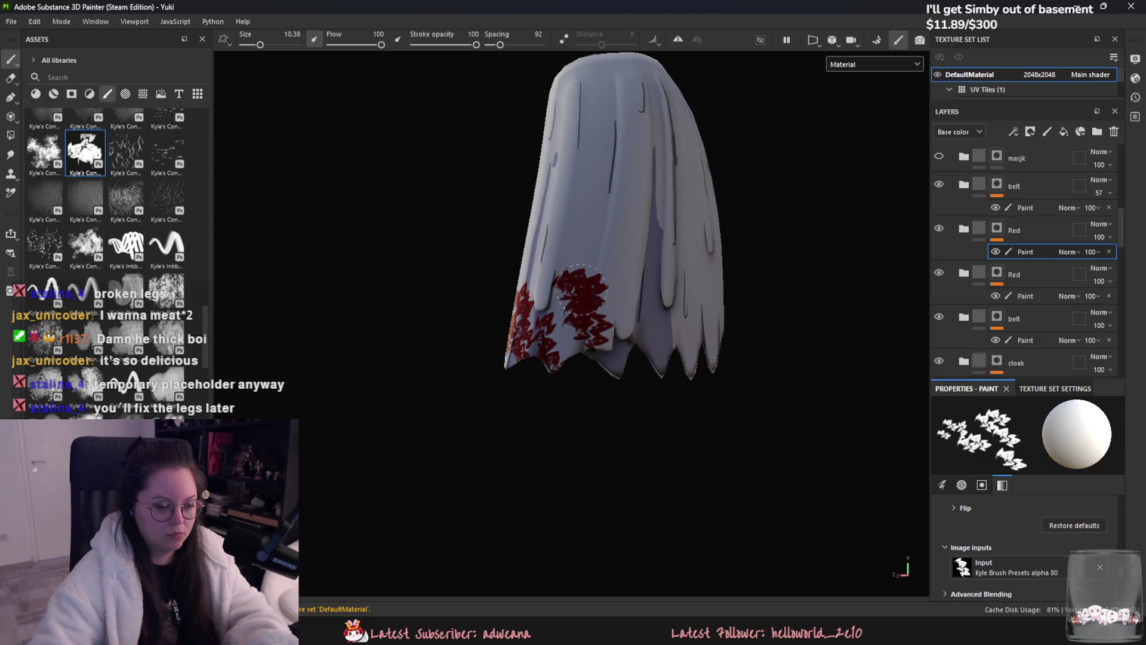
pyautogui.hotkey('ctrl', 'z')
pyautogui.scroll(-3, 87, 340)
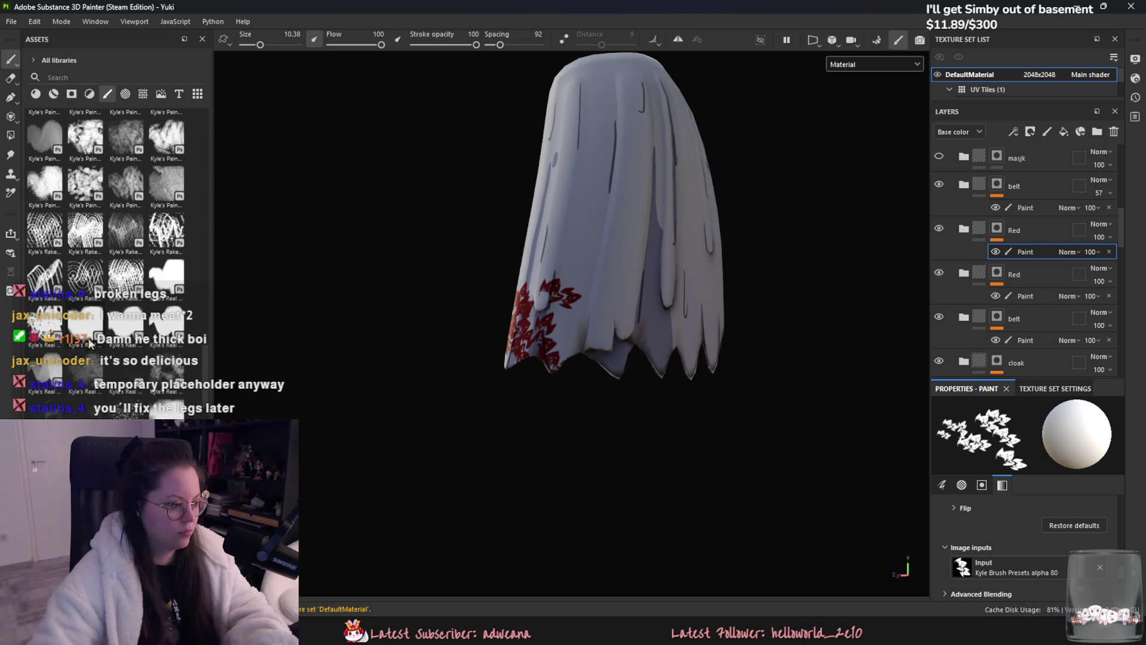
pyautogui.scroll(5, 156, 361)
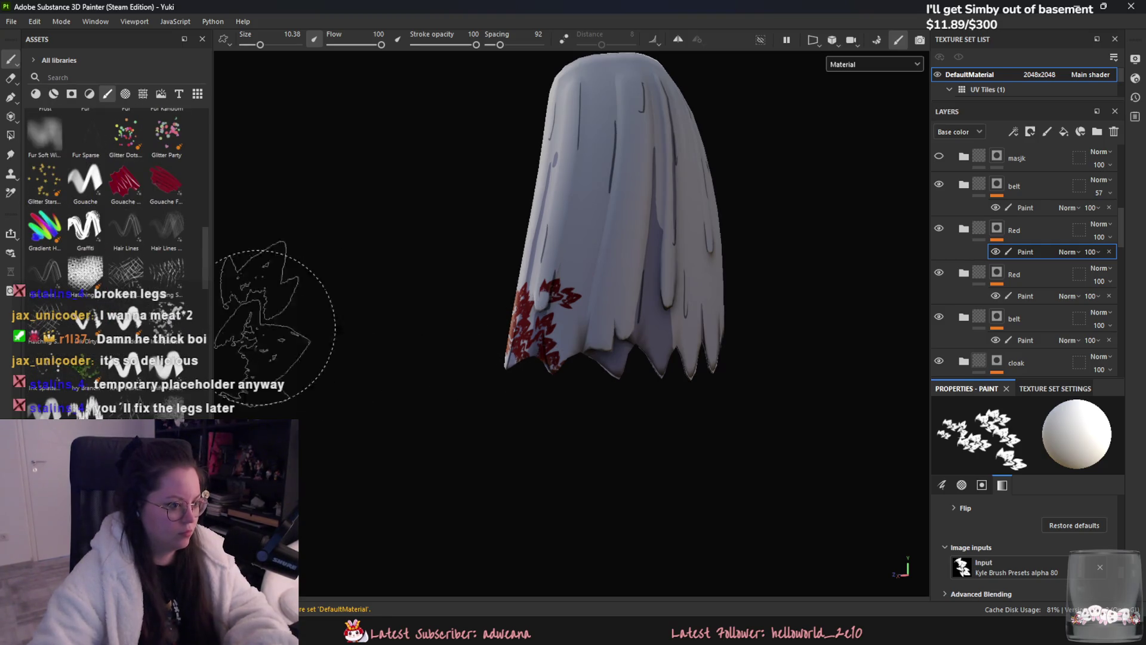
pyautogui.hotkey('ctrl', 'z')
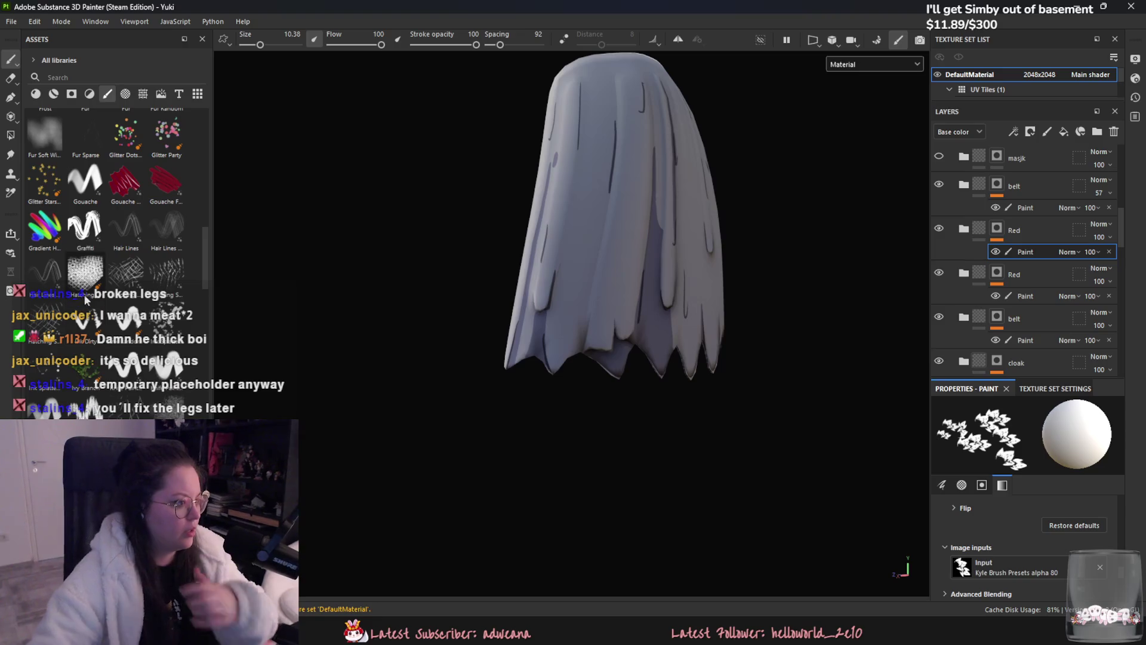
pyautogui.scroll(5, 107, 179)
pyautogui.scroll(2, 169, 375)
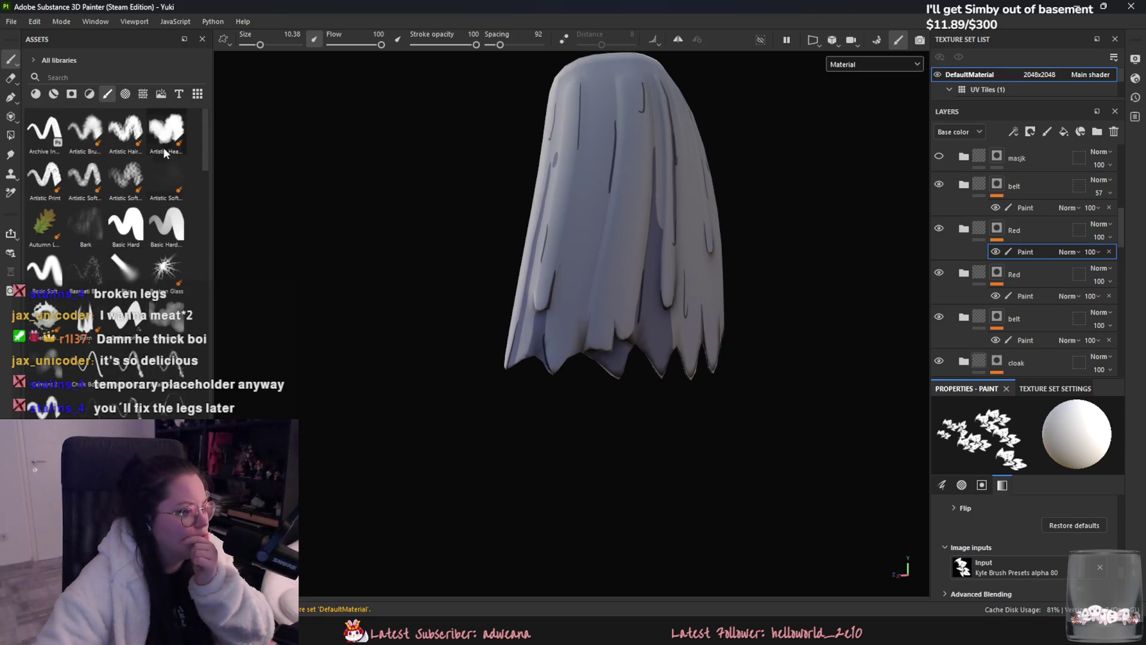
pyautogui.scroll(2, 168, 374)
pyautogui.scroll(-4, 168, 375)
pyautogui.scroll(-4, 167, 372)
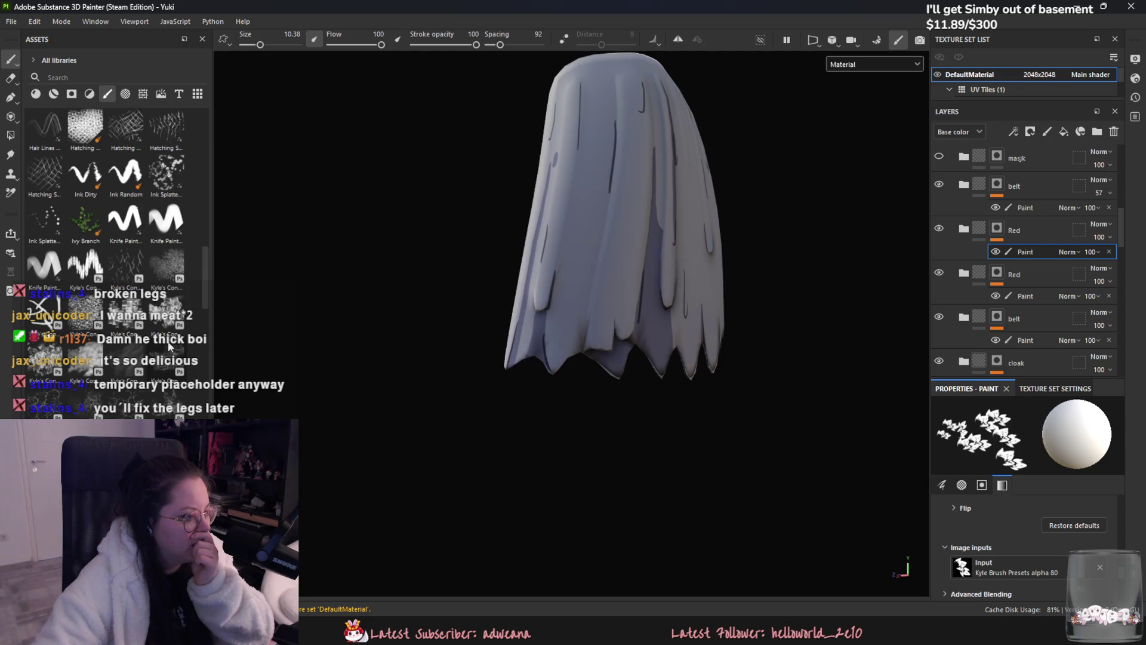
# - Try a different splatter preset, undo its strokes, and switch to a speckled brush preset
pyautogui.click(165, 309)
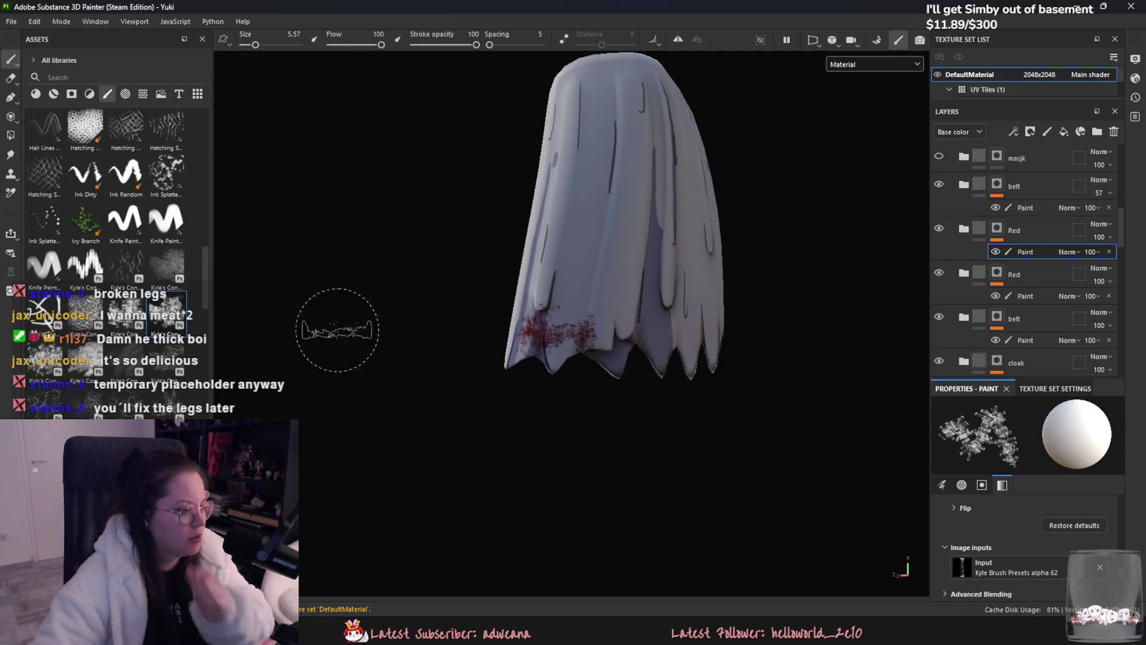
pyautogui.hotkey('ctrl', 'z')
pyautogui.scroll(-3, 117, 376)
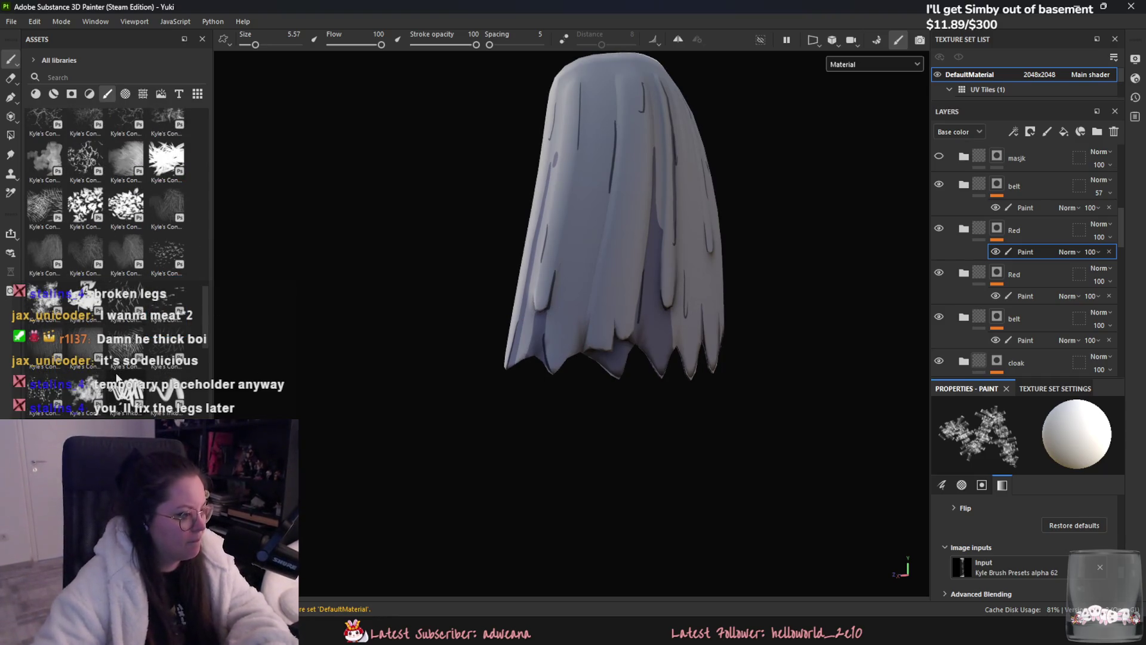
pyautogui.scroll(-2, 100, 320)
pyautogui.scroll(-2, 168, 411)
pyautogui.scroll(-2, 171, 413)
pyautogui.click(167, 381)
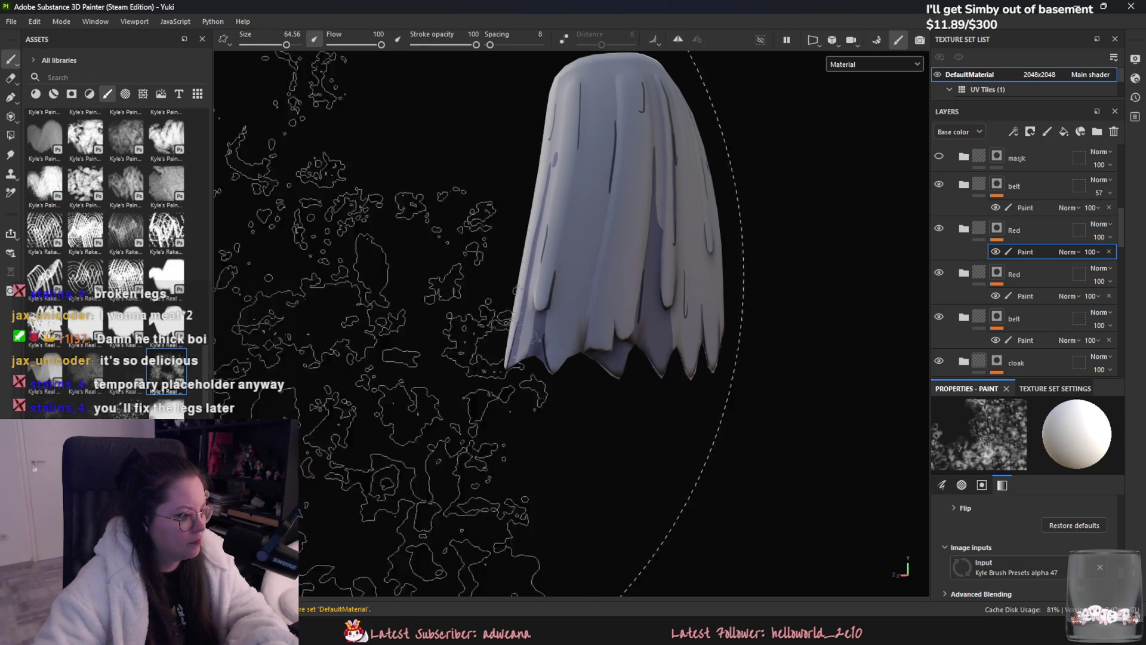
# - Test the speckled and fine-speckle brushes on the cloak and undo every speckle
pyautogui.click(567, 321)
pyautogui.hotkey('ctrl', 'z')
pyautogui.scroll(-3, 185, 333)
pyautogui.click(125, 359)
pyautogui.moveTo(525, 346); pyautogui.dragTo(501, 224)
pyautogui.hotkey('ctrl', 'z')
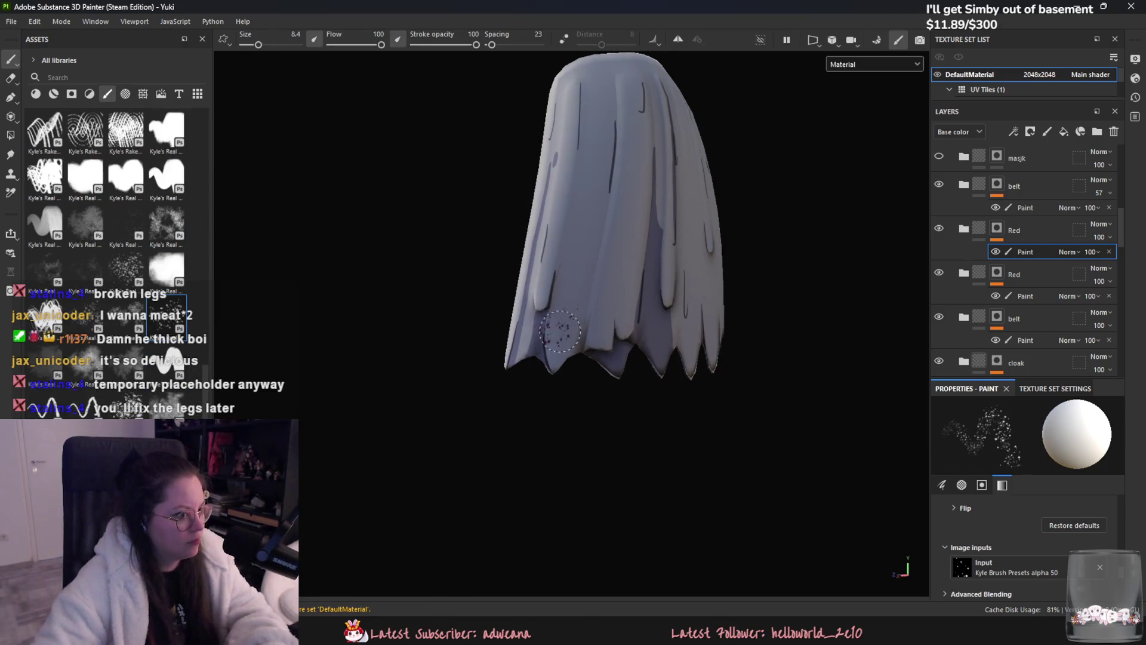
pyautogui.hotkey('ctrl', 'z')
pyautogui.scroll(-3, 108, 197)
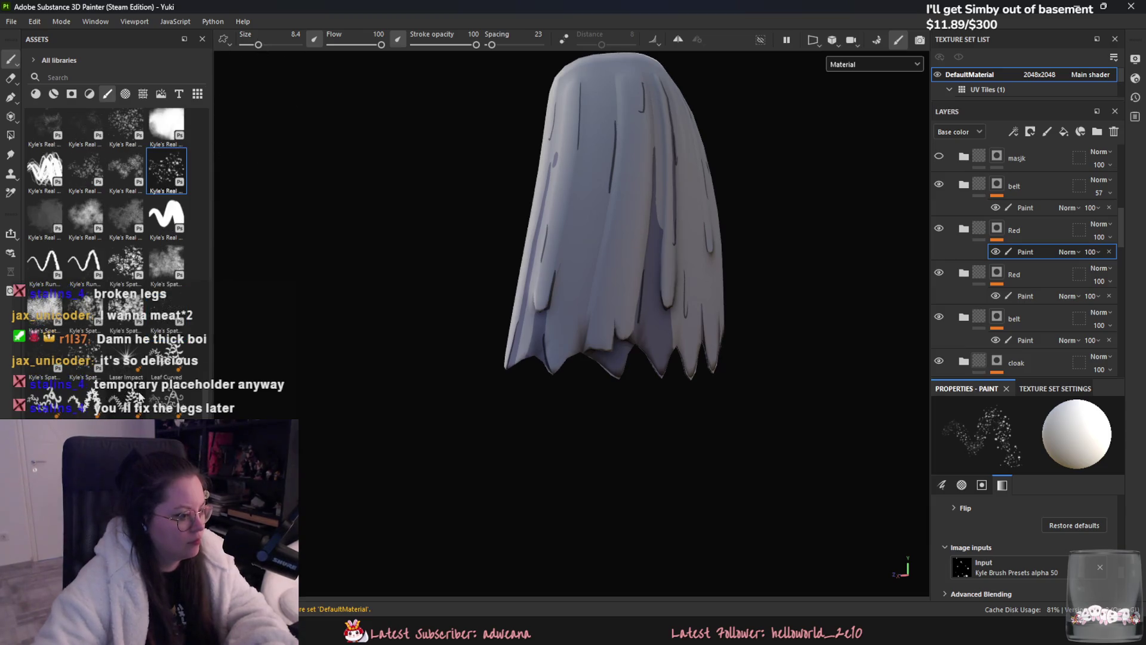
# - Try the Leaf Curved and swirling leaf brushes at size 15 on the hem, undoing each stroke
pyautogui.click(170, 370)
pyautogui.keyDown('ctrl'); pyautogui.moveTo(448, 346); pyautogui.dragTo(420, 346, button='right'); pyautogui.keyUp('ctrl')
pyautogui.hotkey('ctrl', 'z')
pyautogui.moveTo(609, 266); pyautogui.dragTo(528, 341)
pyautogui.keyDown('ctrl'); pyautogui.moveTo(529, 338); pyautogui.dragTo(421, 384, button='right'); pyautogui.keyUp('ctrl')
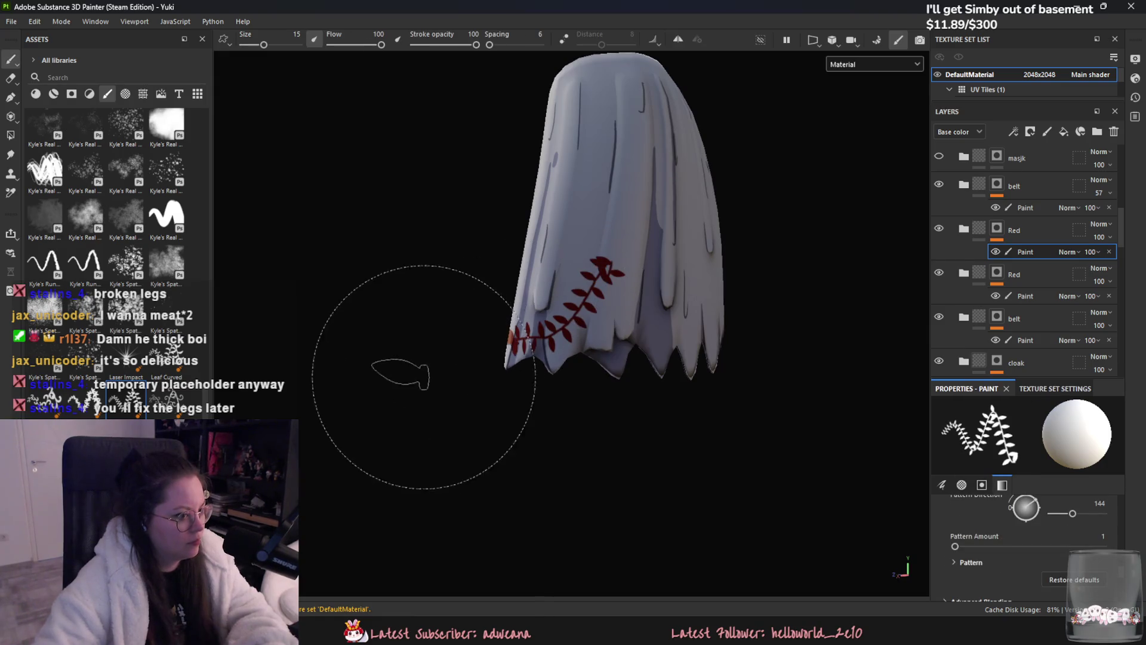
pyautogui.hotkey('ctrl', 'z')
pyautogui.click(126, 394)
pyautogui.moveTo(538, 334); pyautogui.dragTo(653, 238)
pyautogui.keyDown('ctrl'); pyautogui.moveTo(654, 237); pyautogui.dragTo(421, 385, button='right'); pyautogui.keyUp('ctrl')
pyautogui.hotkey('ctrl', 'z')
pyautogui.click(81, 398)
pyautogui.moveTo(542, 315); pyautogui.dragTo(598, 269)
pyautogui.hotkey('ctrl', 'z')
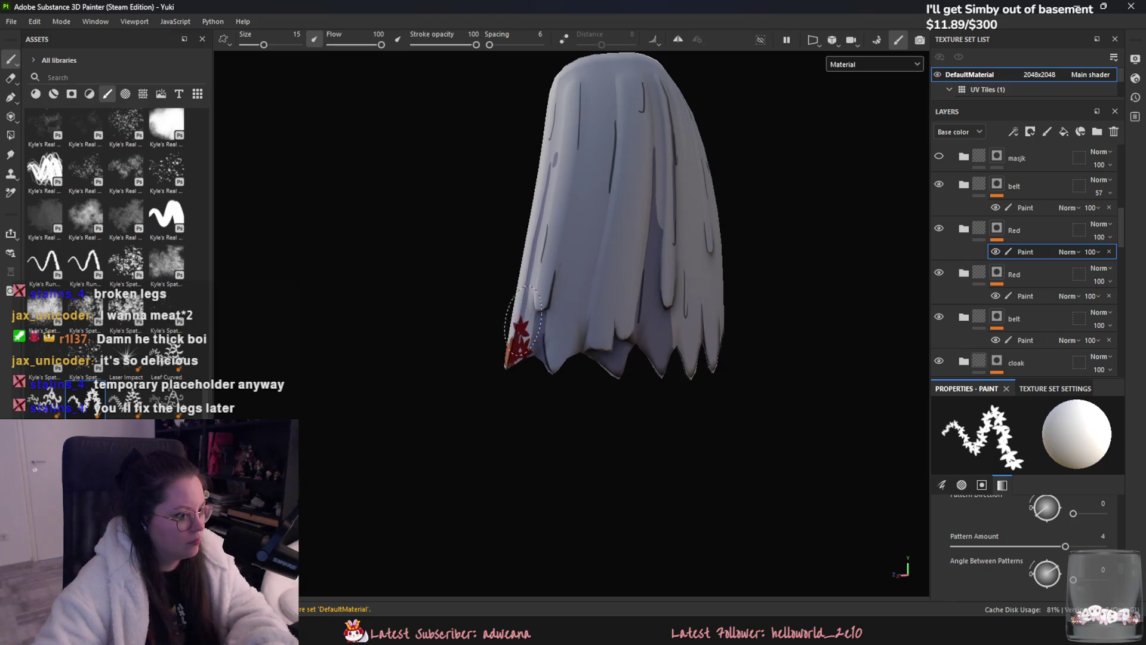
pyautogui.hotkey('ctrl', 'z')
pyautogui.hotkey('ctrl', 'z')
pyautogui.scroll(-3, 119, 359)
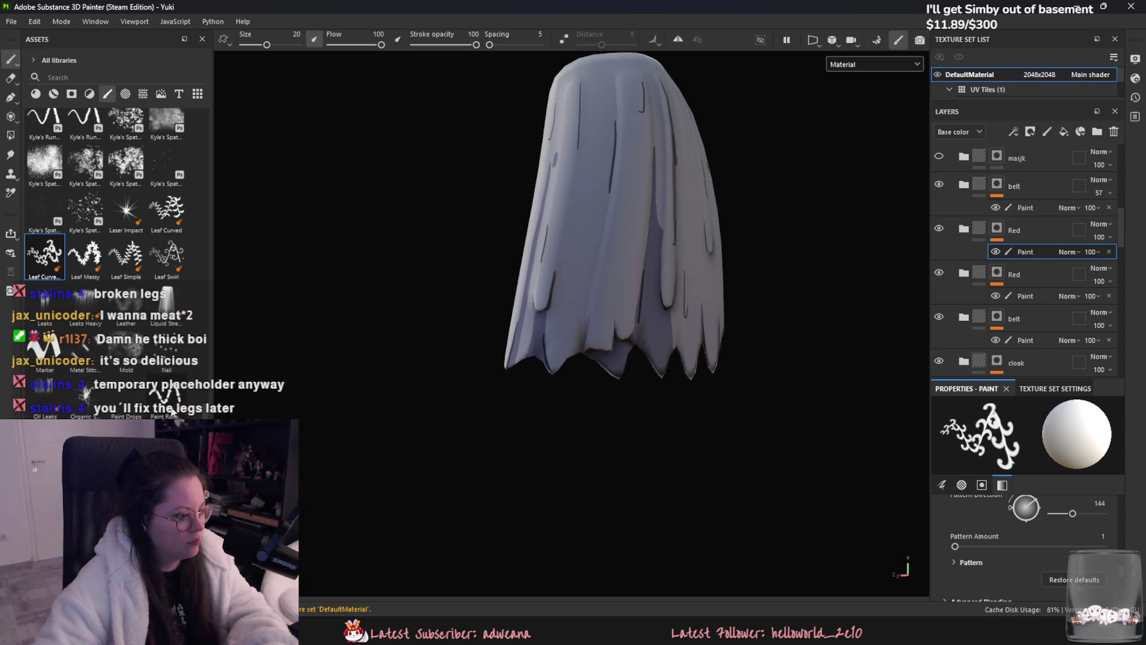
pyautogui.scroll(-3, 119, 404)
# - Test the zigzag stitch and Paint Roller brushes on the cloak and undo both marks
pyautogui.click(86, 349)
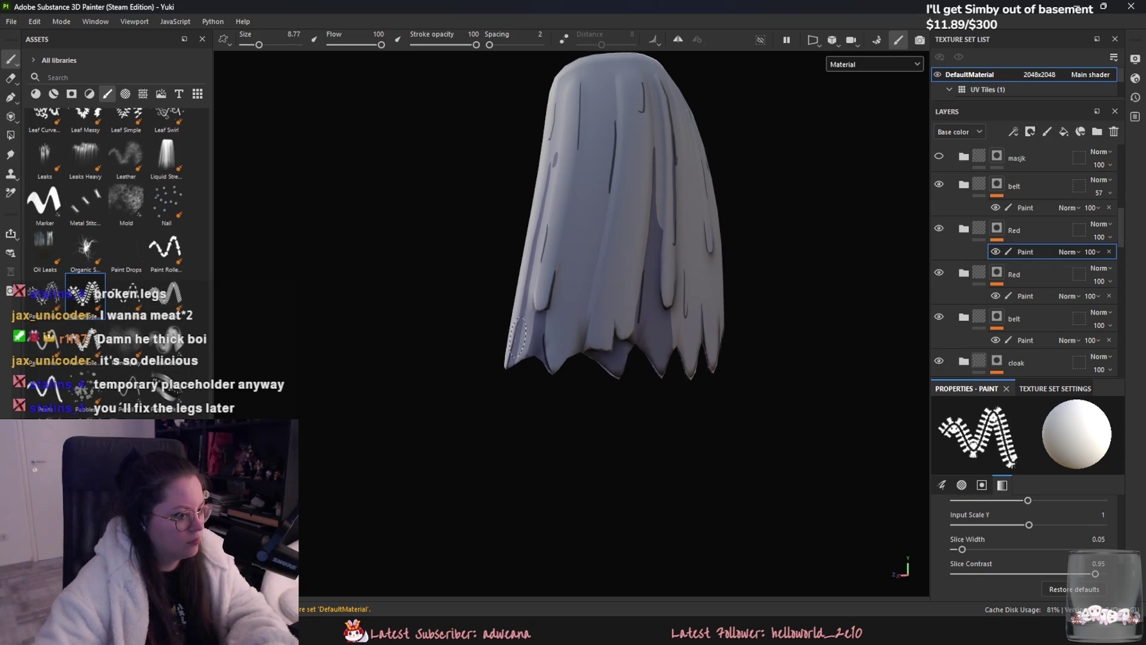
pyautogui.moveTo(515, 344); pyautogui.dragTo(741, 256)
pyautogui.hotkey('ctrl', 'z')
pyautogui.scroll(-3, 108, 269)
pyautogui.click(85, 148)
pyautogui.click(530, 342)
pyautogui.hotkey('ctrl', 'z')
pyautogui.scroll(-3, 108, 225)
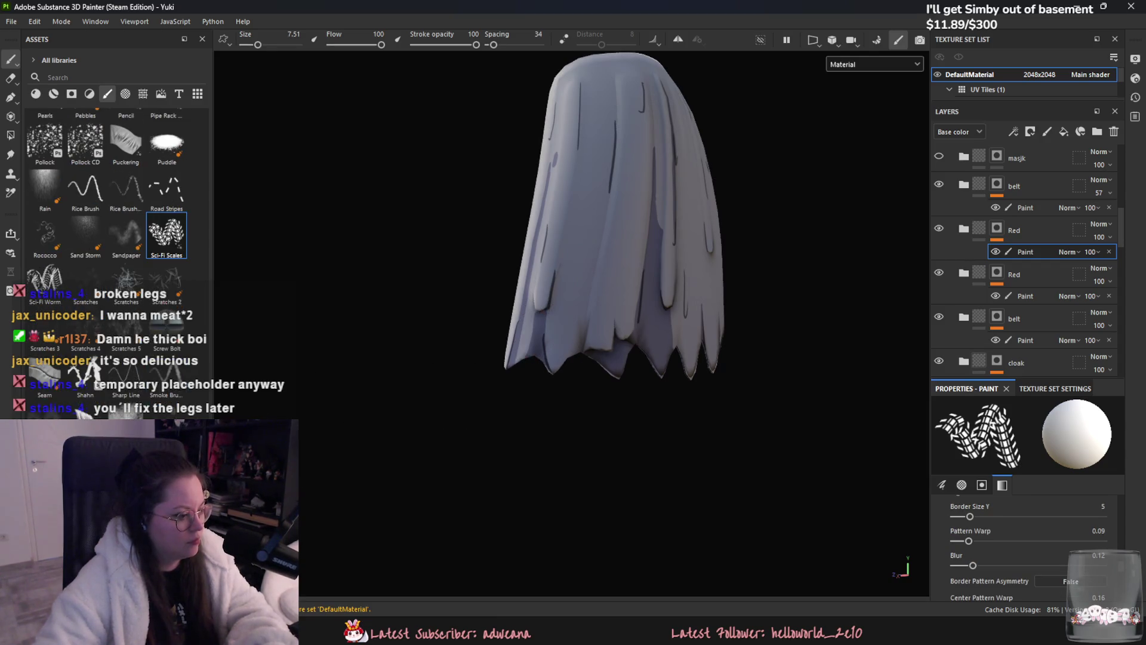
# - Paint several test strokes with the Shahn brush across the lower left and undo them
pyautogui.click(85, 372)
pyautogui.moveTo(524, 305); pyautogui.dragTo(559, 259)
pyautogui.moveTo(537, 331); pyautogui.dragTo(676, 224)
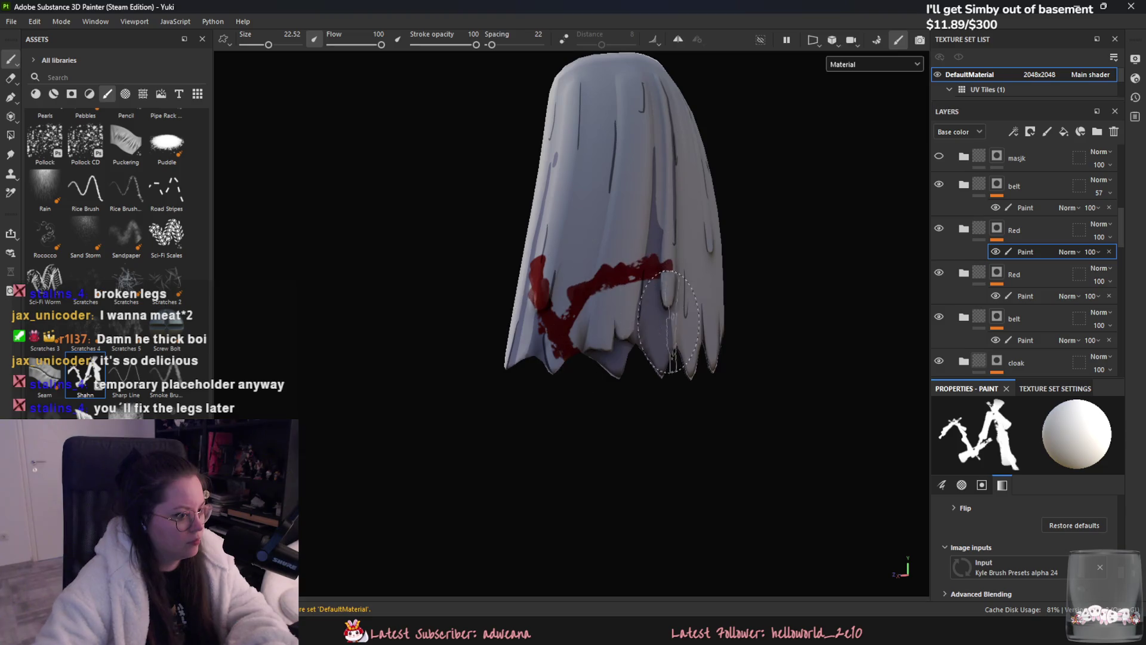
pyautogui.hotkey('ctrl', 'z')
pyautogui.hotkey('ctrl', 'z')
pyautogui.click(573, 421)
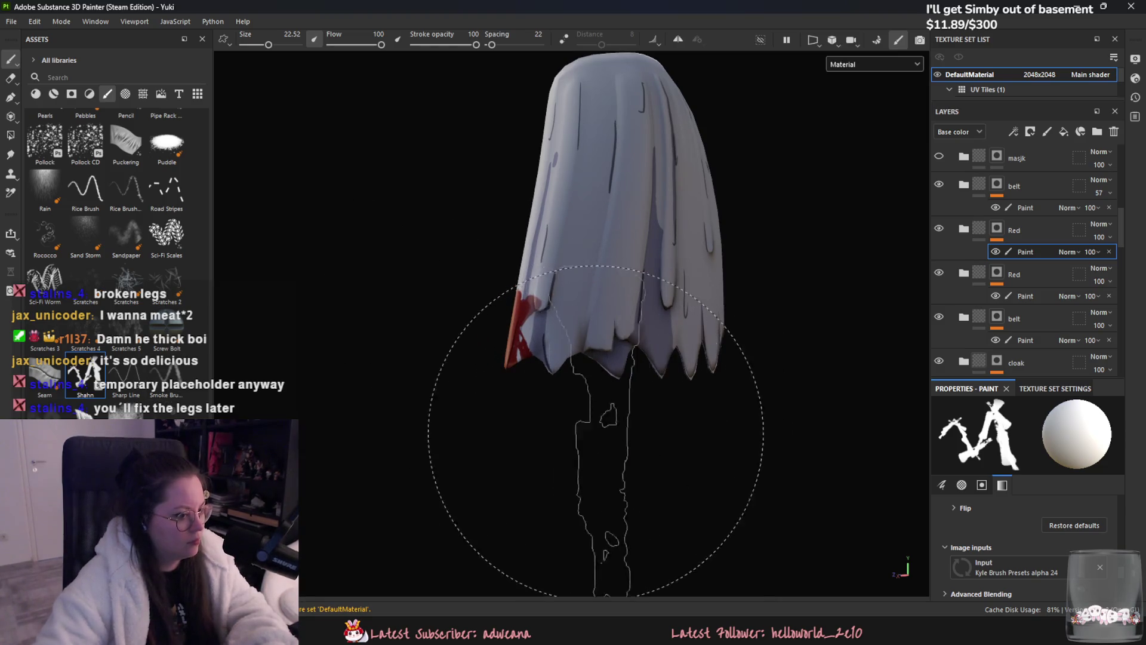
pyautogui.keyDown('alt'); pyautogui.moveTo(390, 399); pyautogui.dragTo(568, 403); pyautogui.keyUp('alt')
pyautogui.moveTo(510, 273); pyautogui.dragTo(604, 268)
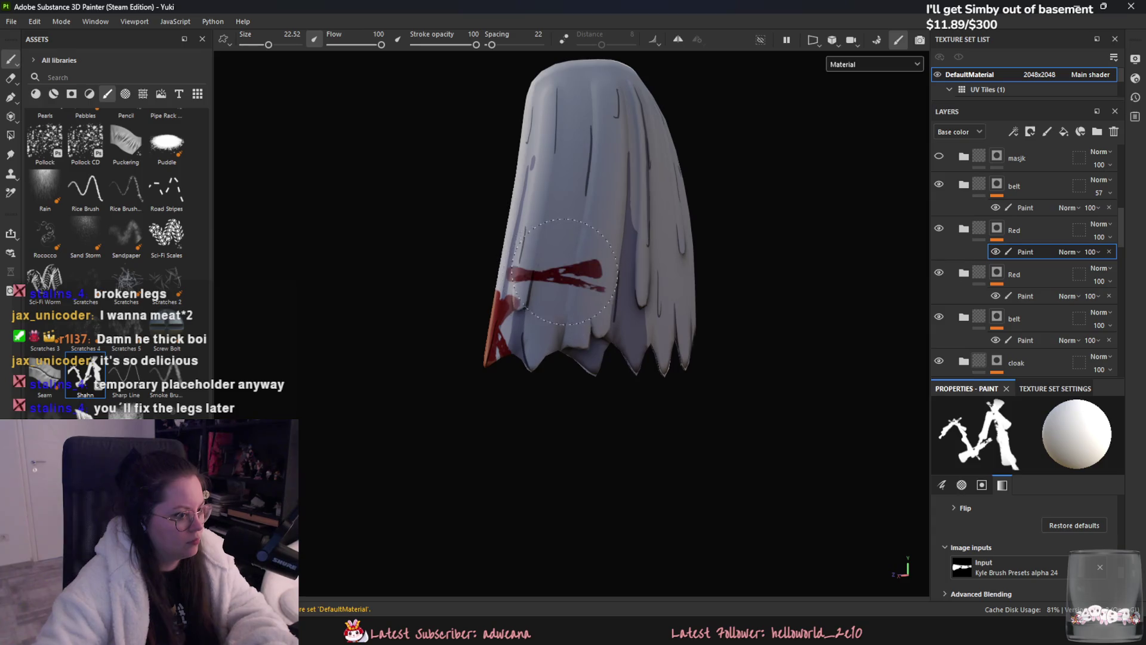
pyautogui.hotkey('ctrl', 'z')
pyautogui.hotkey('ctrl', 'z')
pyautogui.scroll(-5, 144, 402)
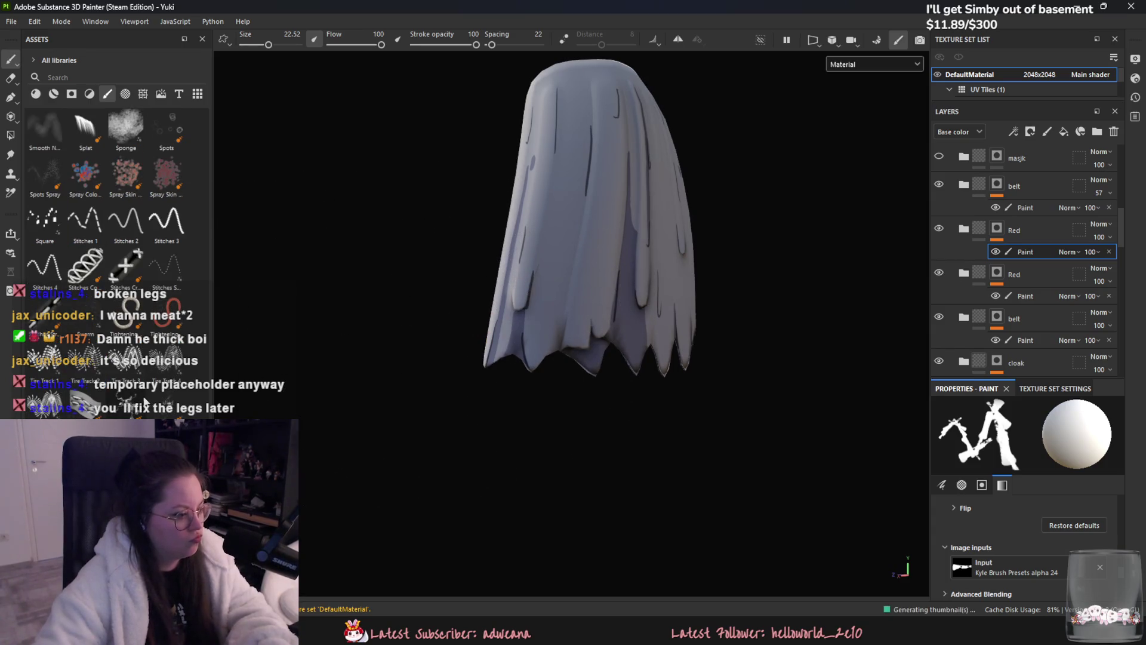
pyautogui.scroll(-3, 151, 371)
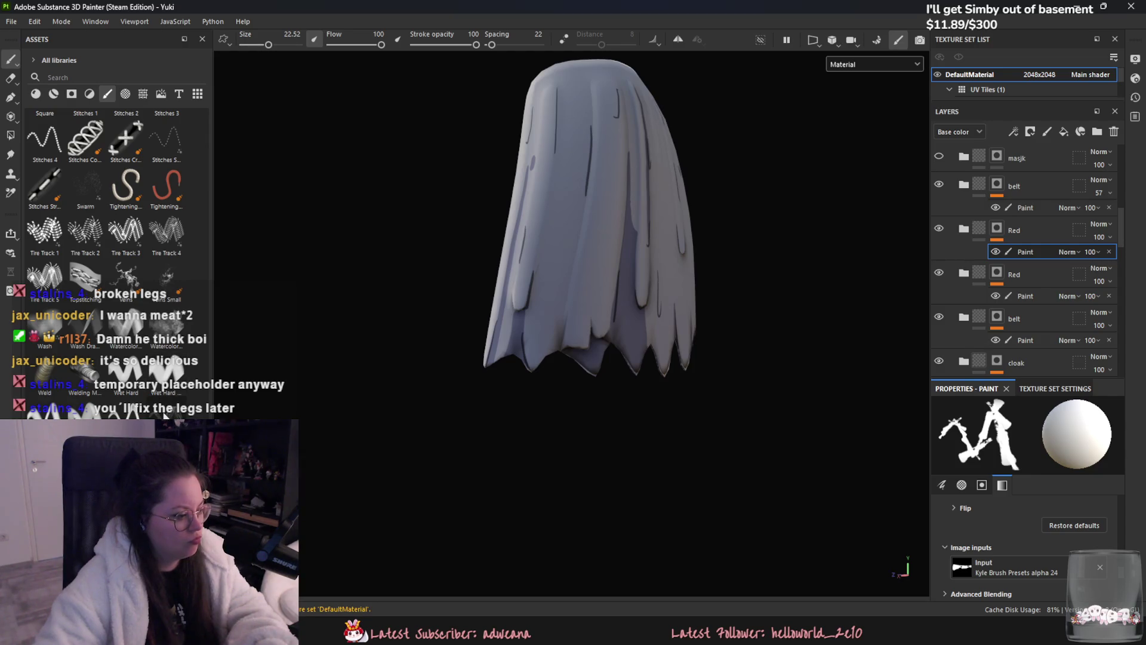
pyautogui.scroll(-2, 165, 414)
pyautogui.scroll(-1, 166, 414)
pyautogui.scroll(-1, 170, 413)
pyautogui.scroll(-1, 178, 412)
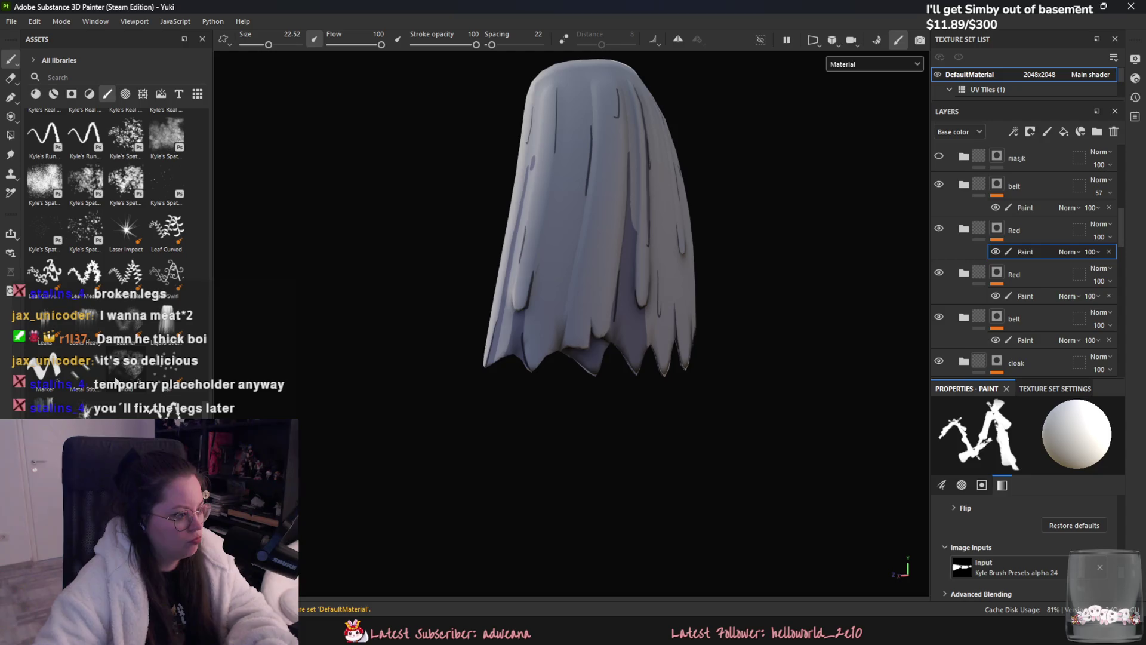
# - Try particle spray and spatter presets, undo them, then stamp red leaves with a leaf-pattern brush
pyautogui.click(85, 323)
pyautogui.click(542, 319)
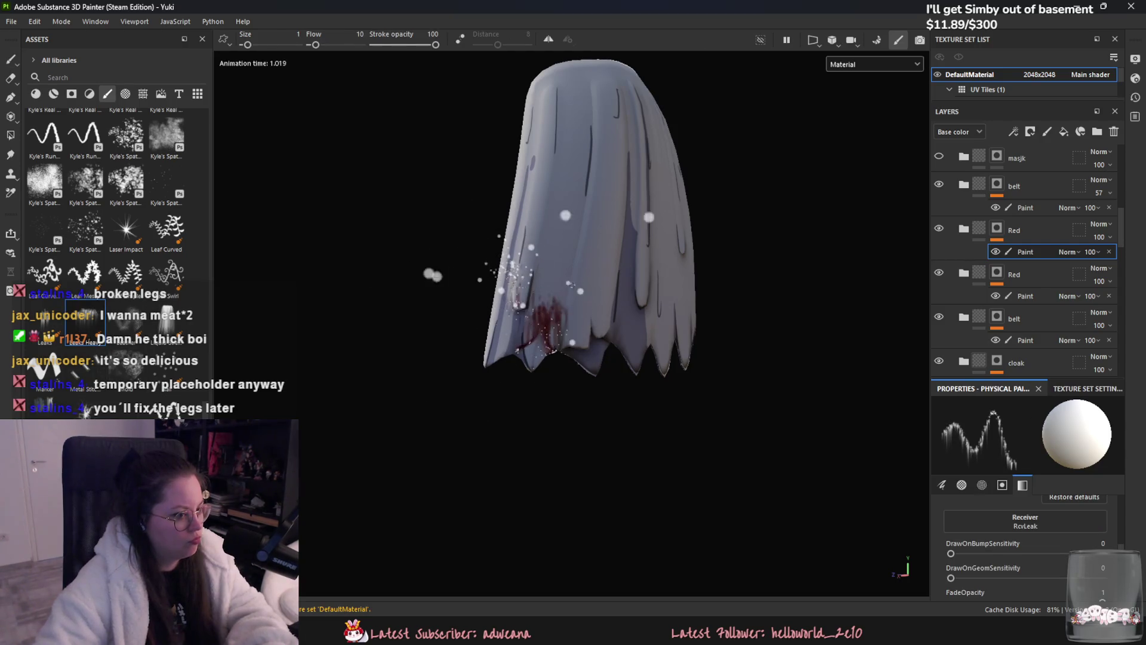
pyautogui.hotkey('ctrl', 'z')
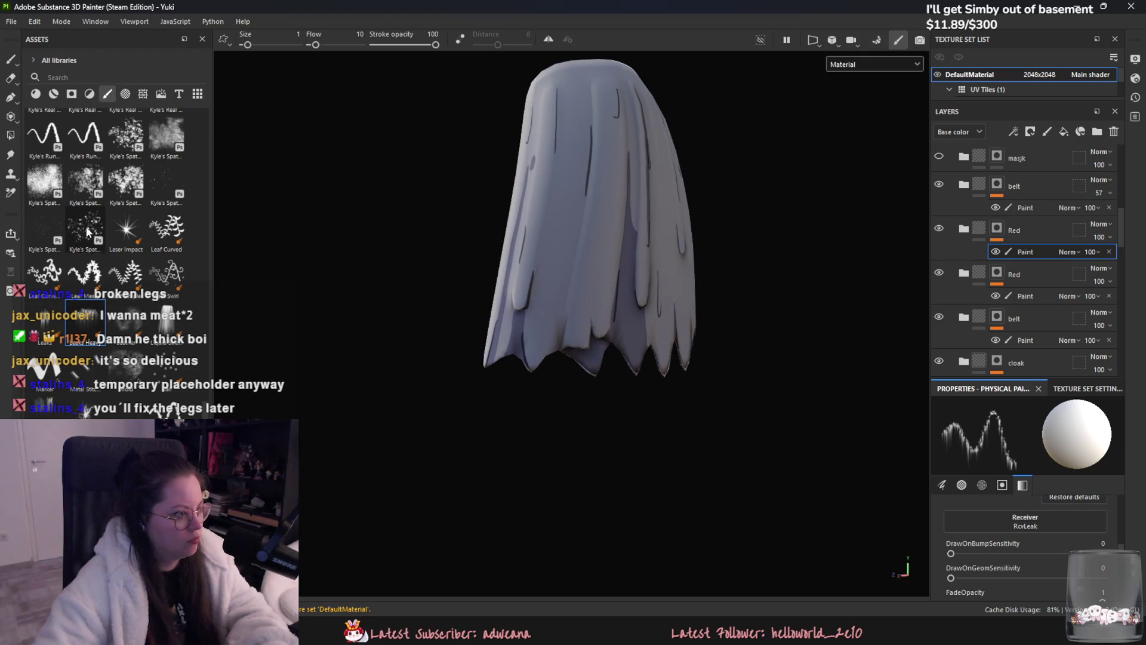
pyautogui.click(84, 180)
pyautogui.moveTo(510, 296); pyautogui.dragTo(574, 305)
pyautogui.hotkey('ctrl', 'z')
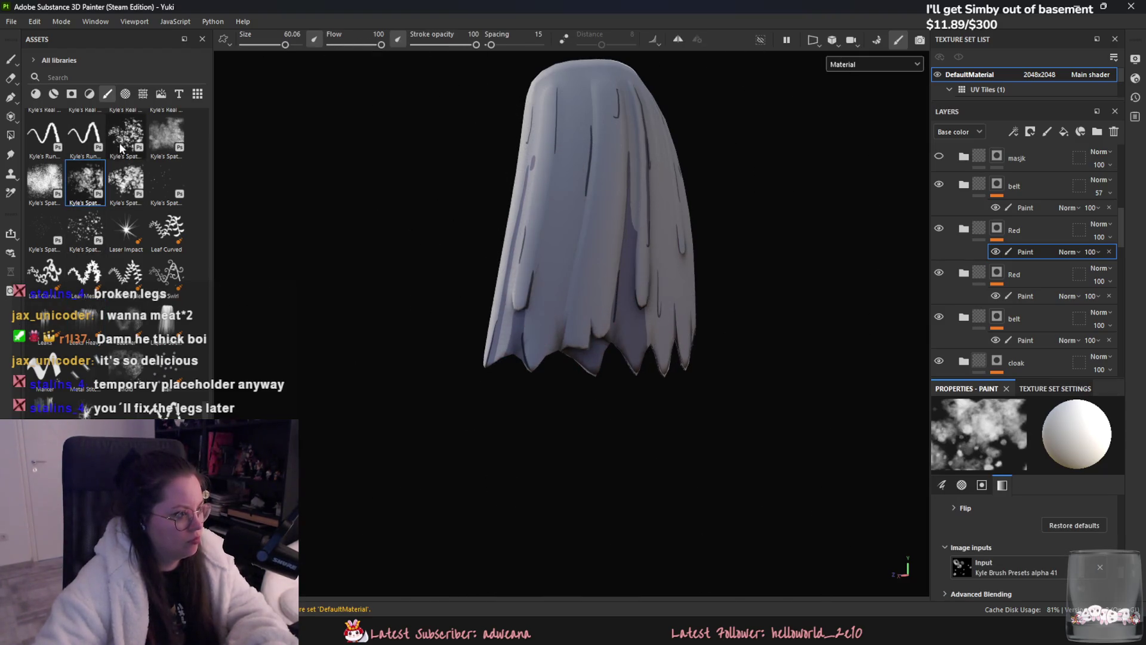
pyautogui.click(85, 273)
pyautogui.moveTo(517, 296)
pyautogui.mouseDown()
pyautogui.moveTo(515, 345)
pyautogui.moveTo(586, 255)
pyautogui.mouseUp()
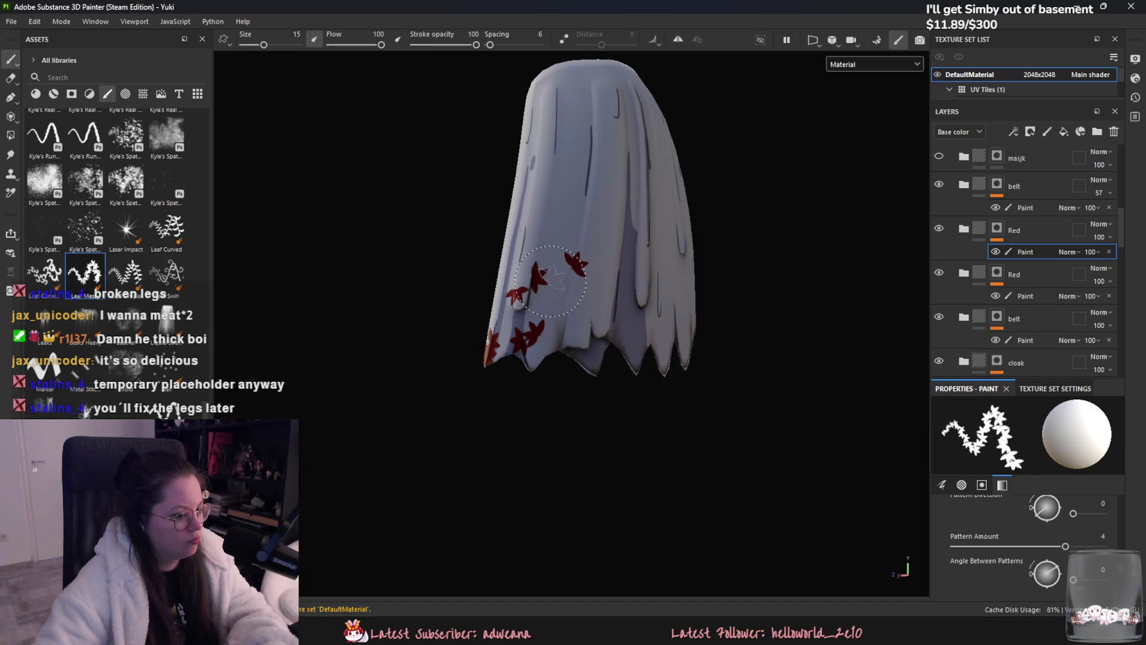
# - Undo the upper leaf stamps and stamp red leaves along the bottom and left hem
pyautogui.hotkey('ctrl', 'z')
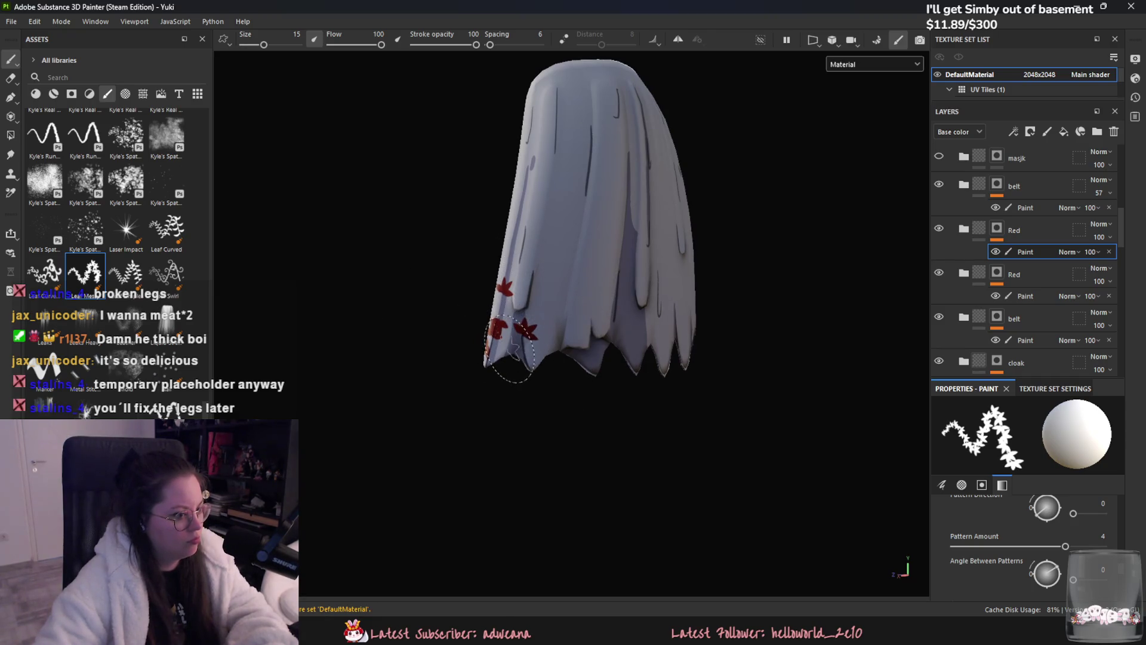
pyautogui.moveTo(530, 322); pyautogui.dragTo(538, 349)
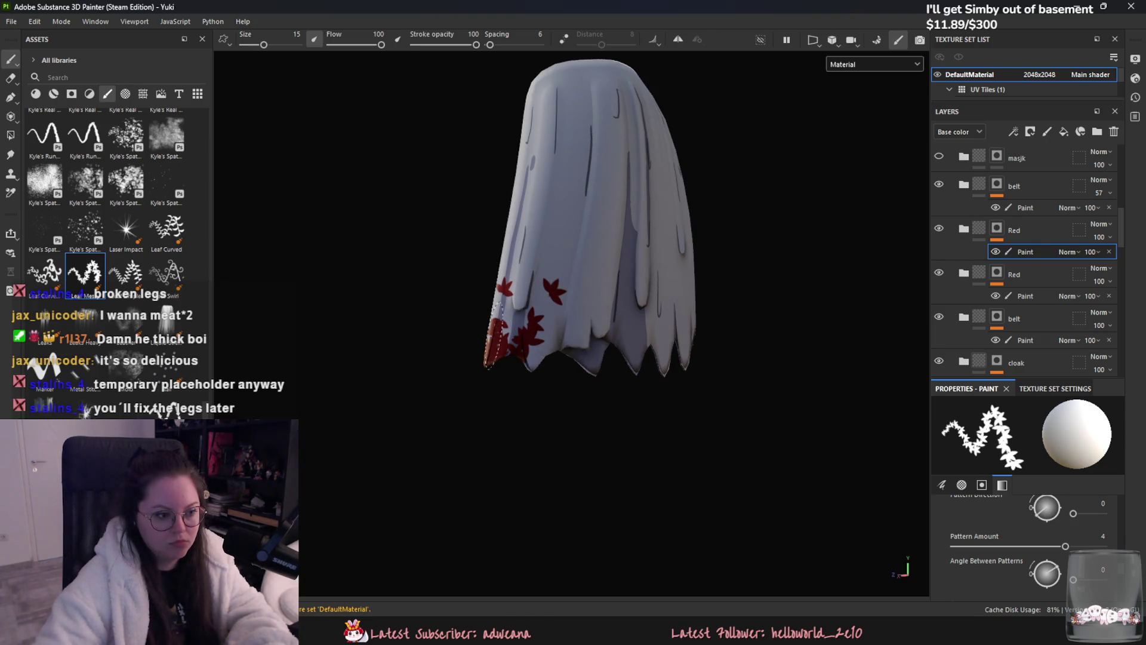
pyautogui.moveTo(487, 407); pyautogui.dragTo(602, 383)
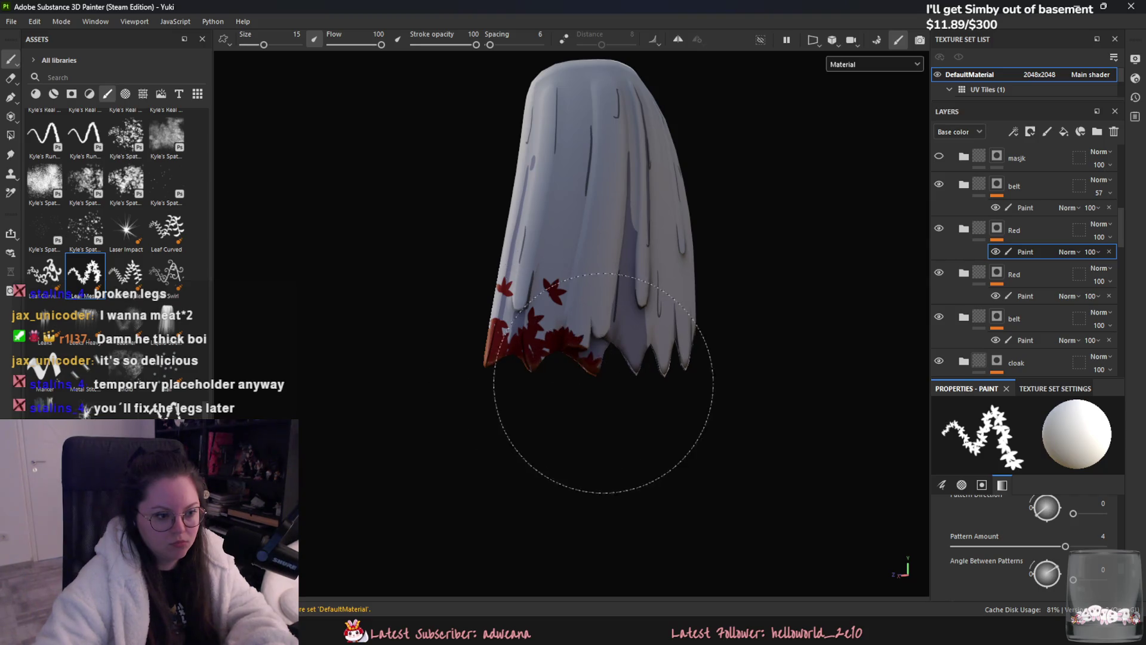
pyautogui.moveTo(535, 344); pyautogui.dragTo(638, 375)
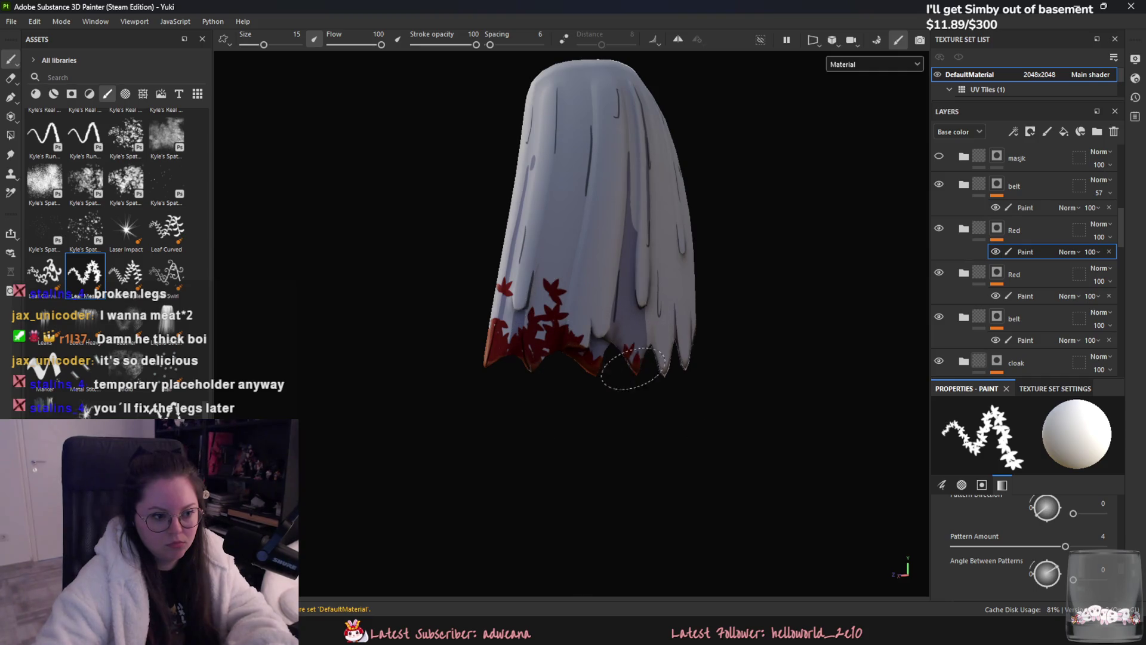
pyautogui.scroll(5, 518, 262)
pyautogui.scroll(-2, 519, 261)
pyautogui.moveTo(484, 269); pyautogui.dragTo(448, 207)
pyautogui.scroll(-3, 499, 286)
pyautogui.scroll(-2, 530, 383)
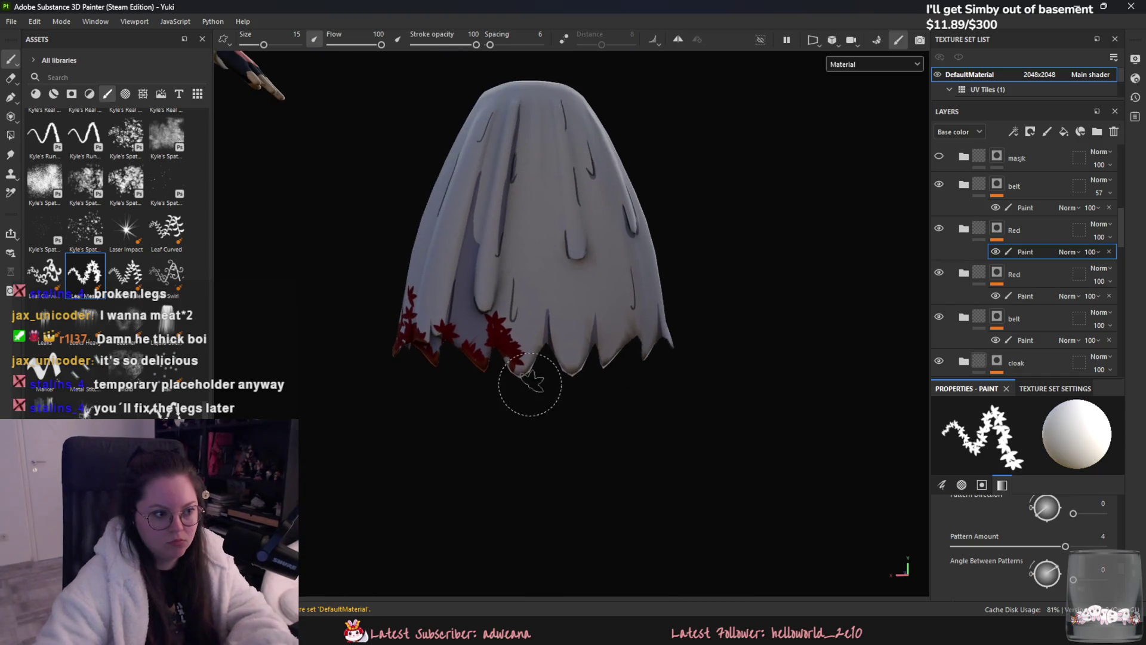
pyautogui.moveTo(493, 309); pyautogui.dragTo(517, 363)
pyautogui.hotkey('ctrl', 'z')
# - Add leaf runs up the front and toward the right side of the hem, shrinking the brush for detail
pyautogui.moveTo(537, 301); pyautogui.dragTo(545, 350)
pyautogui.click(530, 363)
pyautogui.click(576, 321)
pyautogui.moveTo(573, 339)
pyautogui.mouseDown()
pyautogui.moveTo(586, 295)
pyautogui.moveTo(638, 345)
pyautogui.mouseUp()
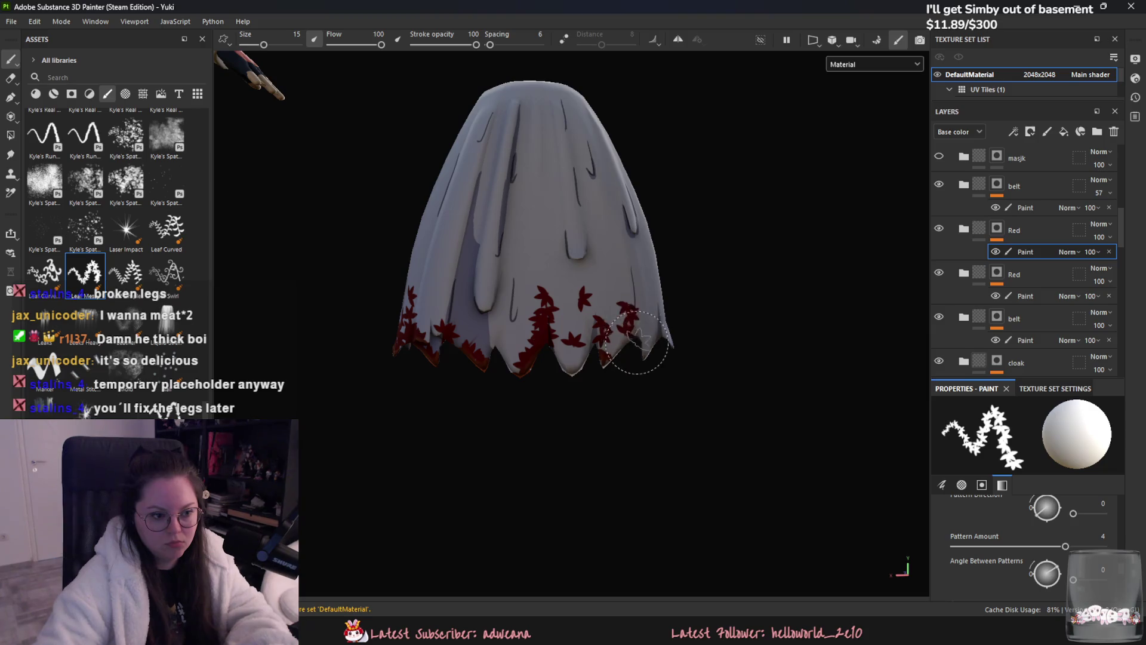
pyautogui.moveTo(513, 295); pyautogui.dragTo(509, 314)
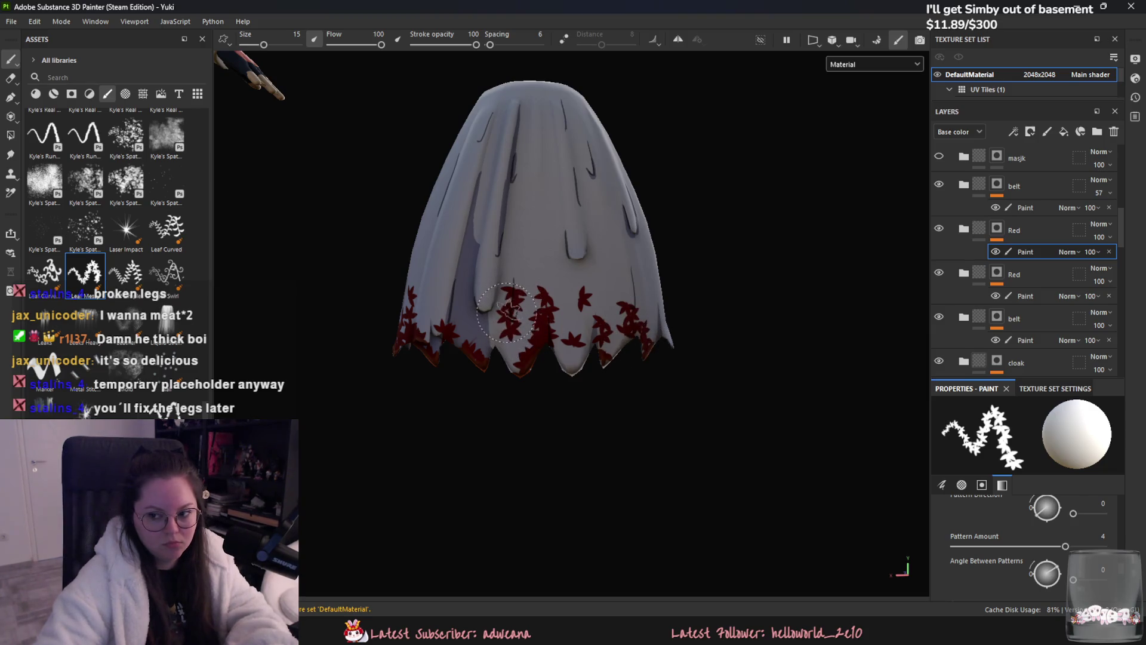
pyautogui.moveTo(526, 164)
pyautogui.keyDown('alt'); pyautogui.mouseDown()
pyautogui.moveTo(628, 358)
pyautogui.moveTo(627, 268)
pyautogui.moveTo(641, 380)
pyautogui.moveTo(579, 396)
pyautogui.moveTo(645, 403)
pyautogui.moveTo(560, 367)
pyautogui.moveTo(556, 292)
pyautogui.moveTo(591, 256)
pyautogui.moveTo(610, 262)
pyautogui.mouseUp(); pyautogui.keyUp('alt')
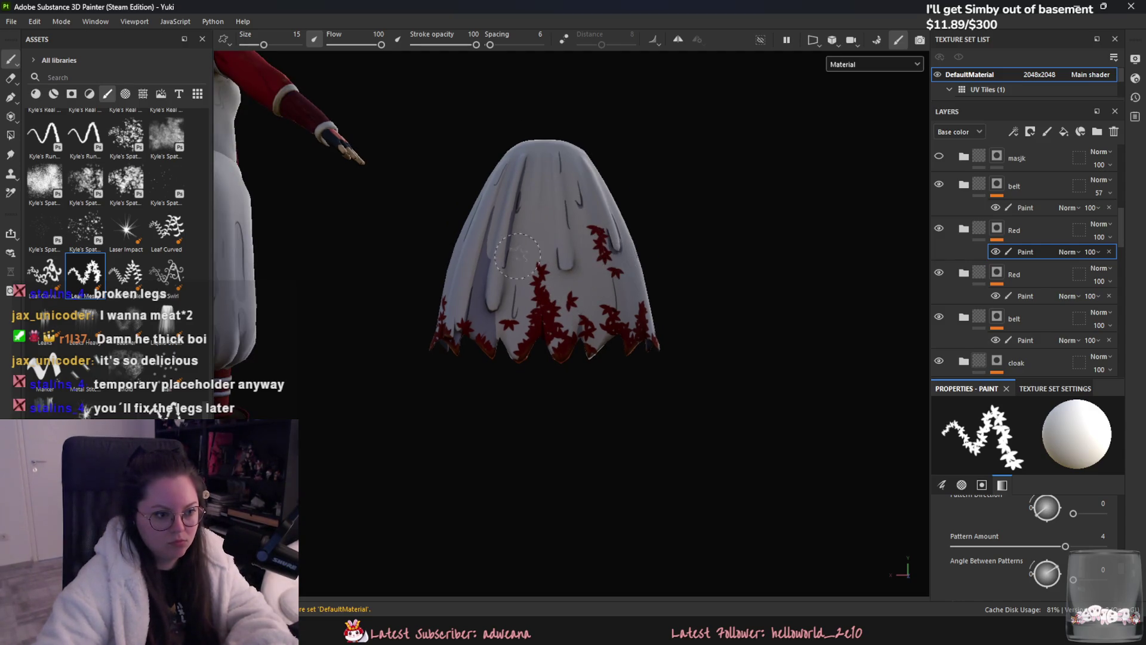
pyautogui.keyDown('ctrl'); pyautogui.moveTo(537, 260); pyautogui.dragTo(357, 131, button='right'); pyautogui.keyUp('ctrl')
pyautogui.keyDown('alt'); pyautogui.moveTo(489, 283); pyautogui.dragTo(468, 271); pyautogui.keyUp('alt')
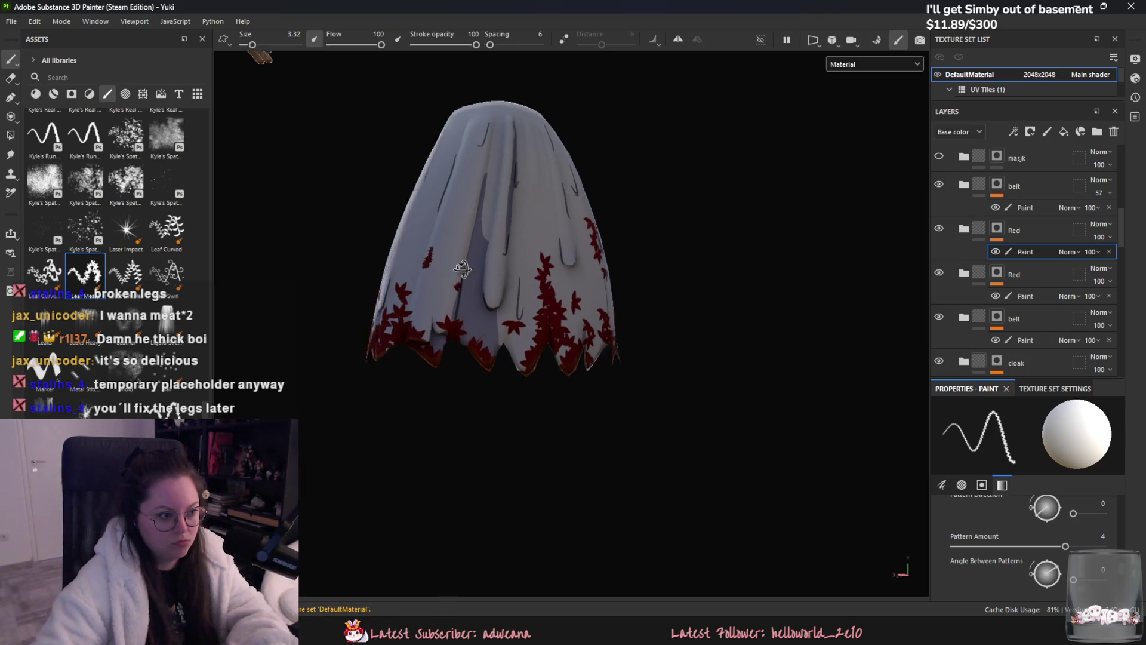
# - Enlarge the brush slightly, turn the cloak toward the camera and undo two stray red strokes
pyautogui.keyDown('alt'); pyautogui.moveTo(429, 259); pyautogui.dragTo(428, 254); pyautogui.keyUp('alt')
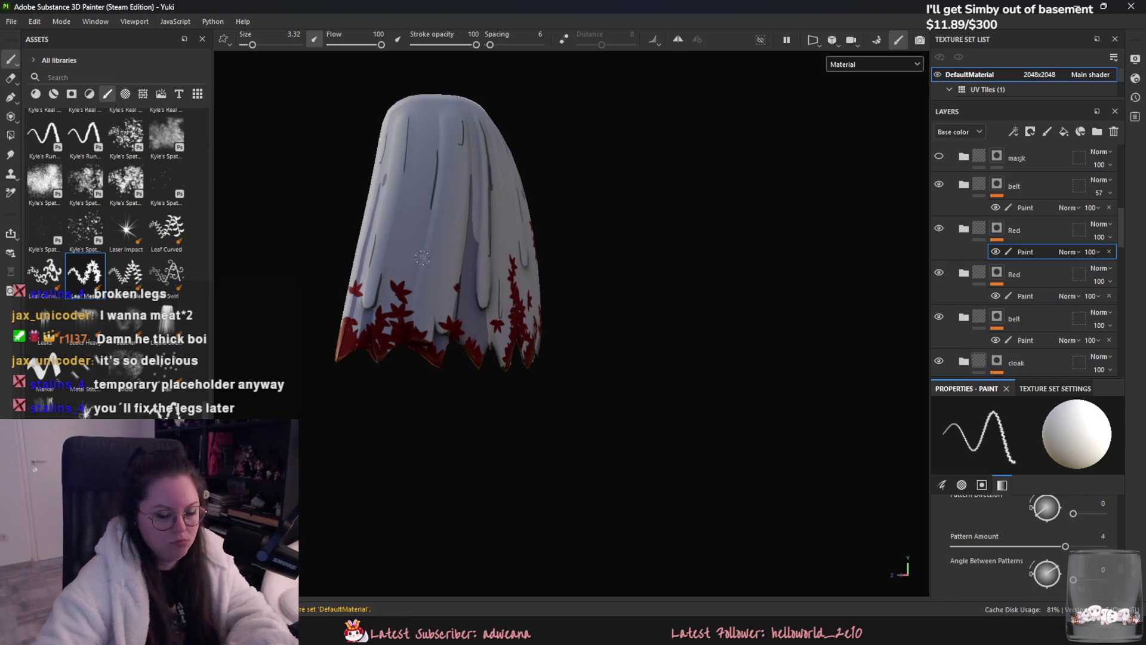
pyautogui.moveTo(253, 46); pyautogui.dragTo(255, 47)
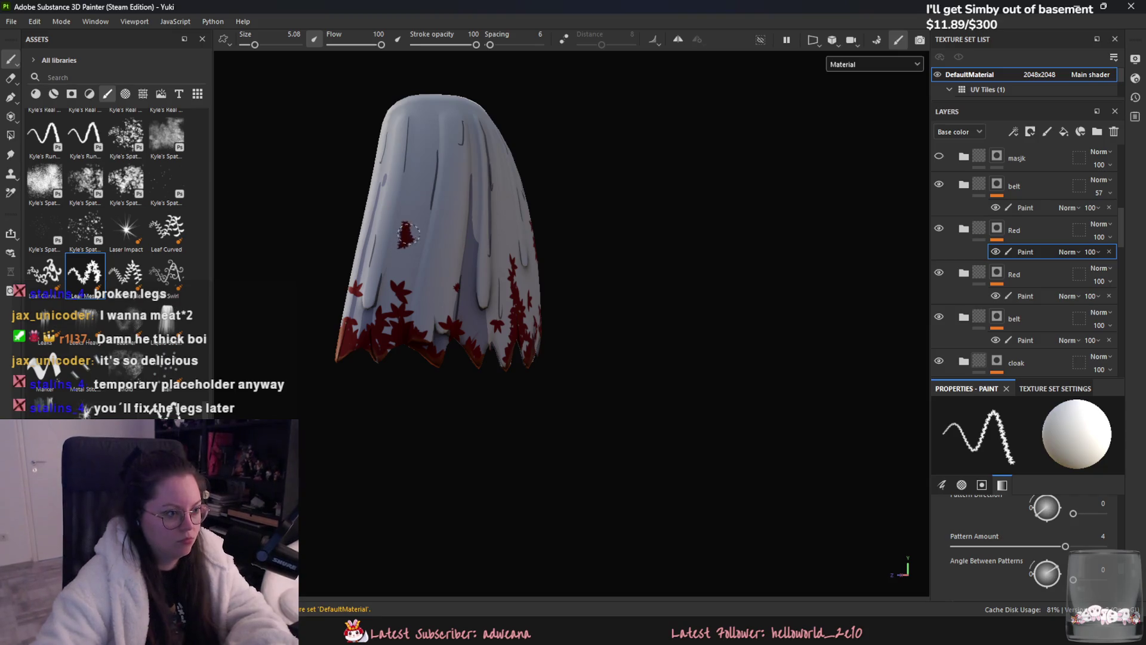
pyautogui.moveTo(438, 250)
pyautogui.keyDown('alt'); pyautogui.mouseDown()
pyautogui.moveTo(481, 208)
pyautogui.moveTo(480, 224)
pyautogui.mouseUp(); pyautogui.keyUp('alt')
pyautogui.hotkey('ctrl', 'z')
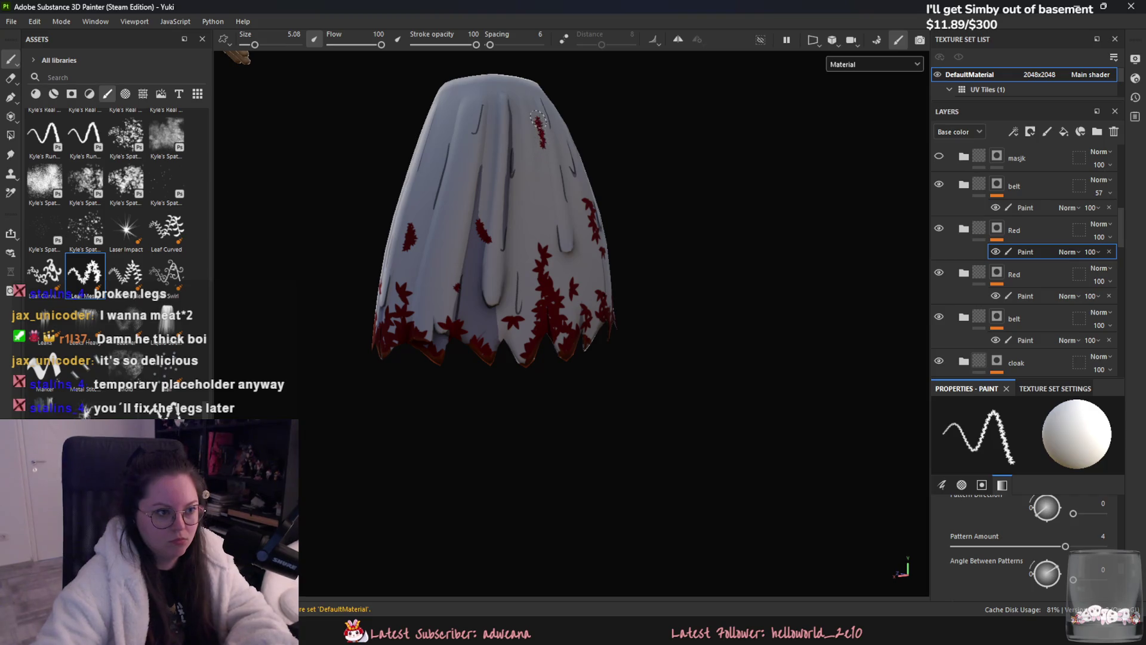
pyautogui.hotkey('ctrl', 'z')
pyautogui.keyDown('alt'); pyautogui.moveTo(548, 146); pyautogui.dragTo(568, 306); pyautogui.keyUp('alt')
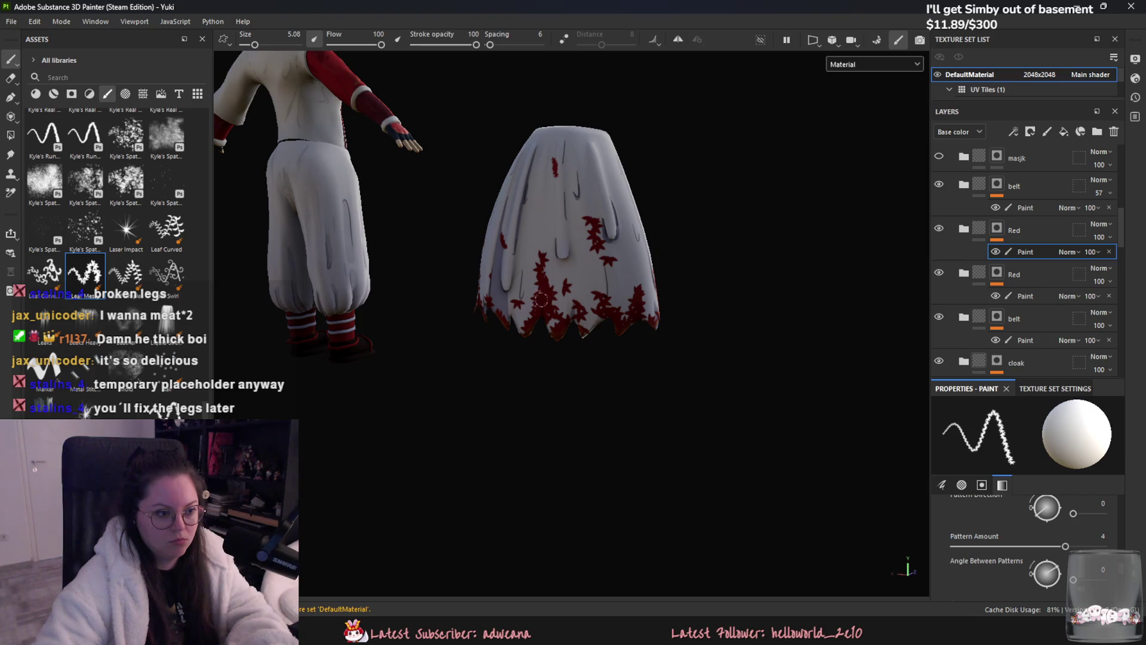
pyautogui.scroll(6, 539, 303)
# - Paint a red streak from the centre seam to the lower-left point, then orbit around the cloak to check it
pyautogui.moveTo(504, 305); pyautogui.dragTo(428, 416)
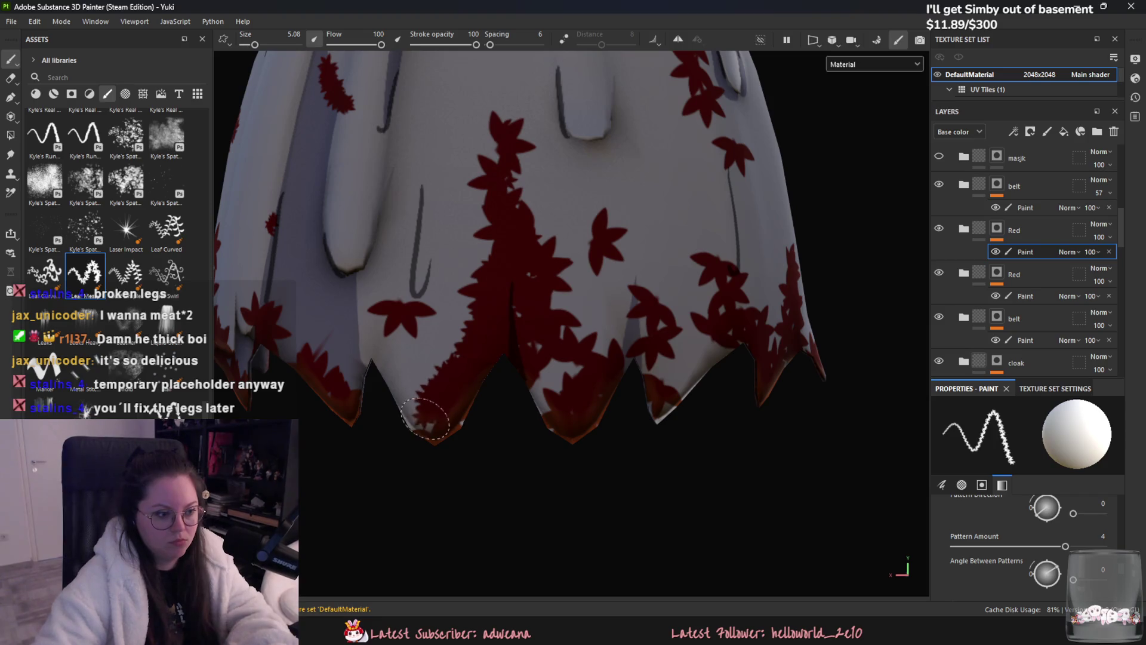
pyautogui.scroll(-3, 428, 416)
pyautogui.scroll(-3, 484, 369)
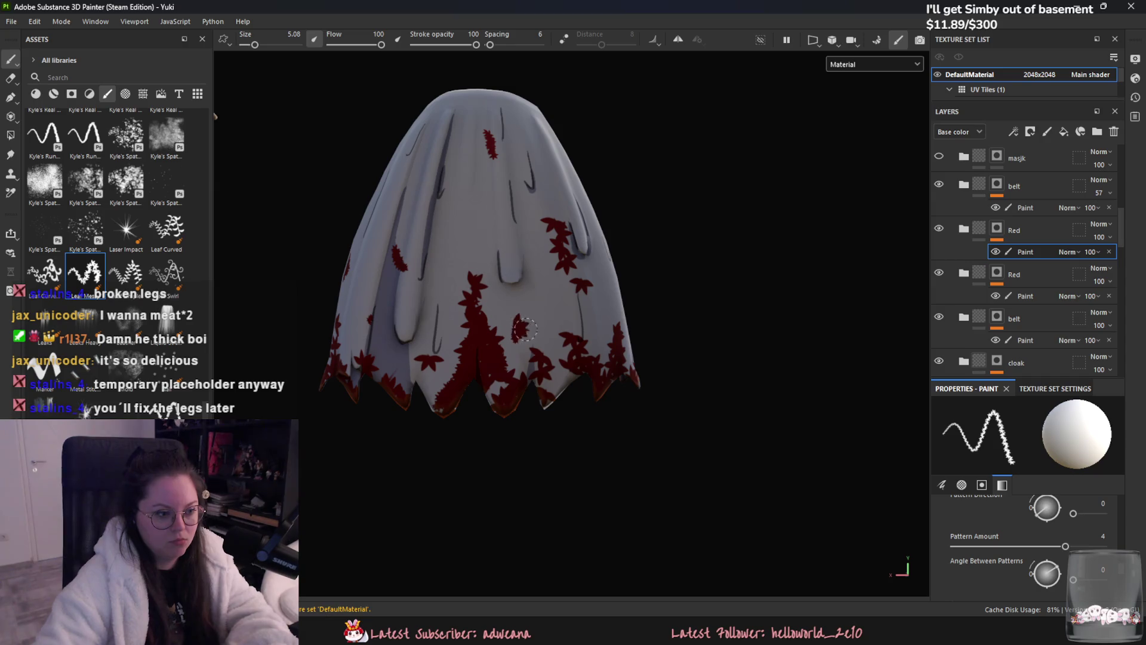
pyautogui.keyDown('alt'); pyautogui.moveTo(519, 328); pyautogui.dragTo(584, 338); pyautogui.keyUp('alt')
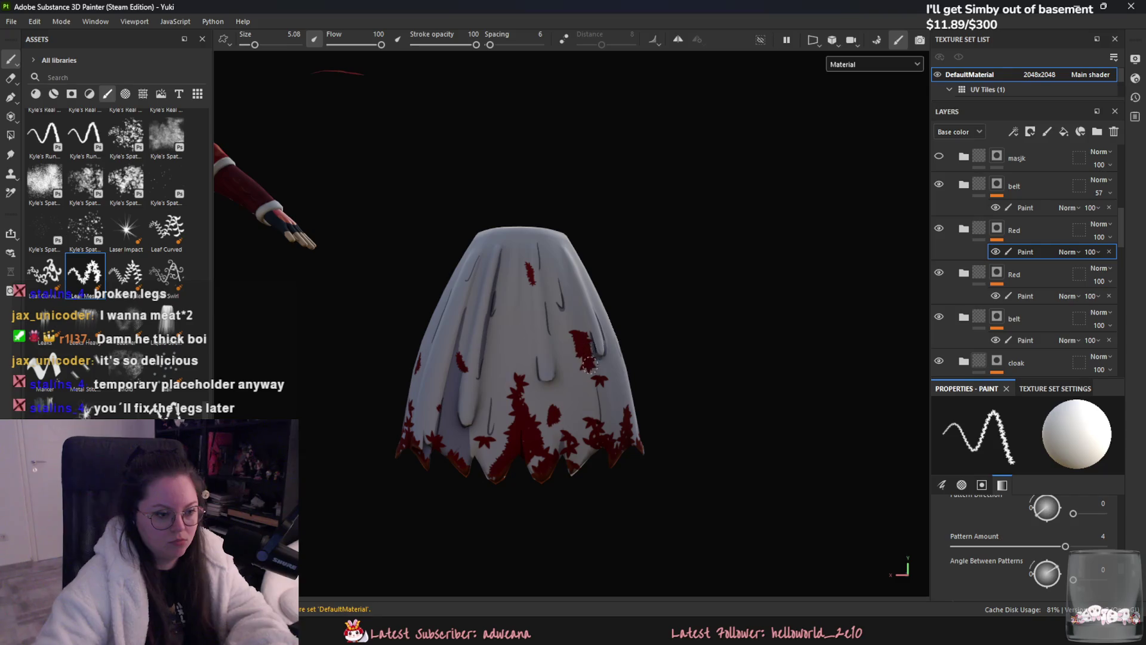
pyautogui.scroll(-5, 599, 369)
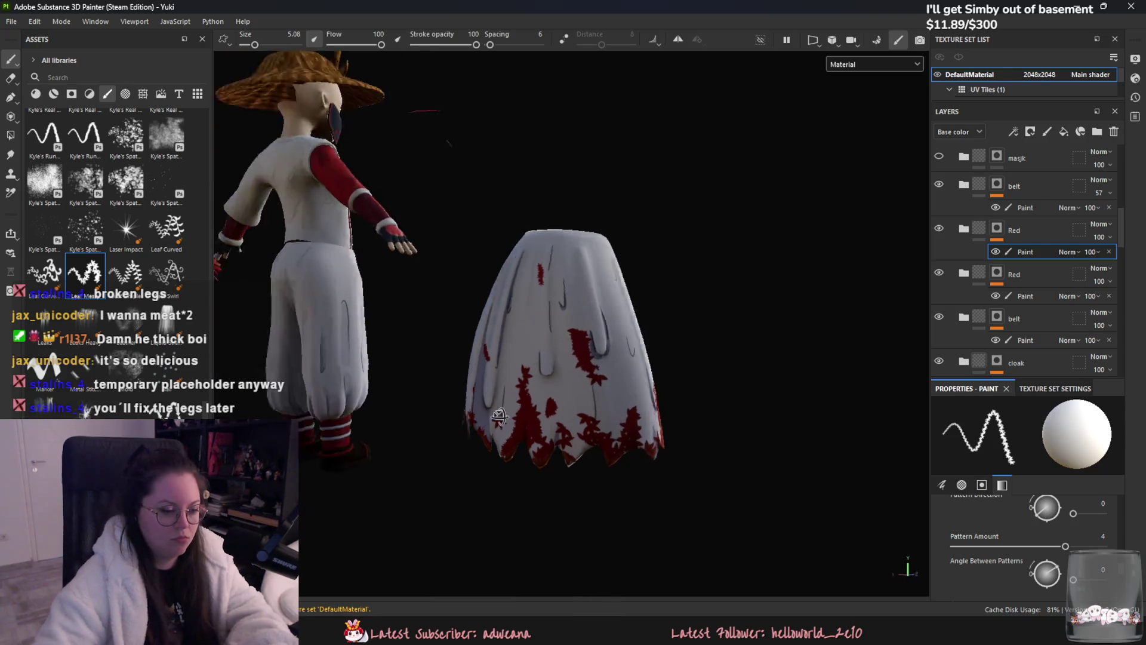
pyautogui.keyDown('alt'); pyautogui.moveTo(599, 369); pyautogui.dragTo(637, 404); pyautogui.keyUp('alt')
pyautogui.scroll(5, 637, 404)
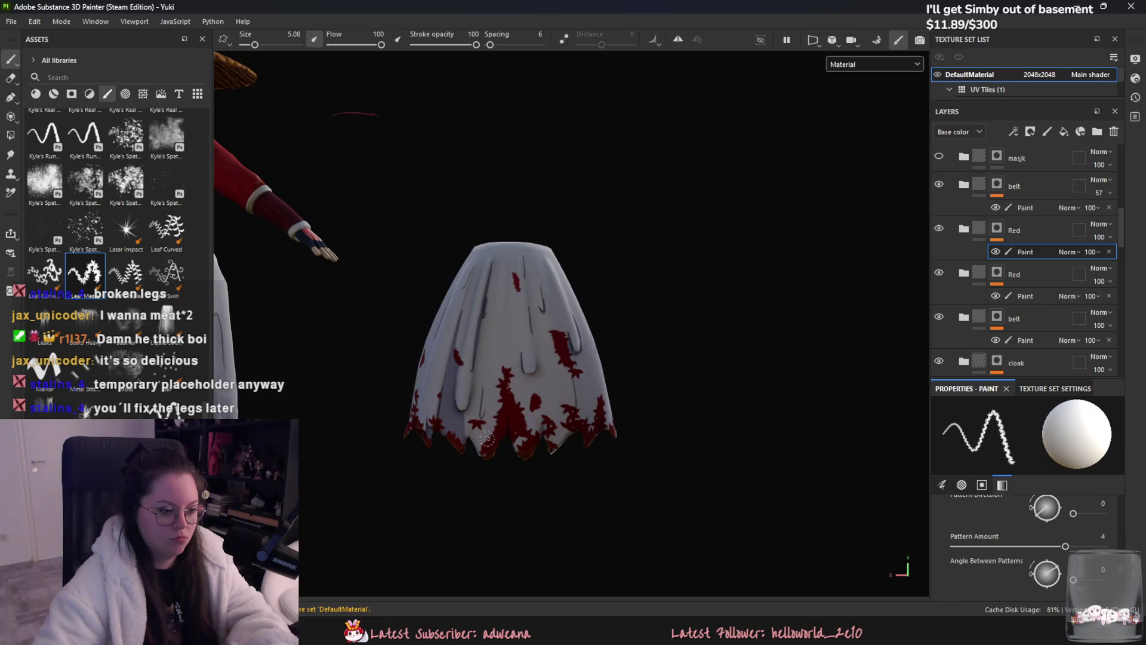
pyautogui.scroll(3, 427, 330)
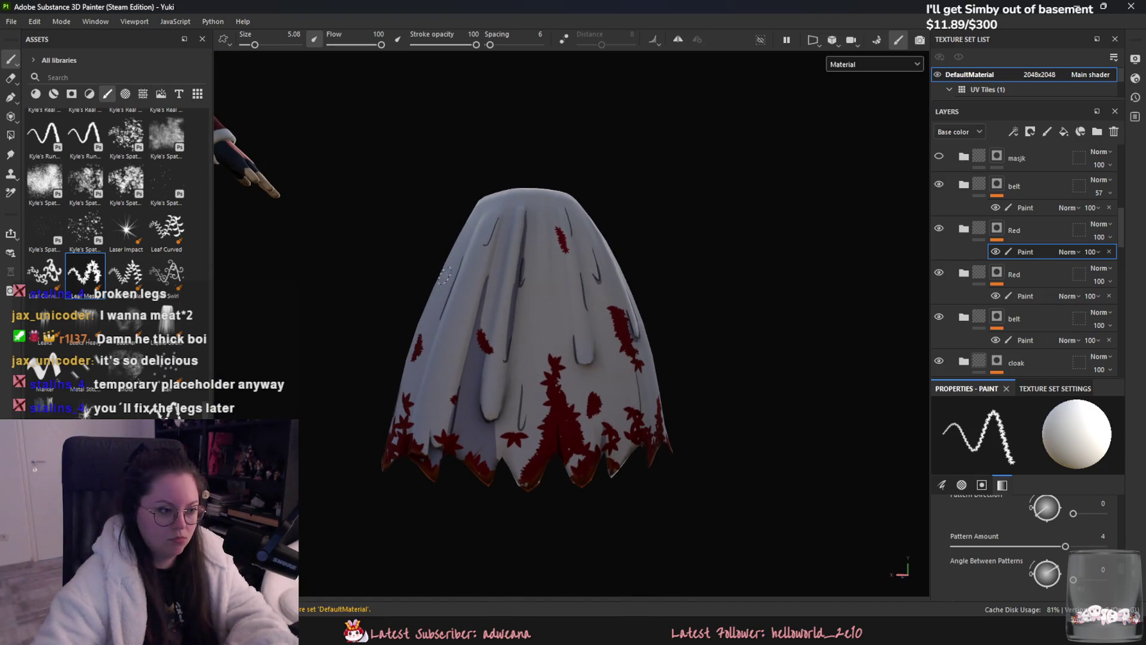
pyautogui.keyDown('alt'); pyautogui.moveTo(461, 276); pyautogui.dragTo(648, 252); pyautogui.keyUp('alt')
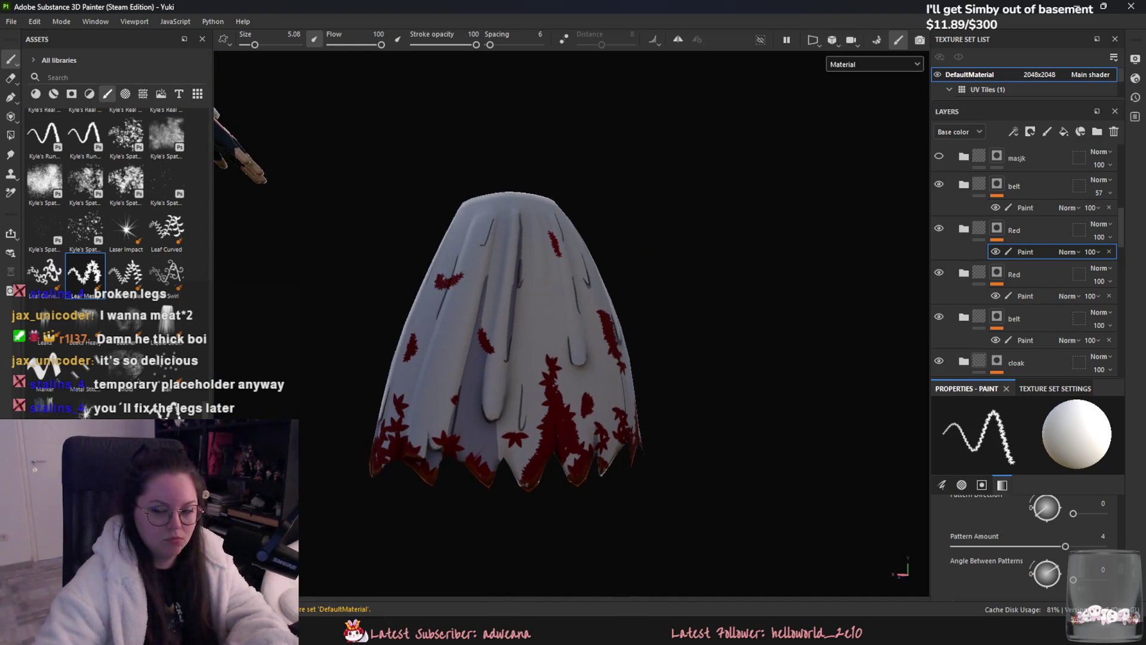
pyautogui.scroll(-2, 647, 251)
pyautogui.scroll(-2, 385, 278)
pyautogui.keyDown('alt'); pyautogui.moveTo(385, 278); pyautogui.dragTo(422, 274); pyautogui.keyUp('alt')
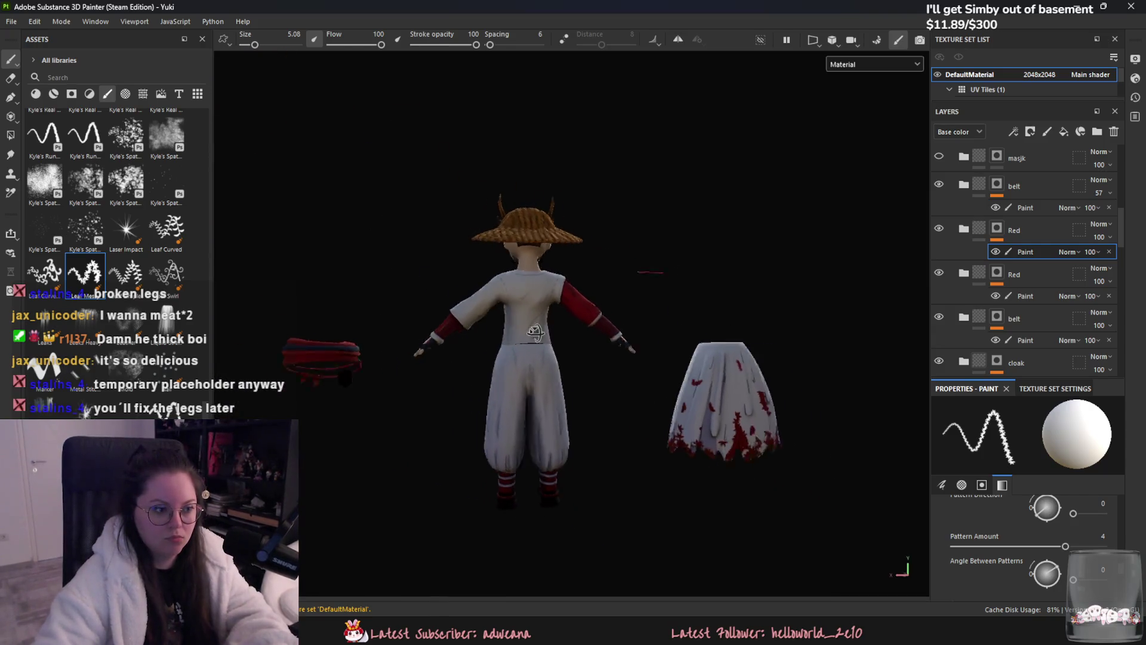
pyautogui.scroll(3, 426, 273)
pyautogui.scroll(2, 431, 273)
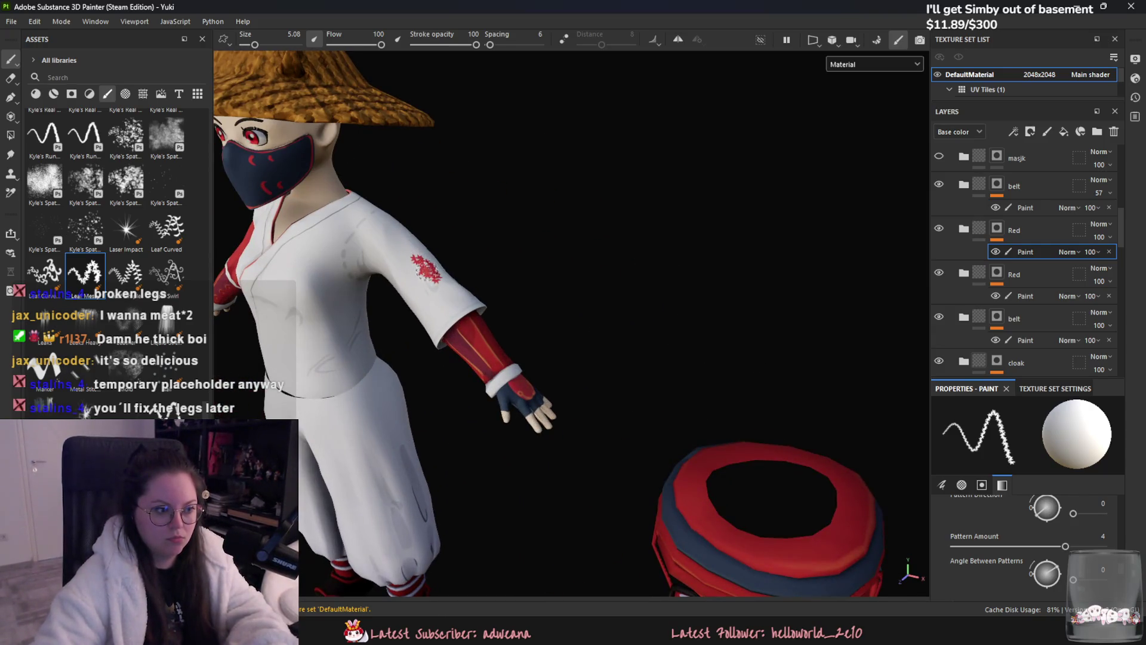
pyautogui.scroll(2, 617, 359)
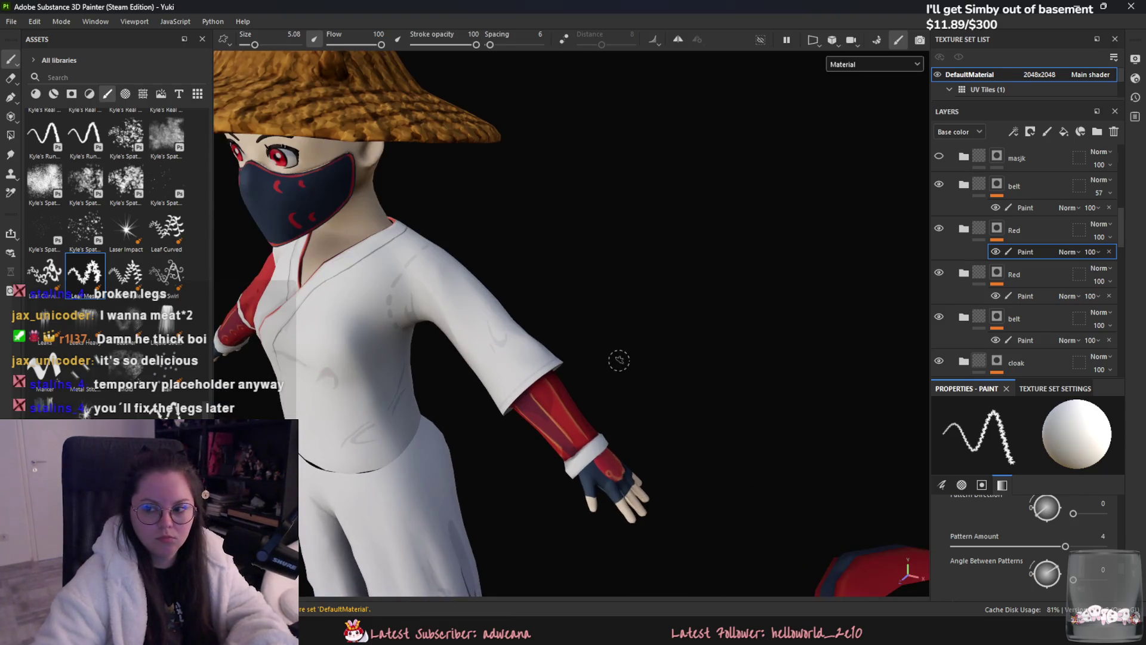
pyautogui.scroll(2, 571, 346)
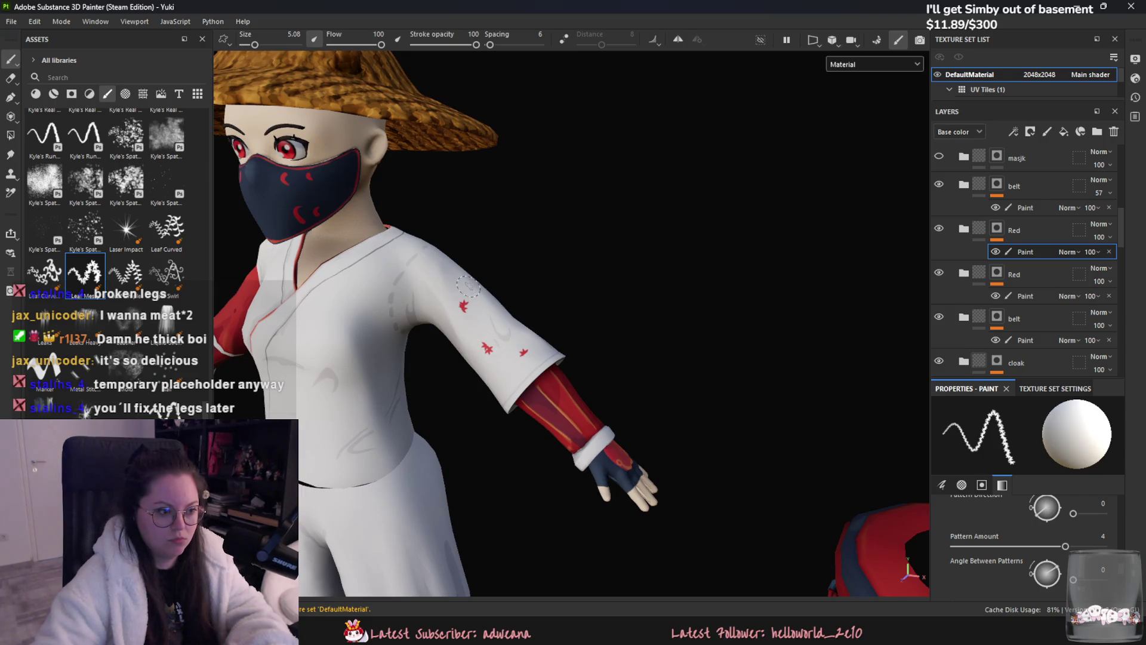
pyautogui.scroll(-3, 533, 341)
# - Orbit around the sleeves, shoulder and chest, undoing oversized red splatters on each
pyautogui.moveTo(532, 340)
pyautogui.keyDown('alt'); pyautogui.mouseDown()
pyautogui.moveTo(449, 371)
pyautogui.moveTo(623, 345)
pyautogui.mouseUp(); pyautogui.keyUp('alt')
pyautogui.hotkey('ctrl', 'z')
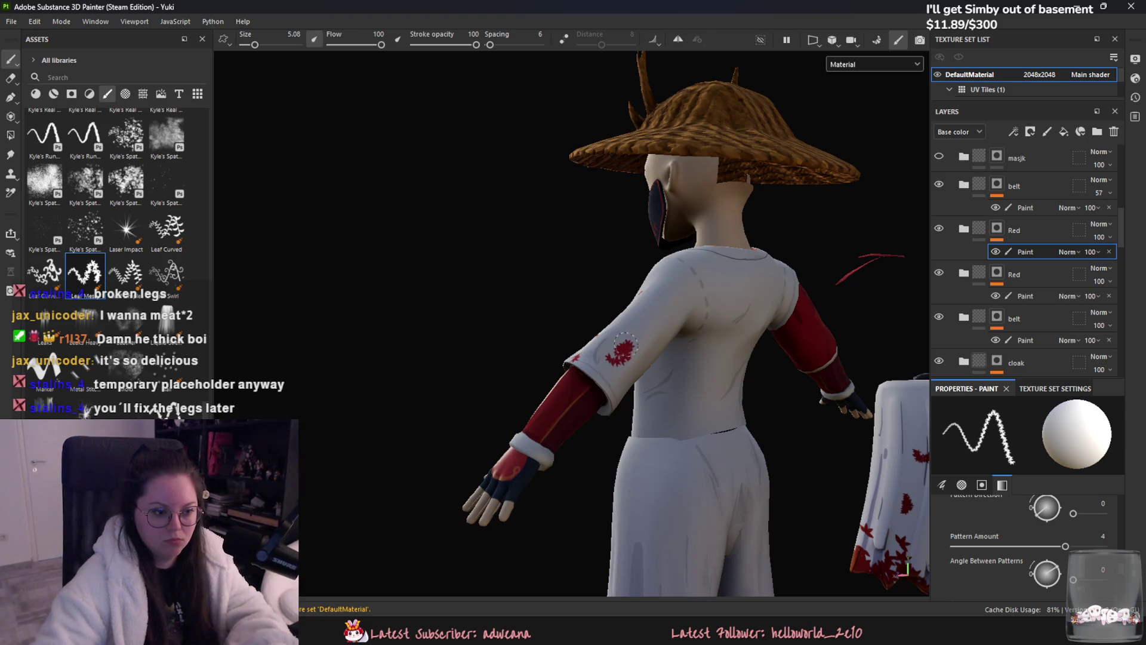
pyautogui.scroll(2, 633, 372)
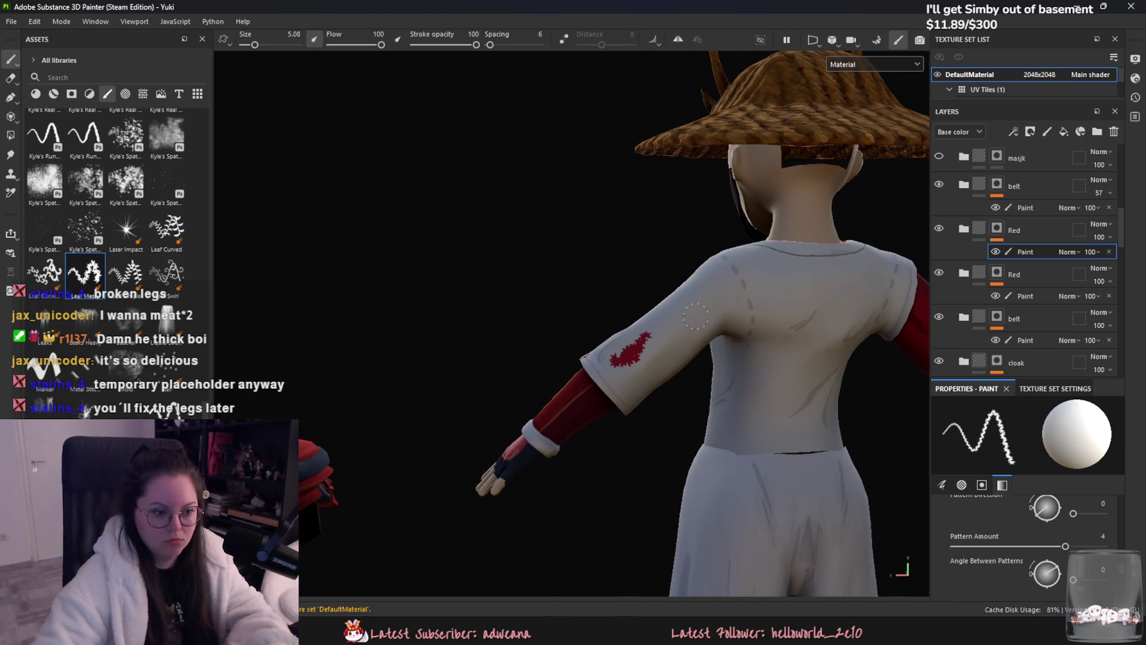
pyautogui.moveTo(686, 336)
pyautogui.keyDown('alt'); pyautogui.mouseDown()
pyautogui.moveTo(686, 379)
pyautogui.moveTo(666, 396)
pyautogui.moveTo(619, 359)
pyautogui.mouseUp(); pyautogui.keyUp('alt')
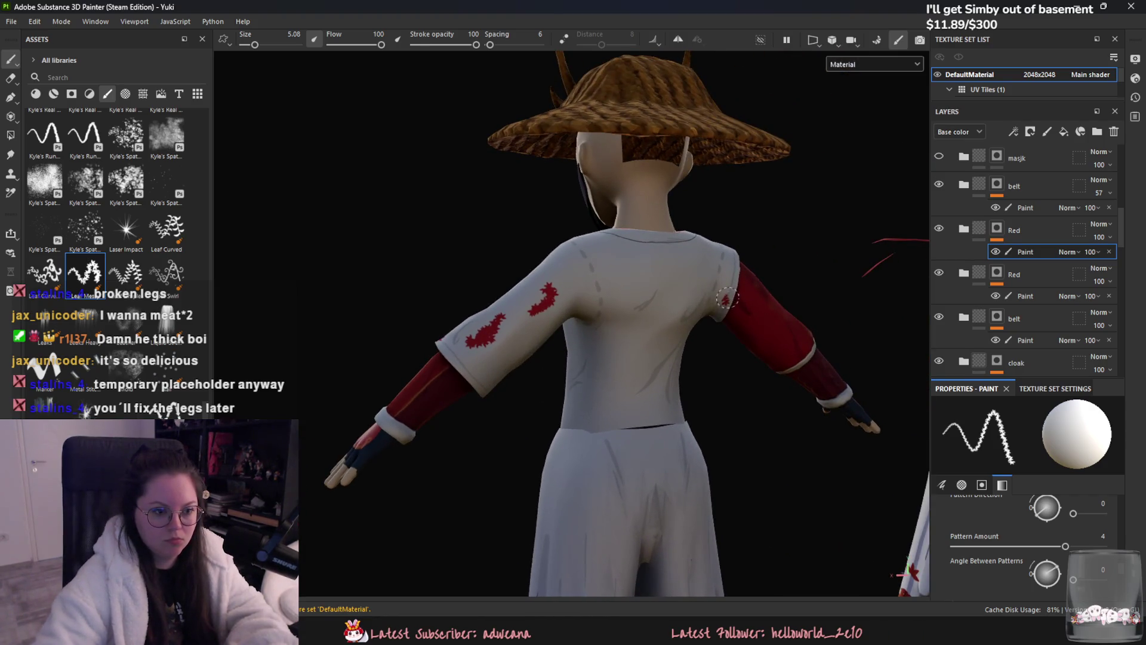
pyautogui.hotkey('ctrl', 'z')
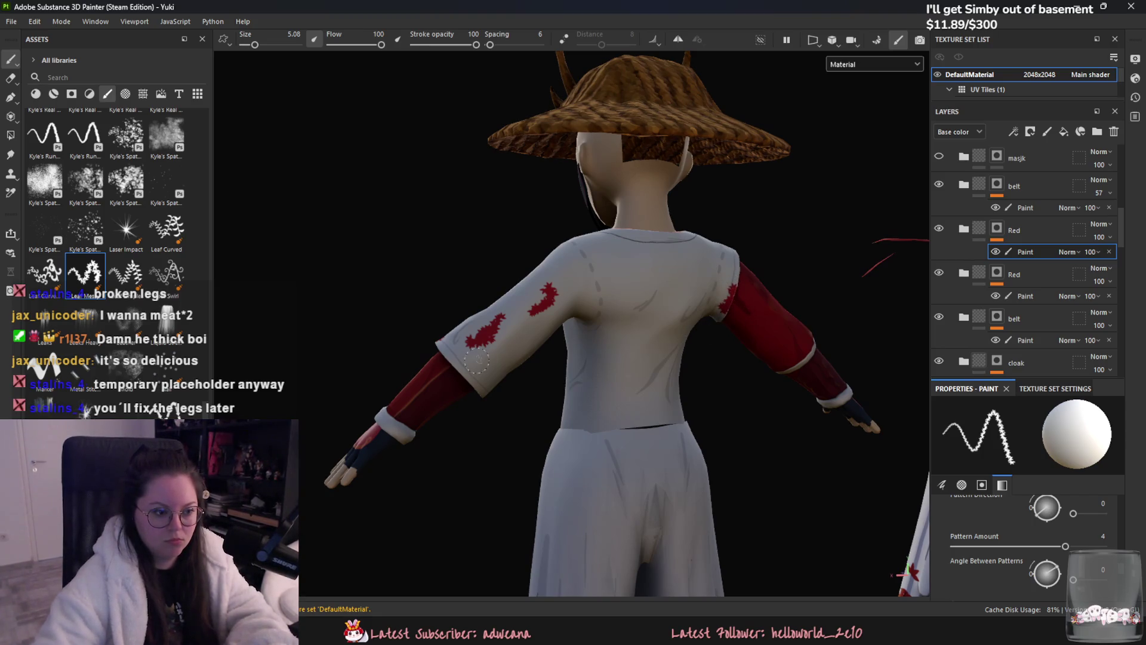
pyautogui.hotkey('ctrl', 'z')
pyautogui.moveTo(491, 385)
pyautogui.keyDown('alt'); pyautogui.mouseDown()
pyautogui.moveTo(472, 357)
pyautogui.moveTo(617, 315)
pyautogui.mouseUp(); pyautogui.keyUp('alt')
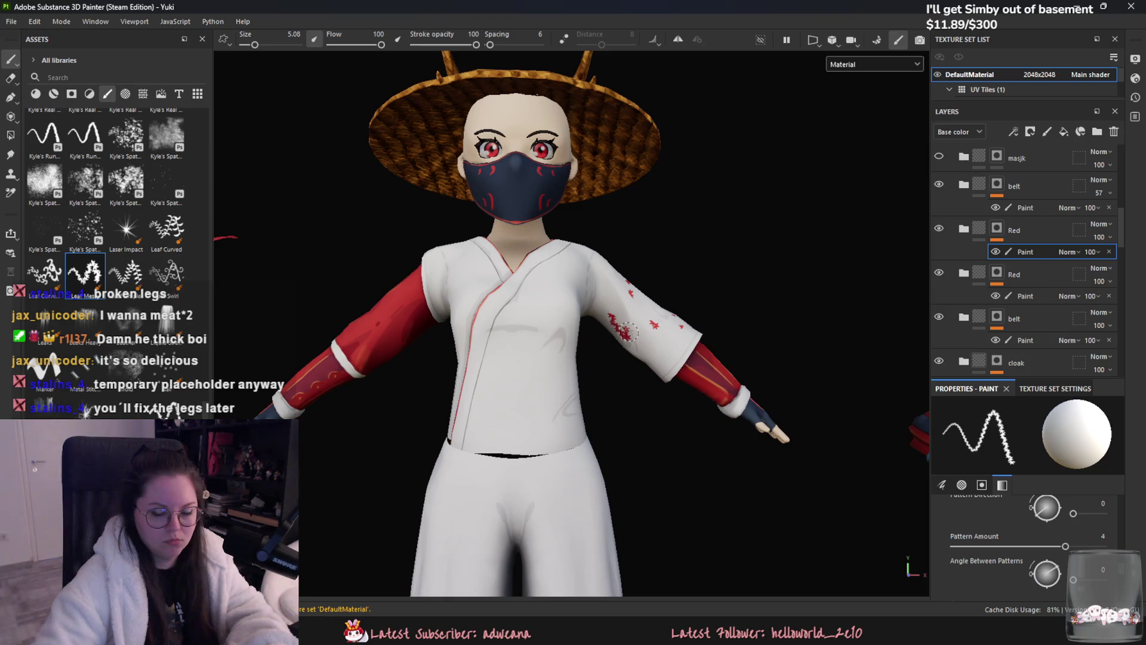
pyautogui.hotkey('ctrl', 'z')
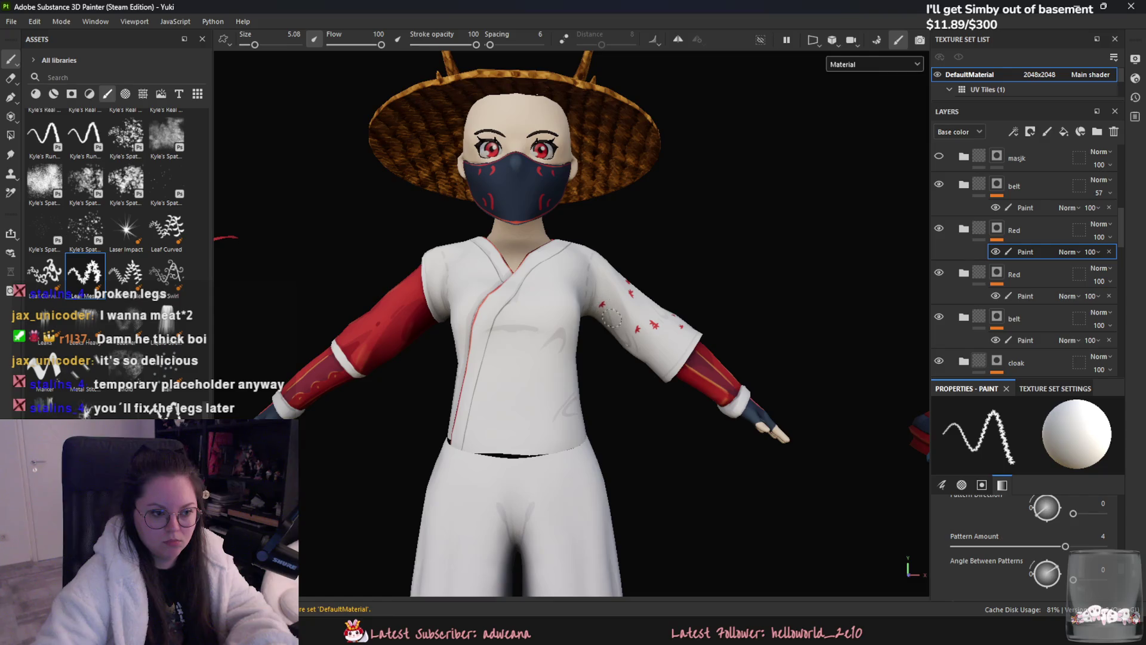
# - Raise the brush size to 7.79 and orbit the whole character to review torso, legs and shoes
pyautogui.keyDown('alt'); pyautogui.moveTo(608, 314); pyautogui.dragTo(634, 416); pyautogui.keyUp('alt')
pyautogui.moveTo(254, 44); pyautogui.dragTo(257, 44)
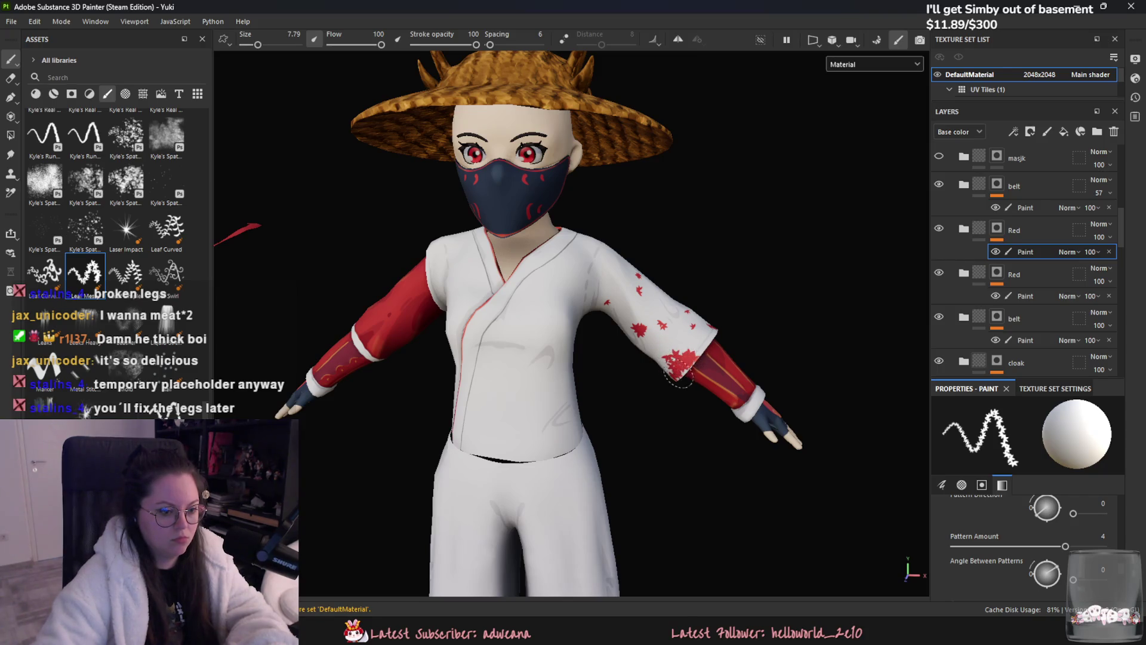
pyautogui.scroll(-5, 679, 376)
pyautogui.scroll(4, 497, 319)
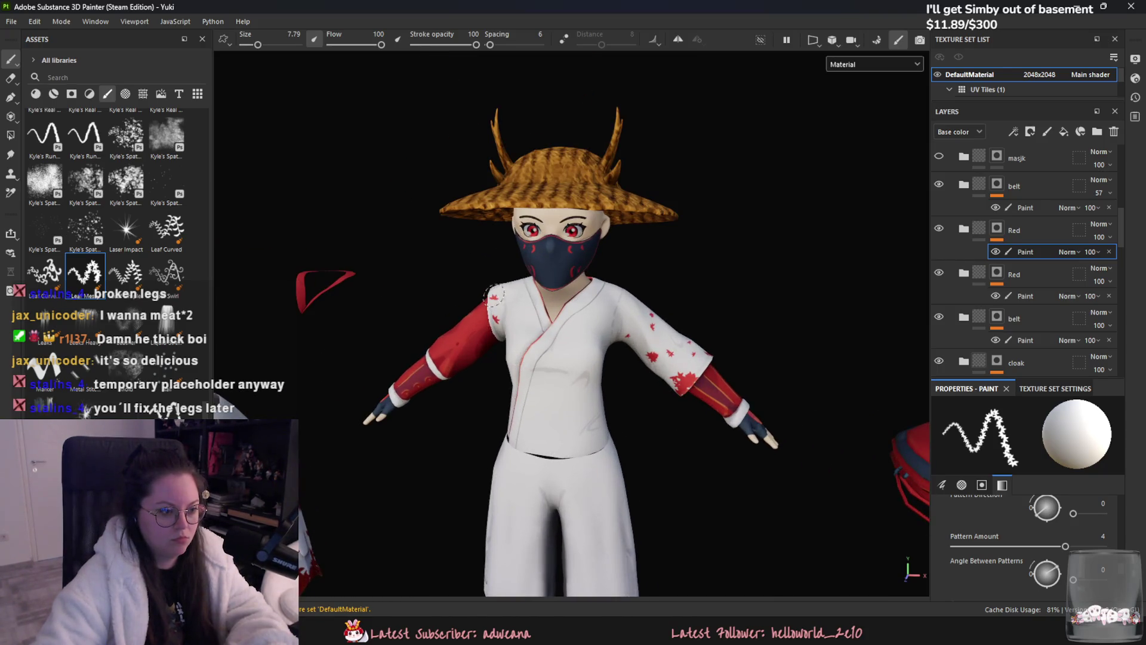
pyautogui.moveTo(495, 285)
pyautogui.keyDown('alt'); pyautogui.mouseDown()
pyautogui.moveTo(454, 365)
pyautogui.moveTo(595, 391)
pyautogui.mouseUp(); pyautogui.keyUp('alt')
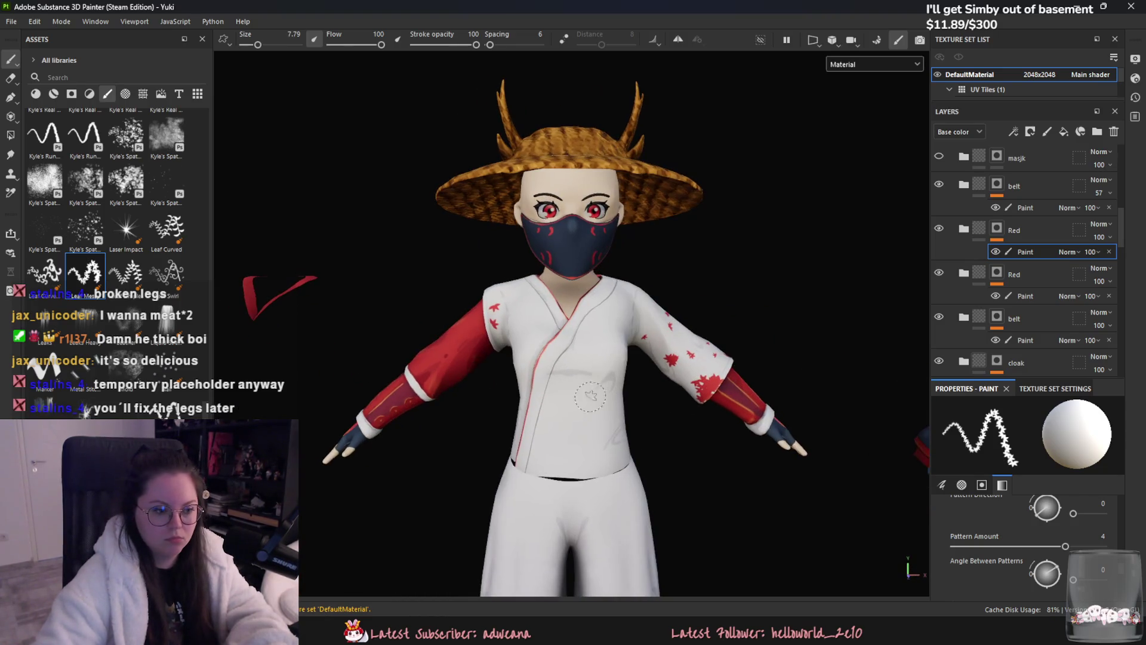
pyautogui.moveTo(632, 460)
pyautogui.keyDown('alt'); pyautogui.mouseDown()
pyautogui.moveTo(624, 454)
pyautogui.moveTo(622, 503)
pyautogui.mouseUp(); pyautogui.keyUp('alt')
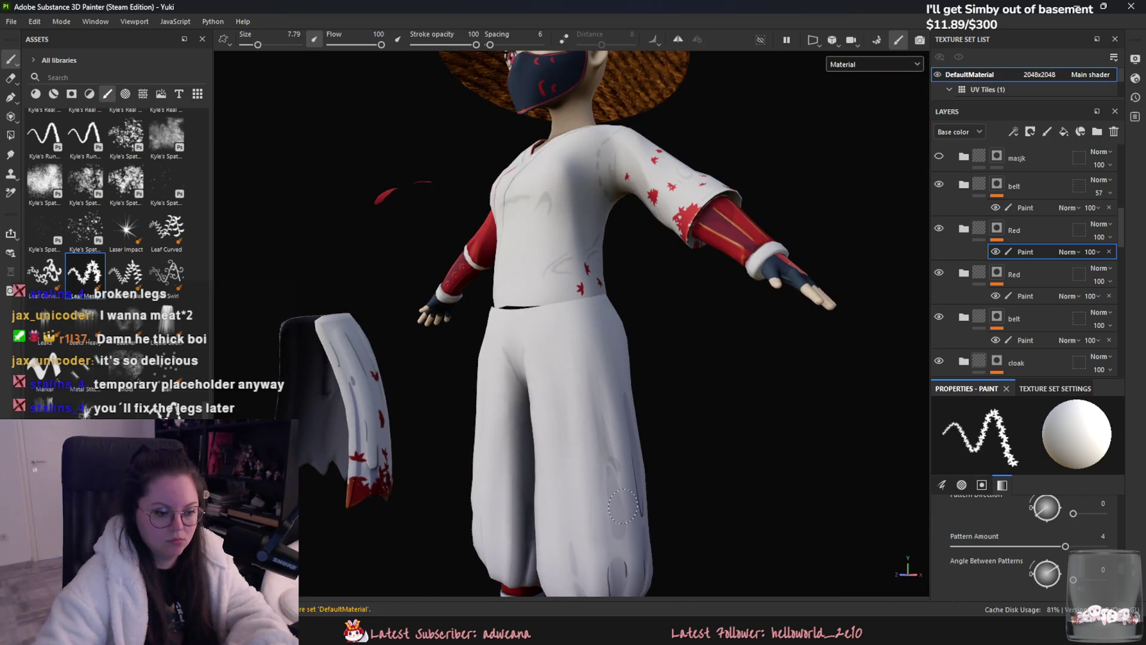
pyautogui.scroll(-3, 600, 529)
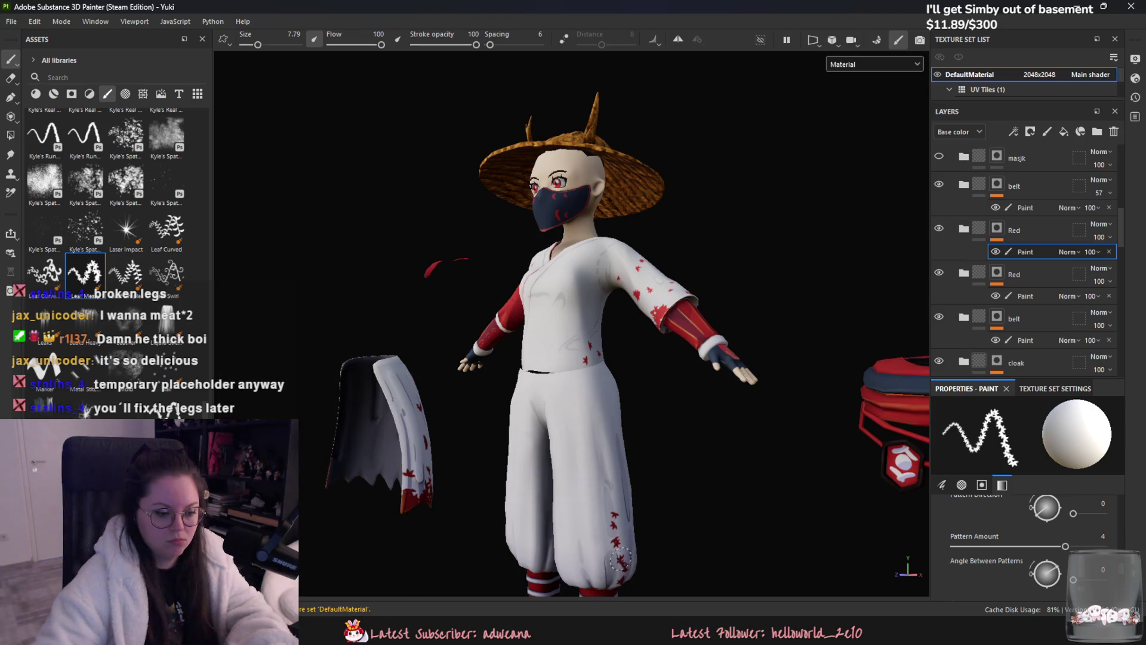
pyautogui.moveTo(616, 559)
pyautogui.keyDown('alt'); pyautogui.mouseDown()
pyautogui.moveTo(654, 564)
pyautogui.moveTo(746, 518)
pyautogui.mouseUp(); pyautogui.keyUp('alt')
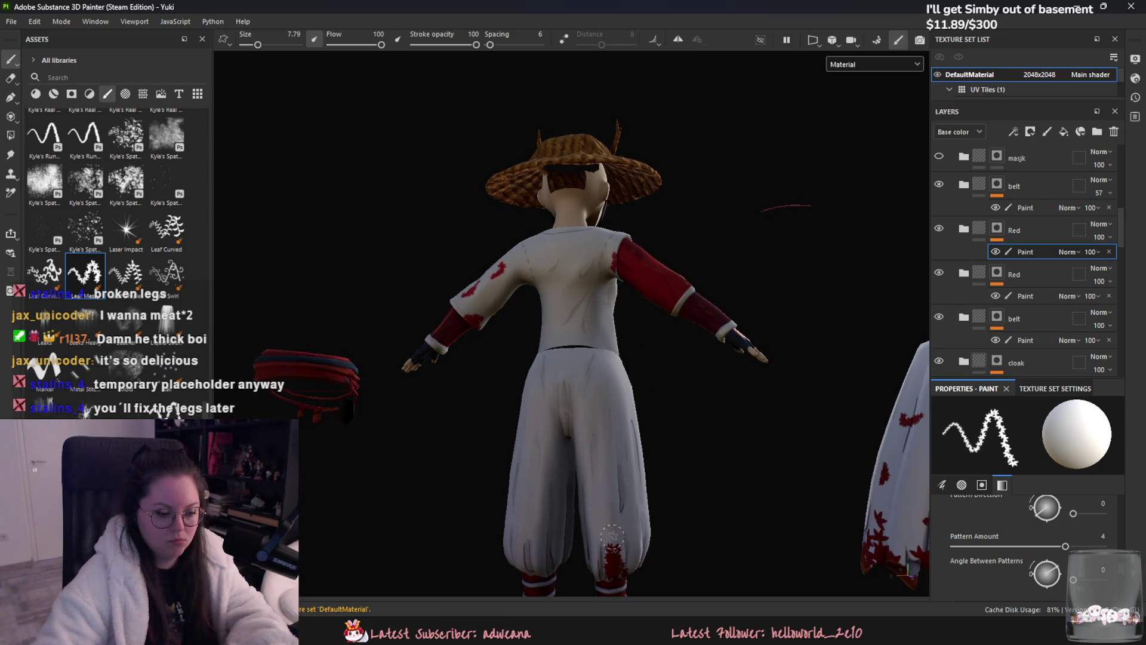
pyautogui.moveTo(610, 506)
pyautogui.keyDown('alt'); pyautogui.mouseDown()
pyautogui.moveTo(805, 502)
pyautogui.moveTo(757, 430)
pyautogui.mouseUp(); pyautogui.keyUp('alt')
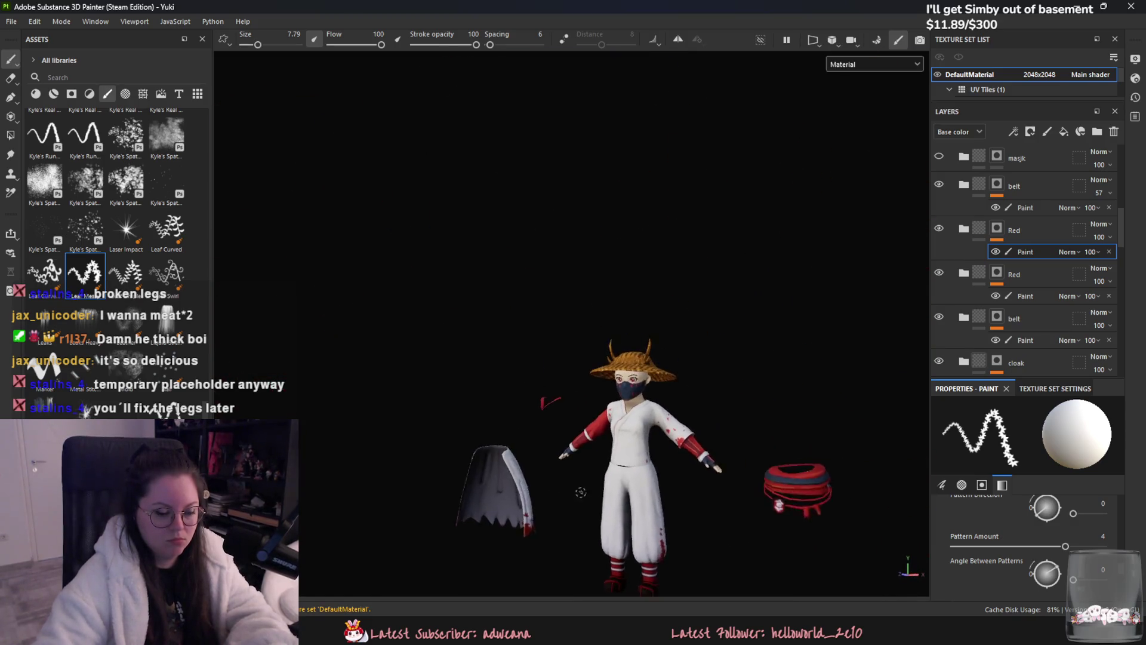
pyautogui.scroll(3, 758, 430)
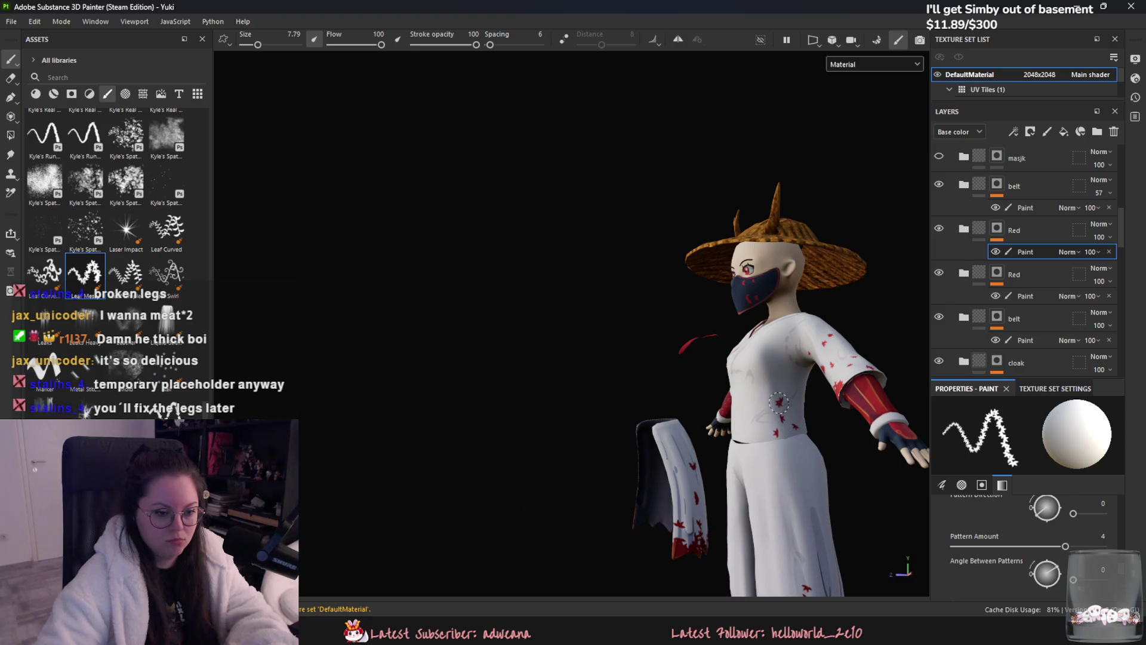
pyautogui.press('f')
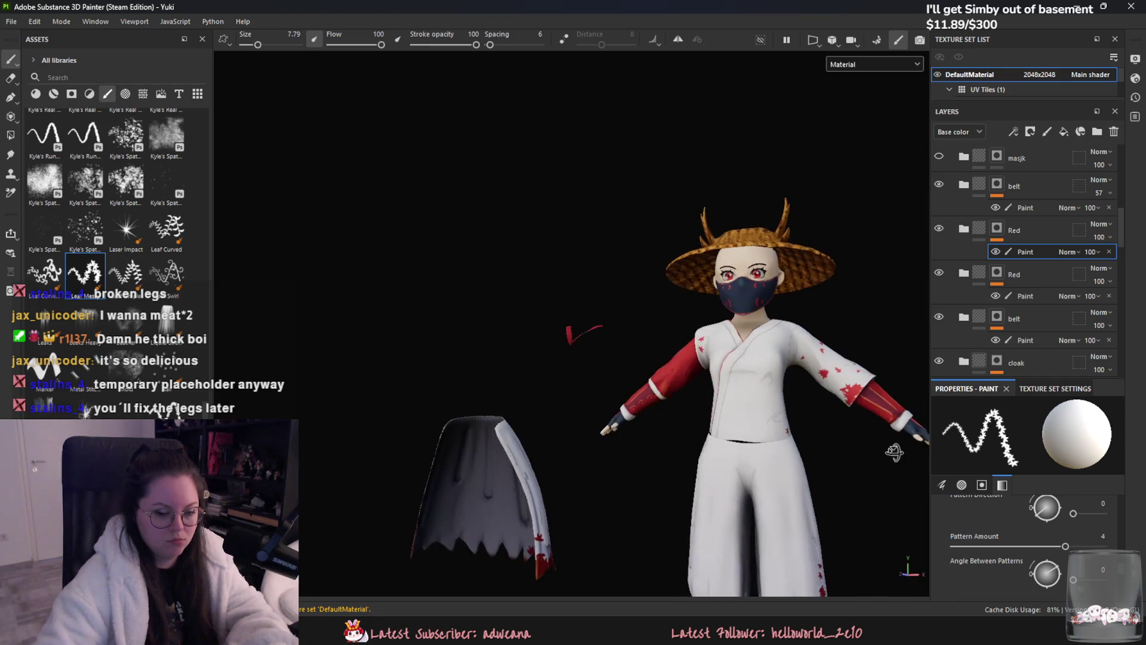
pyautogui.keyDown('alt'); pyautogui.moveTo(771, 441); pyautogui.dragTo(664, 462); pyautogui.keyUp('alt')
pyautogui.scroll(3, 664, 461)
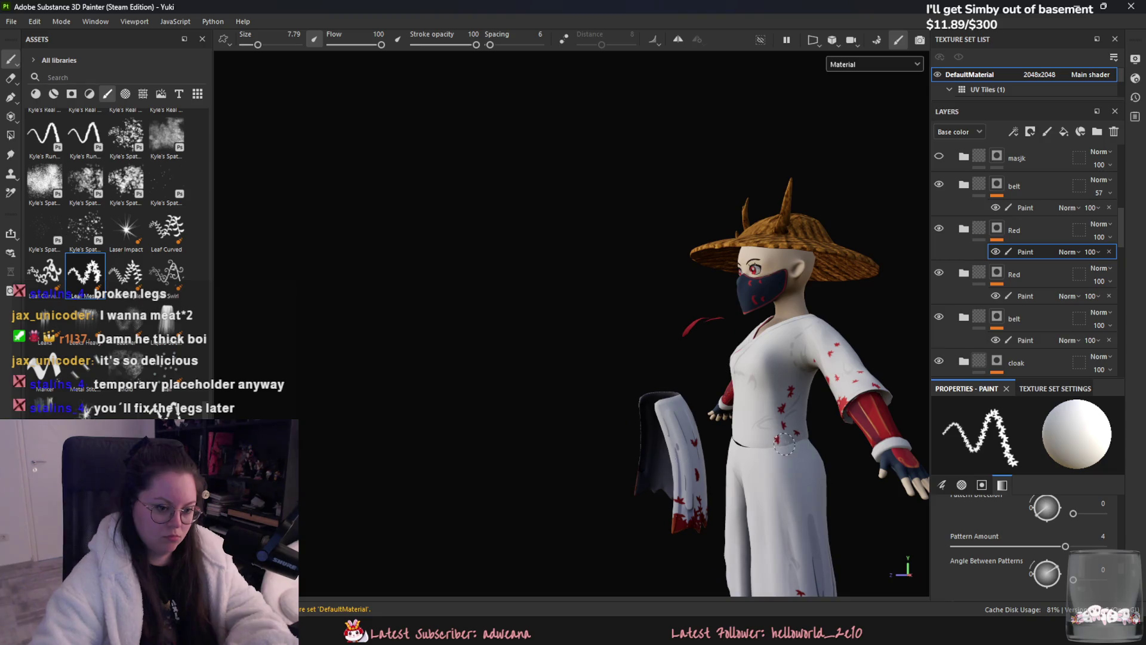
pyautogui.scroll(2, 783, 440)
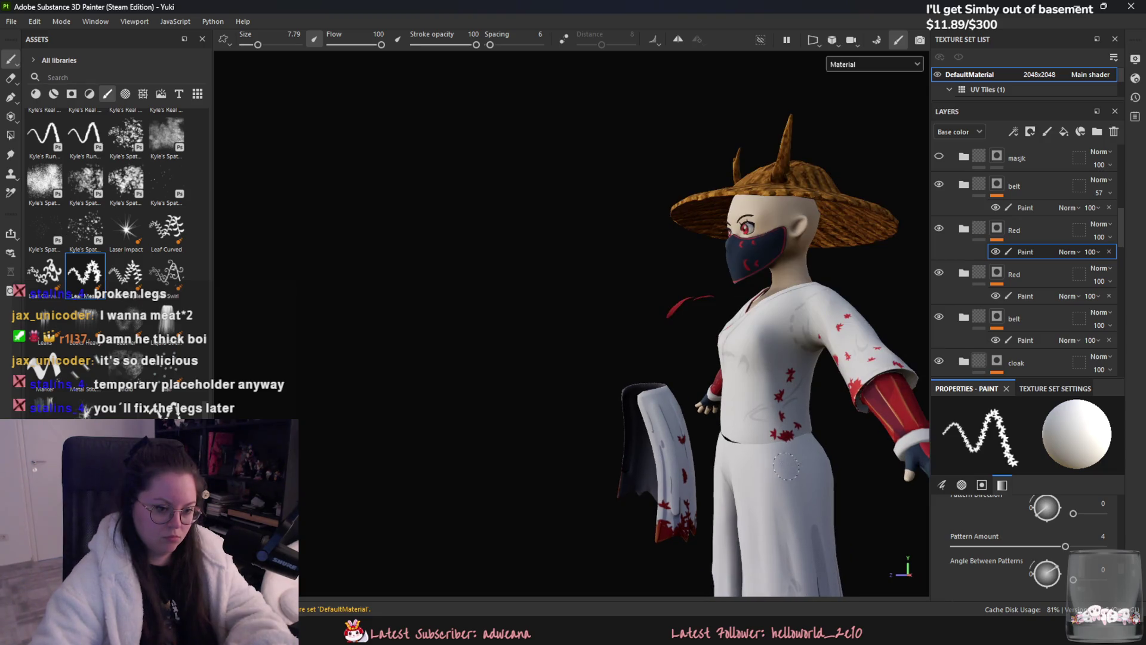
pyautogui.keyDown('alt'); pyautogui.moveTo(784, 466); pyautogui.dragTo(901, 511); pyautogui.keyUp('alt')
pyautogui.scroll(-3, 901, 510)
pyautogui.keyDown('alt'); pyautogui.moveTo(900, 511); pyautogui.dragTo(636, 472, button='middle'); pyautogui.keyUp('alt')
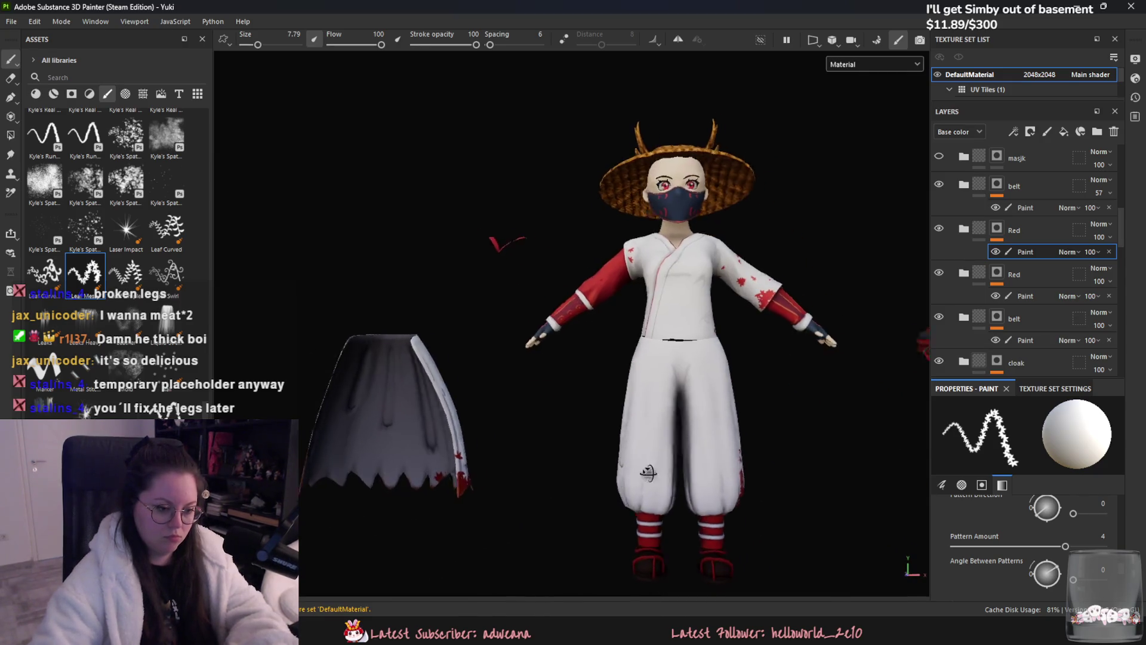
pyautogui.keyDown('alt'); pyautogui.moveTo(636, 474); pyautogui.dragTo(747, 481); pyautogui.keyUp('alt')
pyautogui.scroll(-2, 747, 481)
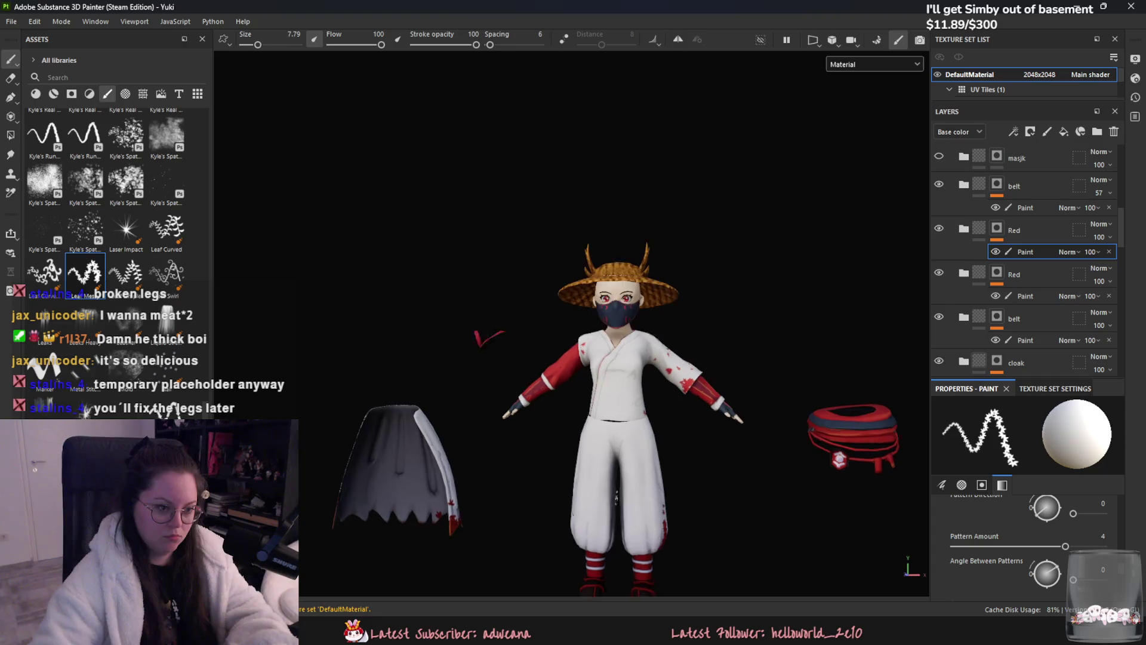
# - Export the character's textures, then switch to Unreal Engine and bring up the content assets
pyautogui.click(11, 20)
pyautogui.click(54, 210)
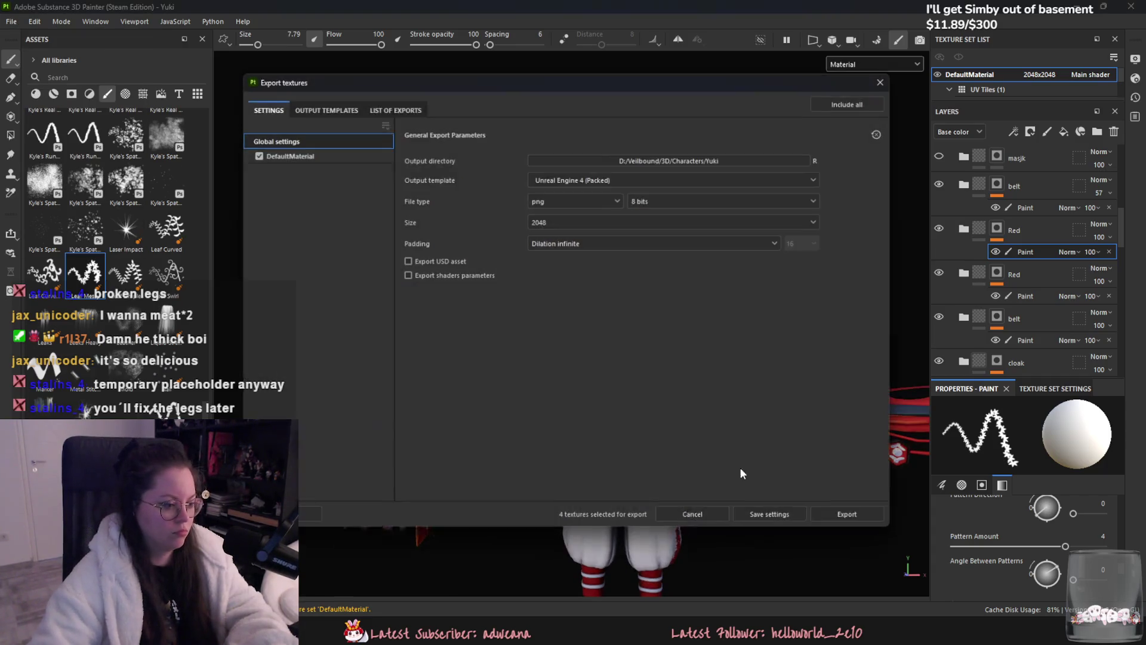
pyautogui.click(844, 512)
pyautogui.click(780, 514)
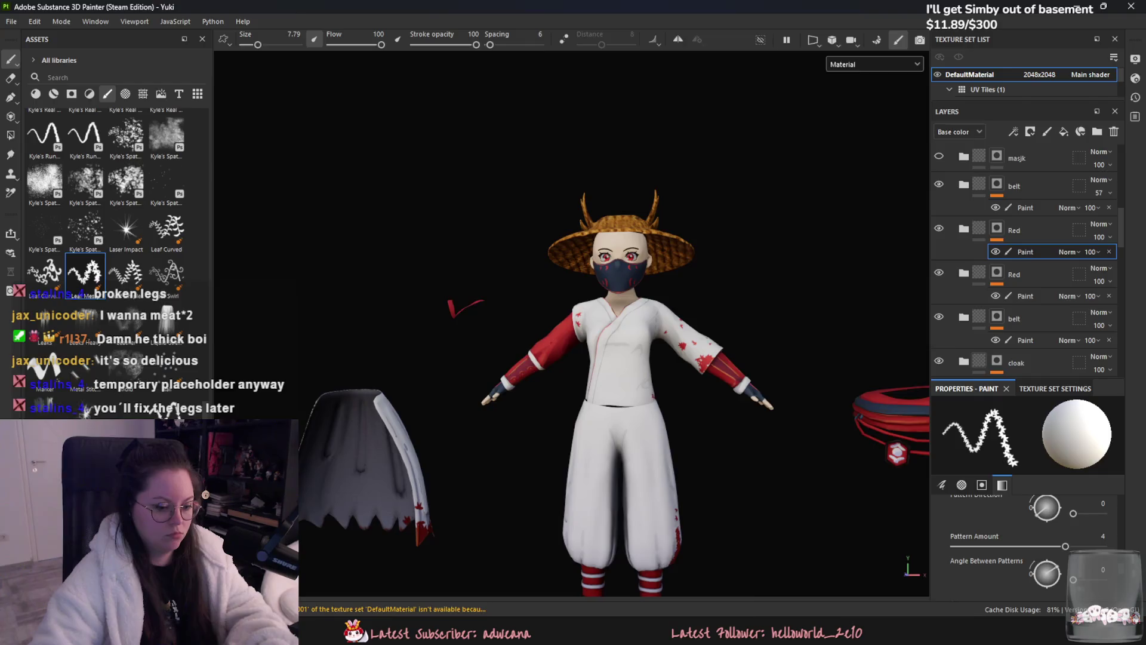
pyautogui.hotkey('alt', 'Tab')
pyautogui.hotkey('ctrl', 'space')
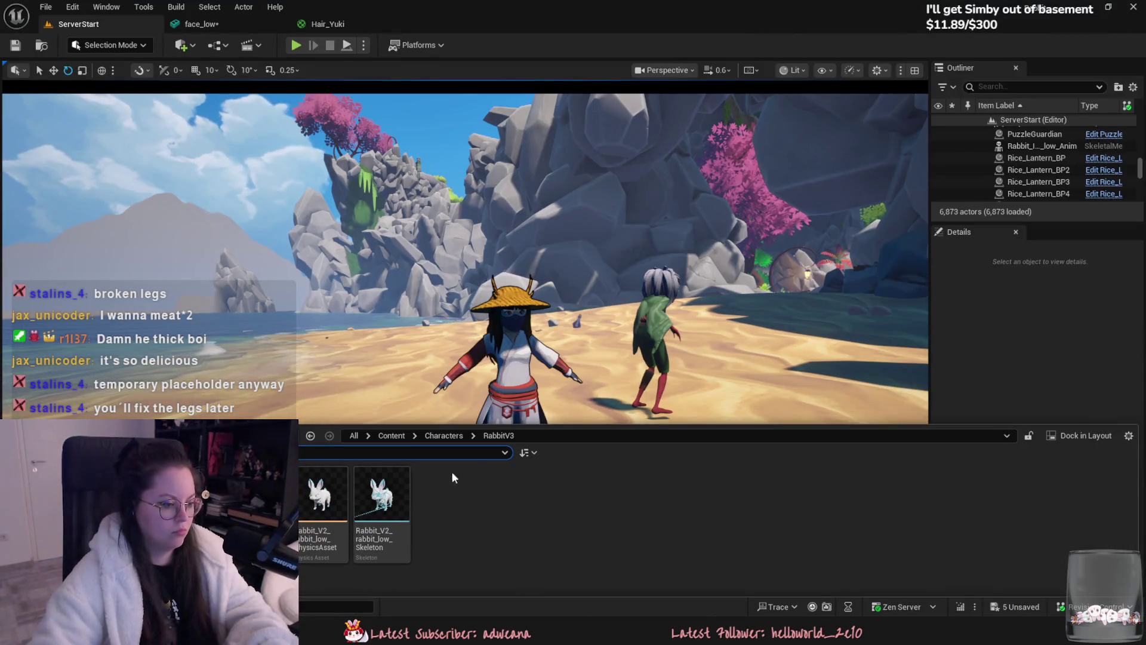
# - Select the Yuki textures in the Characters/Yuki folder and reimport the freshly exported files
pyautogui.click(444, 435)
pyautogui.doubleClick(506, 497)
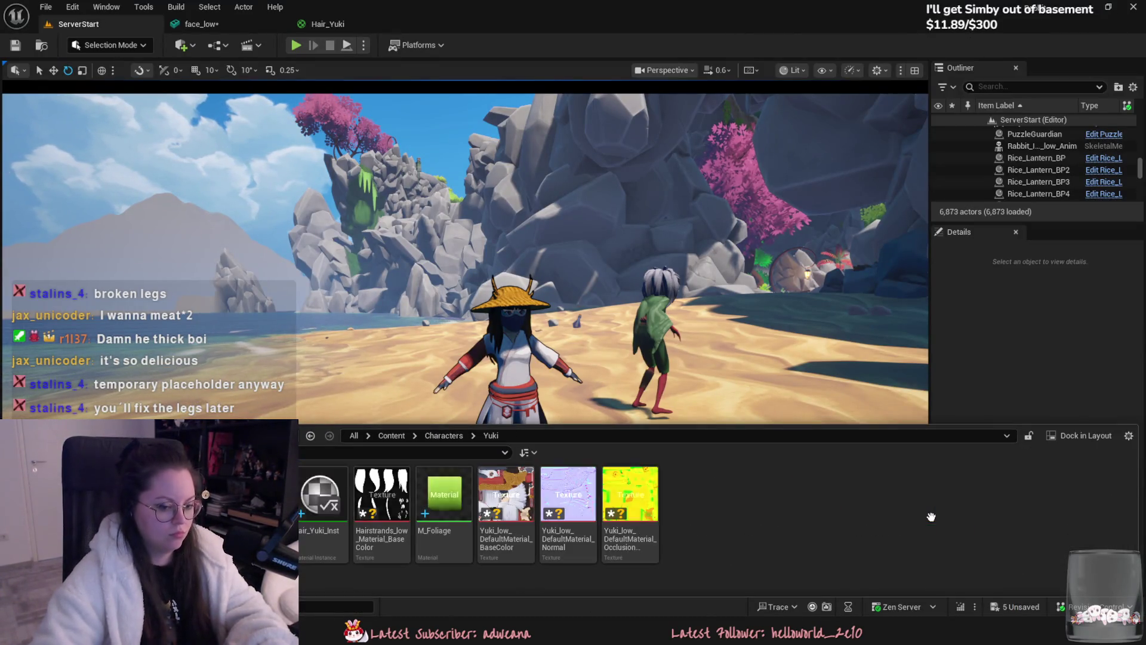
pyautogui.click(519, 513)
pyautogui.keyDown('shift'); pyautogui.click(630, 502); pyautogui.keyUp('shift')
pyautogui.rightClick(630, 502)
pyautogui.click(660, 170)
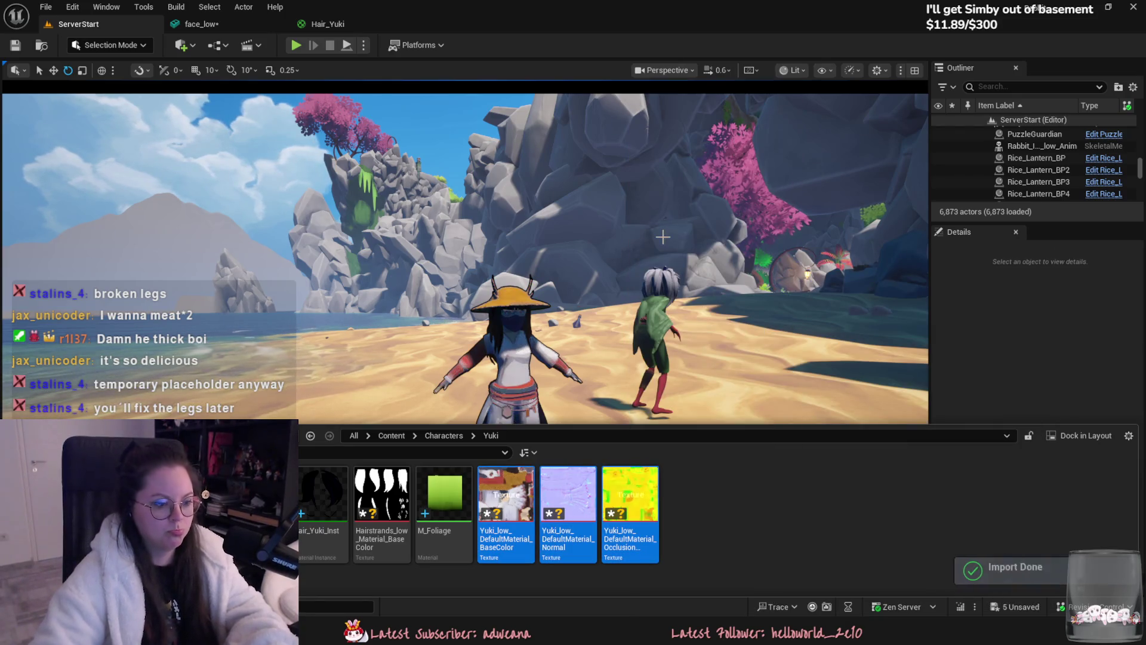
# - Fly the camera toward Yuki and orbit to view the stained cloak from the back
pyautogui.moveTo(663, 237); pyautogui.dragTo(663, 237, button='right')
pyautogui.press('w')
pyautogui.press('w')
pyautogui.press('s')
pyautogui.press('w')
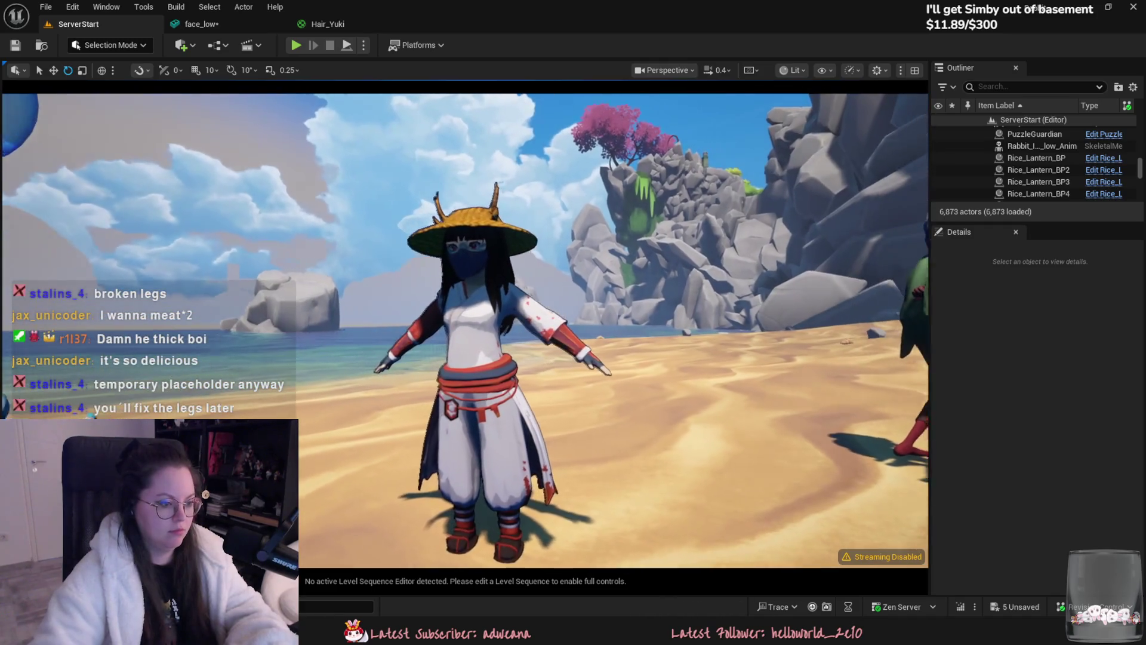
pyautogui.moveTo(360, 195); pyautogui.dragTo(361, 195, button='right')
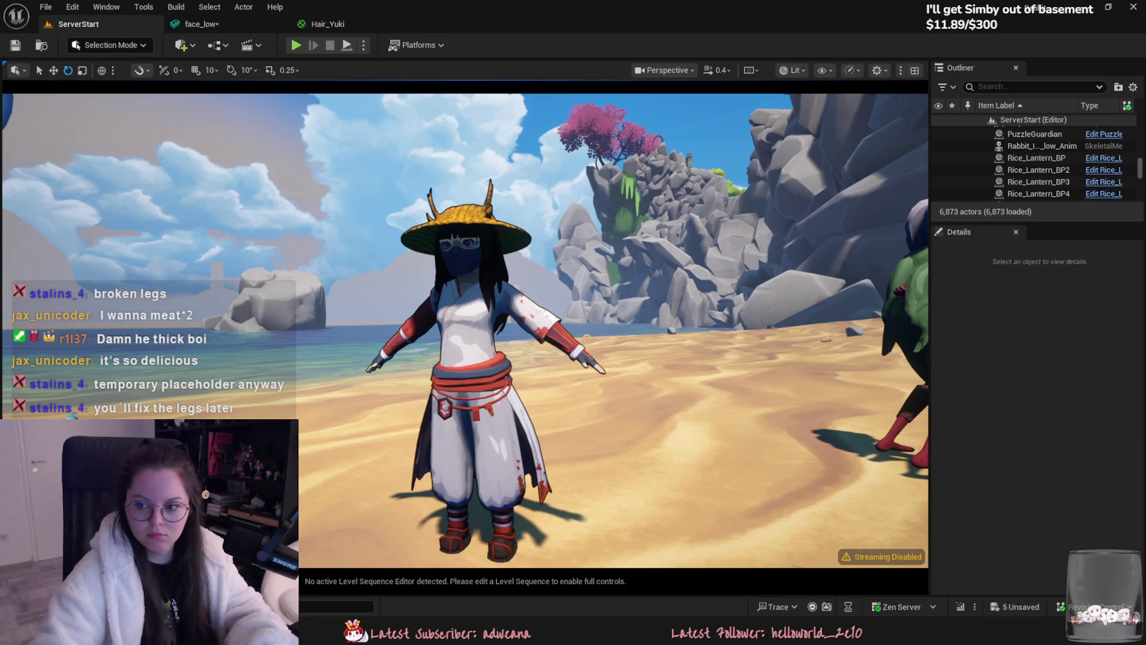
pyautogui.moveTo(466, 332); pyautogui.dragTo(504, 418, button='right')
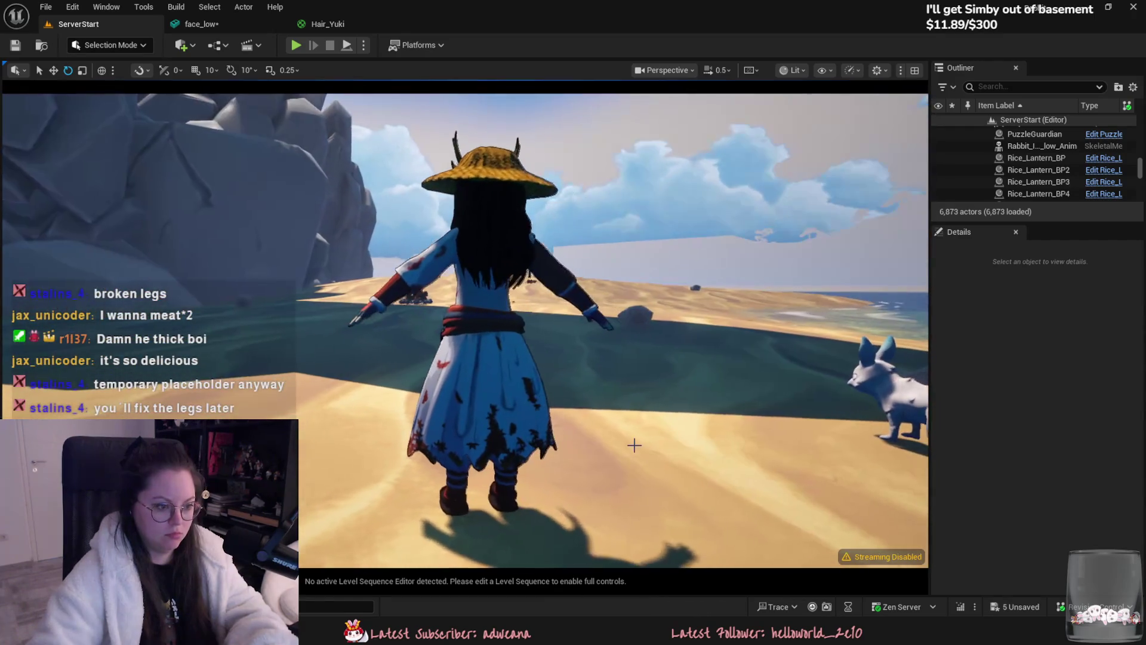
# - Frame the character against the sea and capture a screenshot of the region around her
pyautogui.click(497, 457)
pyautogui.moveTo(466, 331); pyautogui.dragTo(465, 332, button='right')
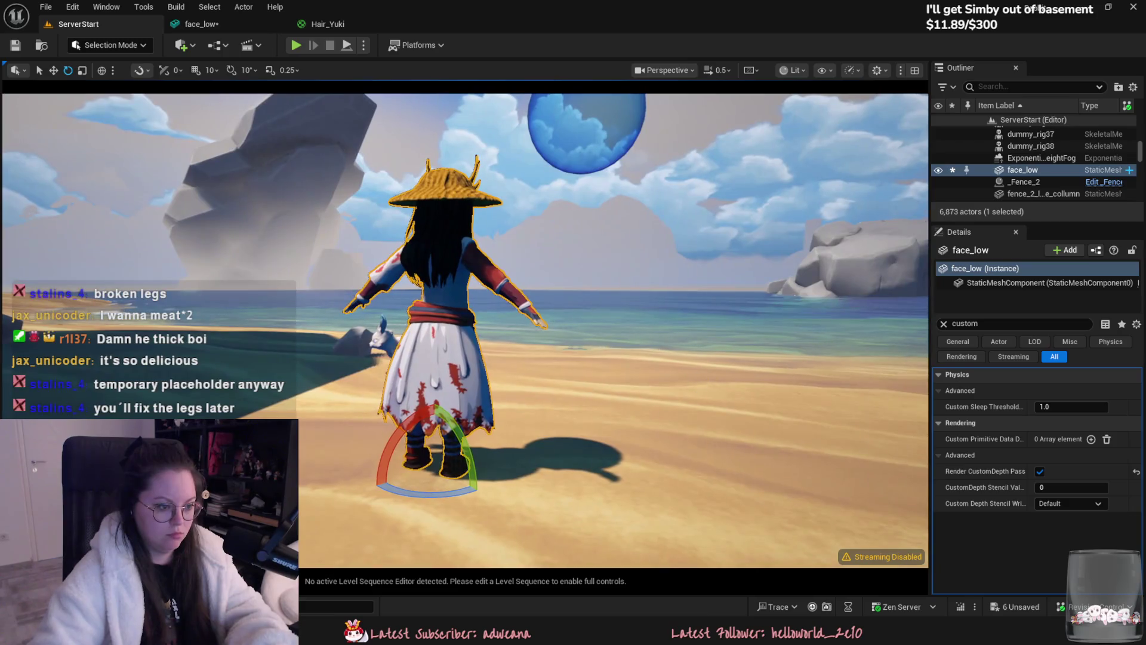
pyautogui.click(653, 363)
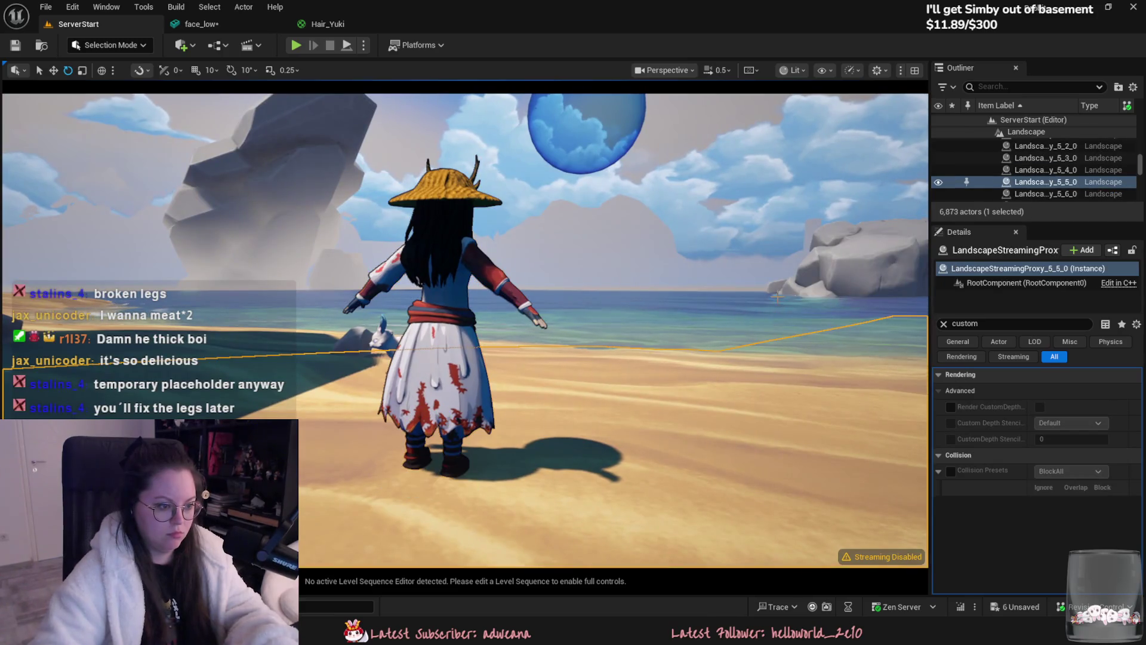
pyautogui.click(851, 260)
pyautogui.moveTo(370, 188); pyautogui.dragTo(370, 188, button='right')
pyautogui.press('super+shift+s')
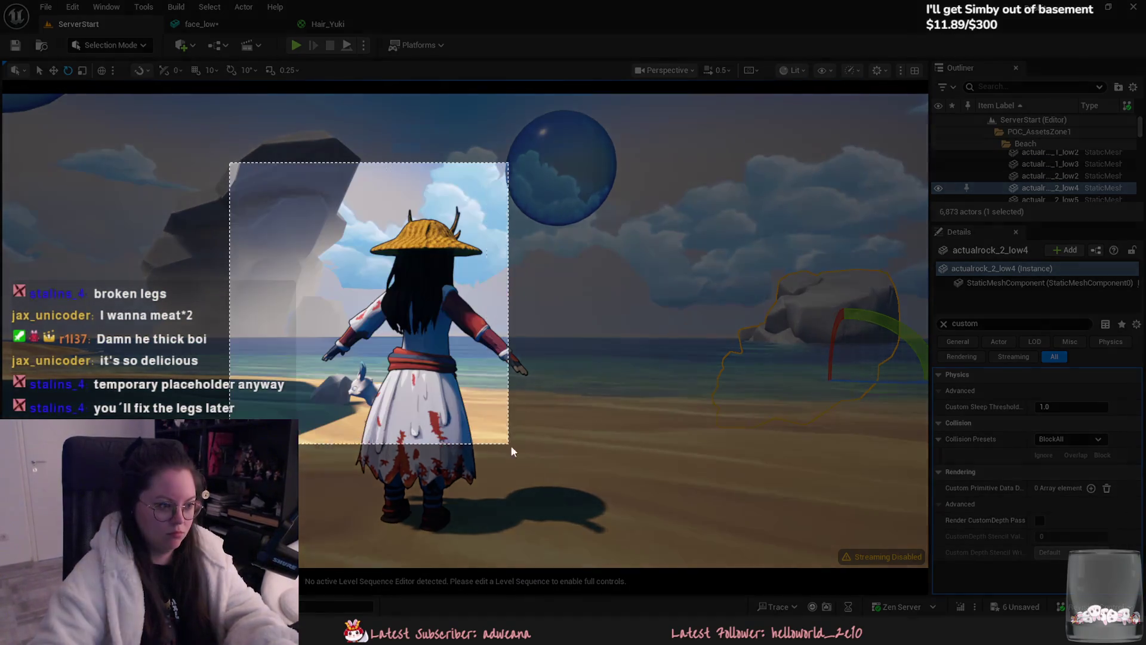
pyautogui.moveTo(230, 167); pyautogui.dragTo(585, 537)
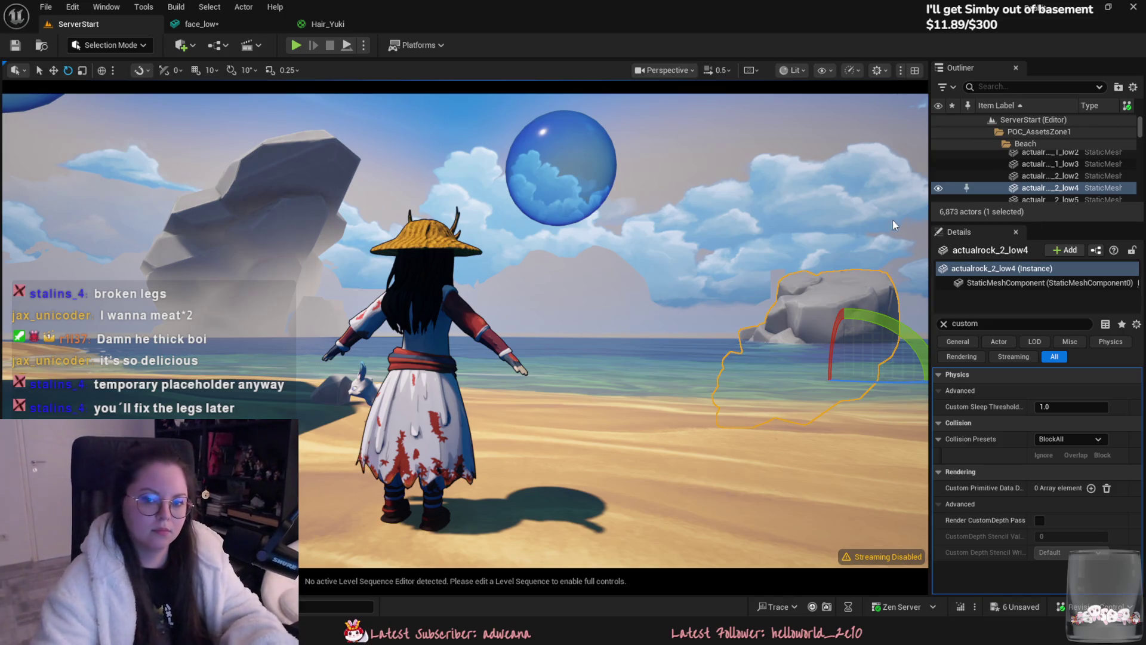
# - Rotate the ninja about 112 degrees about her vertical axis so she faces forward, then look along the beach
pyautogui.click(413, 479)
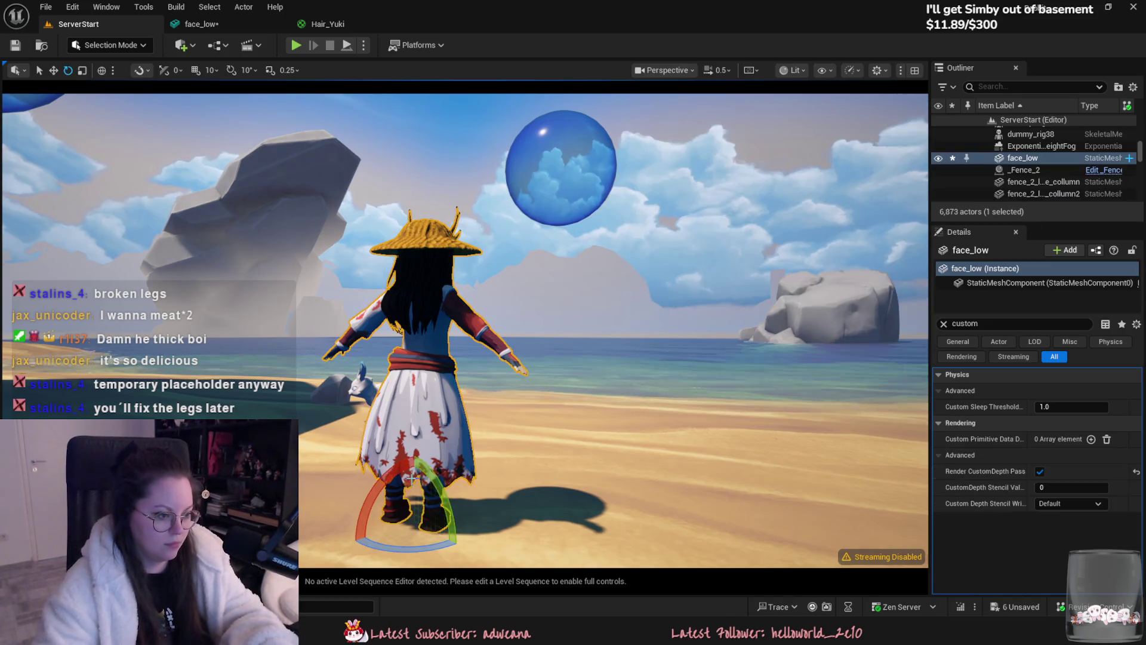
pyautogui.moveTo(443, 540); pyautogui.dragTo(461, 541)
pyautogui.moveTo(391, 556)
pyautogui.mouseDown()
pyautogui.moveTo(323, 537)
pyautogui.moveTo(454, 464)
pyautogui.mouseUp()
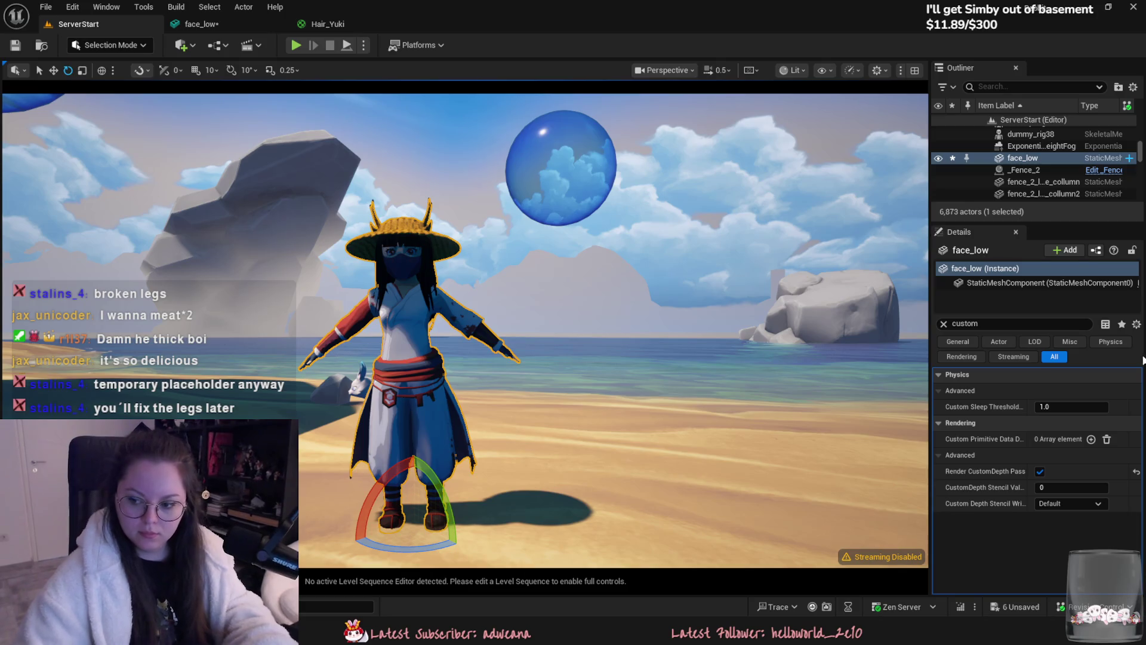
pyautogui.moveTo(238, 320); pyautogui.dragTo(238, 320, button='right')
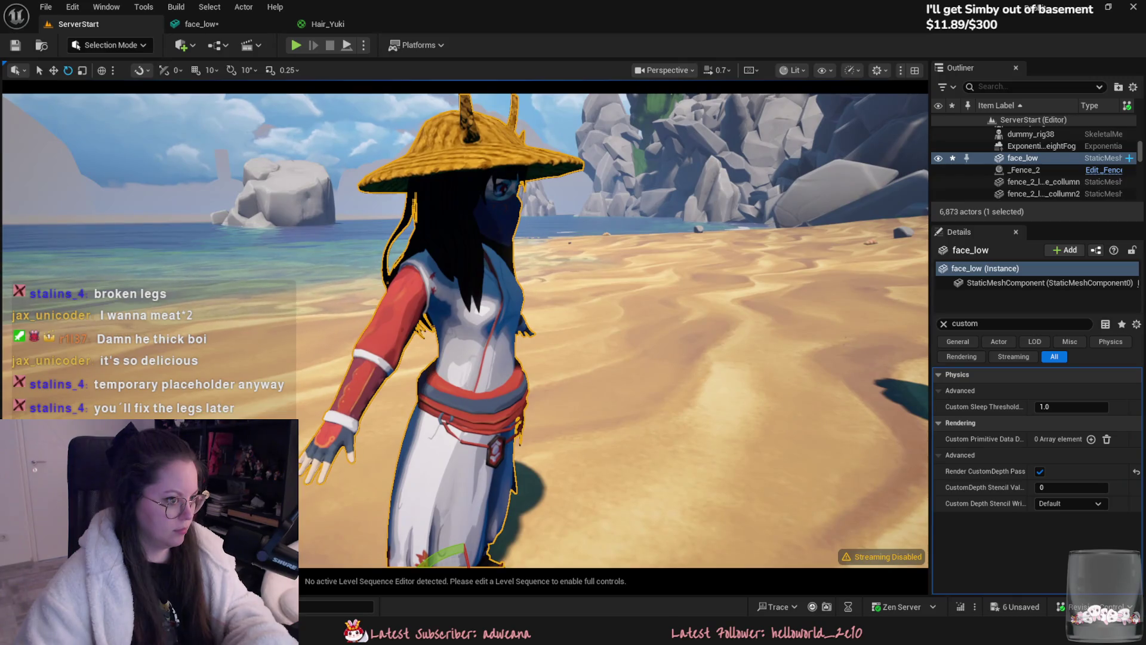
pyautogui.moveTo(576, 547); pyautogui.dragTo(576, 548, button='right')
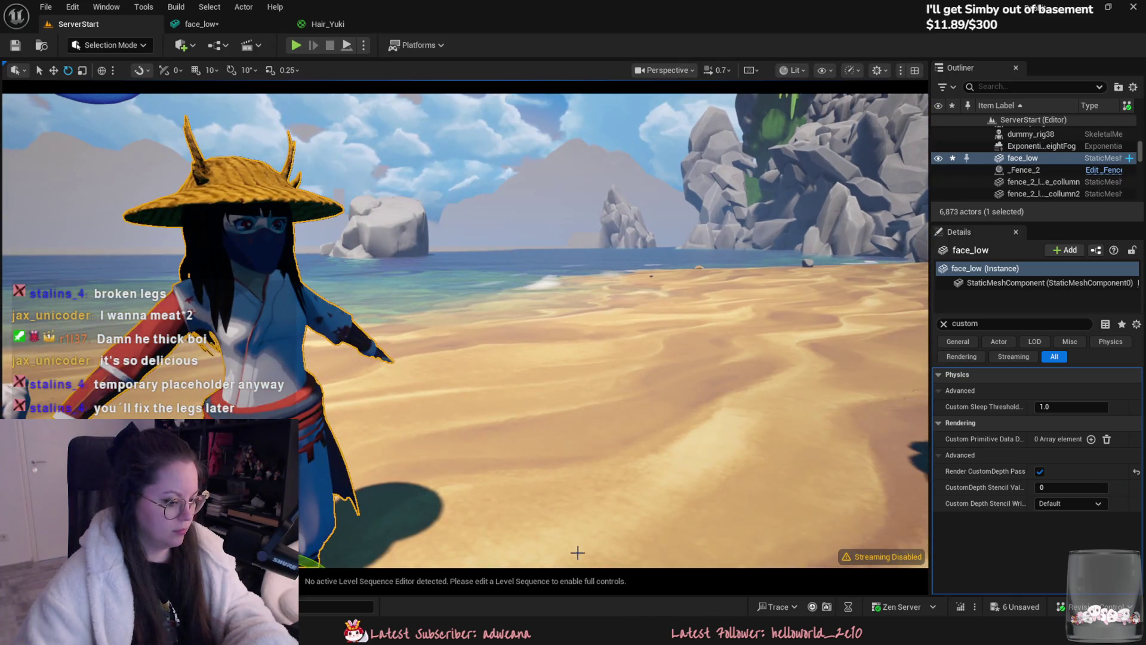
# - Save the Yuki model in Blender and return to the Unreal beach level
pyautogui.hotkey('alt', 'Tab')
pyautogui.moveTo(562, 532)
pyautogui.mouseDown(button='middle')
pyautogui.moveTo(446, 432)
pyautogui.moveTo(381, 484)
pyautogui.mouseUp(button='middle')
pyautogui.hotkey('ctrl', 's')
pyautogui.scroll(-2, 446, 433)
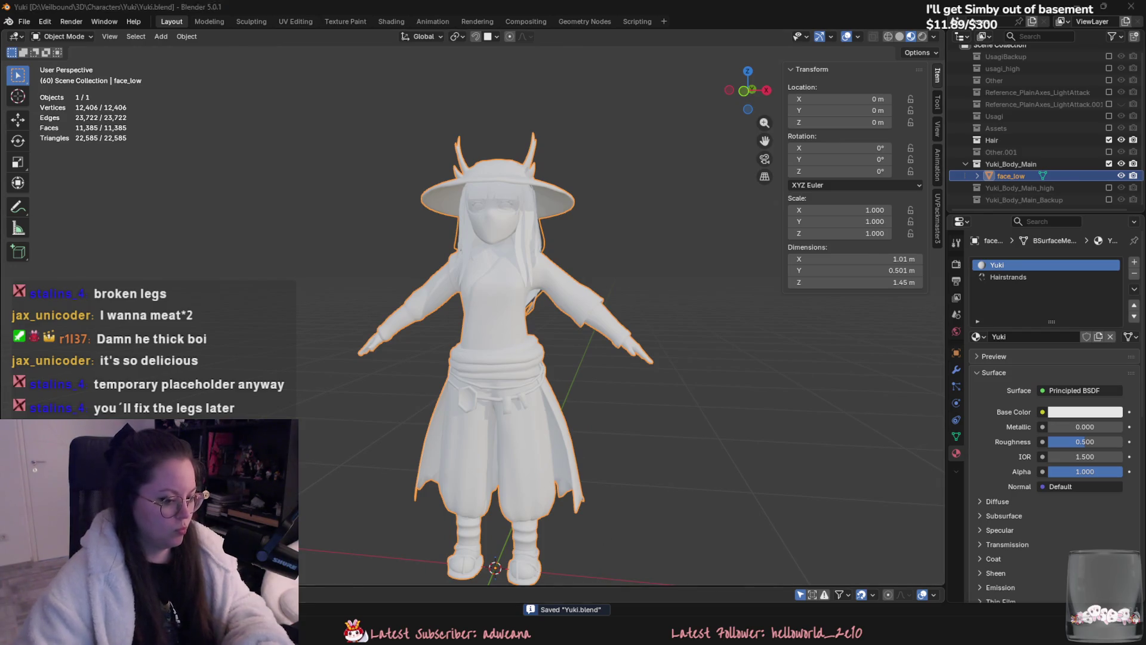
pyautogui.hotkey('alt', 'Tab')
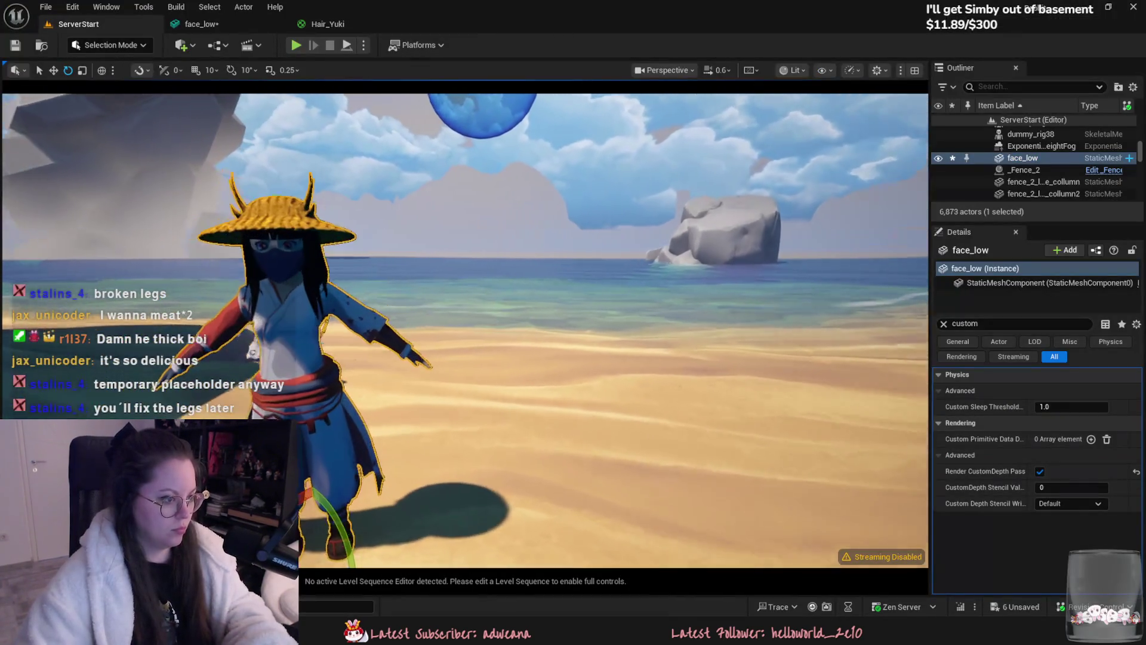
pyautogui.moveTo(465, 331)
pyautogui.mouseDown(button='right')
pyautogui.moveTo(430, 333)
pyautogui.moveTo(496, 460)
pyautogui.mouseUp(button='right')
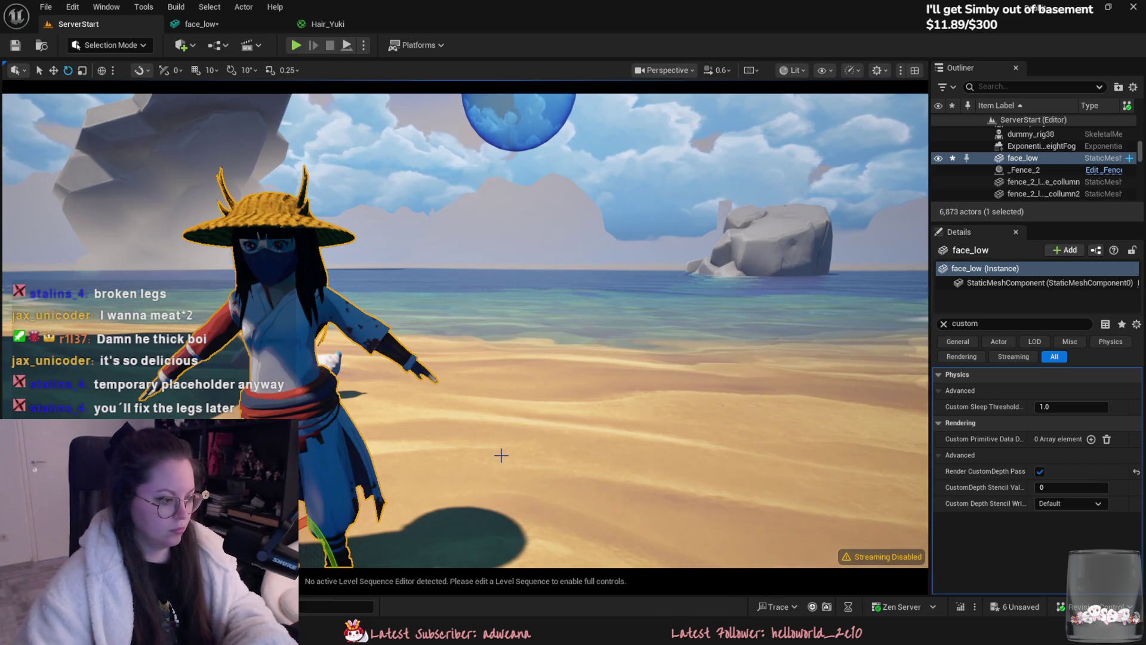
# - Centre the character in view, start Play In Editor with Alt+P and go fullscreen with F11
pyautogui.moveTo(500, 454); pyautogui.dragTo(484, 448, button='right')
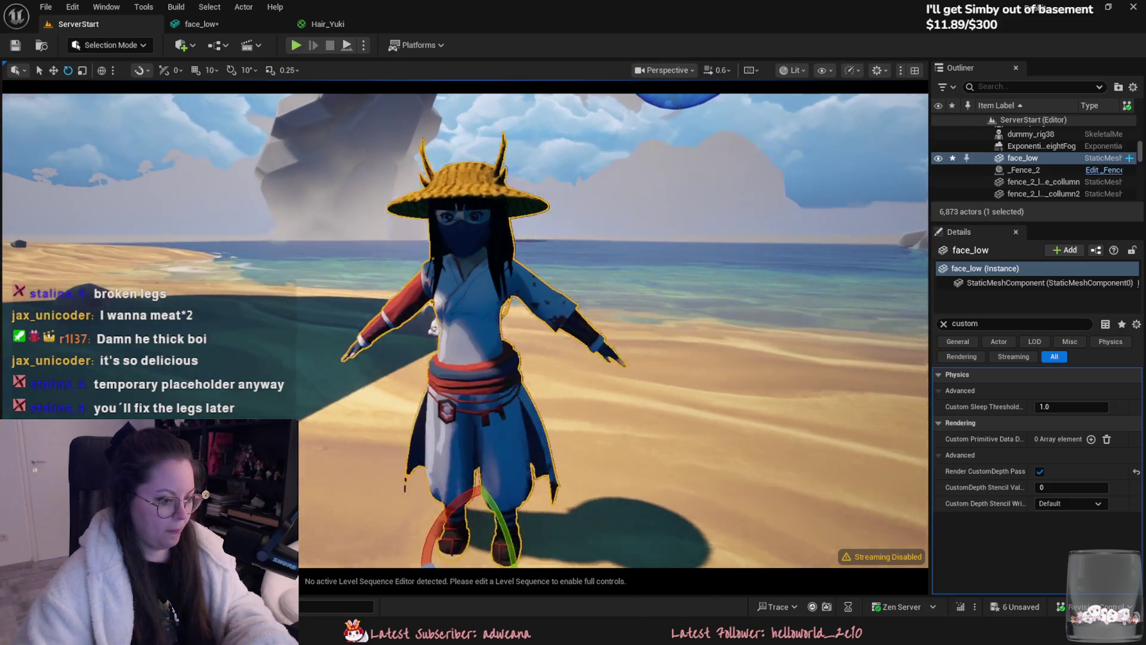
pyautogui.moveTo(484, 448)
pyautogui.mouseDown(button='right')
pyautogui.moveTo(421, 448)
pyautogui.moveTo(404, 129)
pyautogui.mouseUp(button='right')
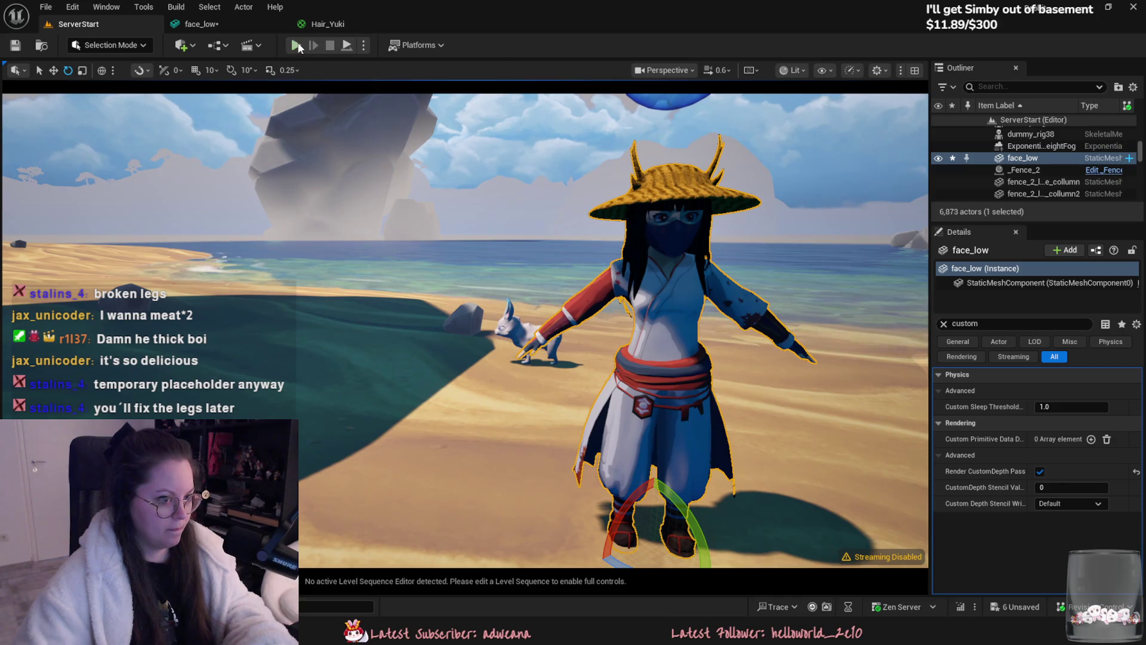
pyautogui.moveTo(321, 131); pyautogui.dragTo(321, 131, button='right')
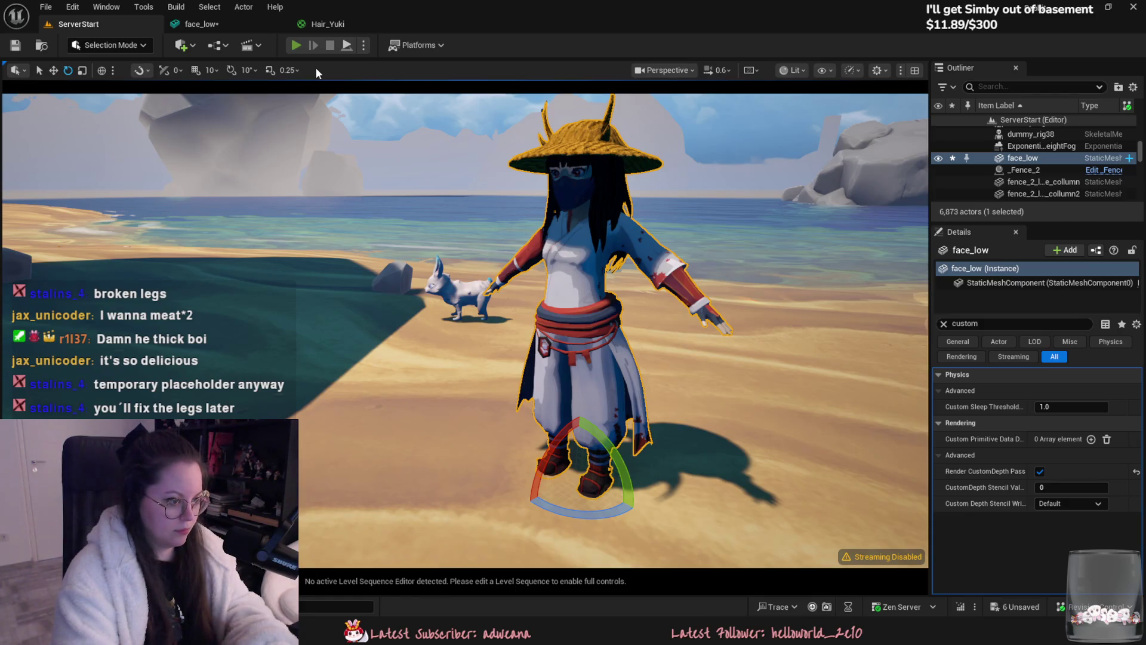
pyautogui.hotkey('alt', 'p')
pyautogui.press('F11')
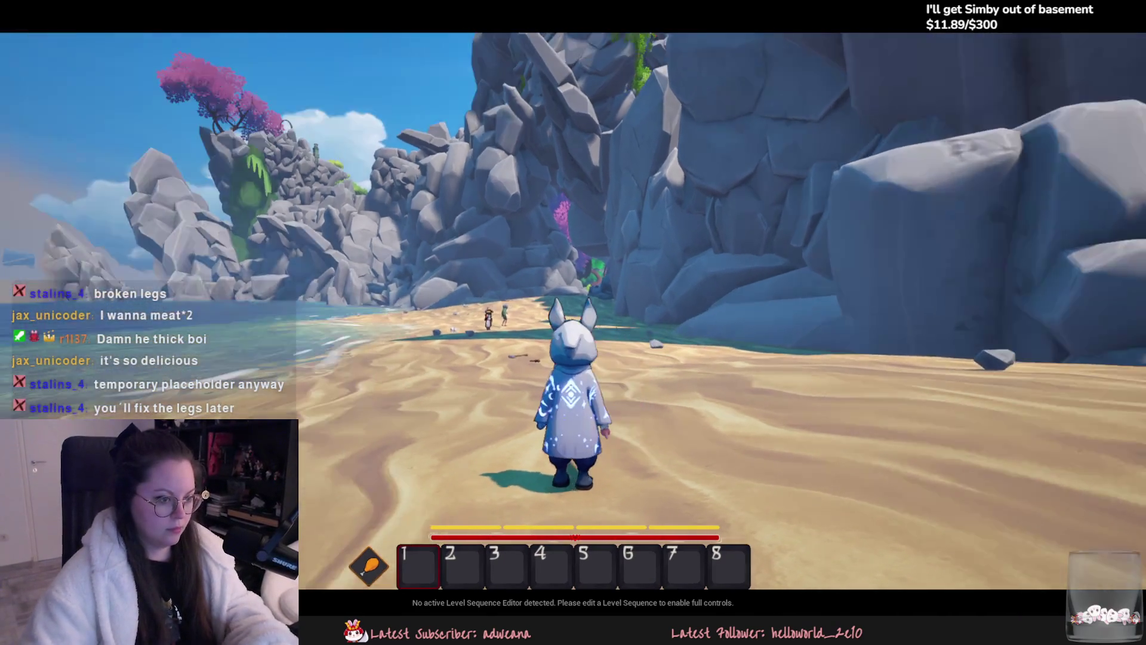
# - Walk the player across the beach and stand beside the textured ninja
pyautogui.press('w')
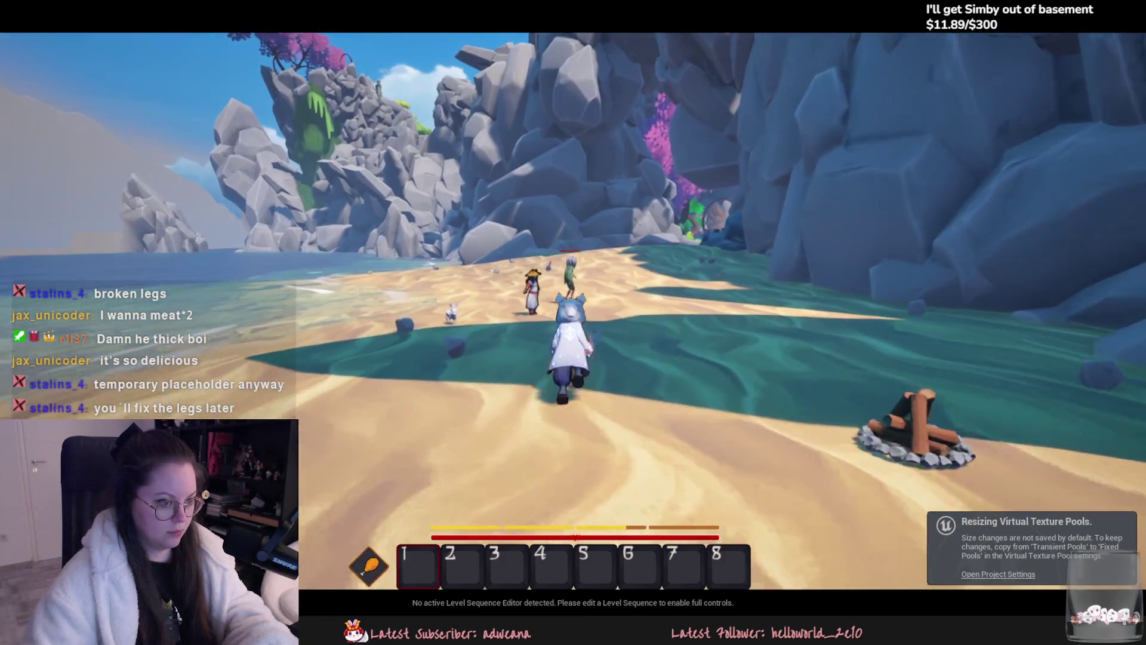
pyautogui.press('w')
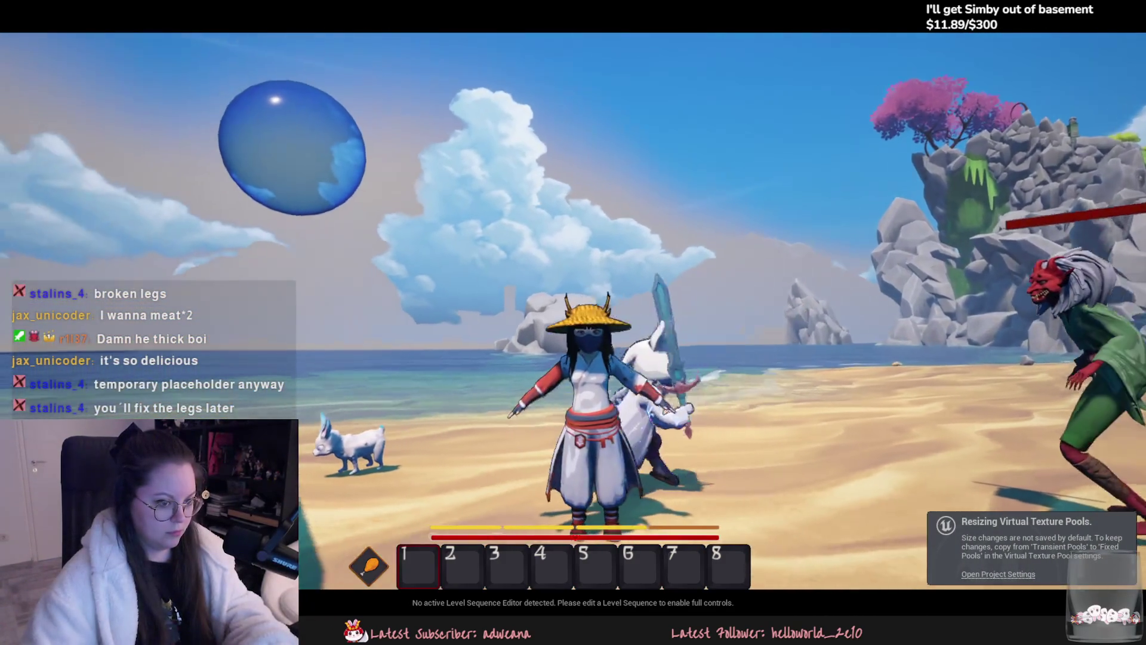
pyautogui.press('a')
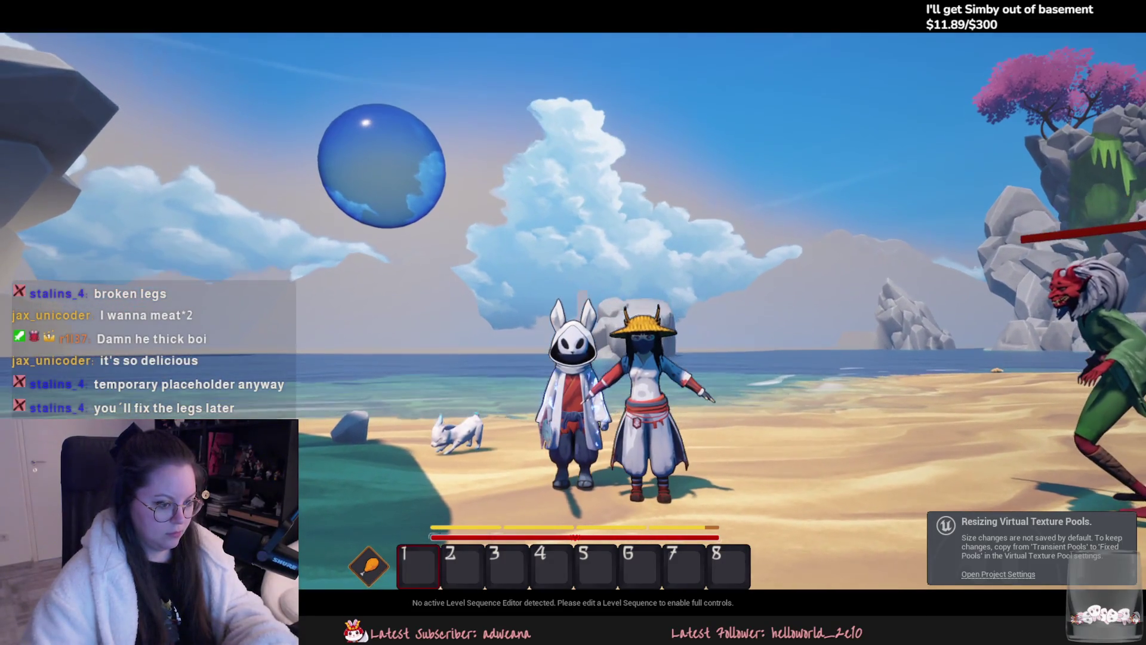
# - Capture a Win+Shift+S screenshot of the two characters after a few cancelled attempts
pyautogui.press('super+shift+s')
pyautogui.press('Escape')
pyautogui.press('super+shift+s')
pyautogui.press('Escape')
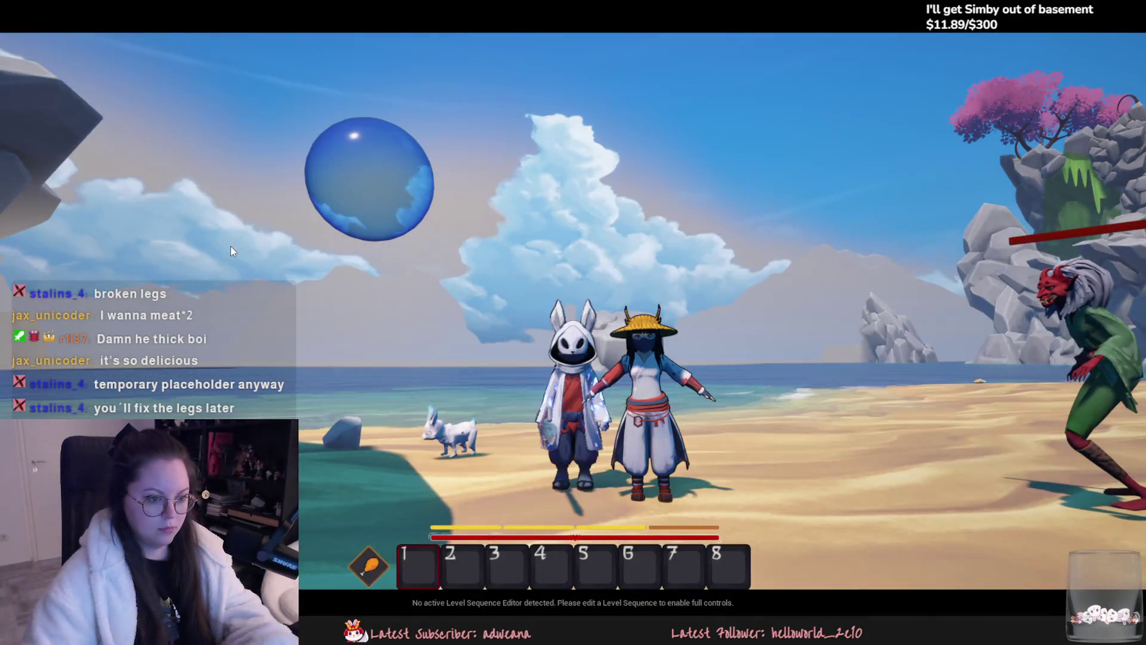
pyautogui.press('super')
pyautogui.press('super+shift+s')
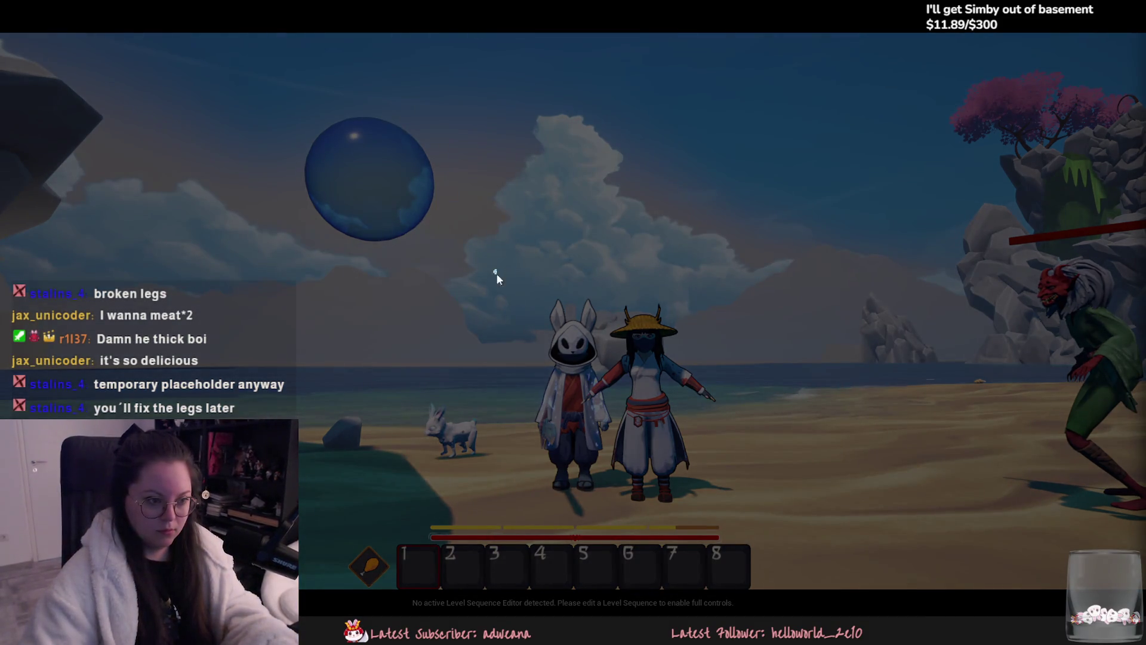
pyautogui.moveTo(493, 270); pyautogui.dragTo(742, 515)
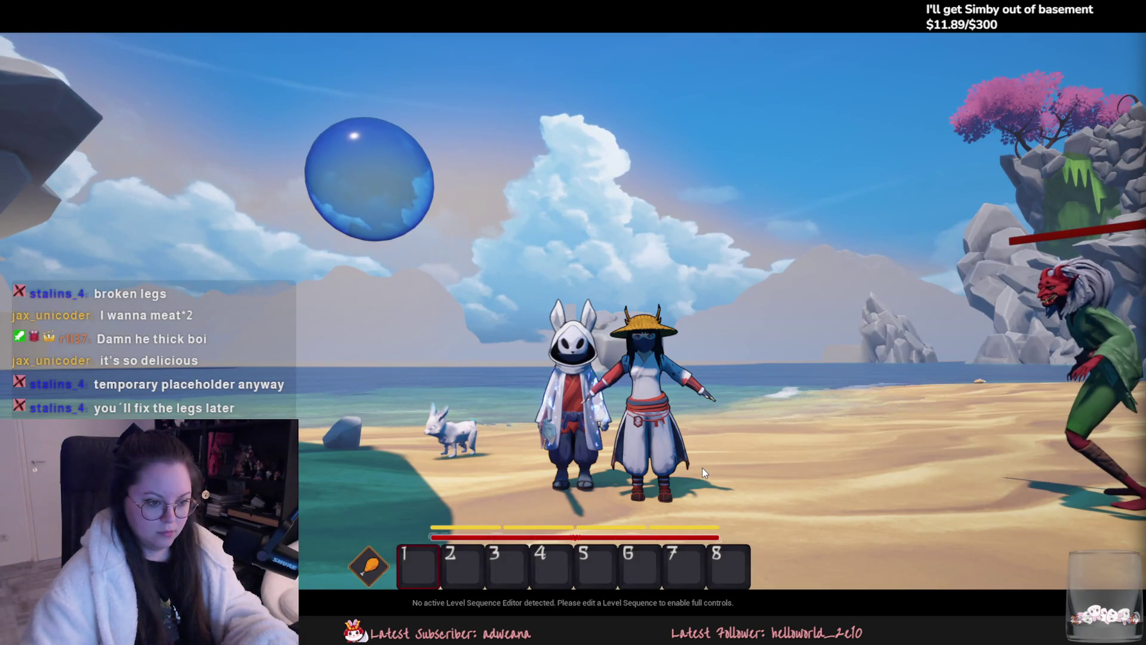
# - Look around the characters once more, then stop play-testing and return to the editor
pyautogui.click(702, 468)
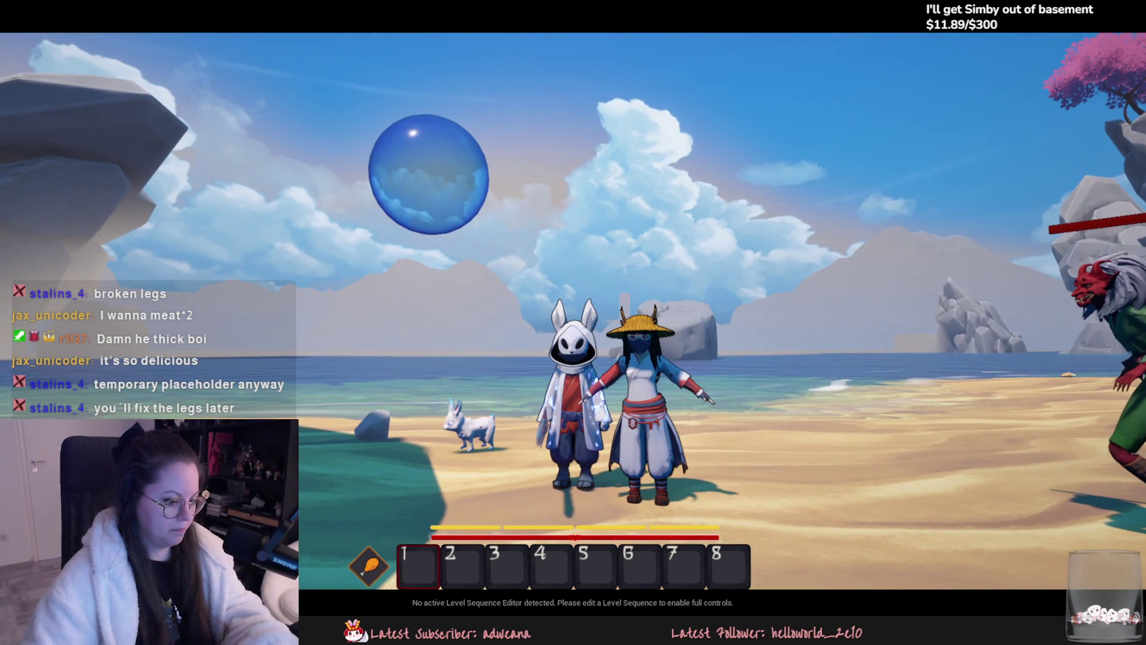
pyautogui.press('Escape')
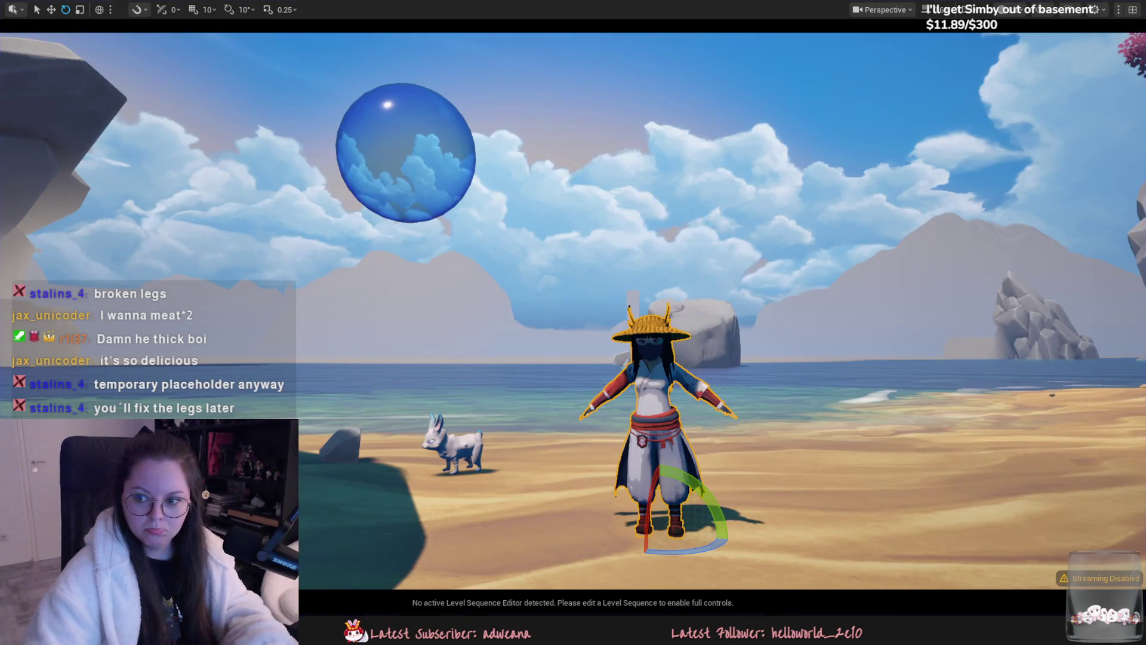